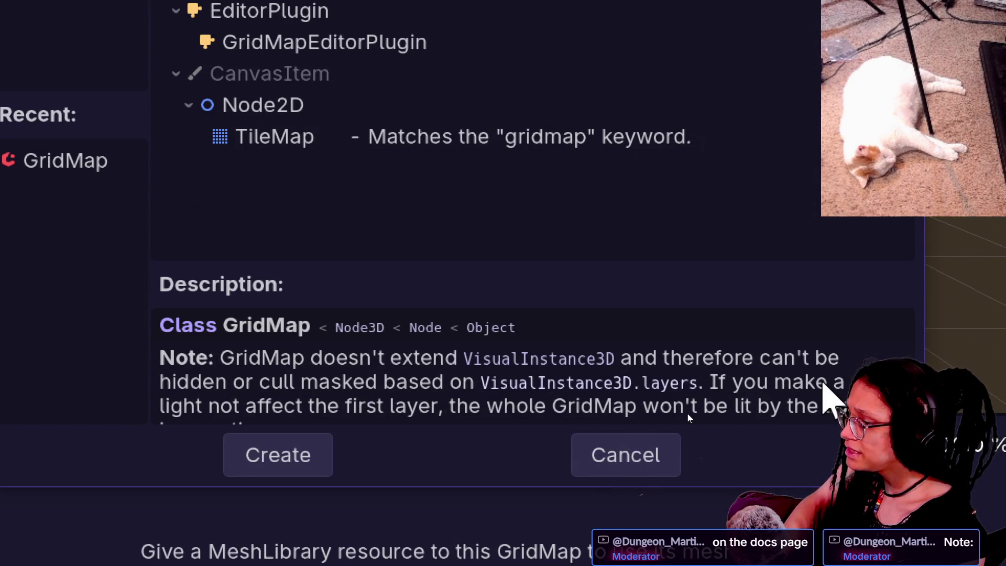
# Read the GridMap entry in the Create New Node dialog, then cancel without adding anything.
pyautogui.scroll(-1, 729, 429)
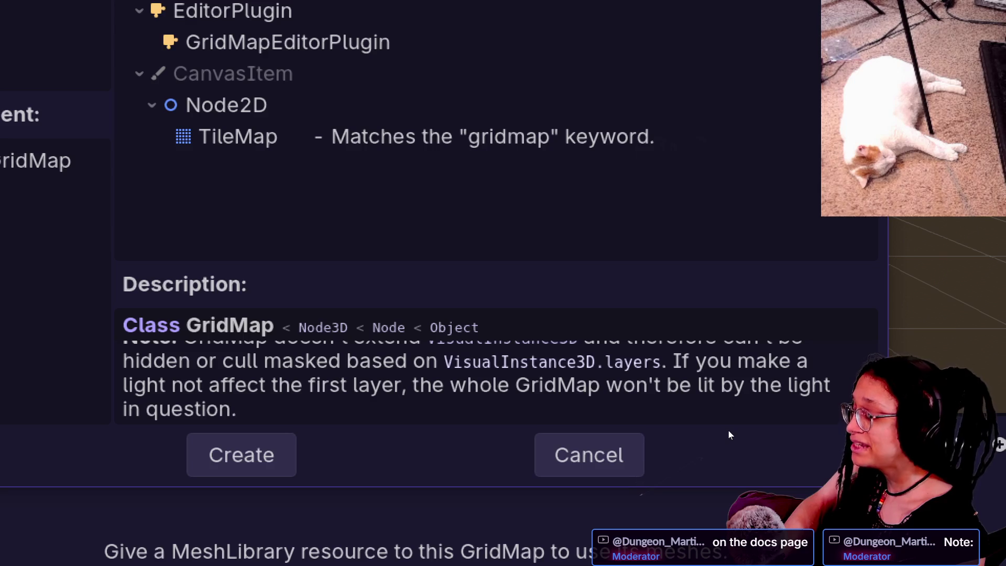
pyautogui.scroll(1, 728, 431)
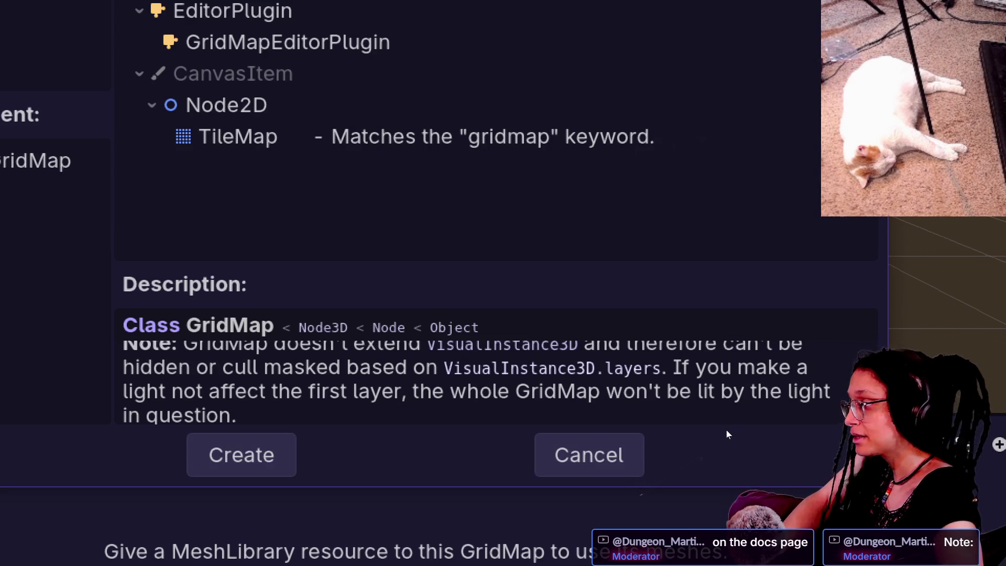
pyautogui.scroll(-1, 726, 430)
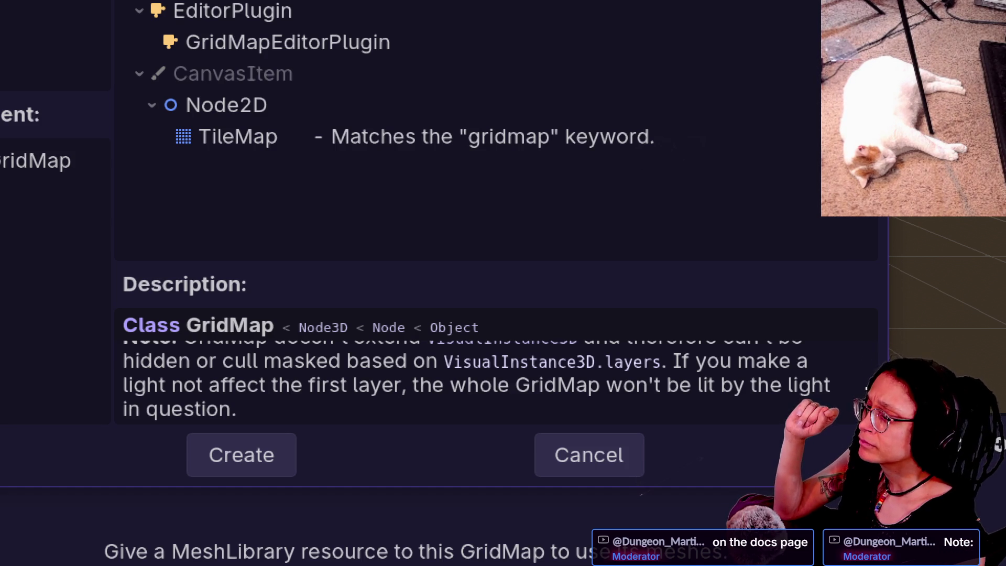
pyautogui.scroll(1, 673, 422)
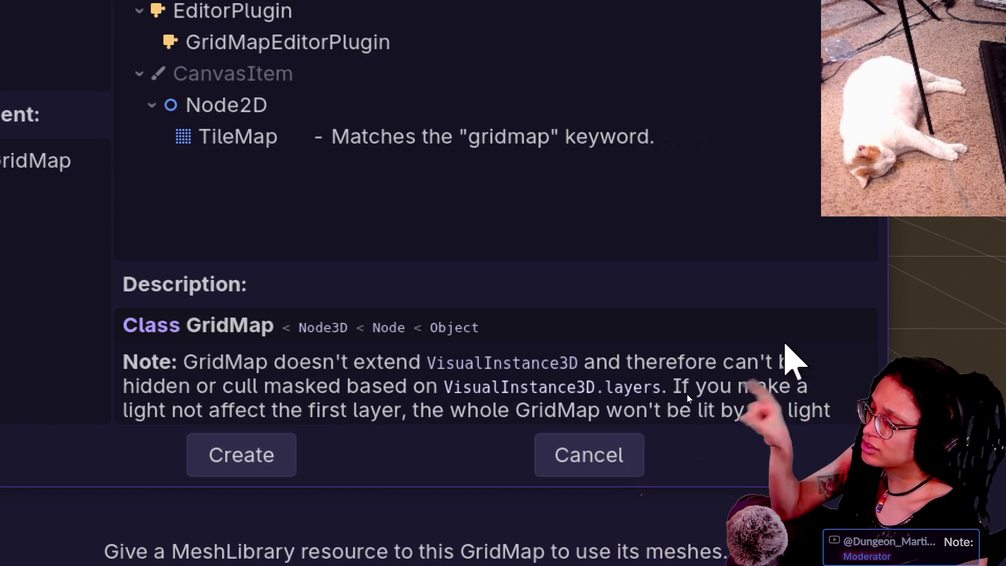
pyautogui.click(588, 390)
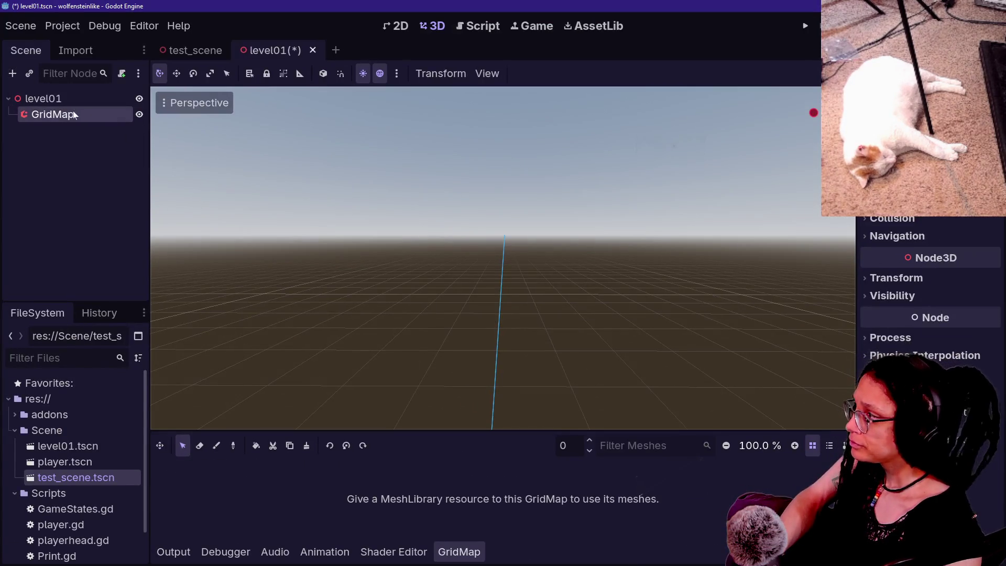
# Add a MeshInstance3D child under level01, found by searching 'meshi'.
pyautogui.click(72, 98)
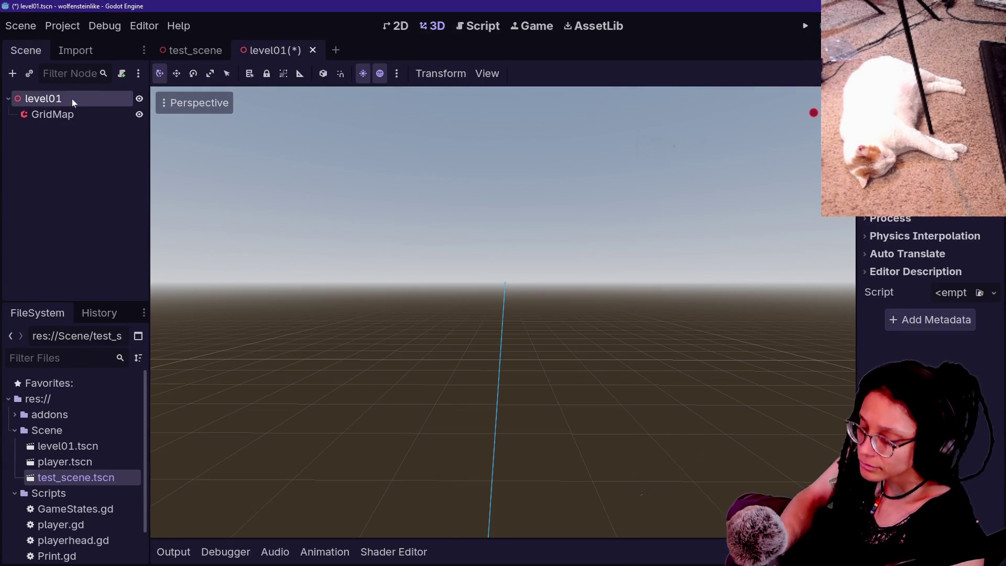
pyautogui.rightClick(46, 97)
pyautogui.click(58, 107)
pyautogui.write('meshi')
pyautogui.press('Return')
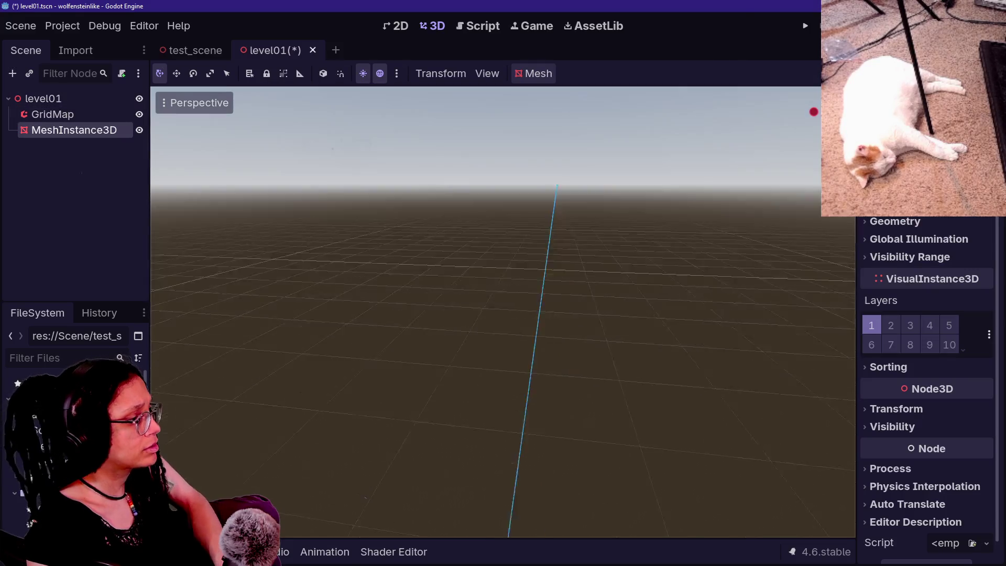
# Give the MeshInstance3D a new BoxMesh so a cube appears at the origin.
pyautogui.click(464, 213)
pyautogui.moveTo(578, 350); pyautogui.dragTo(707, 258)
pyautogui.click(63, 130)
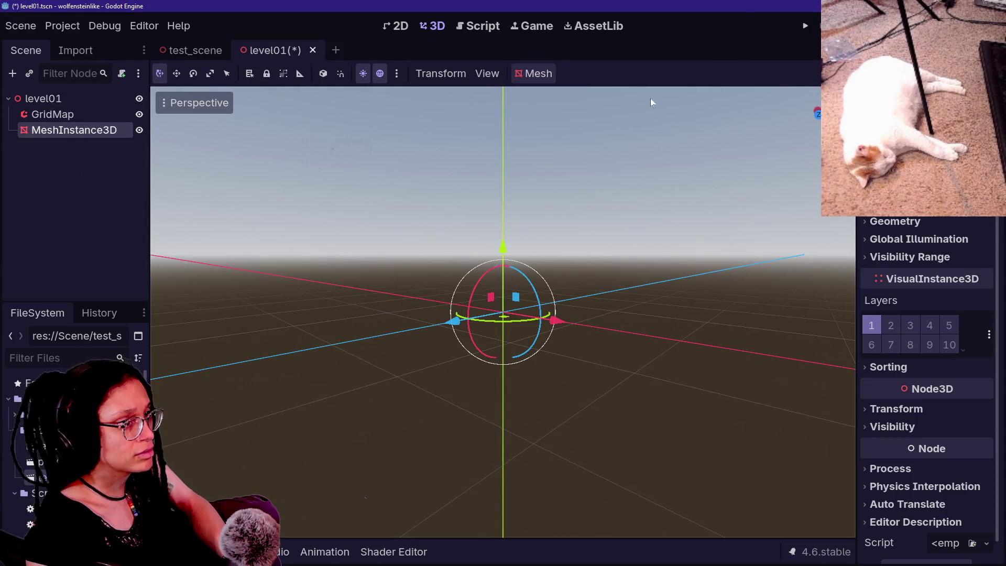
pyautogui.click(943, 152)
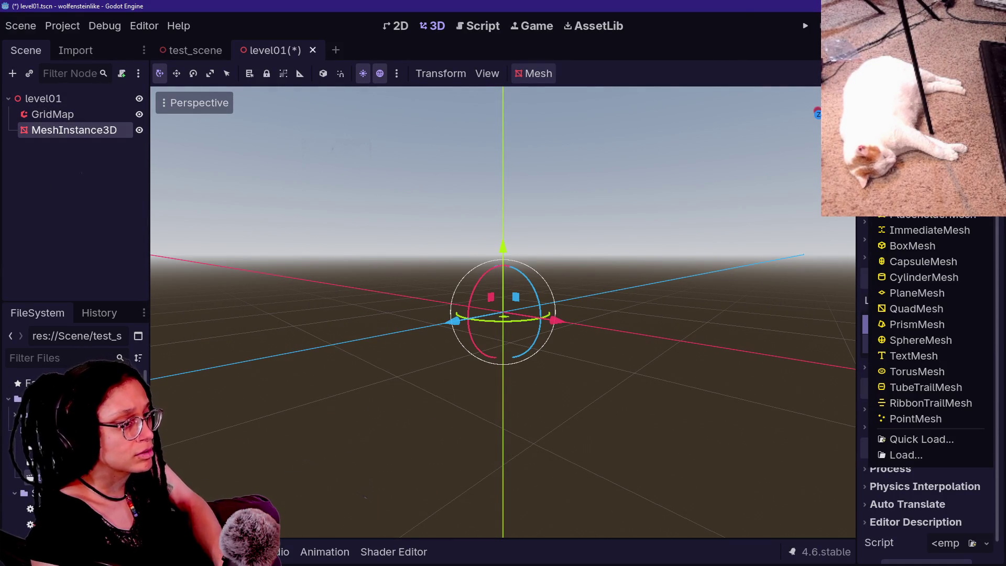
pyautogui.click(937, 247)
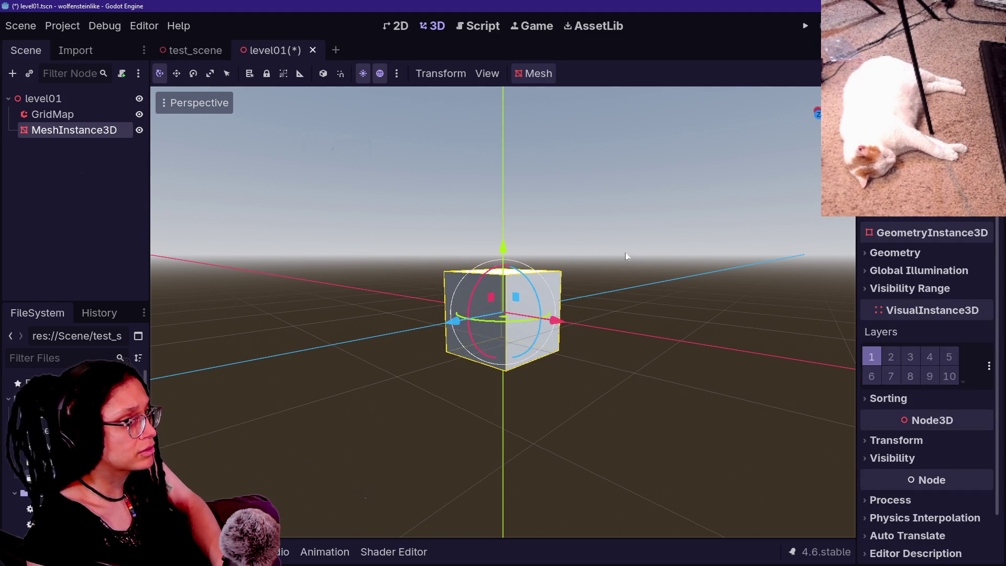
# Add an OmniLight3D under level01 and move it to the left of the cube.
pyautogui.rightClick(81, 92)
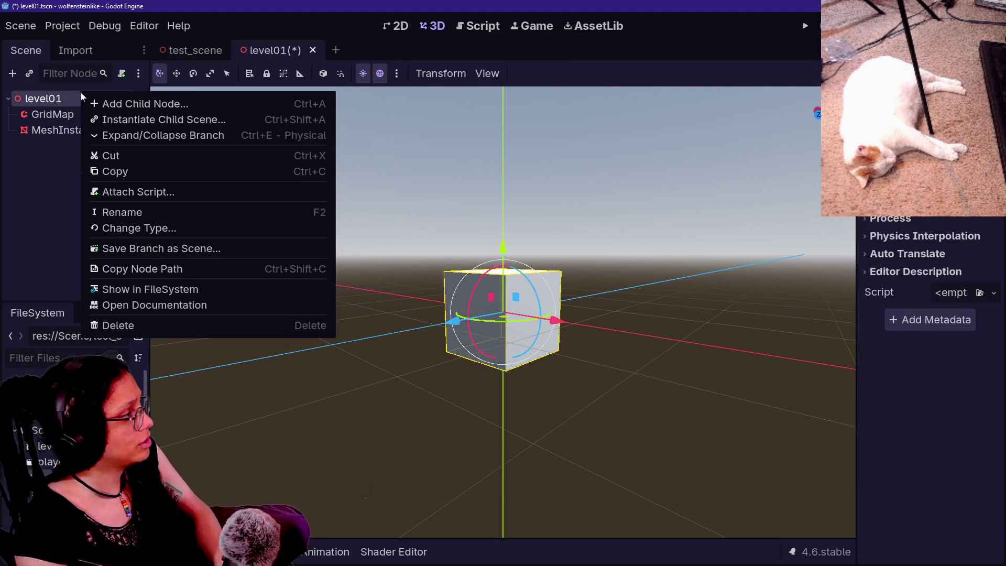
pyautogui.click(96, 105)
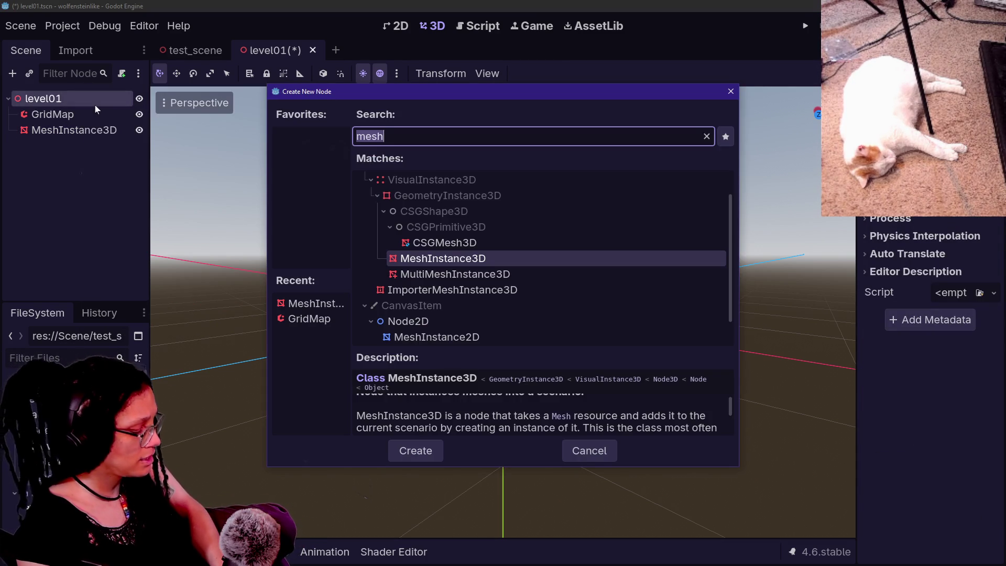
pyautogui.write('omni')
pyautogui.press('Escape')
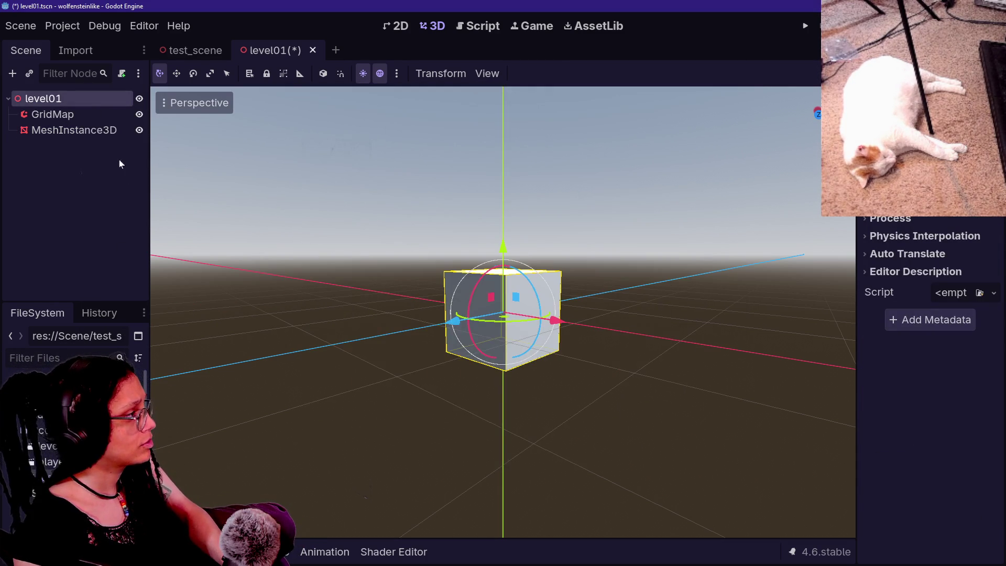
pyautogui.moveTo(489, 298)
pyautogui.mouseDown()
pyautogui.moveTo(438, 330)
pyautogui.moveTo(180, 352)
pyautogui.moveTo(302, 314)
pyautogui.mouseUp()
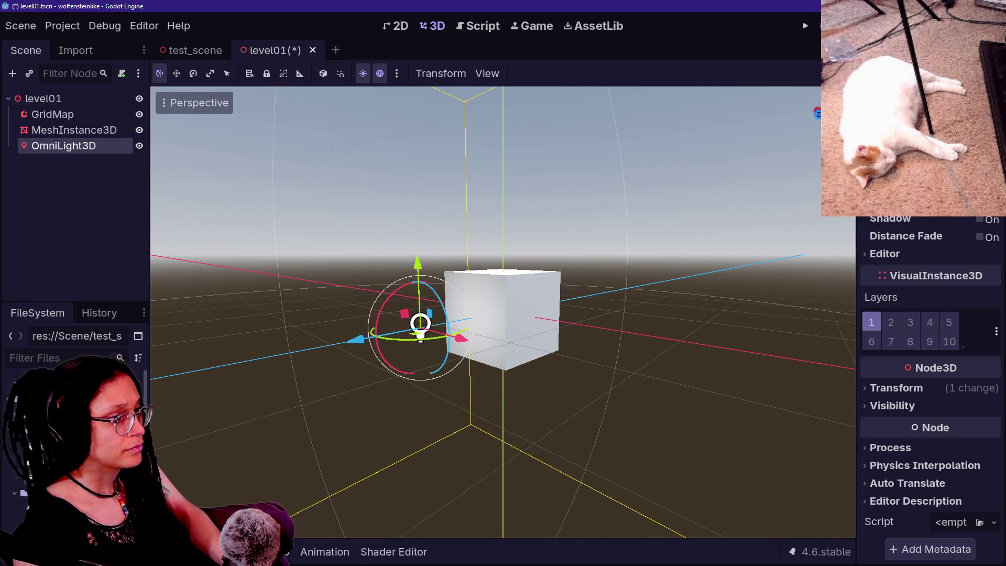
# Lower the OmniLight3D's light energy to 0.34.
pyautogui.scroll(3, 930, 361)
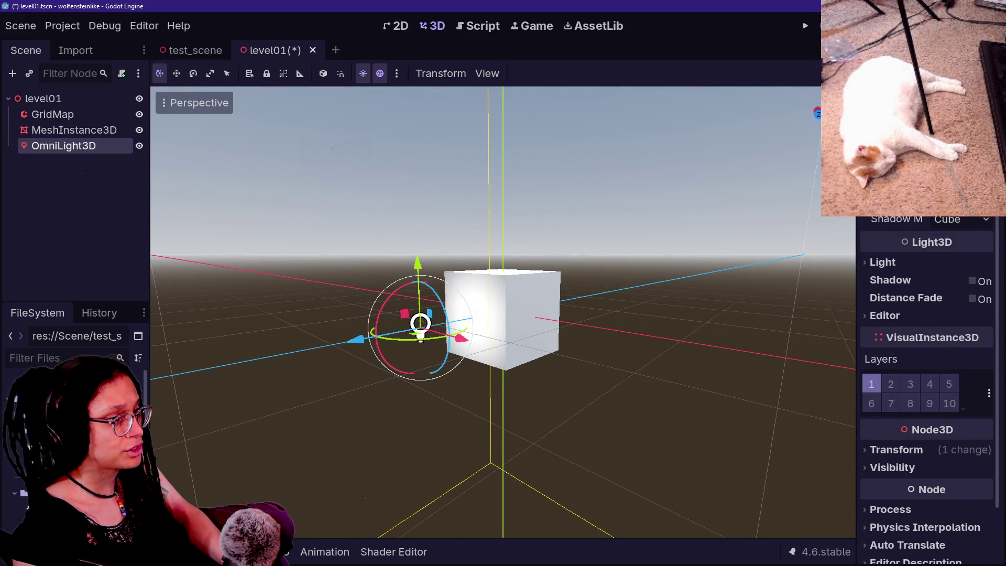
pyautogui.click(921, 260)
pyautogui.moveTo(943, 309)
pyautogui.mouseDown()
pyautogui.moveTo(953, 309)
pyautogui.moveTo(939, 308)
pyautogui.mouseUp()
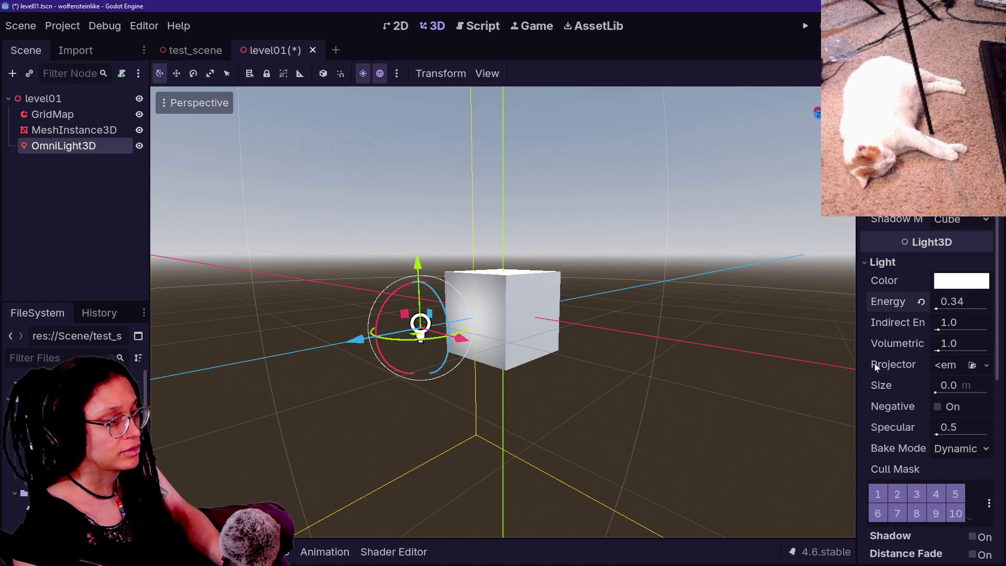
pyautogui.scroll(-5, 874, 370)
pyautogui.click(61, 130)
pyautogui.scroll(-1, 912, 425)
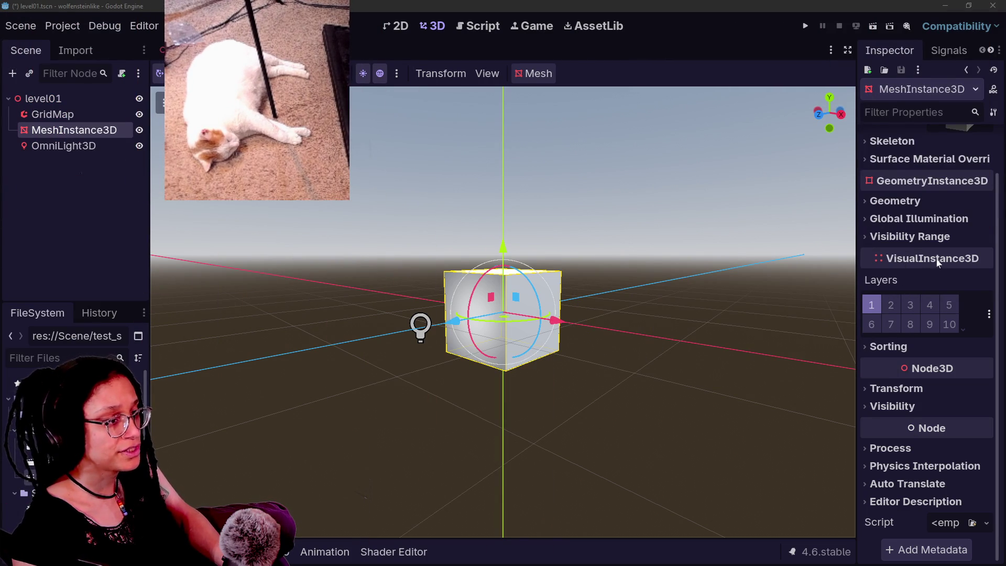
# Move the cube's MeshInstance3D from visual layer 1 to visual layer 2.
pyautogui.moveTo(937, 262)
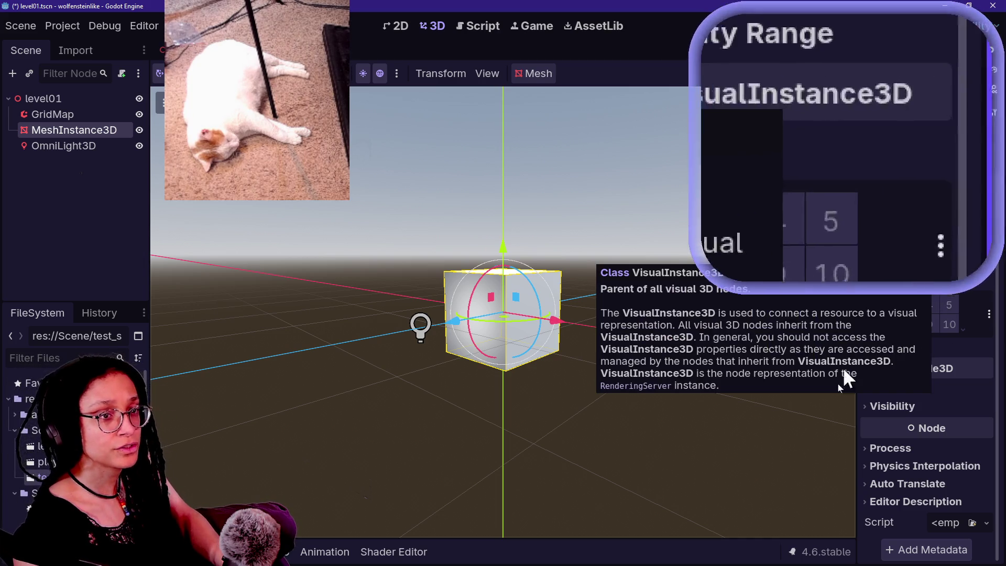
pyautogui.click(12, 119)
pyautogui.click(23, 131)
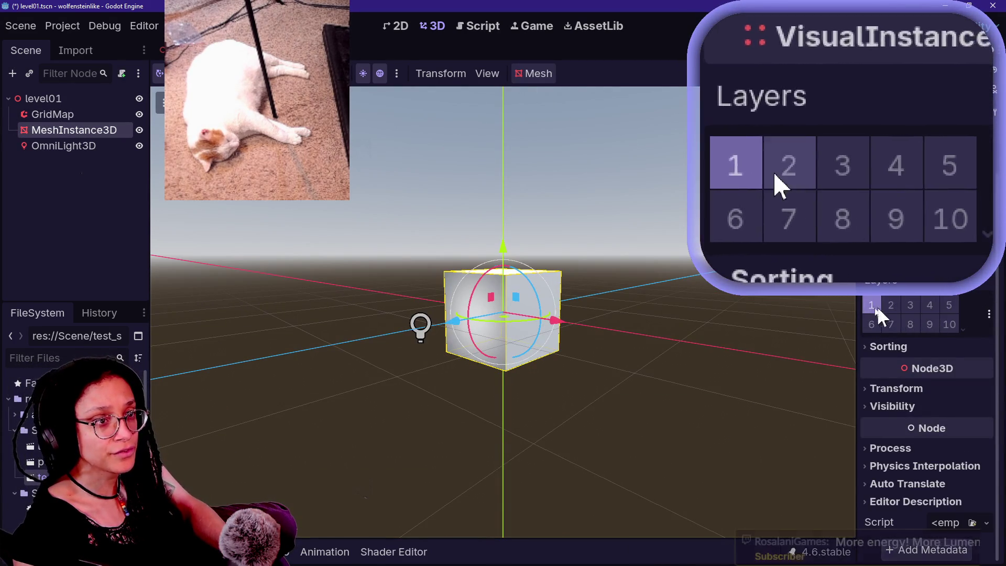
pyautogui.click(866, 306)
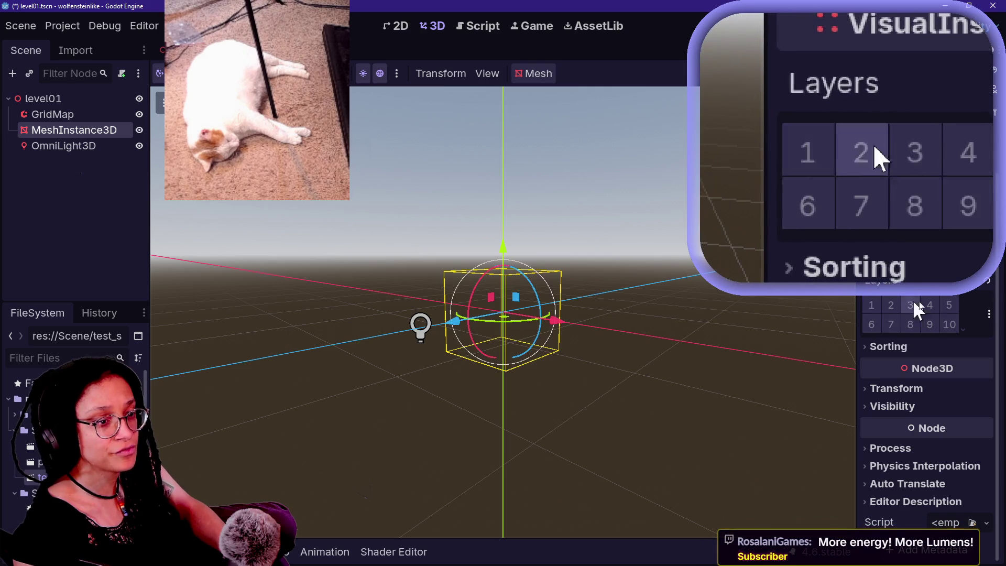
pyautogui.click(871, 305)
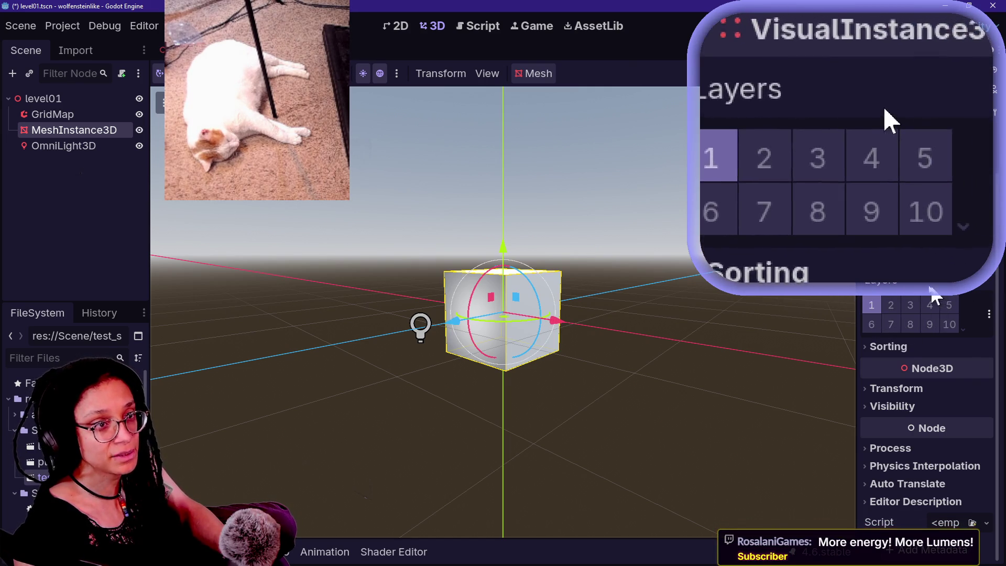
pyautogui.click(889, 306)
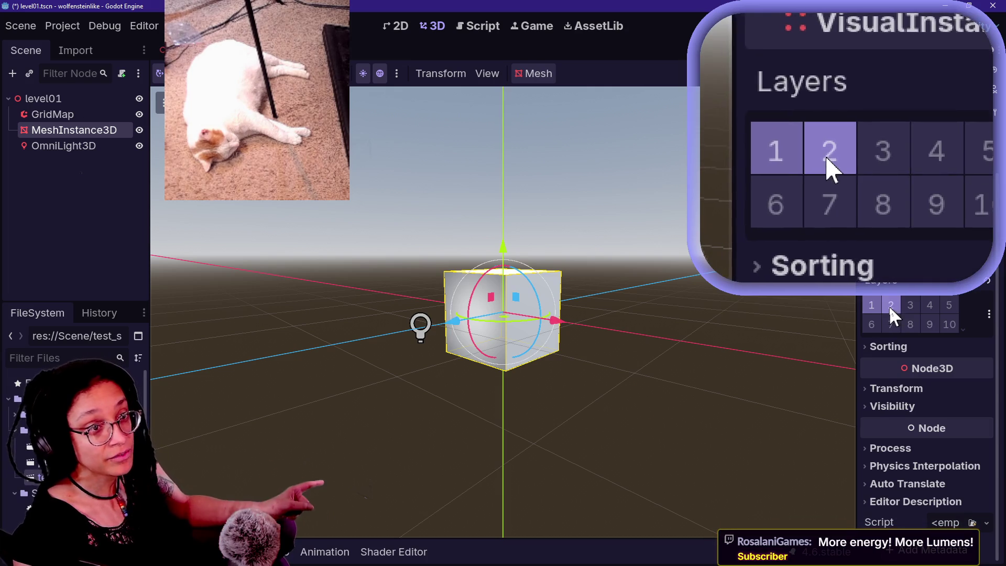
pyautogui.click(867, 306)
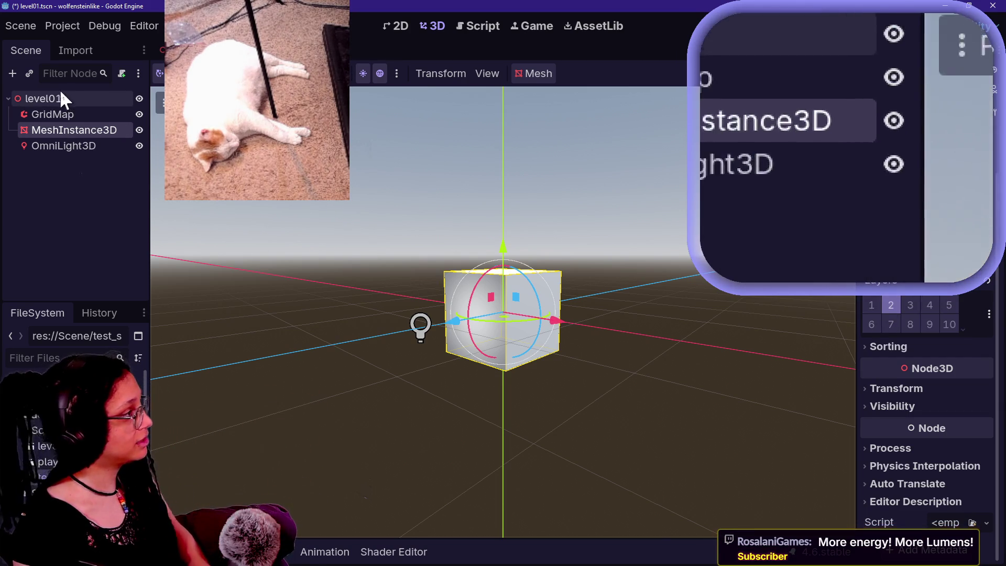
# Add a Camera3D under level01 and position it left of the cube, facing it.
pyautogui.rightClick(61, 97)
pyautogui.click(73, 103)
pyautogui.write('cam')
pyautogui.press('Return')
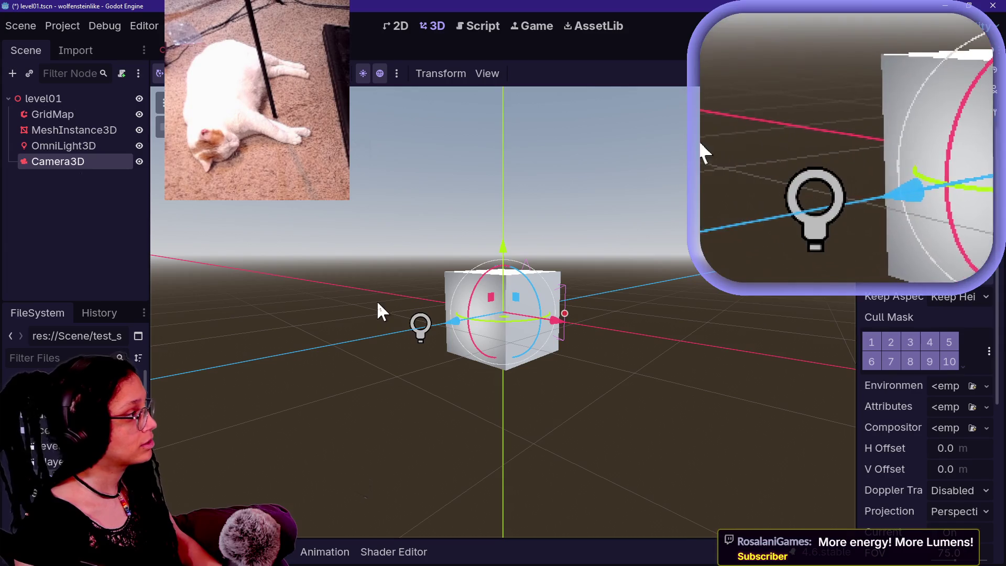
pyautogui.moveTo(474, 330)
pyautogui.mouseDown()
pyautogui.moveTo(285, 431)
pyautogui.moveTo(229, 433)
pyautogui.moveTo(246, 426)
pyautogui.mouseUp()
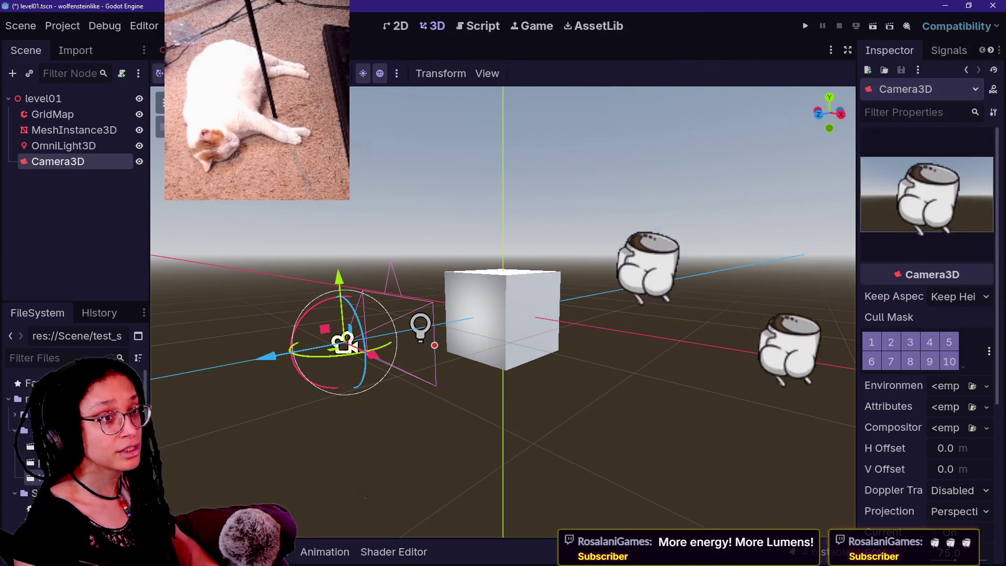
pyautogui.moveTo(296, 372); pyautogui.dragTo(379, 356)
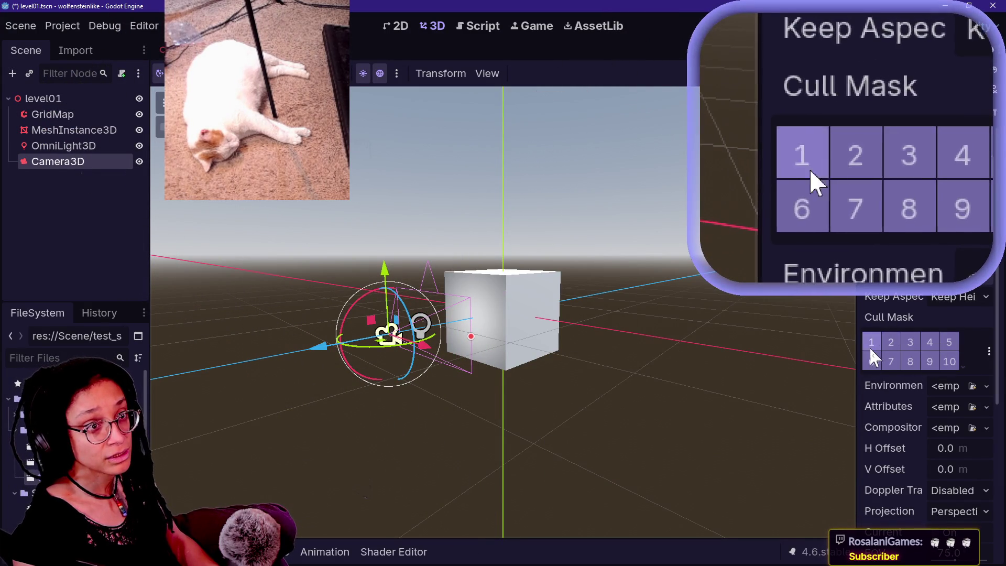
# Toggle the Camera3D cull mask layers, ending with layers 1 and 2 both rendered.
pyautogui.click(869, 344)
pyautogui.click(889, 342)
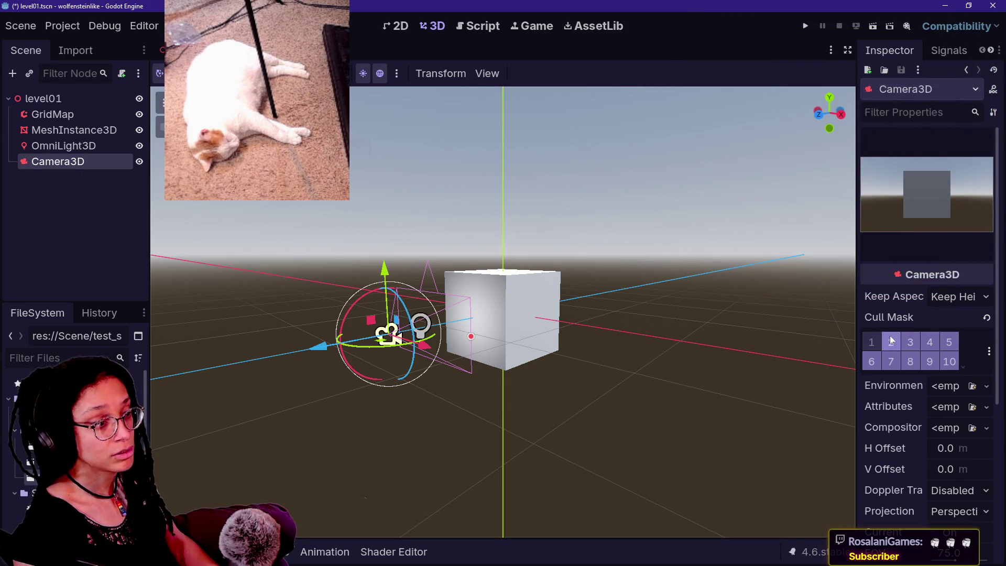
pyautogui.click(890, 342)
pyautogui.click(871, 342)
pyautogui.click(892, 343)
pyautogui.click(892, 343)
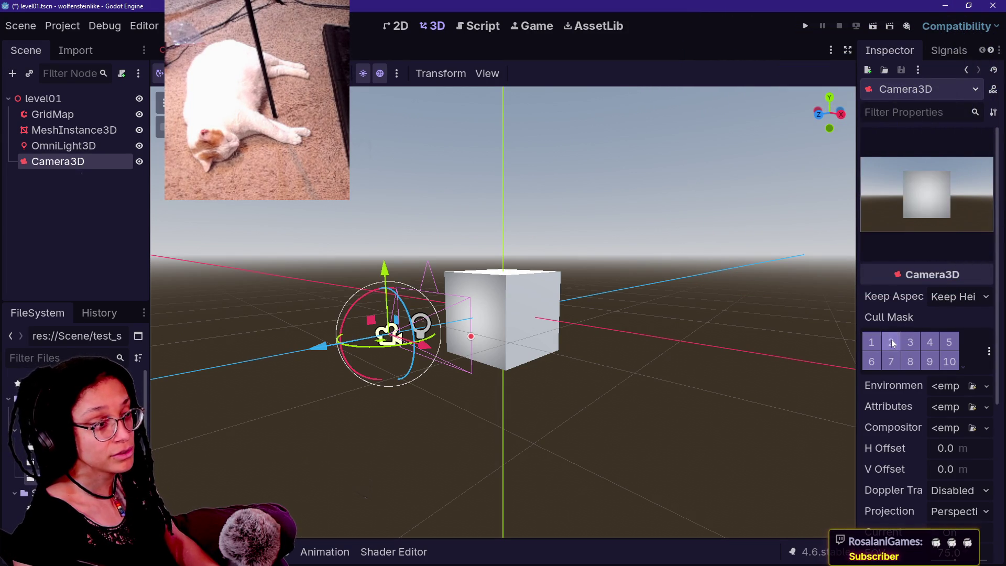
pyautogui.click(892, 343)
pyautogui.click(891, 343)
pyautogui.click(892, 343)
pyautogui.click(892, 343)
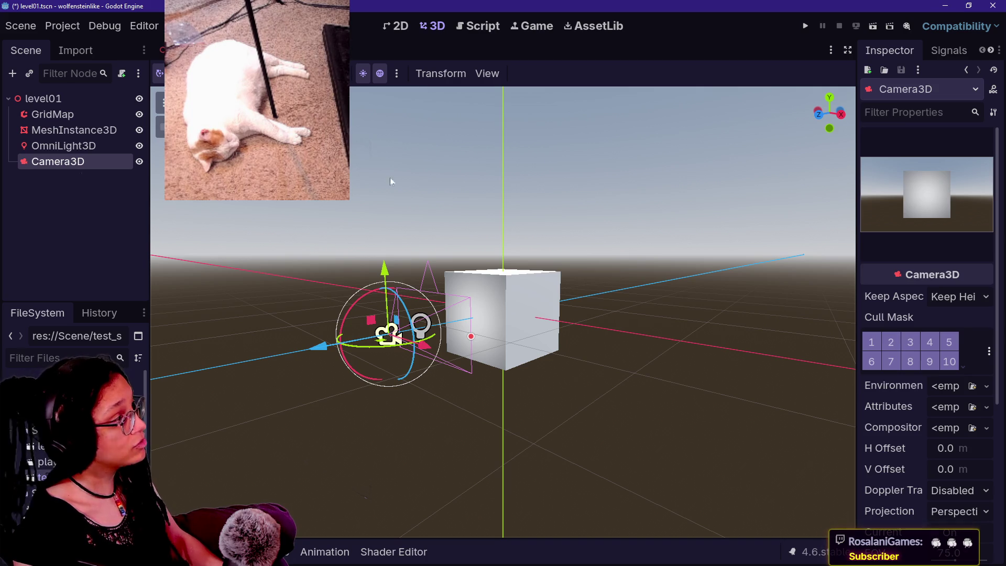
pyautogui.press('Up')
pyautogui.press('Up')
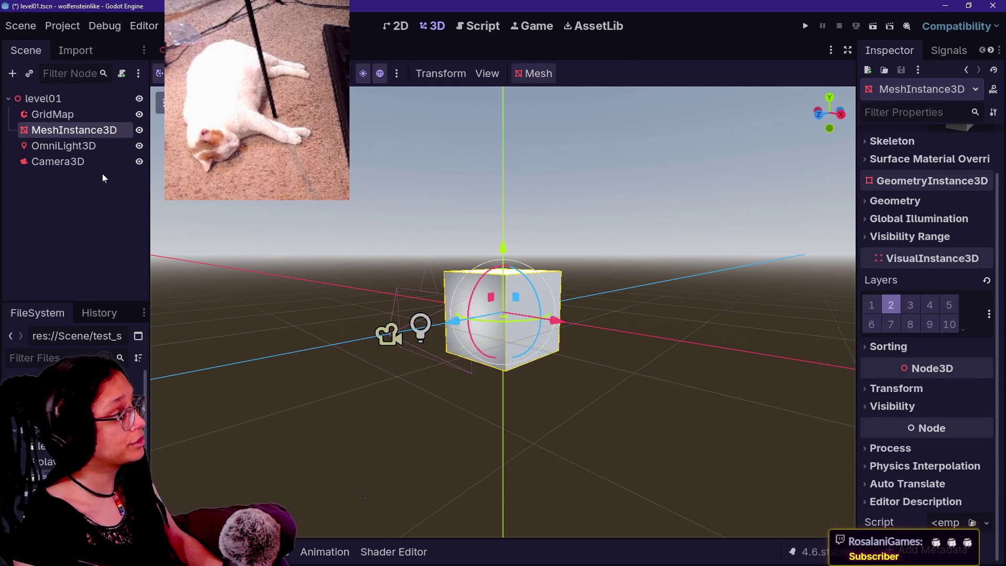
# Test layer 2 in the Camera3D cull mask, toggling it to see the cube hide and show.
pyautogui.click(59, 162)
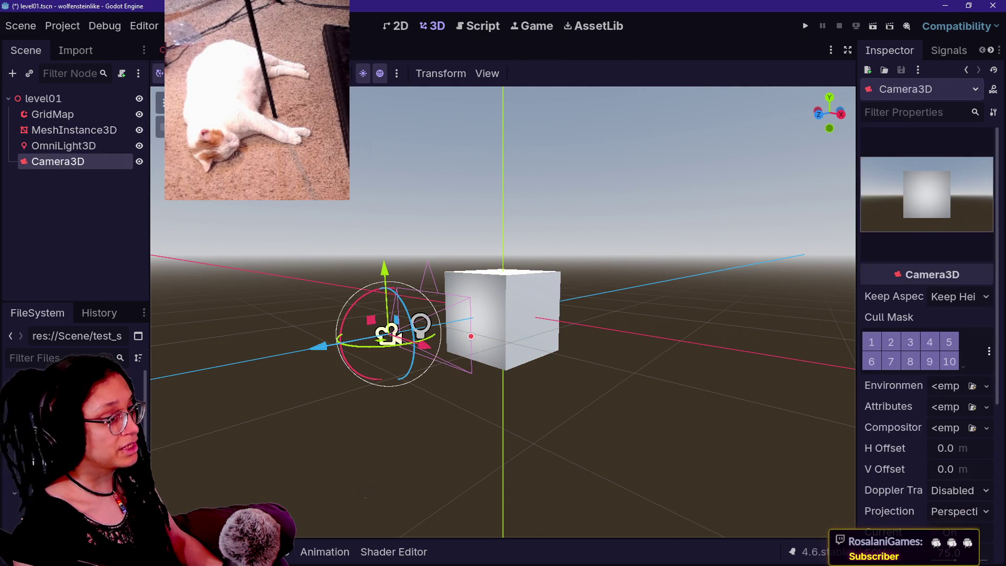
pyautogui.click(893, 338)
pyautogui.click(893, 337)
pyautogui.click(894, 337)
pyautogui.click(894, 337)
pyautogui.click(894, 341)
pyautogui.click(893, 341)
pyautogui.click(893, 341)
pyautogui.click(894, 342)
pyautogui.click(893, 342)
pyautogui.click(893, 341)
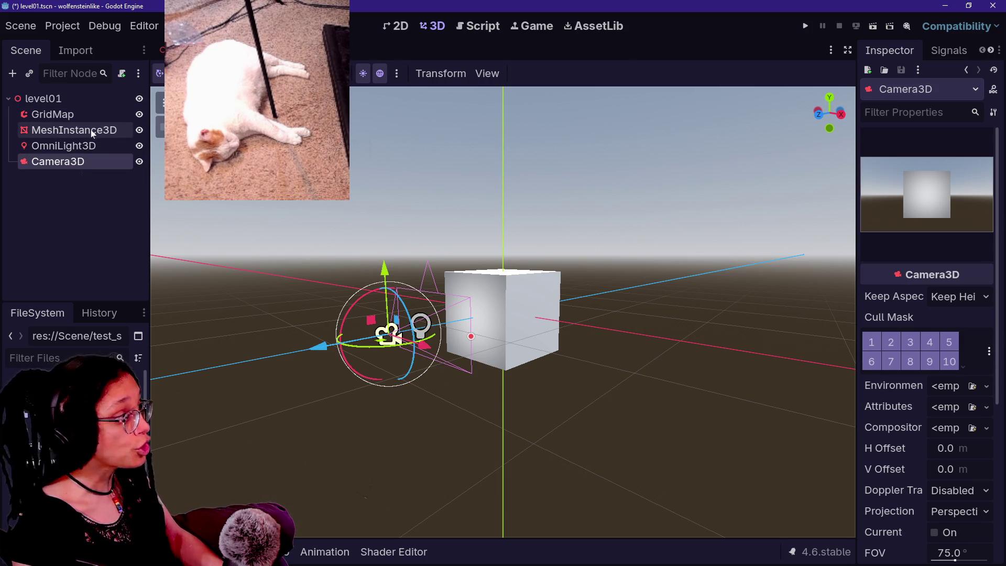
# Turn off layer 2 in the OmniLight3D's cull mask so it stops lighting the cube.
pyautogui.click(73, 130)
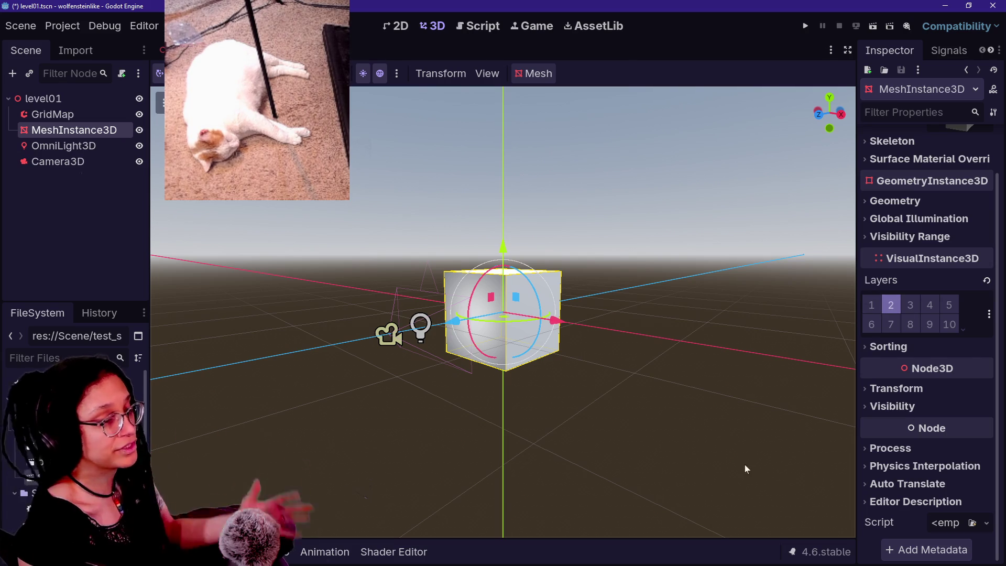
pyautogui.click(34, 147)
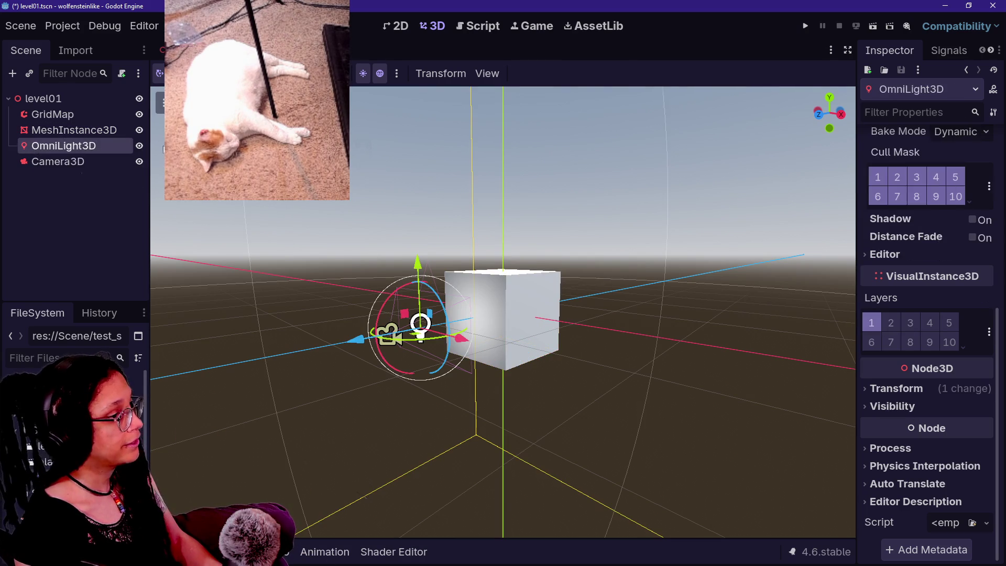
pyautogui.scroll(2, 909, 318)
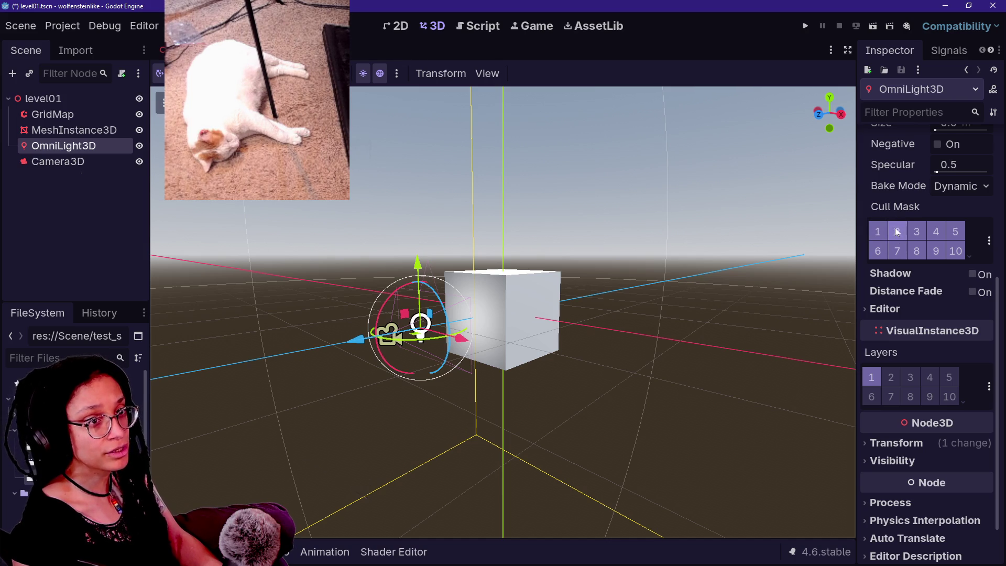
pyautogui.click(896, 232)
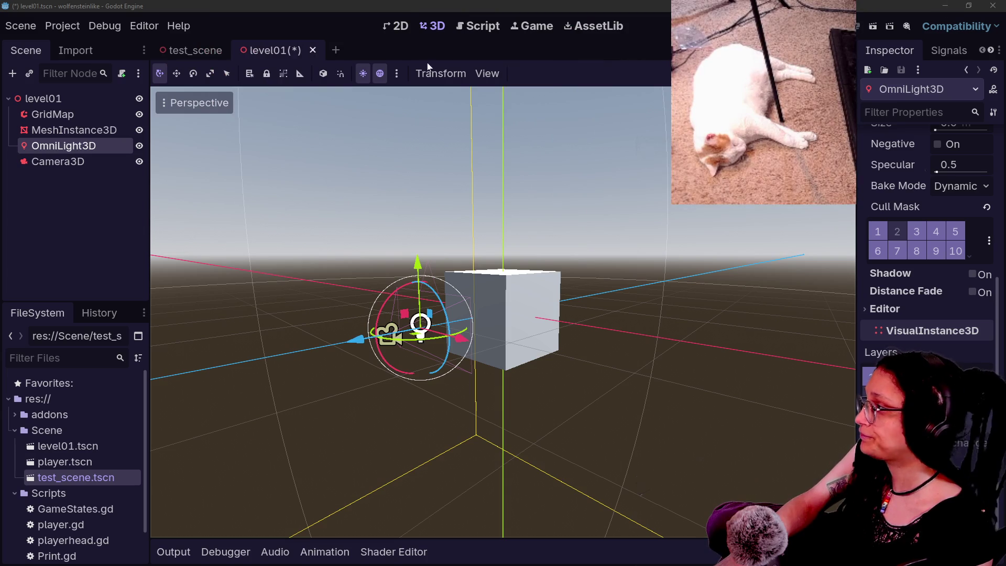
# Look through the top menus, close them, and select GridMap to show its MeshLibrary panel.
pyautogui.click(63, 27)
pyautogui.moveTo(18, 19)
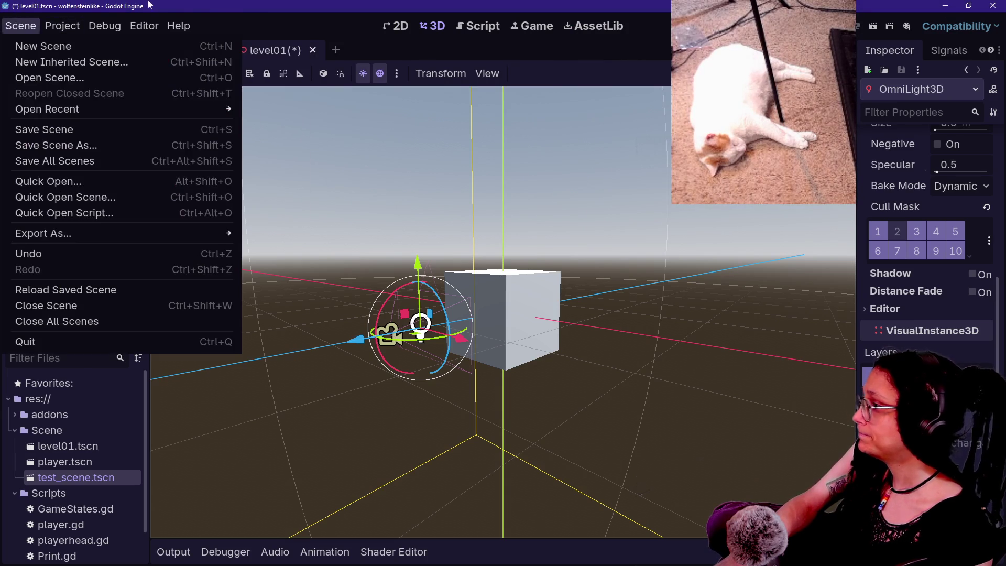
pyautogui.click(147, 5)
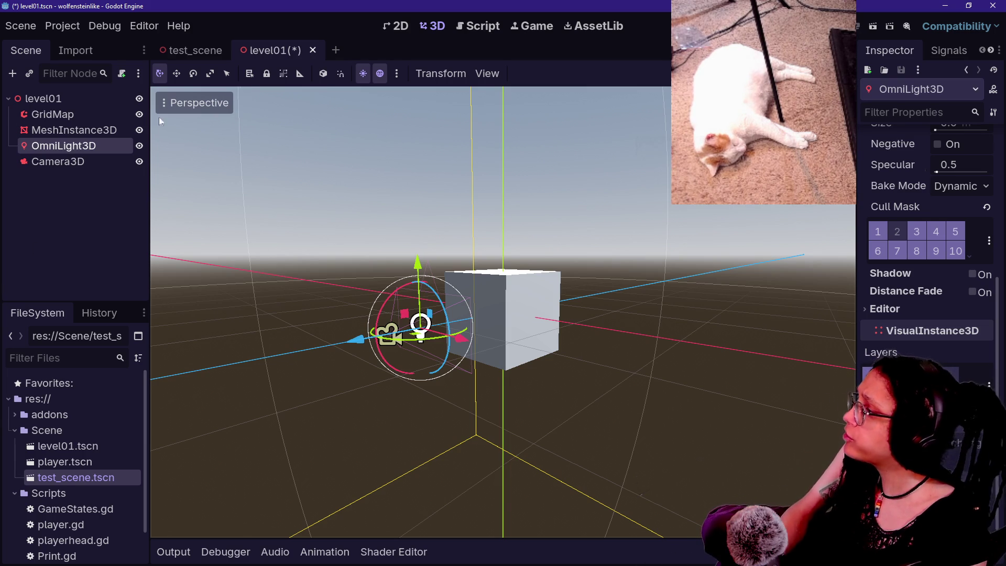
pyautogui.click(99, 114)
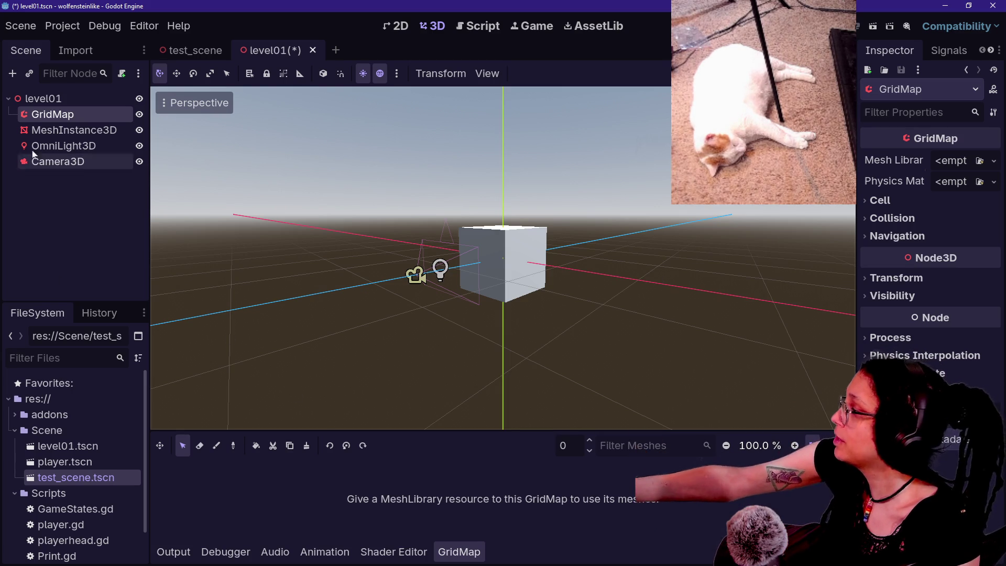
# Delete the Camera3D and OmniLight3D nodes together.
pyautogui.click(52, 130)
pyautogui.click(72, 163)
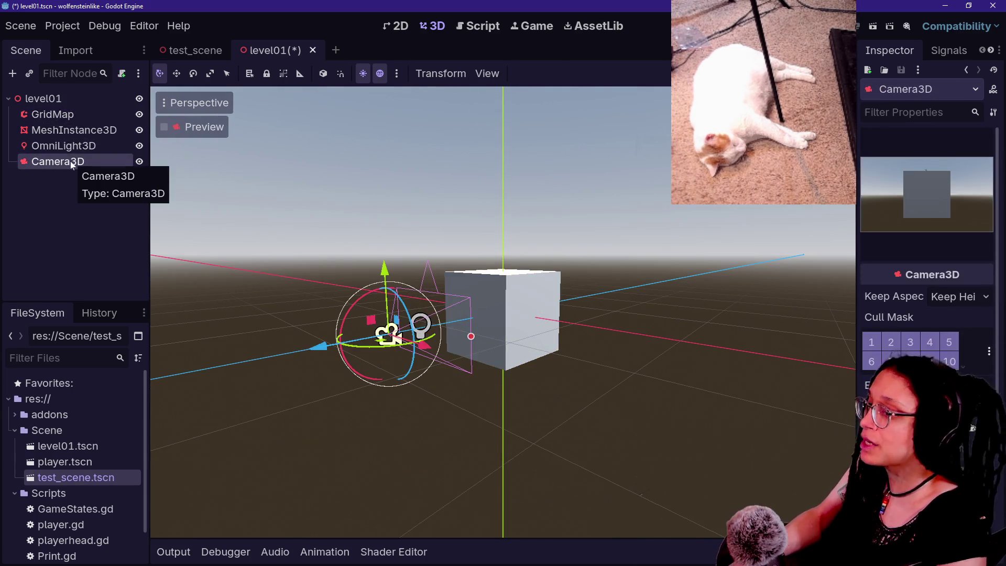
pyautogui.keyDown('shift'); pyautogui.click(71, 147); pyautogui.keyUp('shift')
pyautogui.press('Delete')
pyautogui.press('Return')
pyautogui.click(76, 131)
# Delete the MeshInstance3D cube so only the GridMap remains, and reselect the GridMap.
pyautogui.press('Delete')
pyautogui.press('Return')
pyautogui.click(73, 115)
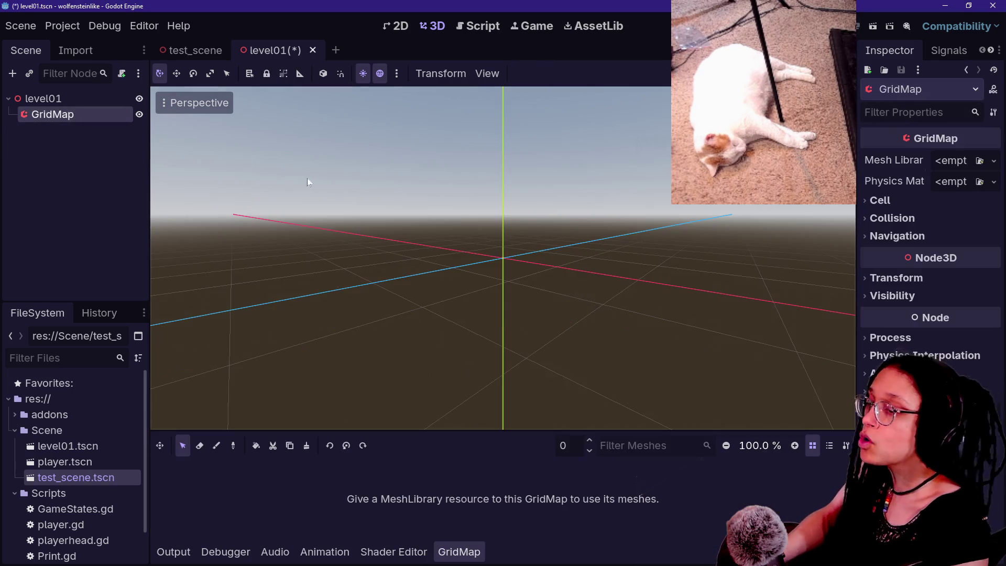
pyautogui.click(504, 224)
pyautogui.moveTo(504, 224); pyautogui.dragTo(505, 267)
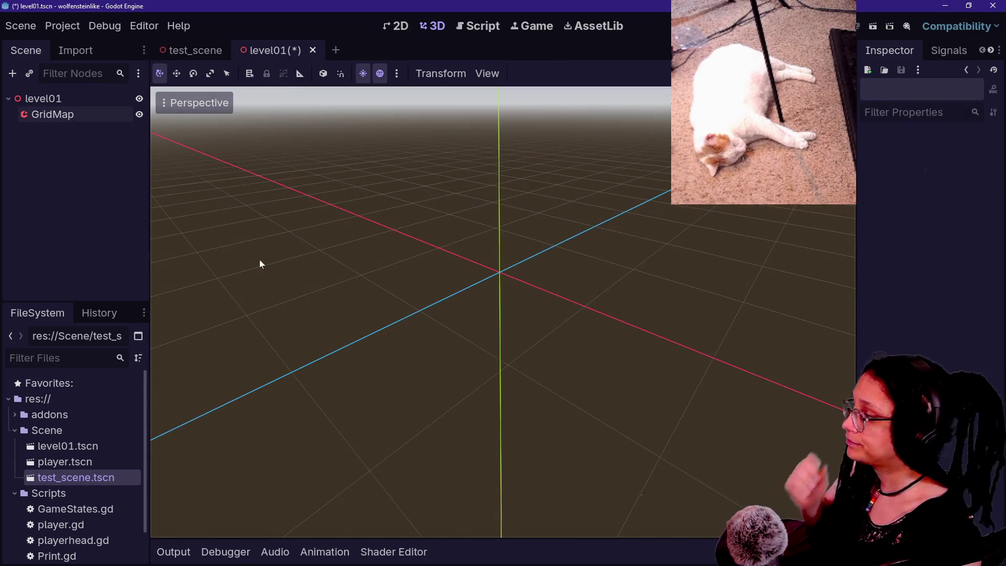
pyautogui.click(88, 116)
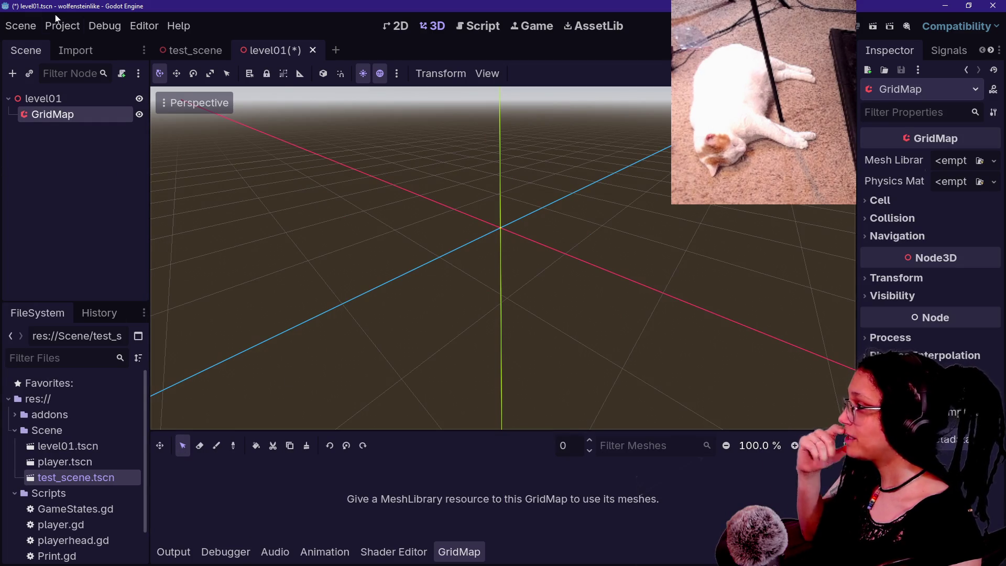
pyautogui.hotkey('alt', 'Tab')
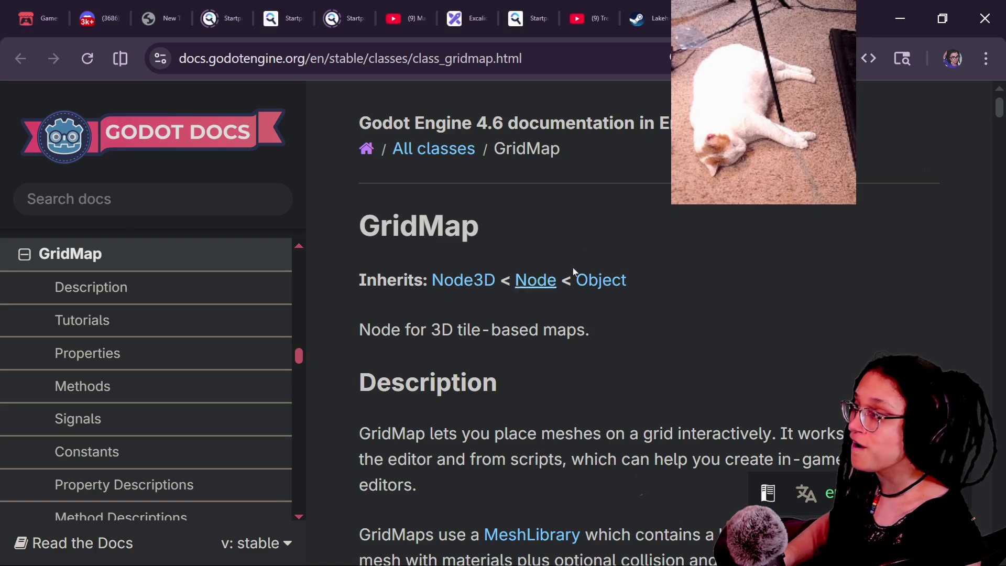
# Open the MeshLibrary class reference in split view beside the GridMap docs page.
pyautogui.scroll(-3, 519, 491)
pyautogui.rightClick(516, 358)
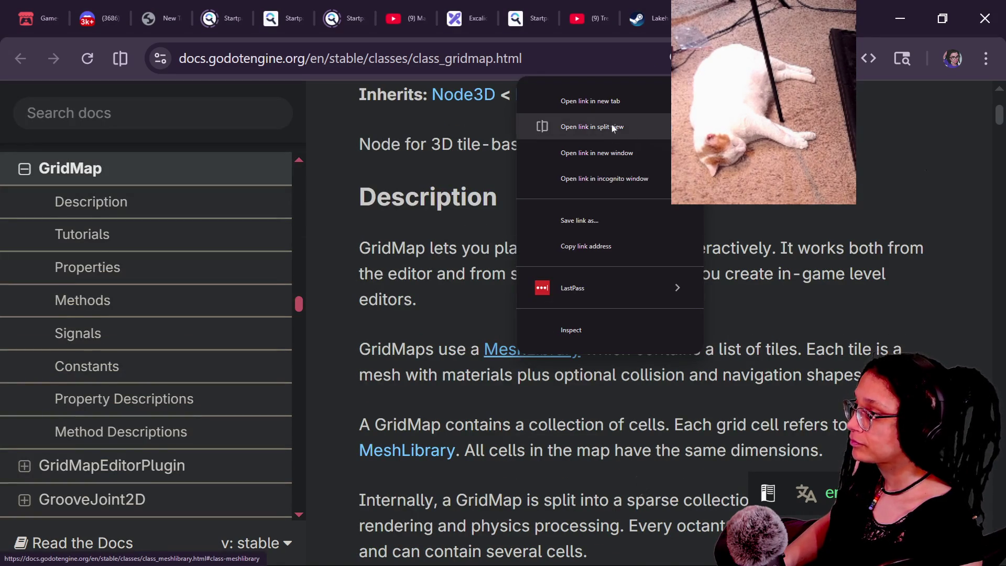
pyautogui.click(608, 107)
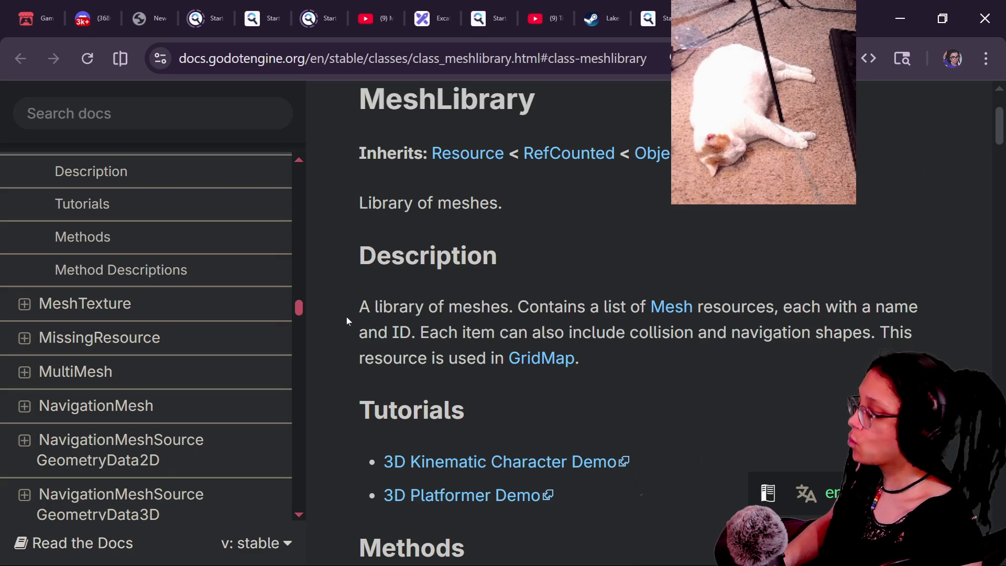
# Read through the MeshLibrary page's description, tutorials and methods table.
pyautogui.scroll(-2, 721, 422)
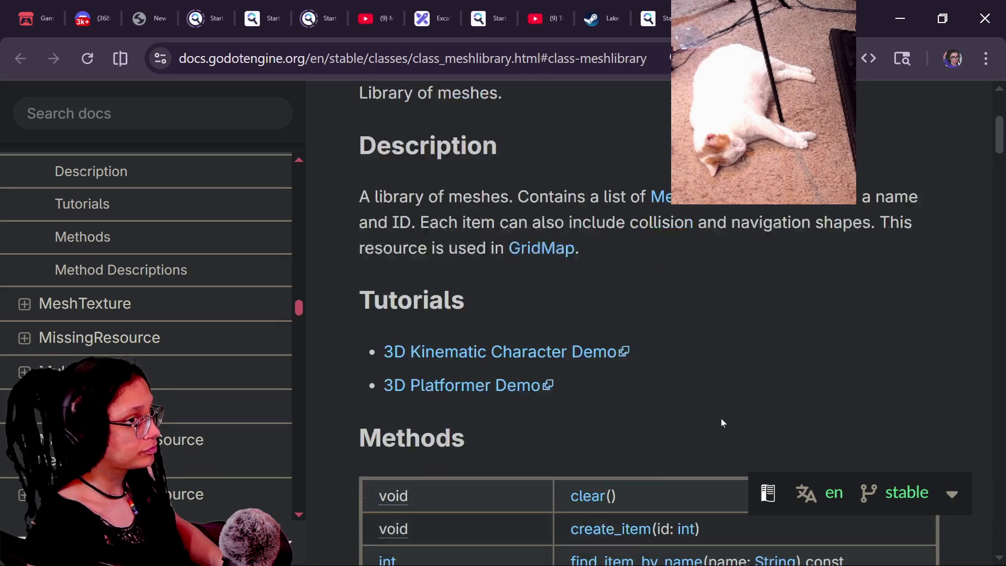
pyautogui.scroll(-1, 722, 422)
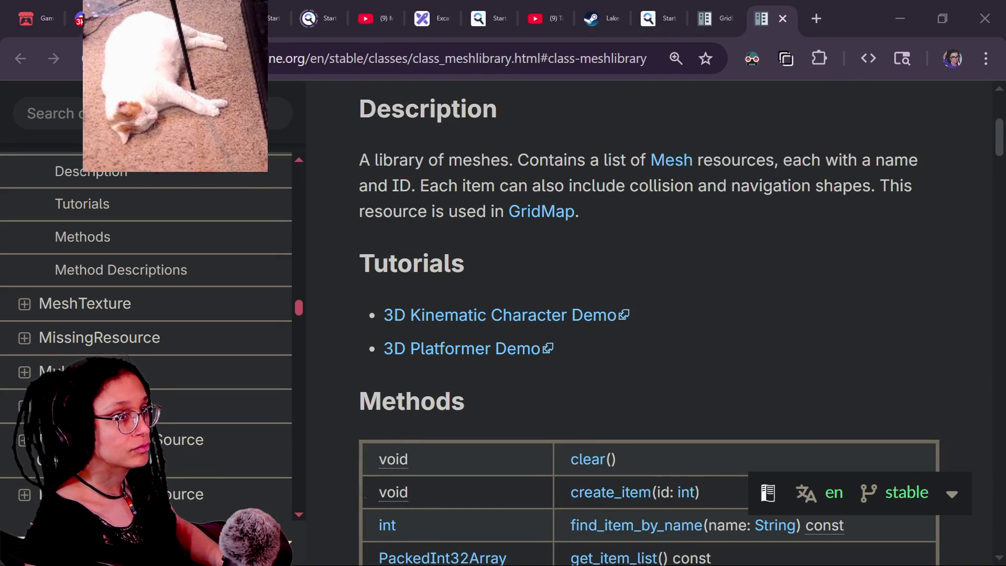
pyautogui.scroll(-3, 710, 313)
pyautogui.scroll(5, 710, 314)
pyautogui.scroll(-13, 710, 314)
pyautogui.scroll(-2, 711, 315)
pyautogui.scroll(8, 711, 314)
pyautogui.scroll(-14, 710, 314)
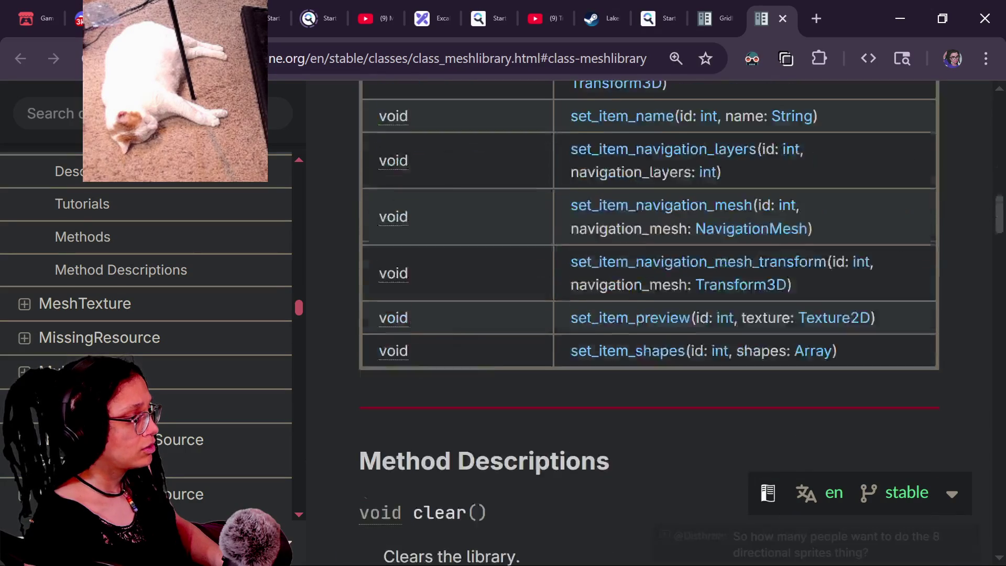
pyautogui.scroll(-9, 711, 314)
pyautogui.scroll(20, 710, 314)
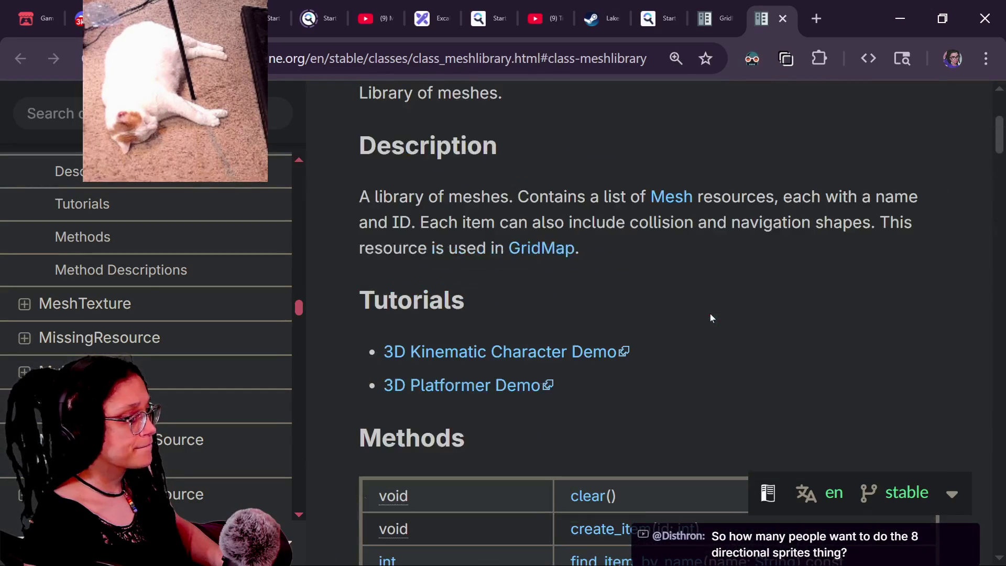
pyautogui.scroll(5, 709, 235)
pyautogui.scroll(-2, 624, 316)
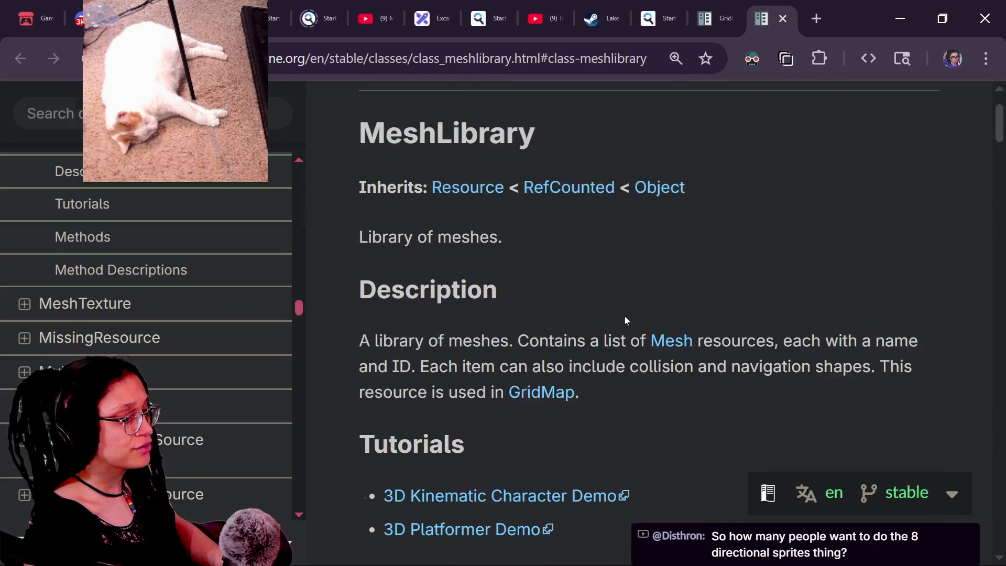
pyautogui.scroll(1, 625, 316)
pyautogui.scroll(-1, 624, 316)
pyautogui.doubleClick(639, 343)
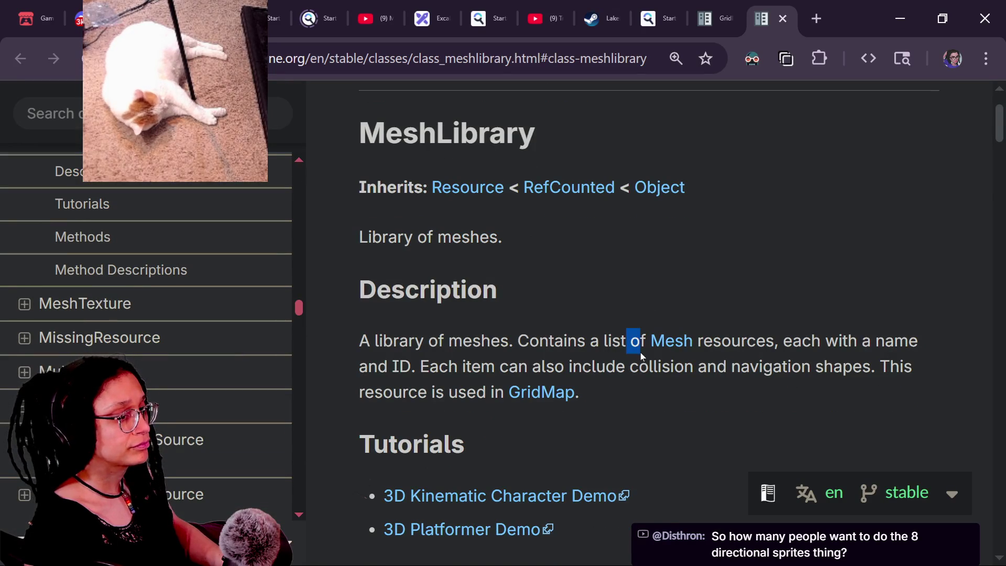
pyautogui.click(618, 315)
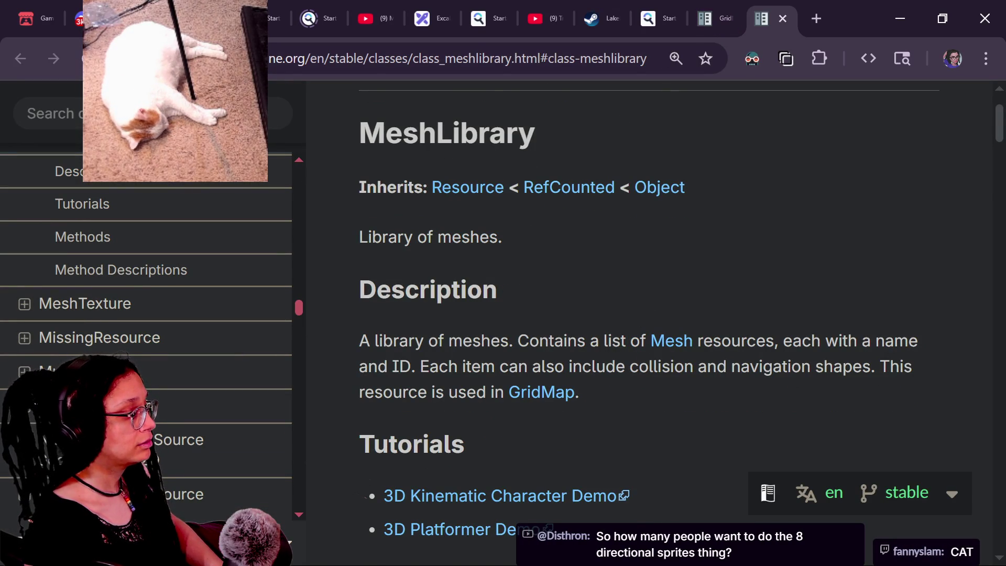
pyautogui.scroll(-2, 605, 331)
pyautogui.scroll(4, 605, 331)
pyautogui.scroll(-7, 605, 331)
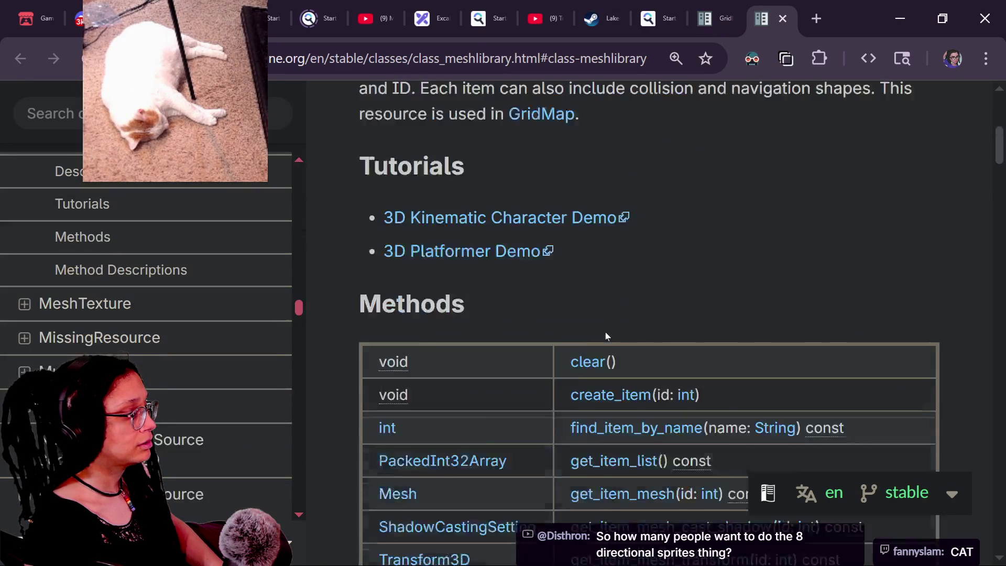
pyautogui.scroll(-2, 606, 336)
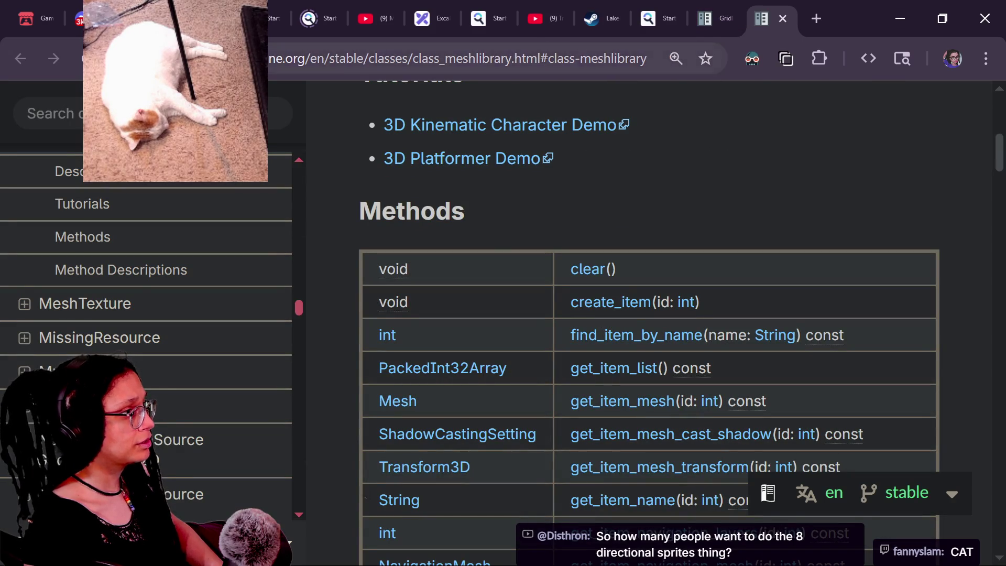
pyautogui.click(574, 57)
# Search 'godot howcreate meshlibrary' and open the Godot Forum thread 'Create a Meshlib/3DGrid of scenes'.
pyautogui.write('godo')
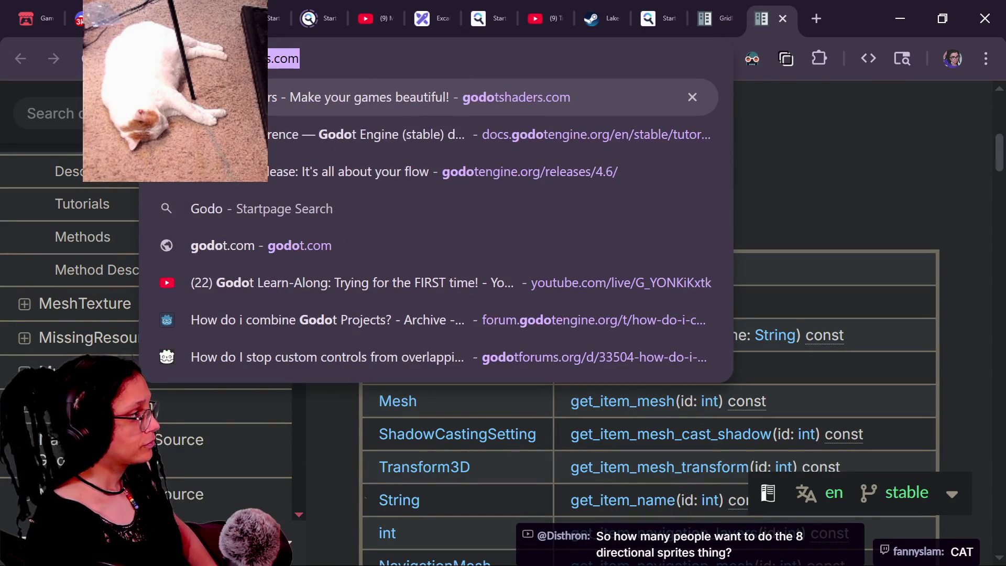
pyautogui.write('t howcreate mesh')
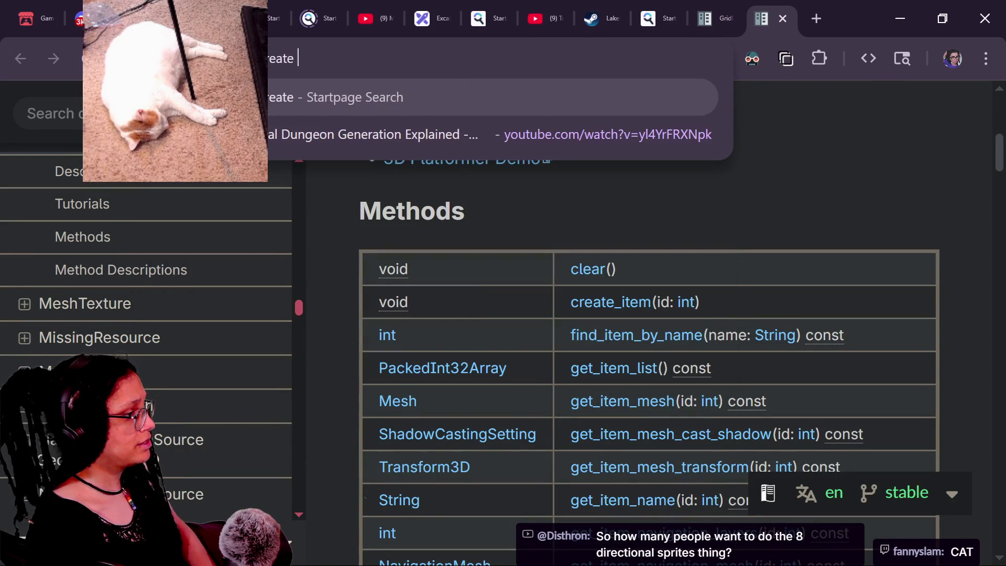
pyautogui.write('library')
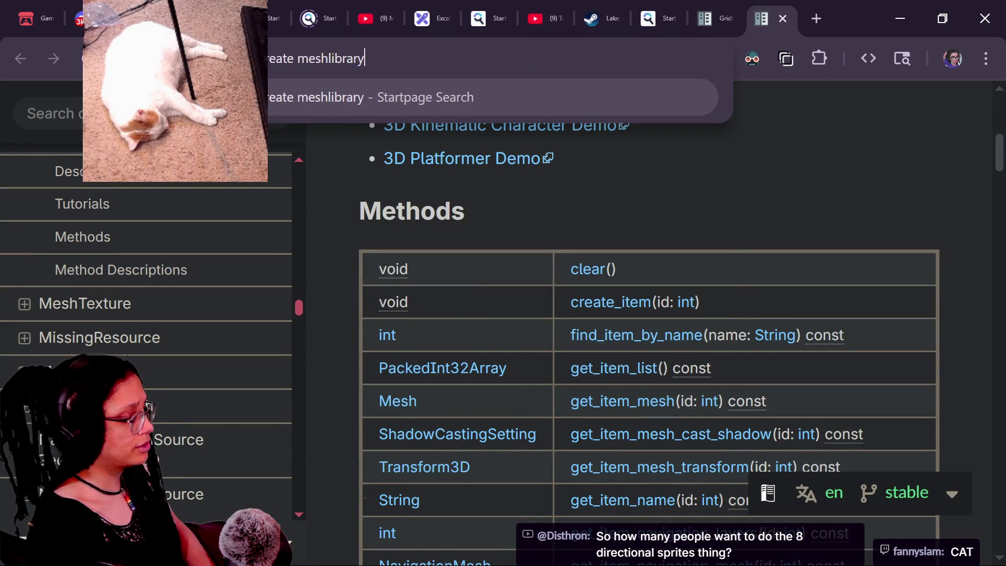
pyautogui.press('Return')
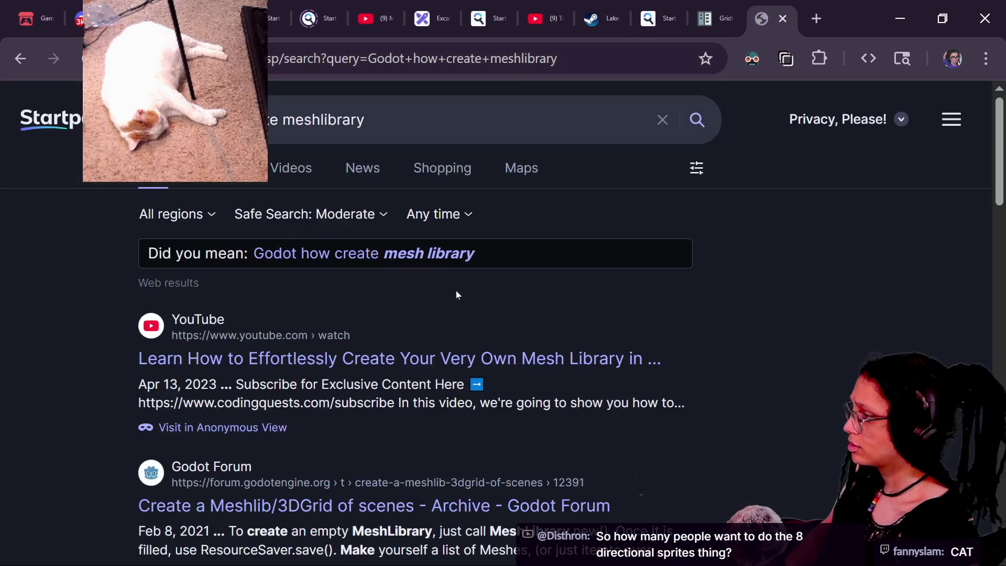
pyautogui.scroll(-3, 221, 372)
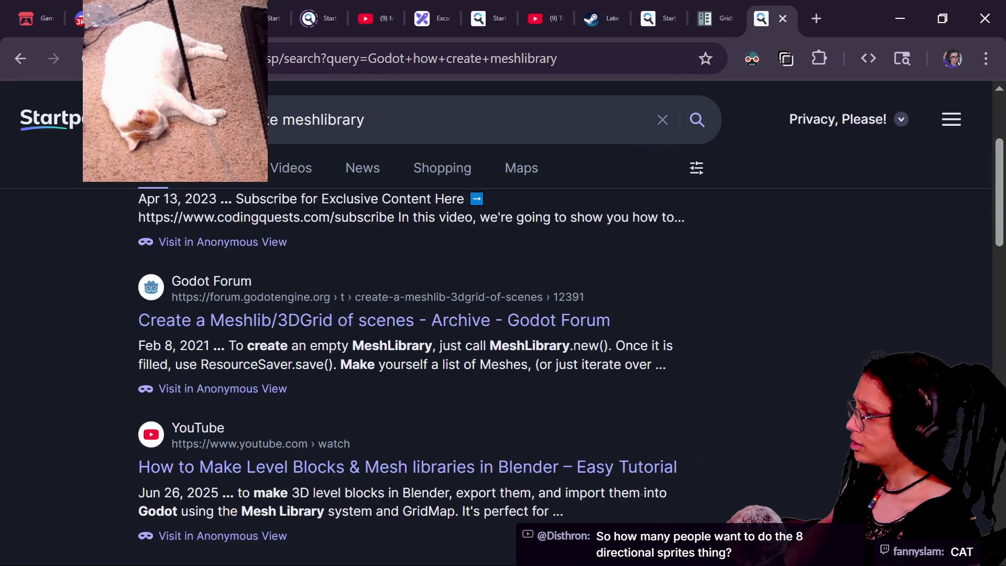
pyautogui.click(332, 329)
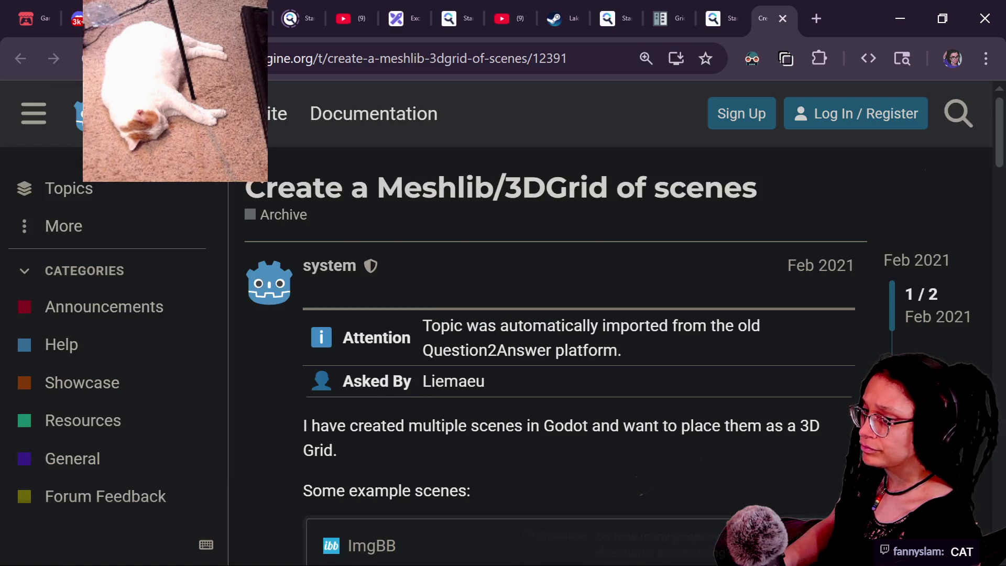
# Scroll to the reply explaining how to build a MeshLibrary in GDScript with MeshLibrary.new().
pyautogui.scroll(-2, 548, 347)
pyautogui.scroll(-3, 548, 346)
pyautogui.scroll(2, 547, 347)
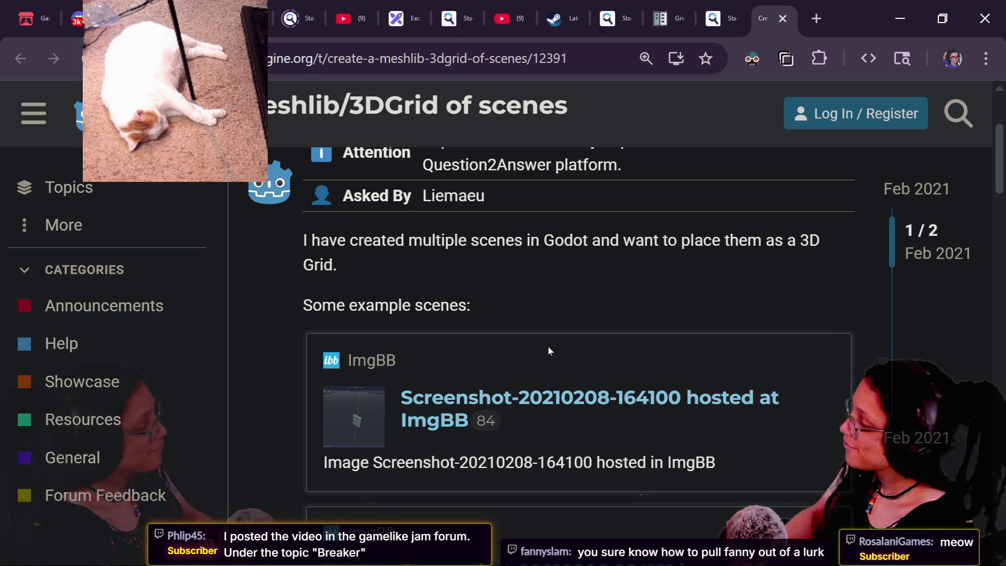
pyautogui.scroll(-1, 598, 326)
pyautogui.scroll(1, 598, 326)
pyautogui.scroll(-6, 598, 327)
pyautogui.scroll(-8, 598, 329)
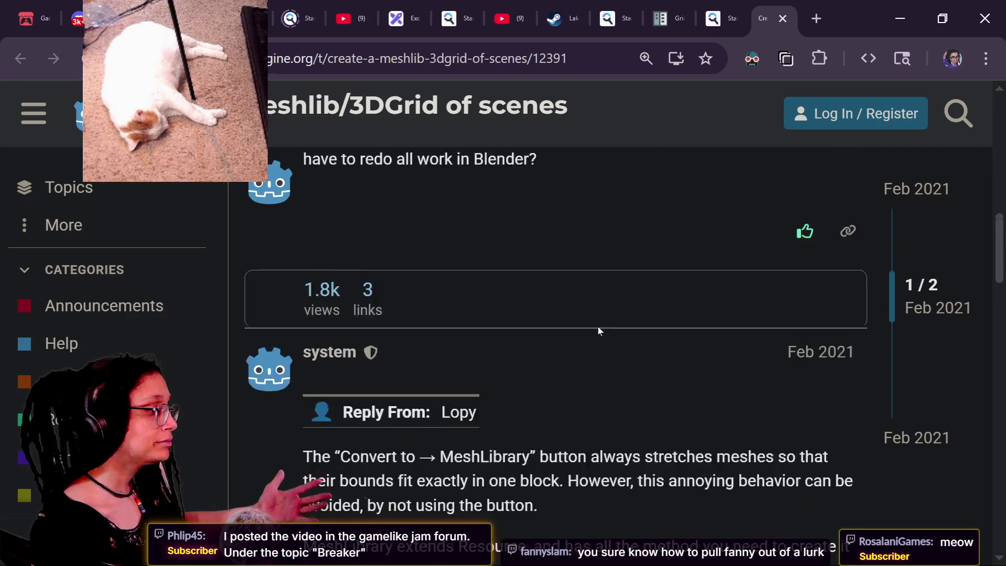
pyautogui.scroll(-1, 599, 331)
pyautogui.moveTo(438, 346); pyautogui.dragTo(616, 346)
pyautogui.click(615, 346)
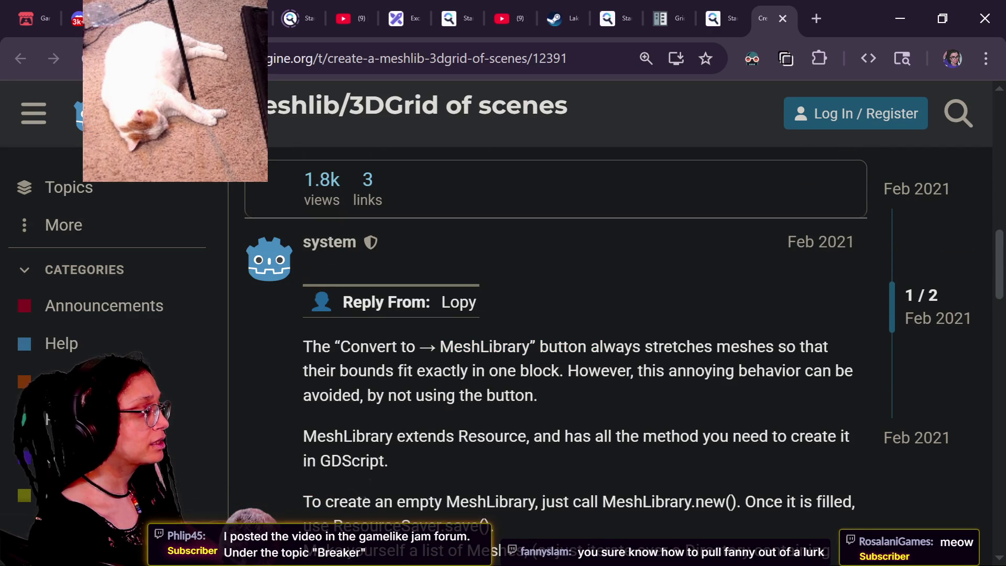
pyautogui.scroll(-2, 534, 394)
pyautogui.scroll(-1, 535, 394)
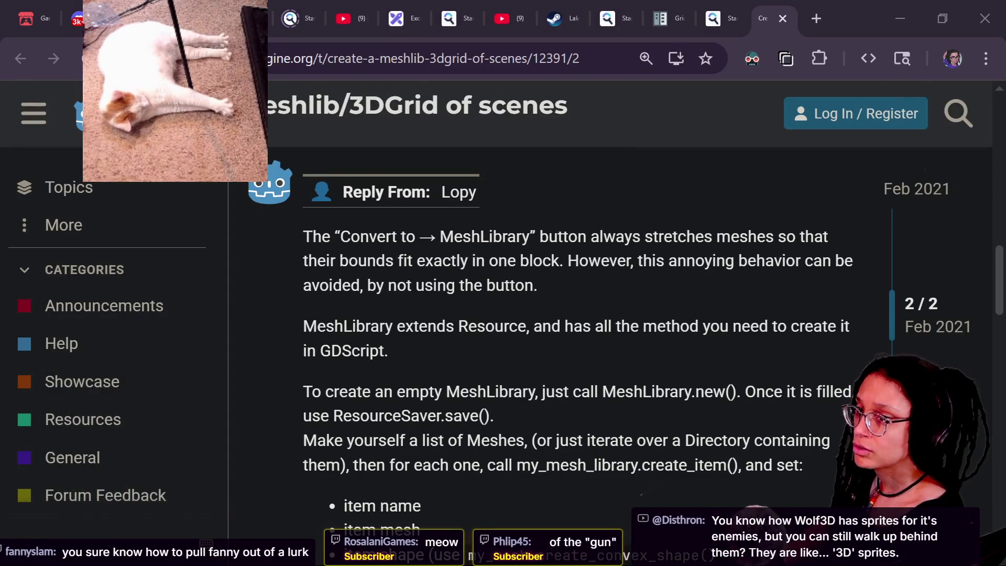
pyautogui.hotkey('alt', 'Tab')
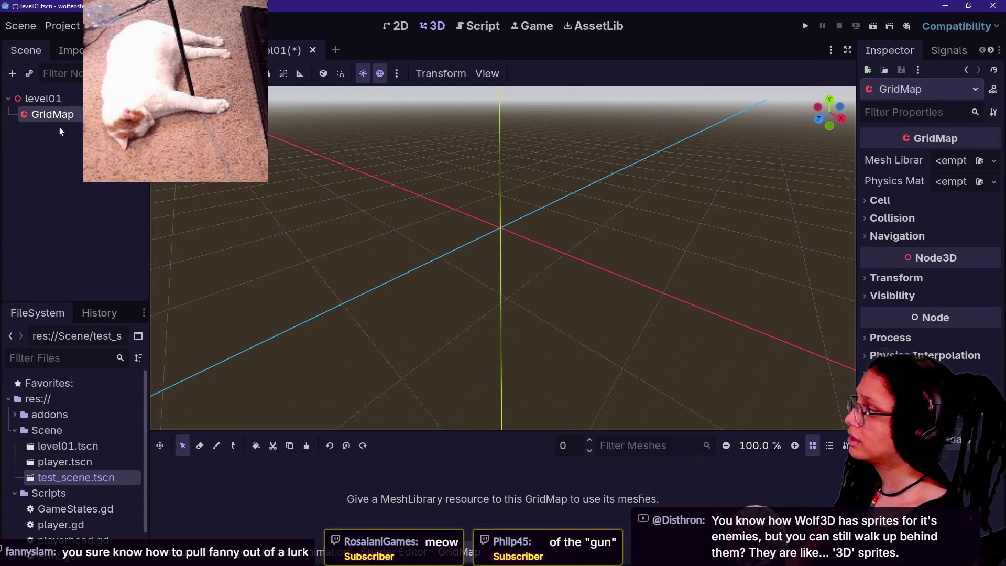
# Paste a box-mesh MeshInstance3D into level01 and duplicate it, leaving two cubes at the origin.
pyautogui.hotkey('ctrl', 'v')
pyautogui.click(55, 130)
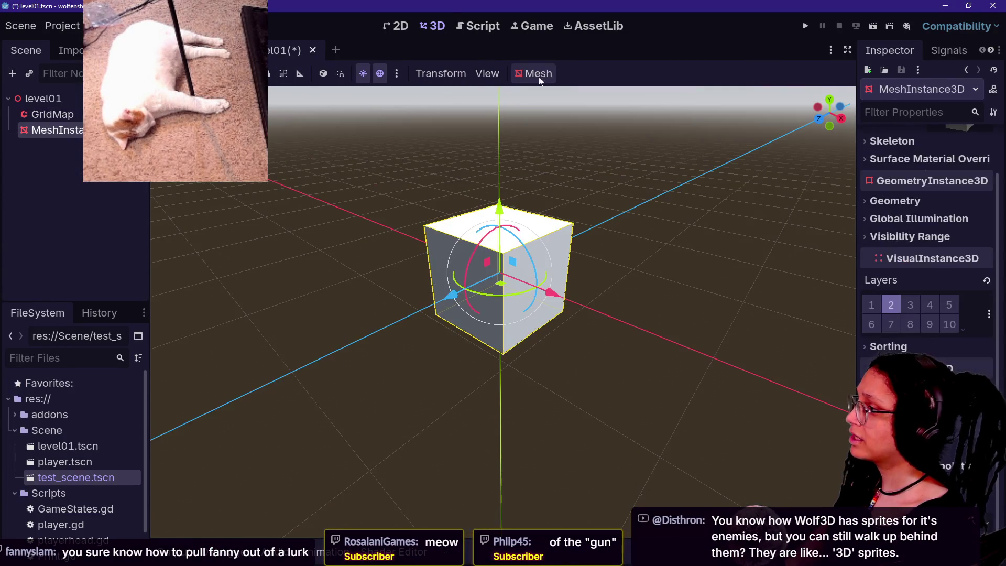
pyautogui.click(516, 74)
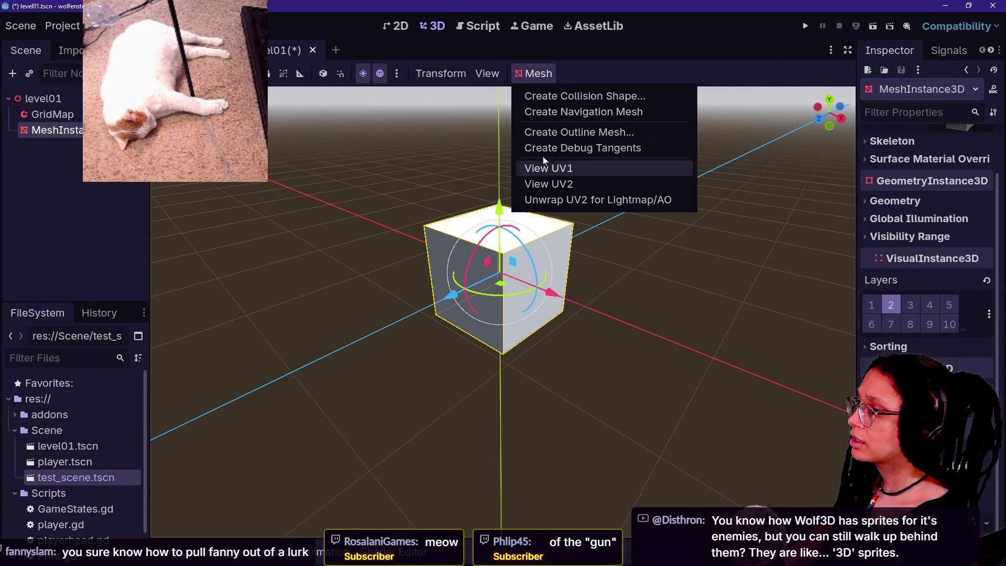
pyautogui.click(478, 54)
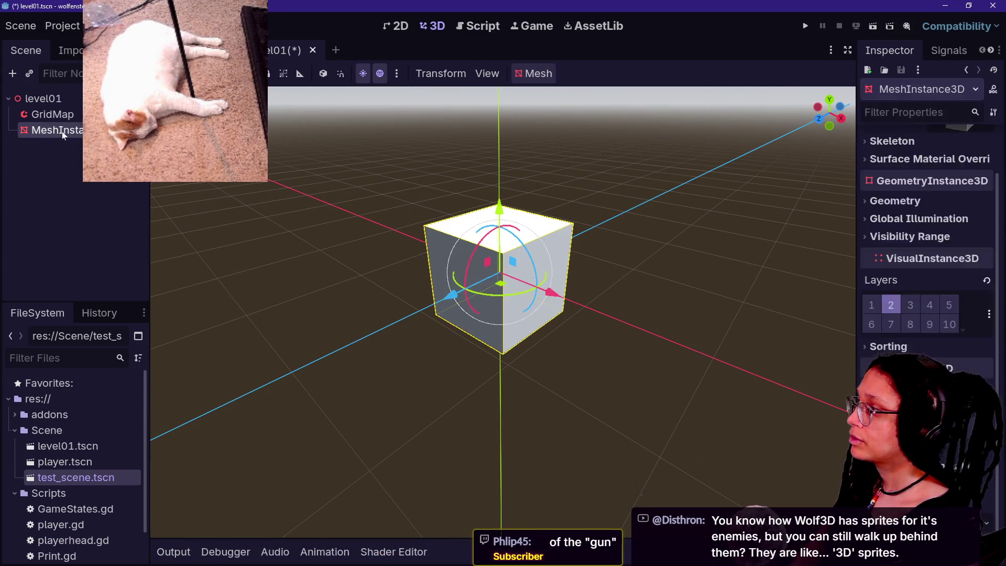
pyautogui.hotkey('ctrl', 'd')
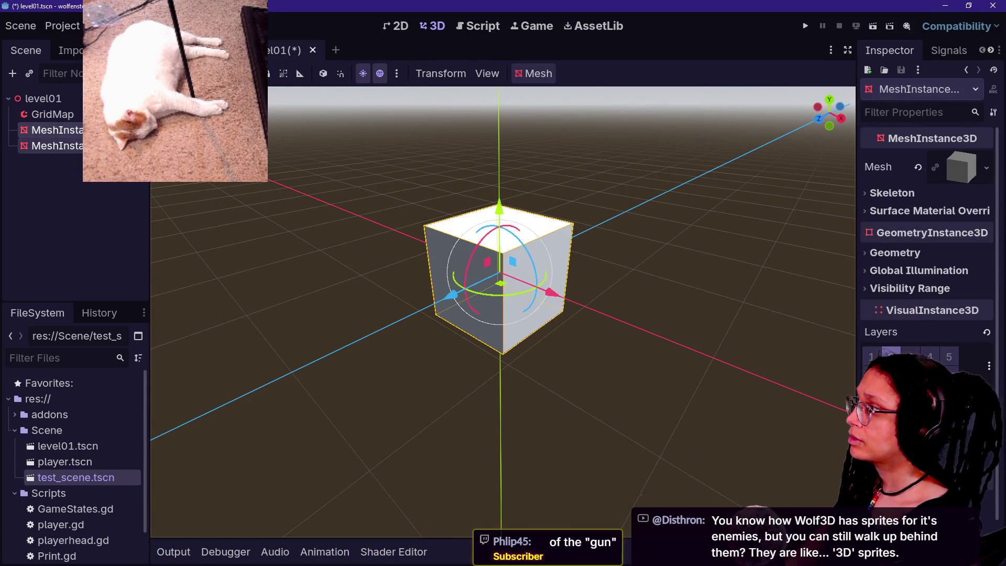
pyautogui.click(78, 165)
# Find occurrences of 'convert' in the forum thread in the browser.
pyautogui.hotkey('alt', 'Tab')
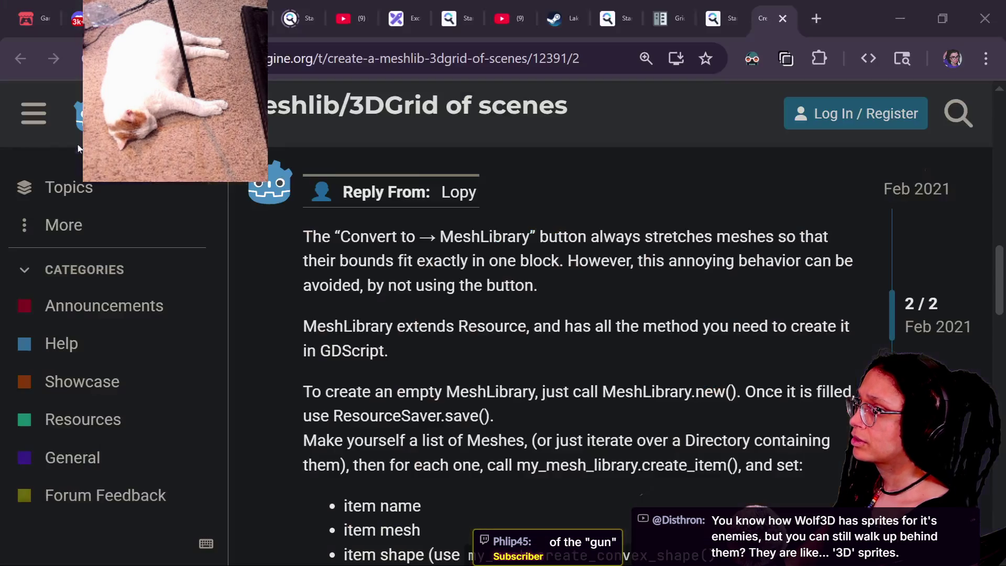
pyautogui.scroll(-1, 484, 292)
pyautogui.scroll(2, 484, 292)
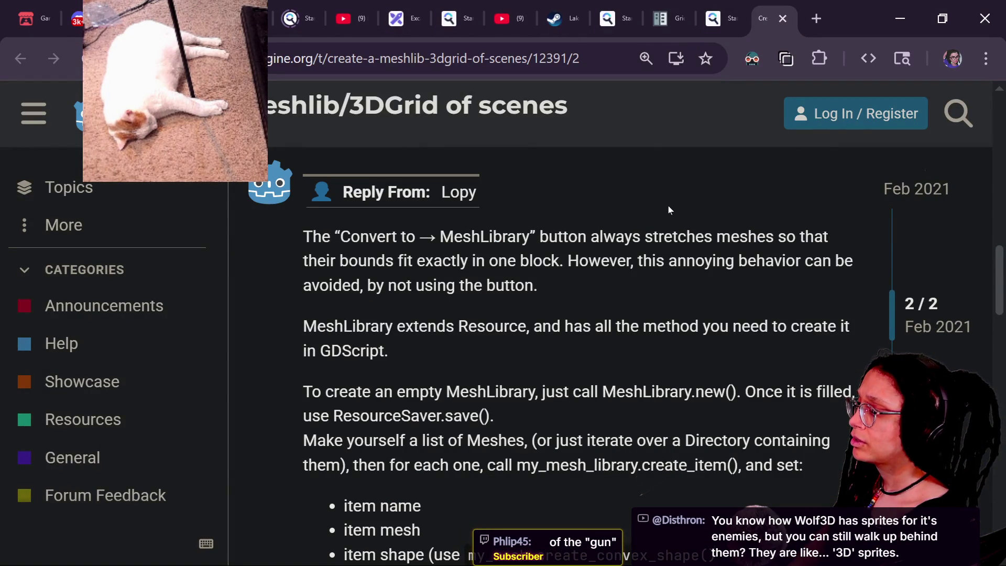
pyautogui.scroll(6, 668, 209)
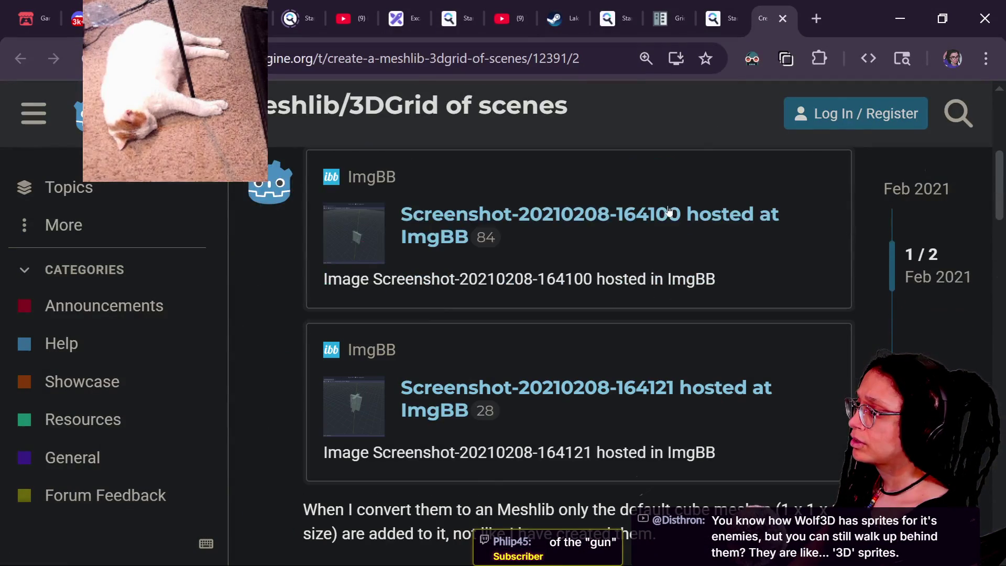
pyautogui.hotkey('ctrl', 'f')
pyautogui.write('convert')
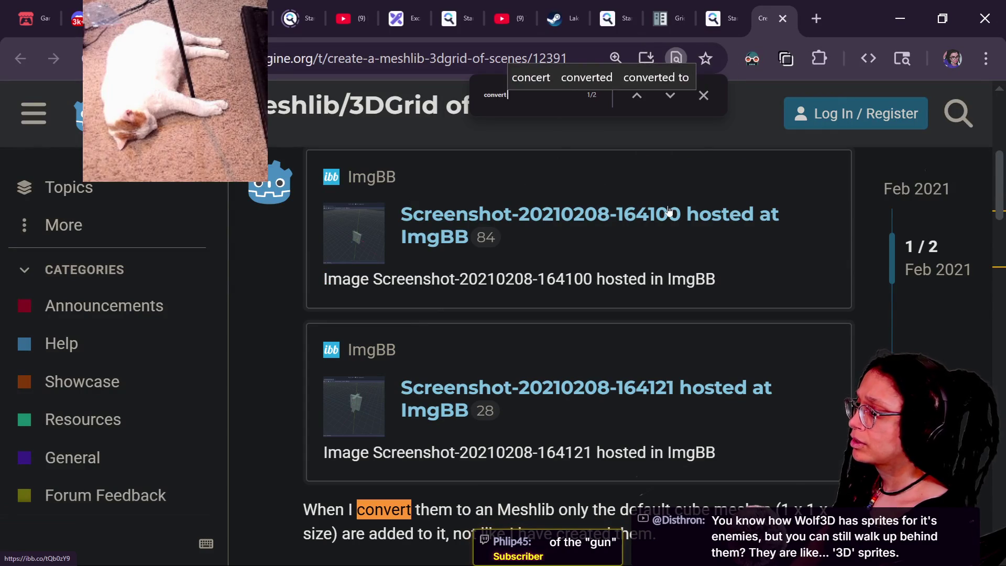
pyautogui.scroll(-2, 469, 410)
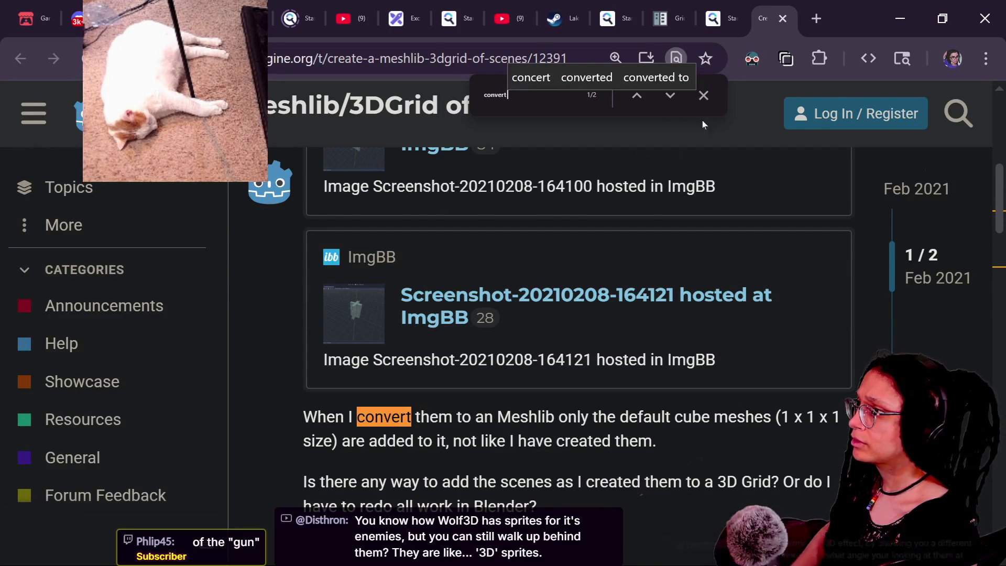
# Search Startpage for godot "convert to mesh library" as an exact phrase, fixing the typo.
pyautogui.click(718, 18)
pyautogui.click(503, 58)
pyautogui.write('godotengine.org/en/stable/tutorials/scripting/gdscript/gdscript_basic...')
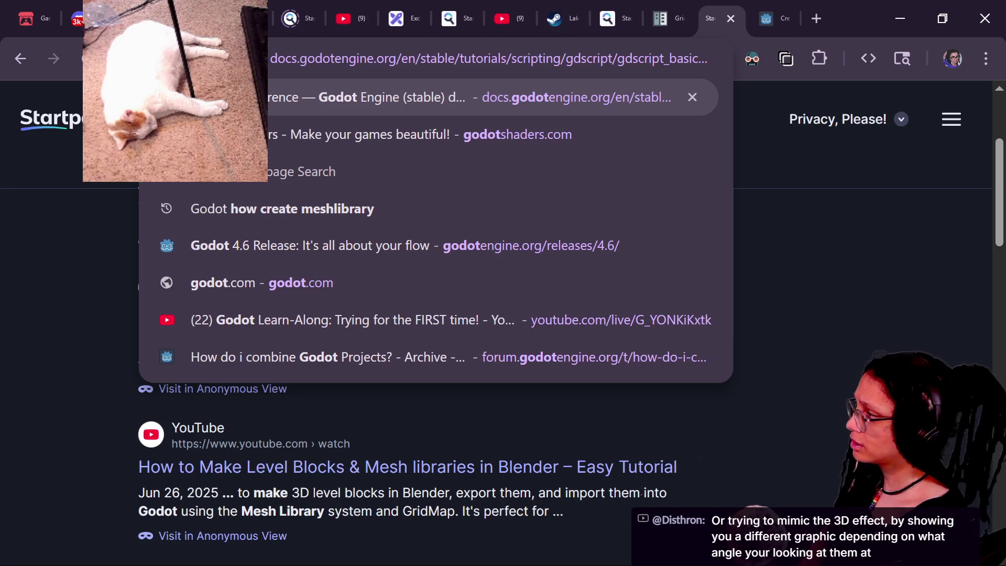
pyautogui.write(' convert to m')
pyautogui.write('esh libarry')
pyautogui.press('Return')
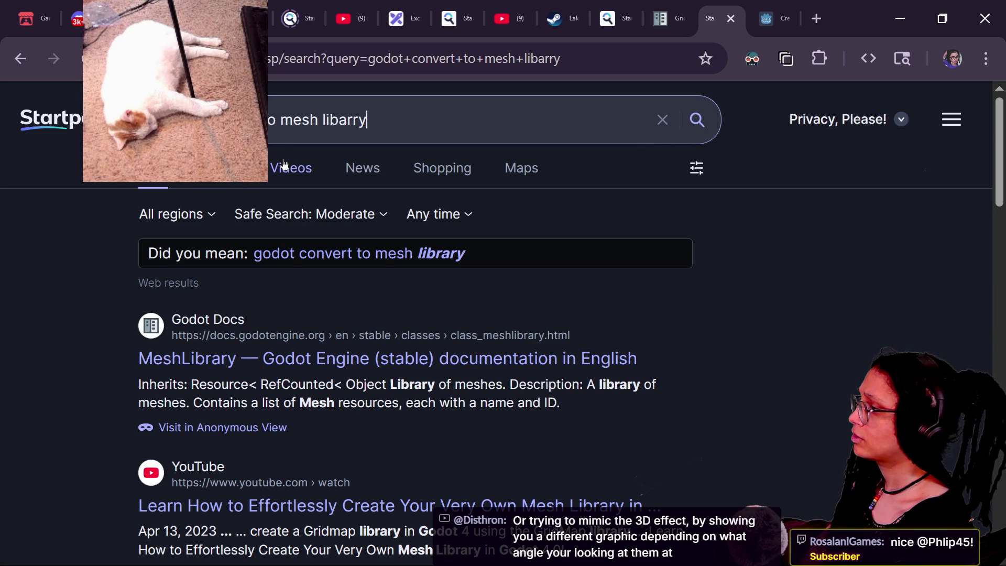
pyautogui.press('Return')
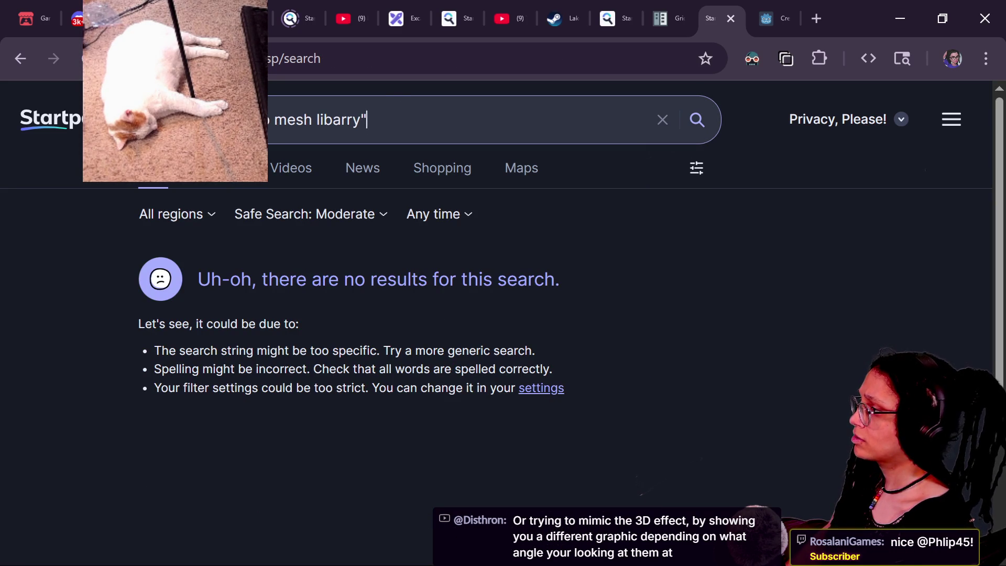
pyautogui.write('y"')
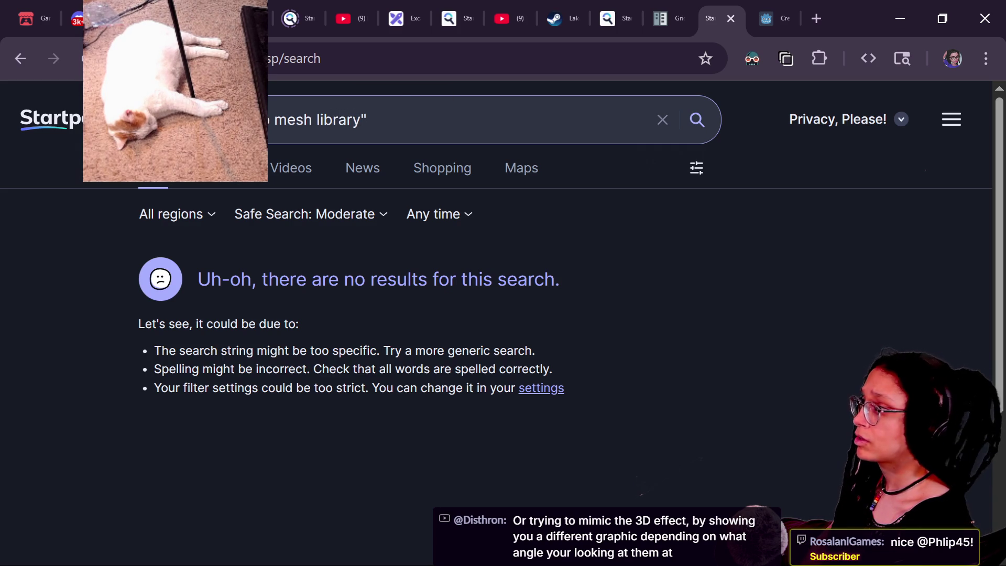
pyautogui.write('o')
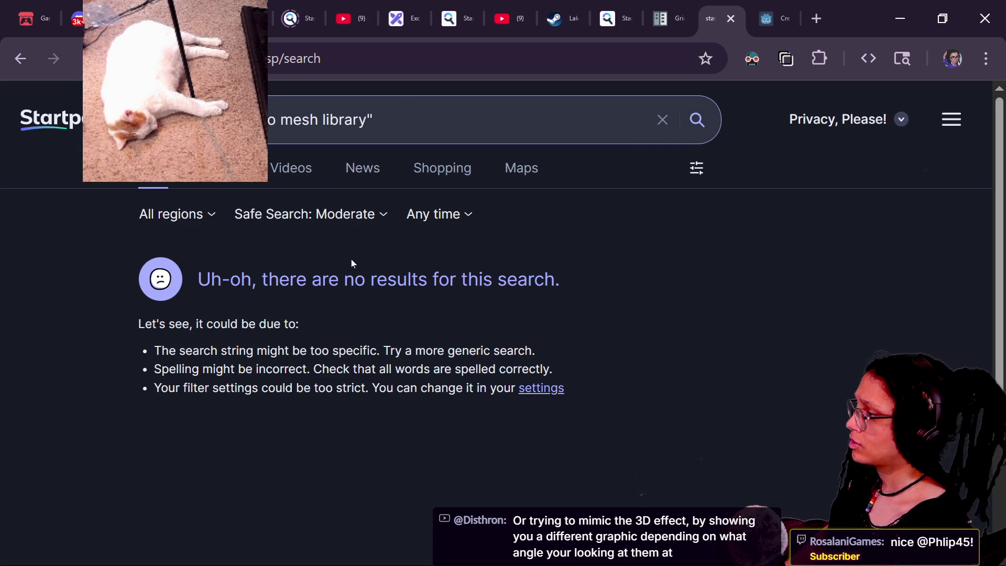
pyautogui.press('Return')
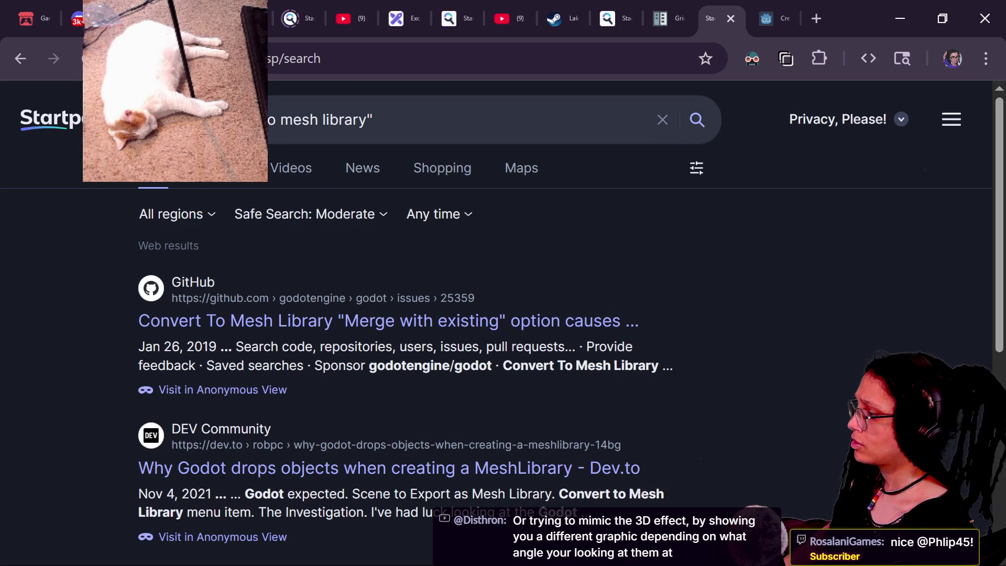
pyautogui.scroll(-3, 406, 410)
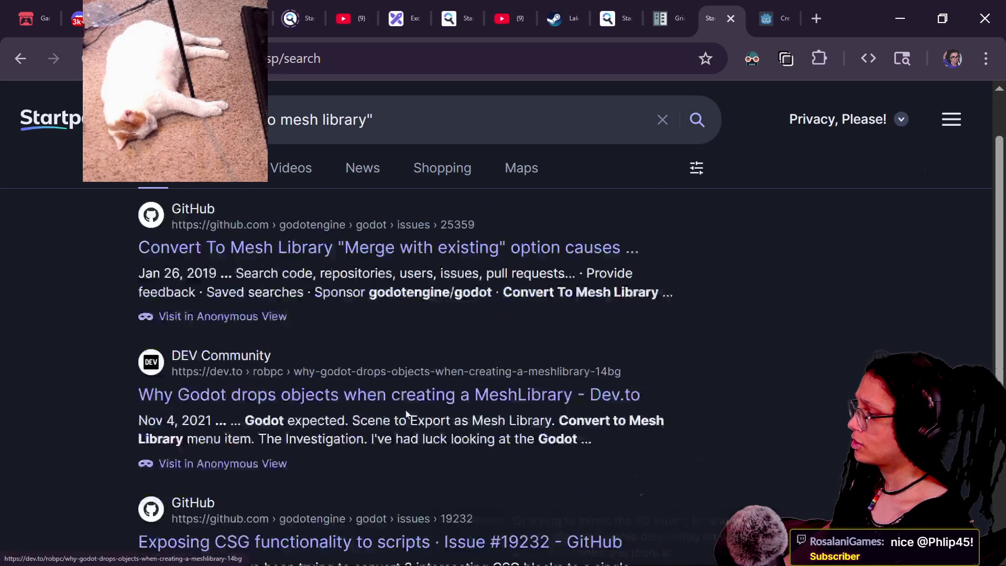
pyautogui.scroll(-4, 406, 411)
pyautogui.scroll(2, 406, 411)
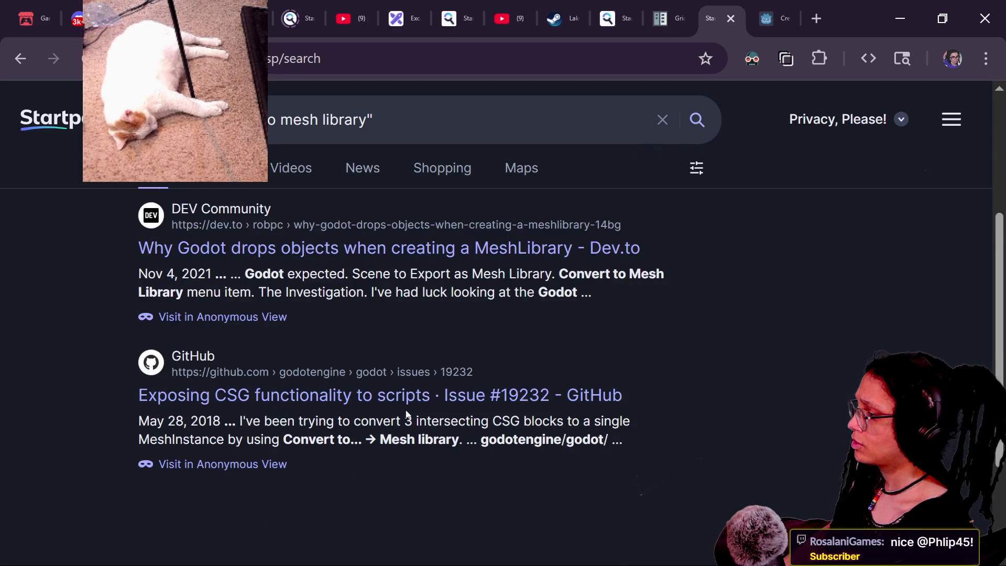
pyautogui.scroll(2, 406, 410)
pyautogui.hotkey('alt', 'Tab')
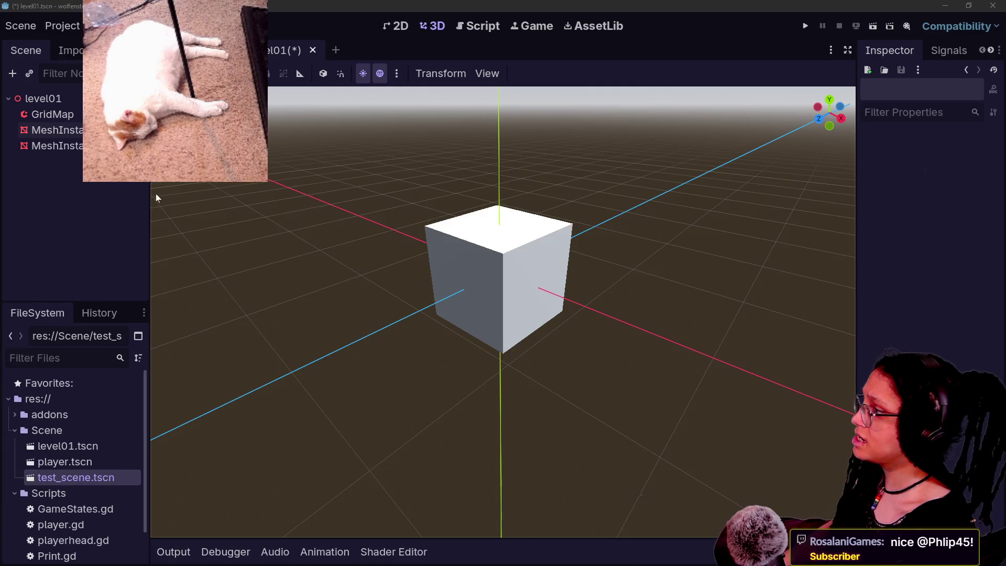
# Add a CSGCombiner3D node to the level01 scene.
pyautogui.click(69, 109)
pyautogui.write('csg')
pyautogui.press('Down')
pyautogui.press('Down')
pyautogui.press('Down')
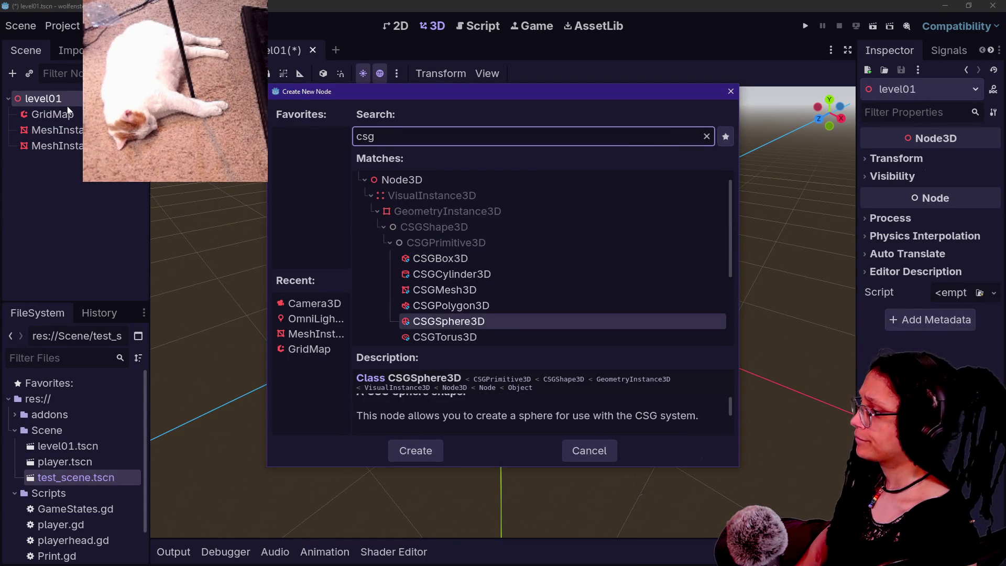
pyautogui.press('Up')
pyautogui.press('Up')
pyautogui.press('Up')
pyautogui.press('Return')
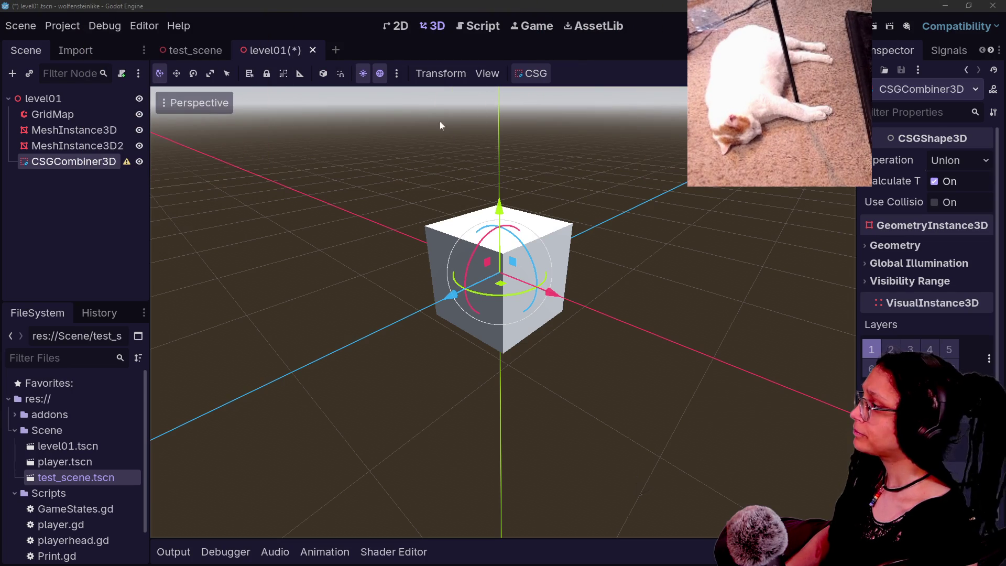
# Delete both MeshInstance3D nodes from the scene.
pyautogui.click(73, 130)
pyautogui.keyDown('shift'); pyautogui.click(73, 146); pyautogui.keyUp('shift')
pyautogui.press('Delete')
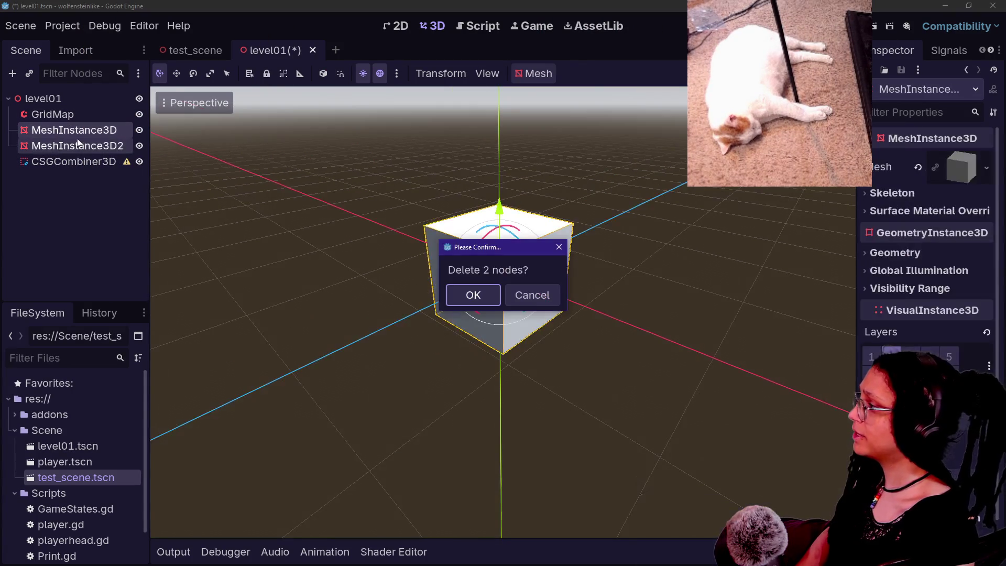
pyautogui.press('Return')
# Add a CSGBox3D as a child of the CSGCombiner3D.
pyautogui.rightClick(81, 131)
pyautogui.click(116, 140)
pyautogui.write('csg')
pyautogui.press('Return')
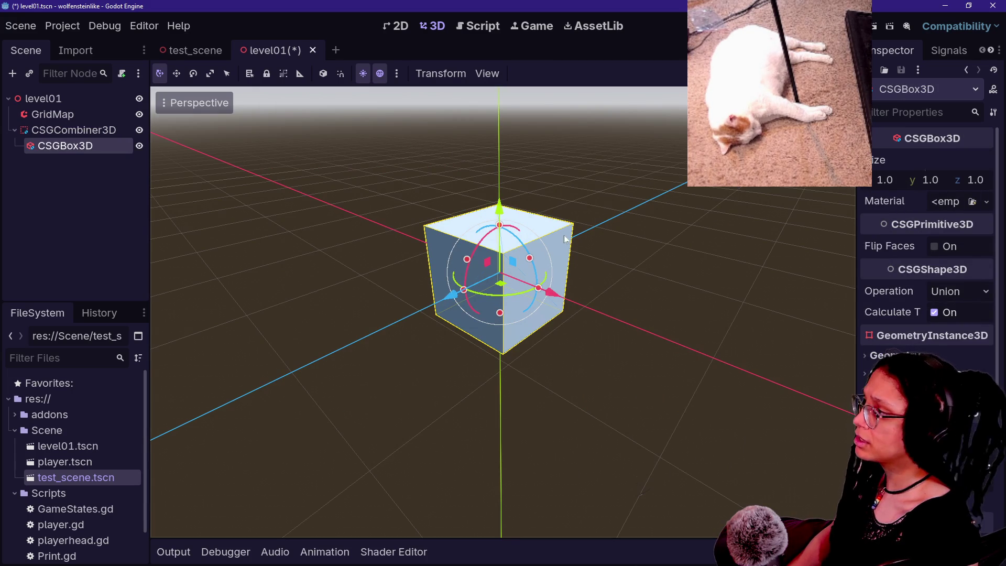
# Inspect the CSG bake menu for the combiner, then go to the browser results.
pyautogui.click(83, 130)
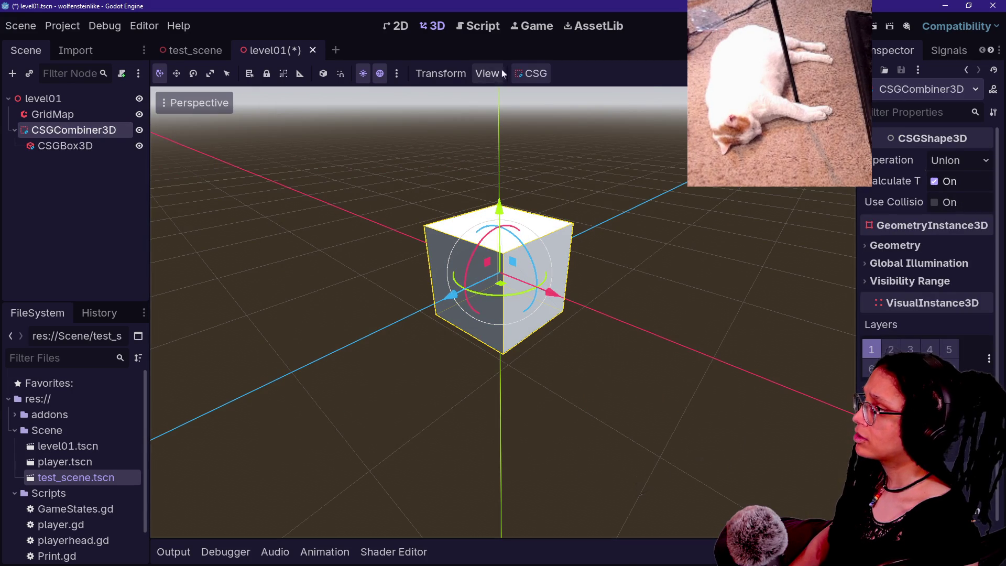
pyautogui.click(542, 73)
pyautogui.click(542, 72)
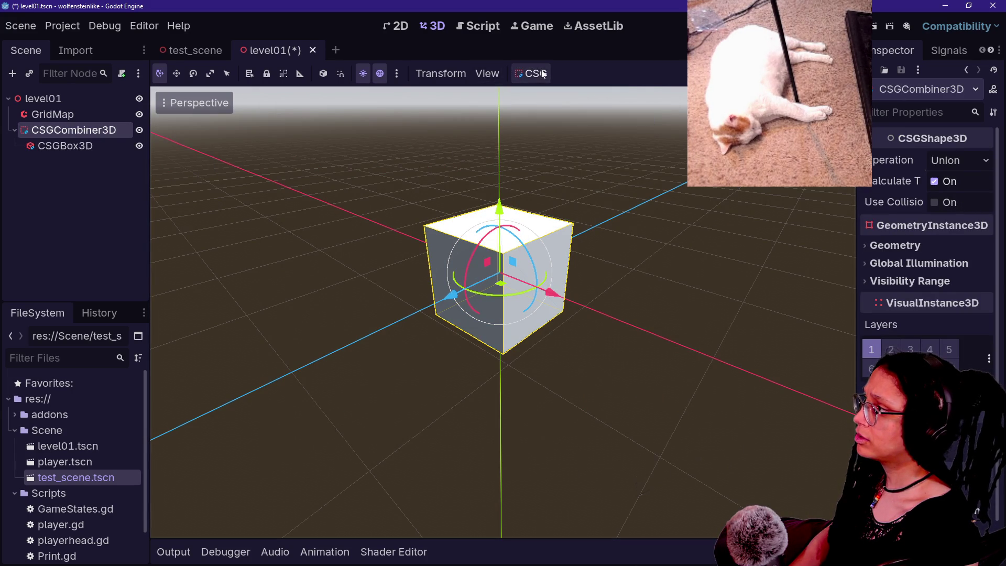
pyautogui.click(538, 74)
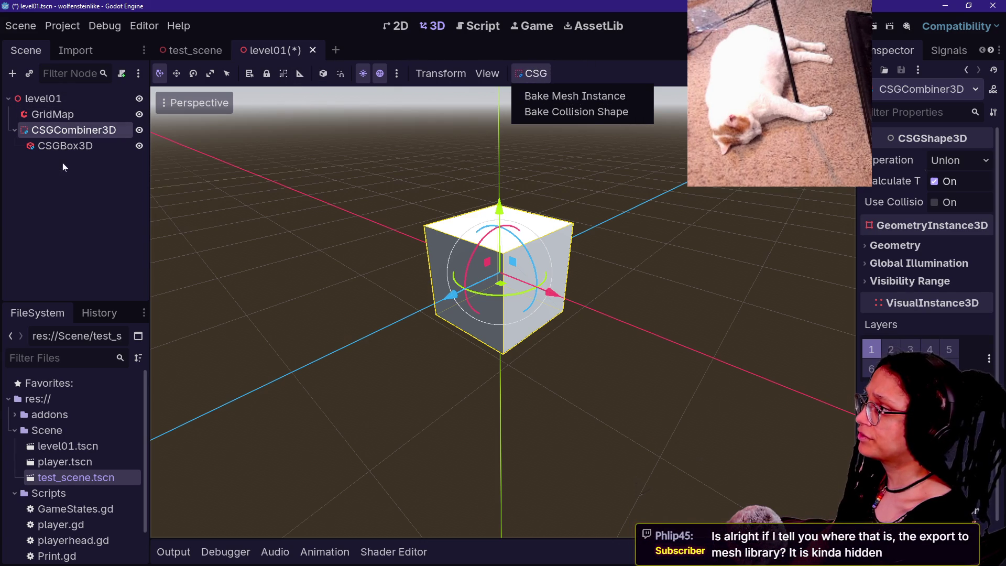
pyautogui.click(56, 178)
pyautogui.hotkey('alt', 'Tab')
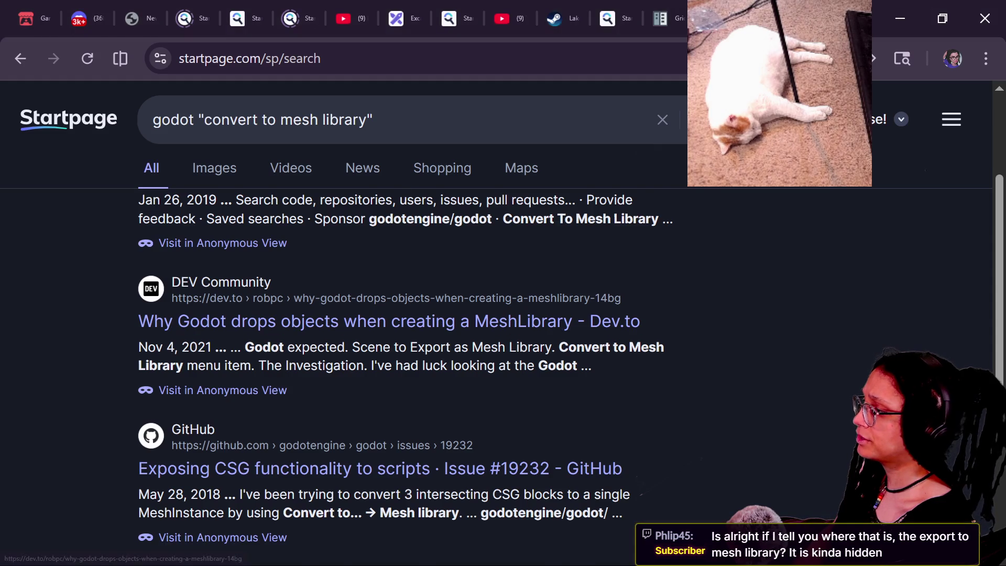
# Read GitHub issue #25359 on Convert To Mesh Library, then return to Godot's Scene menu.
pyautogui.scroll(2, 361, 322)
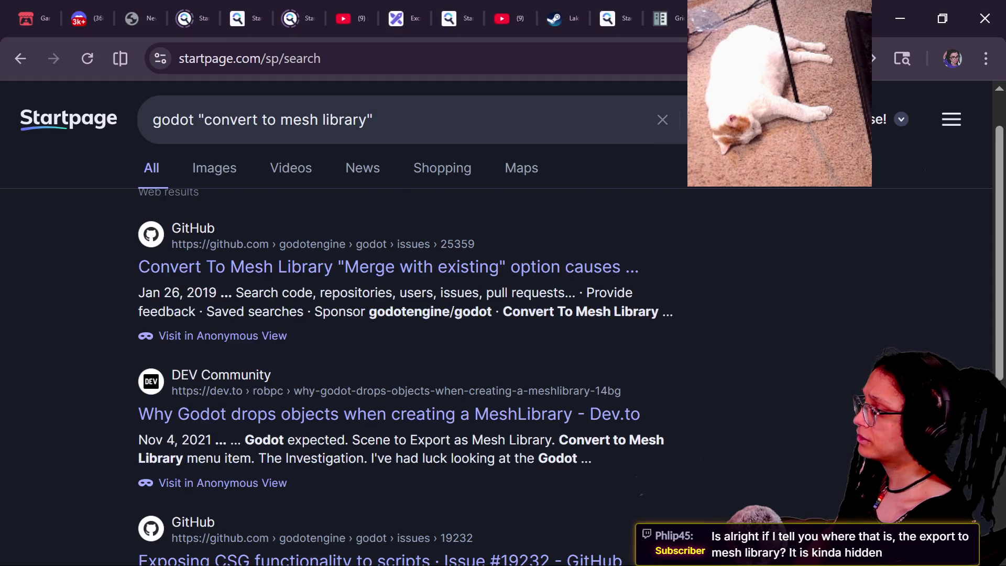
pyautogui.click(342, 267)
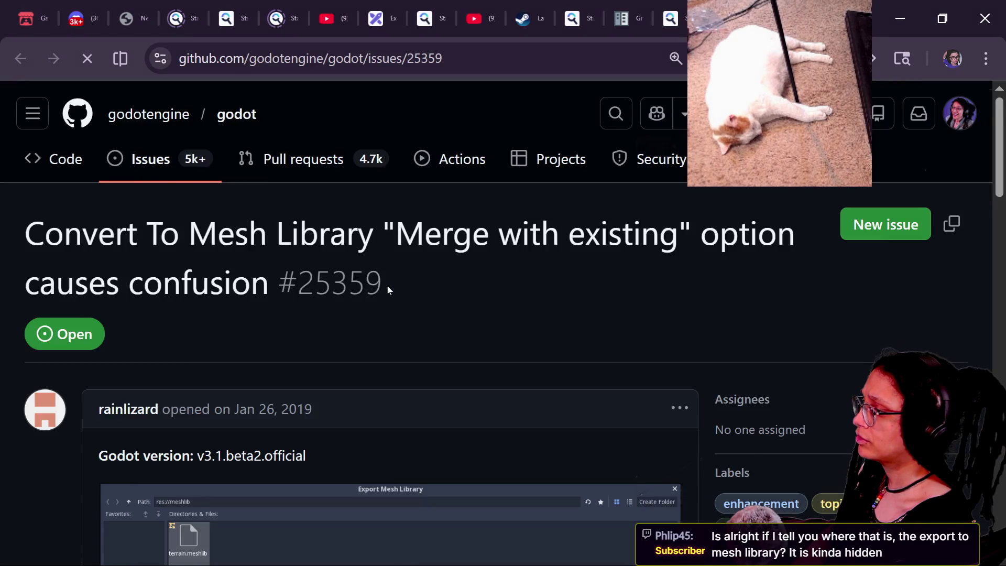
pyautogui.scroll(-5, 388, 290)
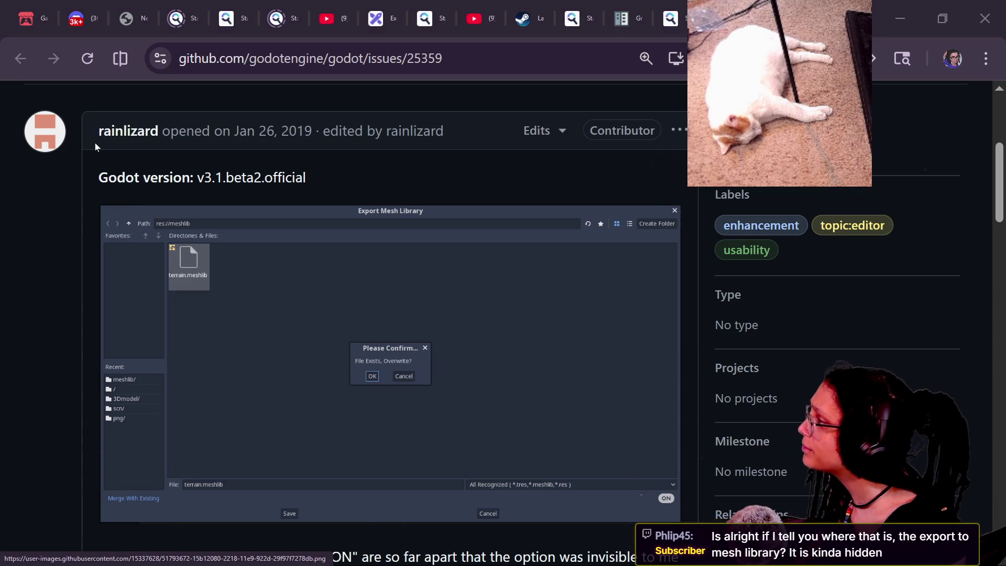
pyautogui.hotkey('alt', 'Tab')
pyautogui.click(23, 27)
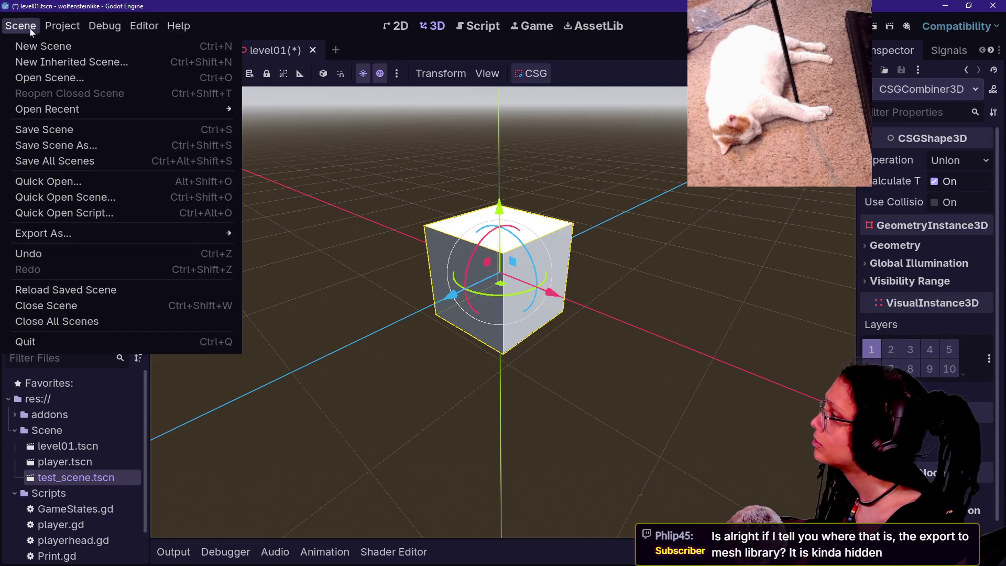
# Look in Project > Export, find no presets, close it and return to the browser.
pyautogui.moveTo(54, 29)
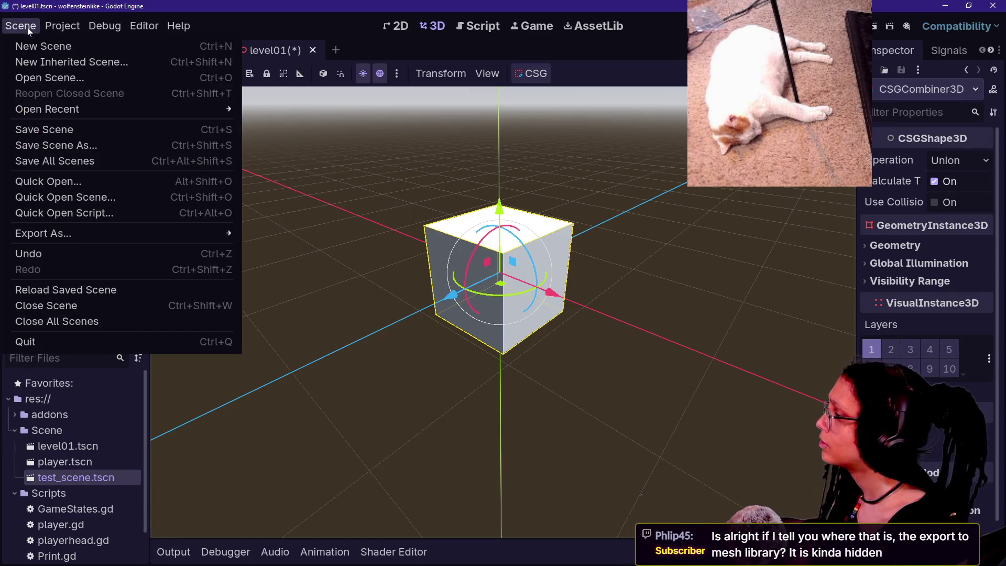
pyautogui.click(28, 30)
pyautogui.click(62, 26)
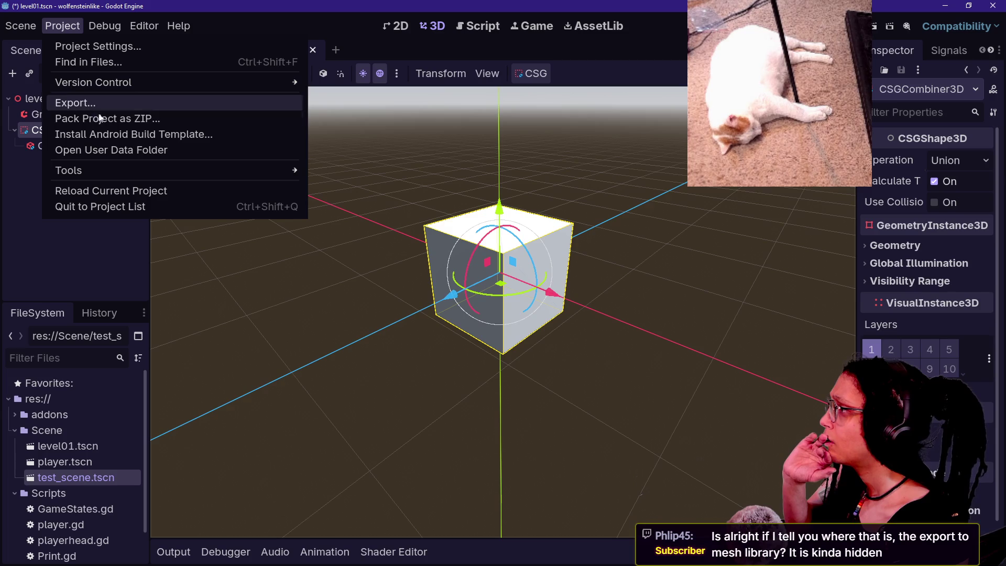
pyautogui.press('Escape')
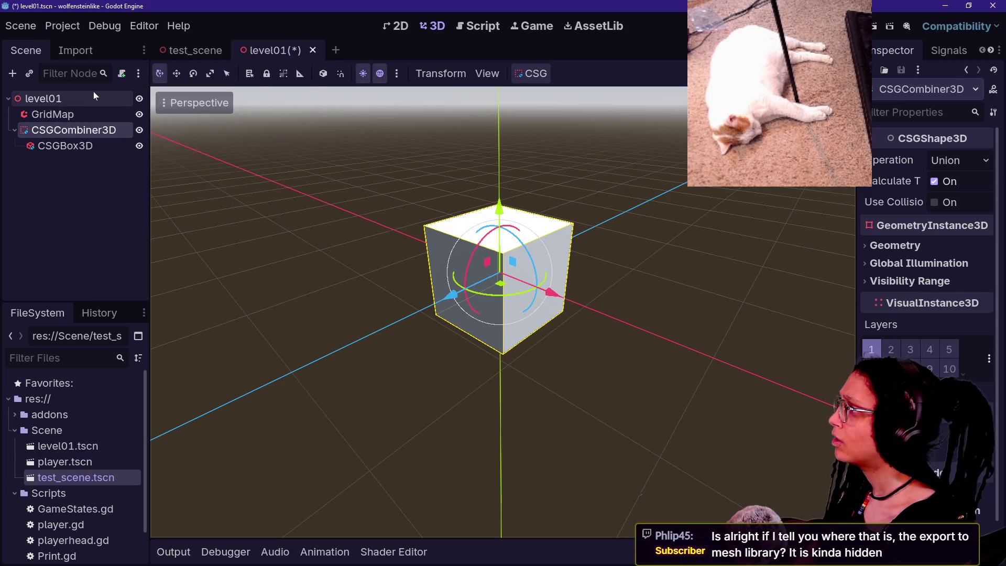
pyautogui.click(62, 26)
pyautogui.click(61, 101)
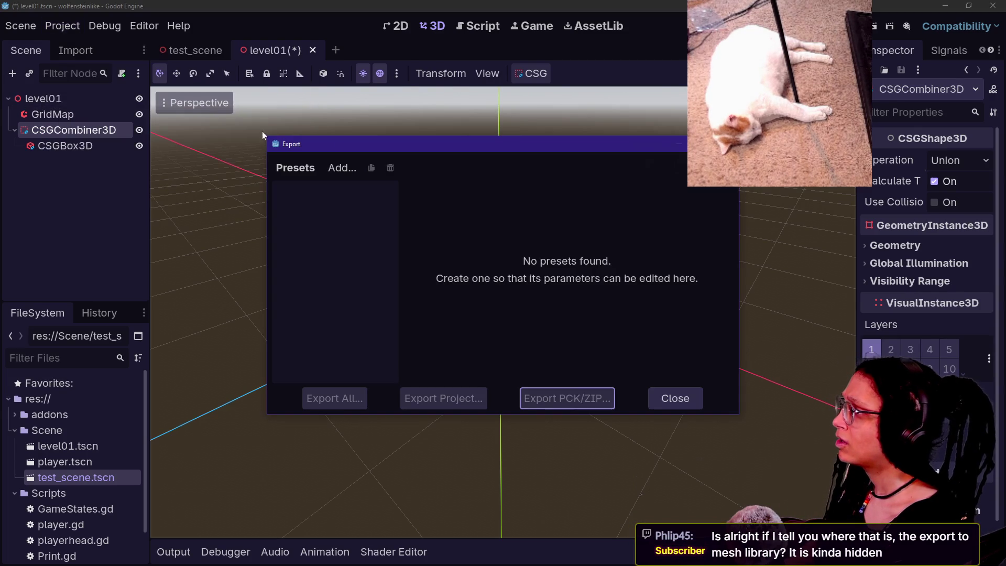
pyautogui.press('Escape')
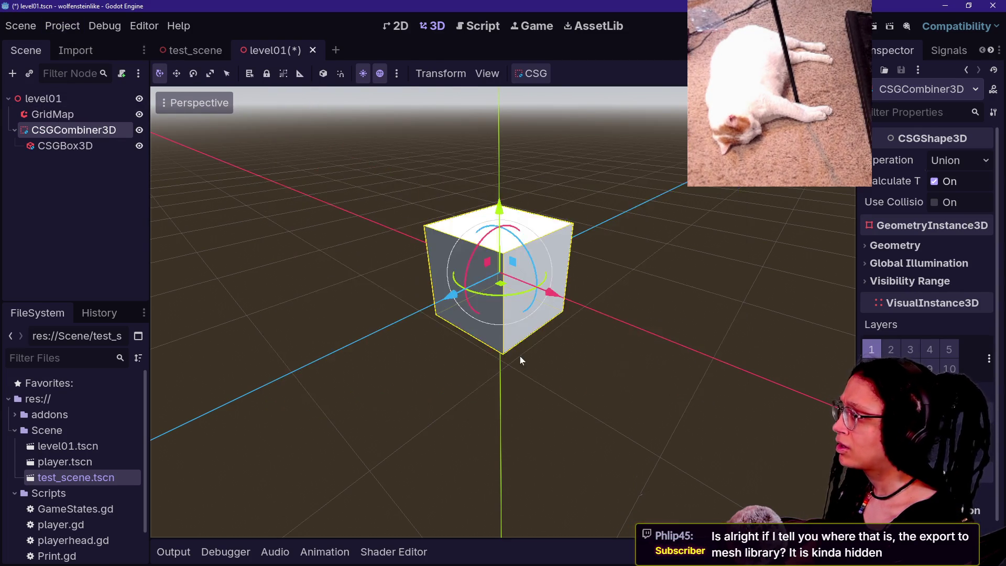
pyautogui.hotkey('alt', 'Tab')
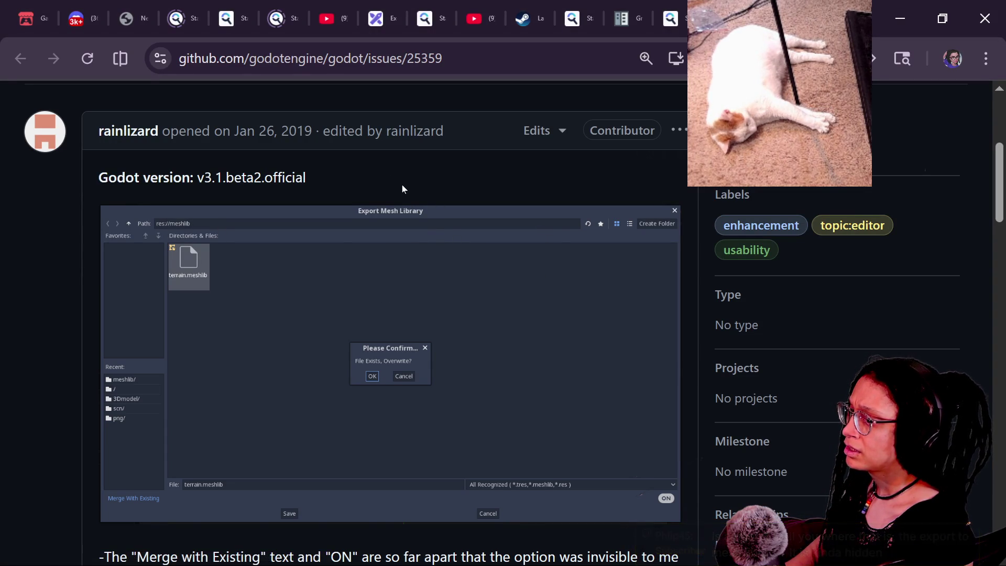
# Close the GitHub tab and rerun the Startpage search as unquoted godot convert to mesh library.
pyautogui.scroll(-3, 404, 184)
pyautogui.scroll(-8, 403, 188)
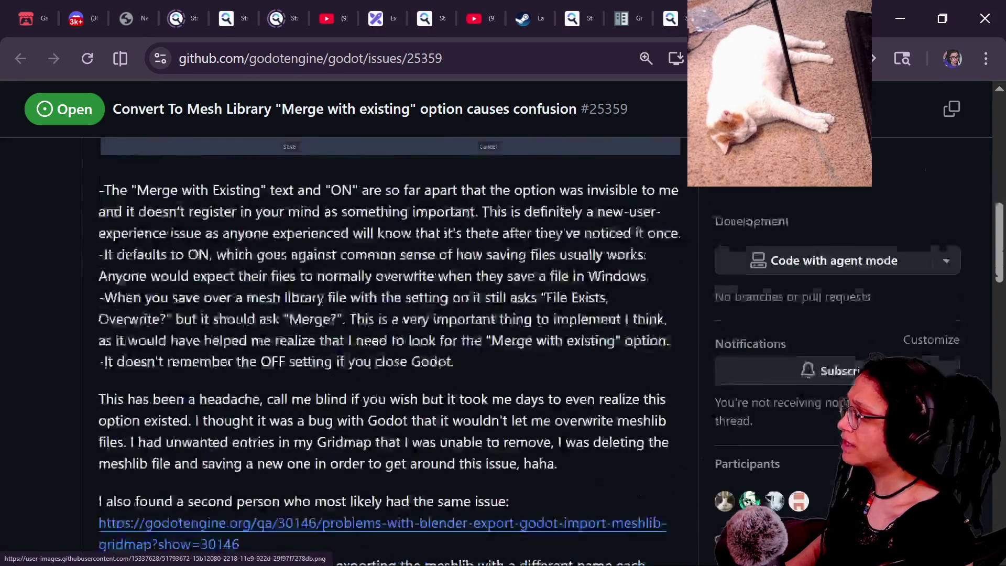
pyautogui.scroll(10, 404, 184)
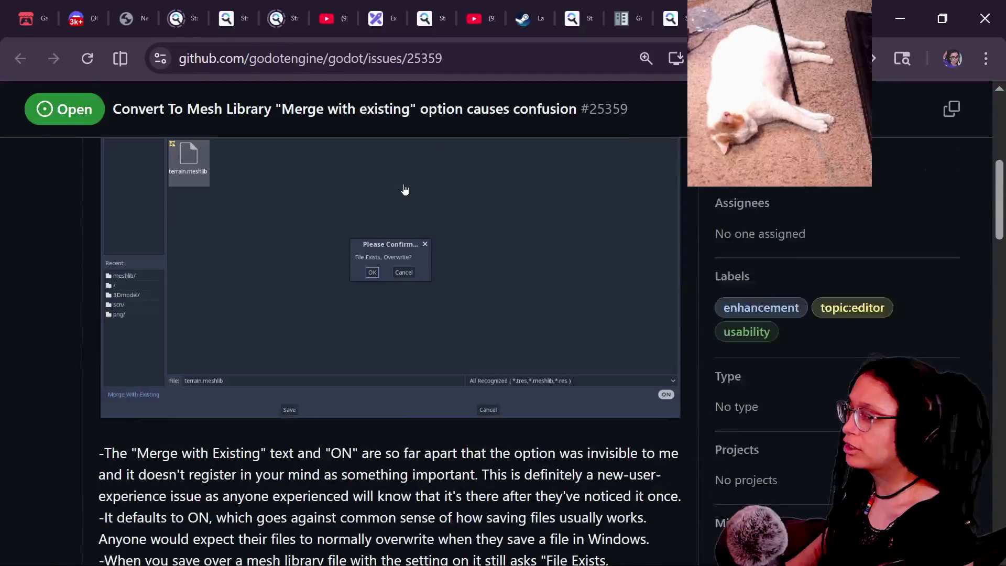
pyautogui.hotkey('ctrl', 'w')
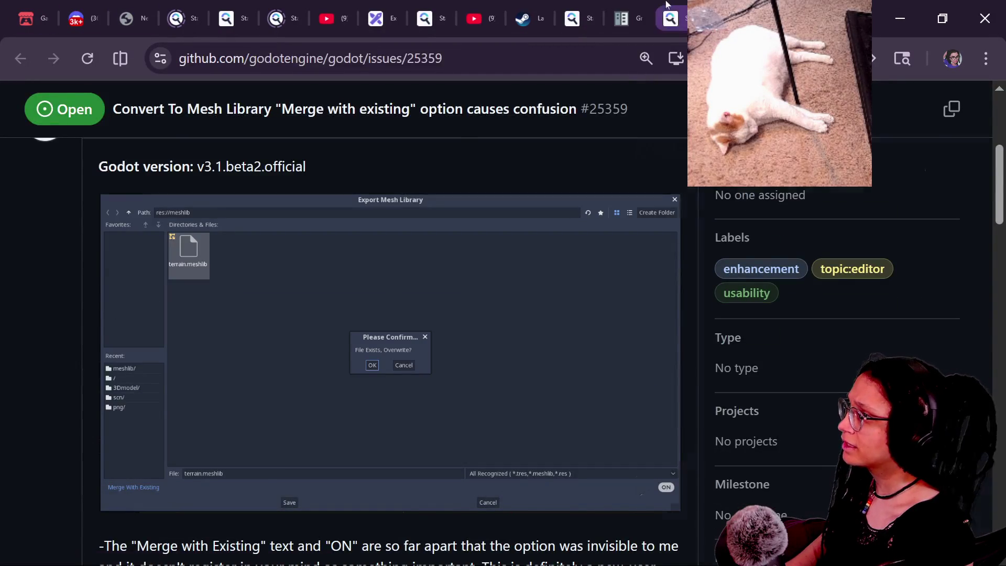
pyautogui.scroll(-2, 433, 299)
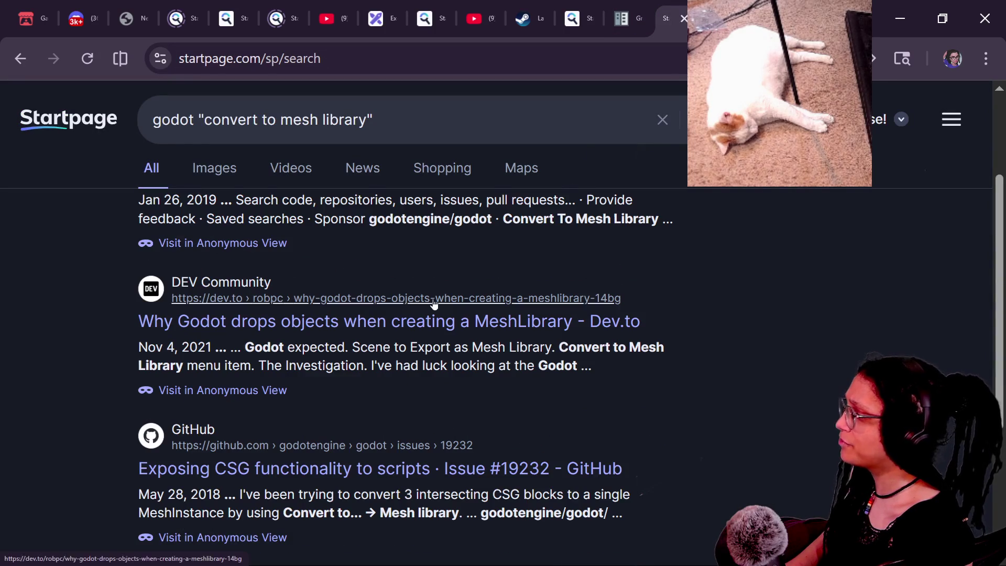
pyautogui.scroll(3, 432, 300)
pyautogui.moveTo(373, 119)
pyautogui.mouseDown()
pyautogui.moveTo(199, 119)
pyautogui.moveTo(373, 119)
pyautogui.mouseUp()
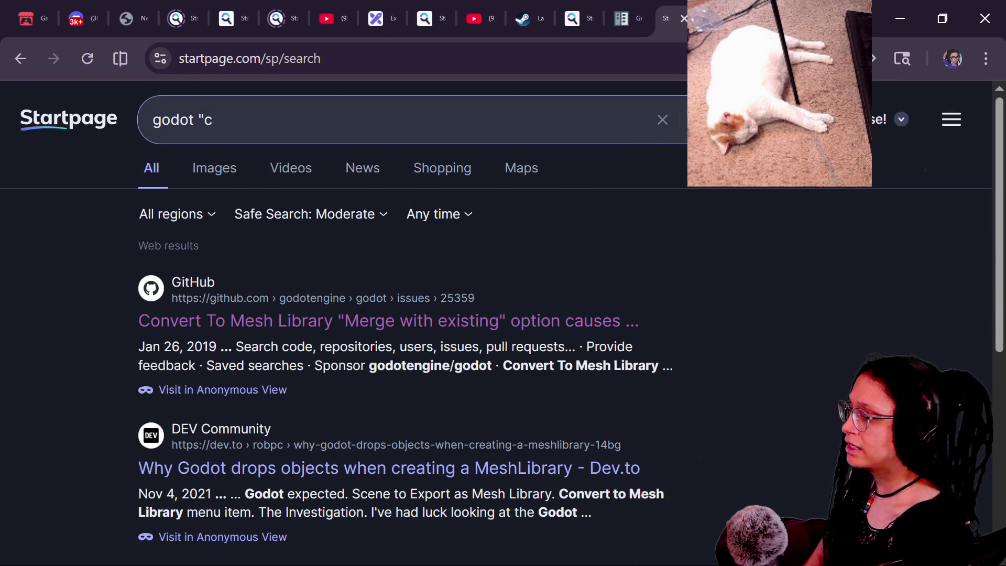
pyautogui.write('convert')
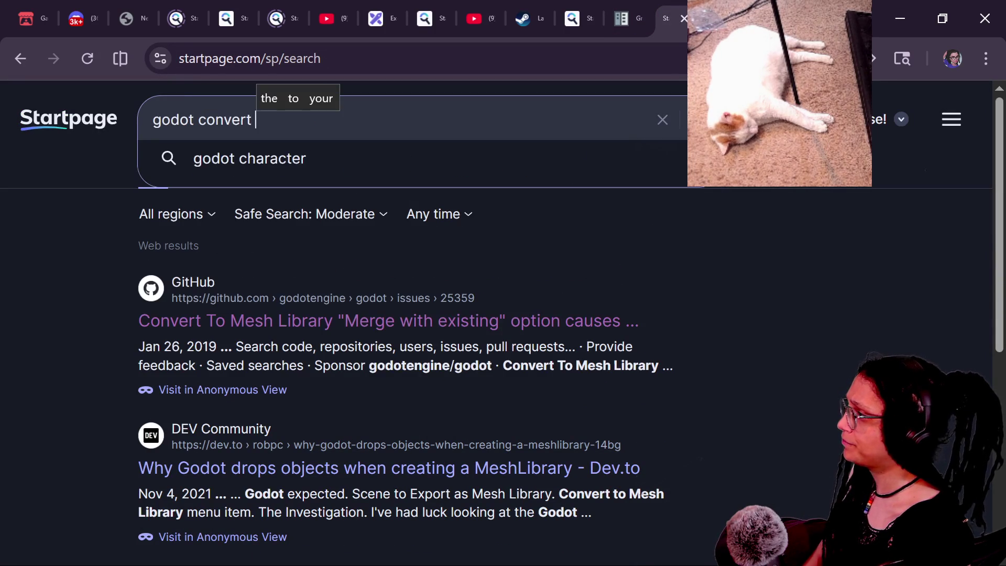
pyautogui.write(' to mesh library')
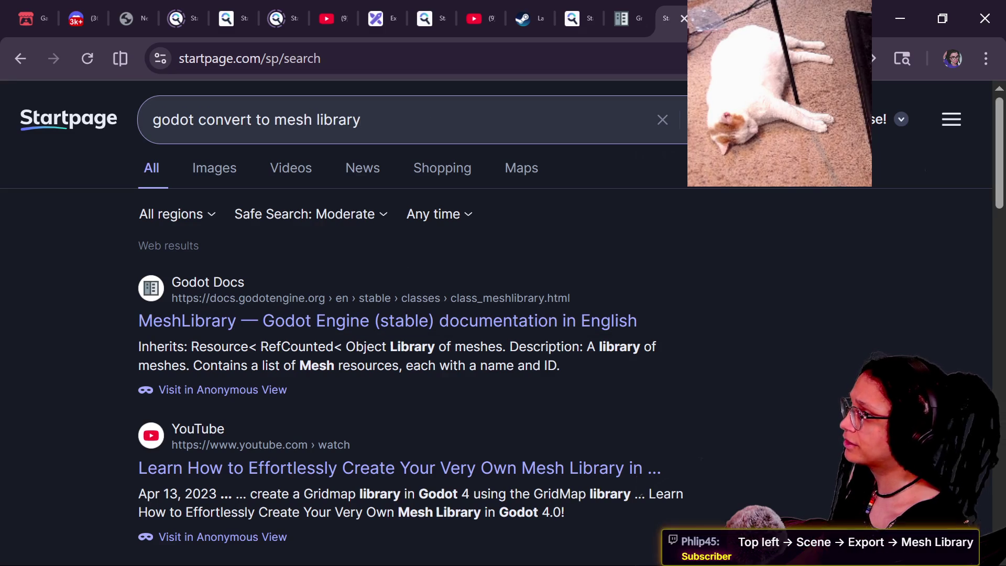
pyautogui.hotkey('alt', 'Tab')
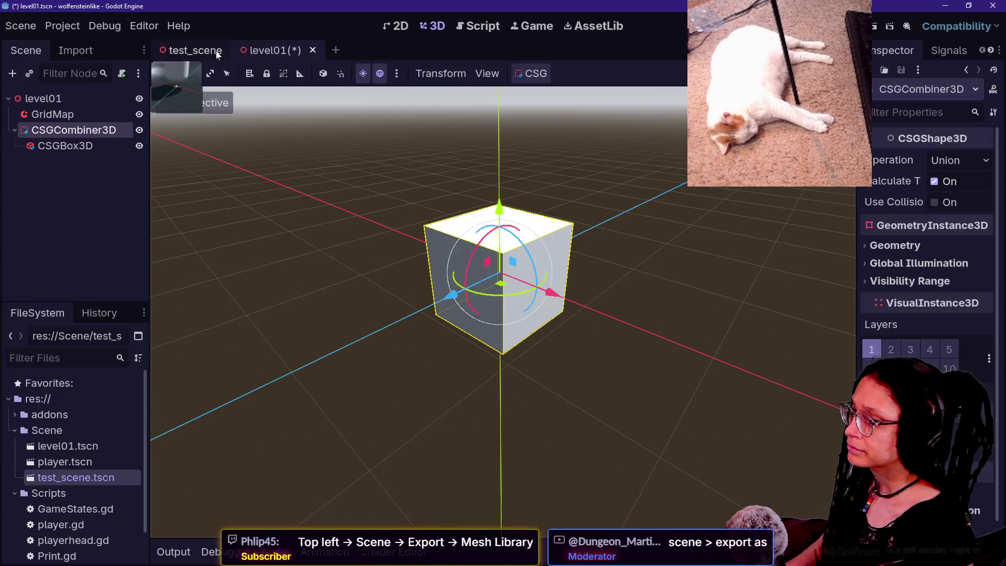
# Try Scene > Export As > MeshLibrary and cancel the export.
pyautogui.click(20, 26)
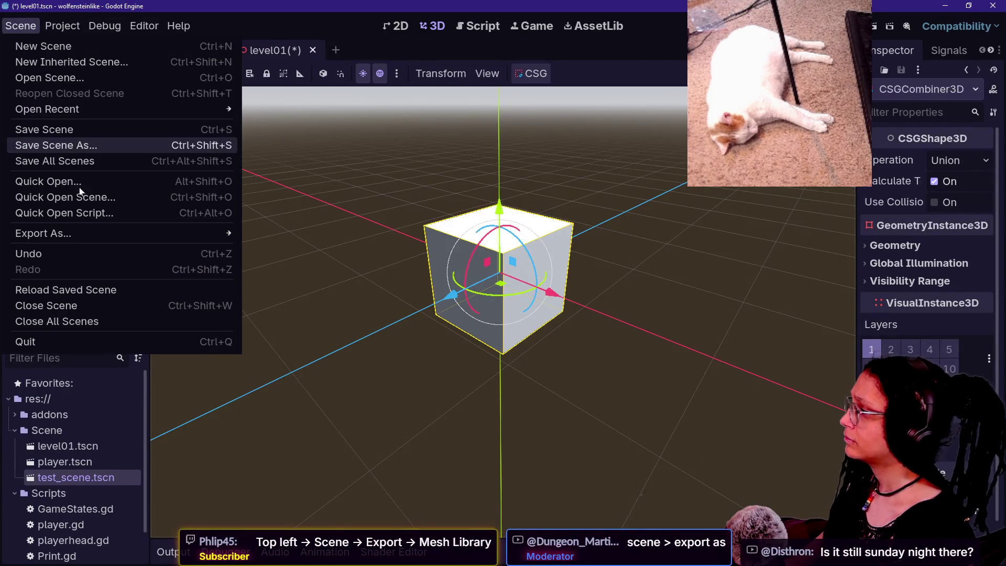
pyautogui.moveTo(88, 233)
pyautogui.click(318, 237)
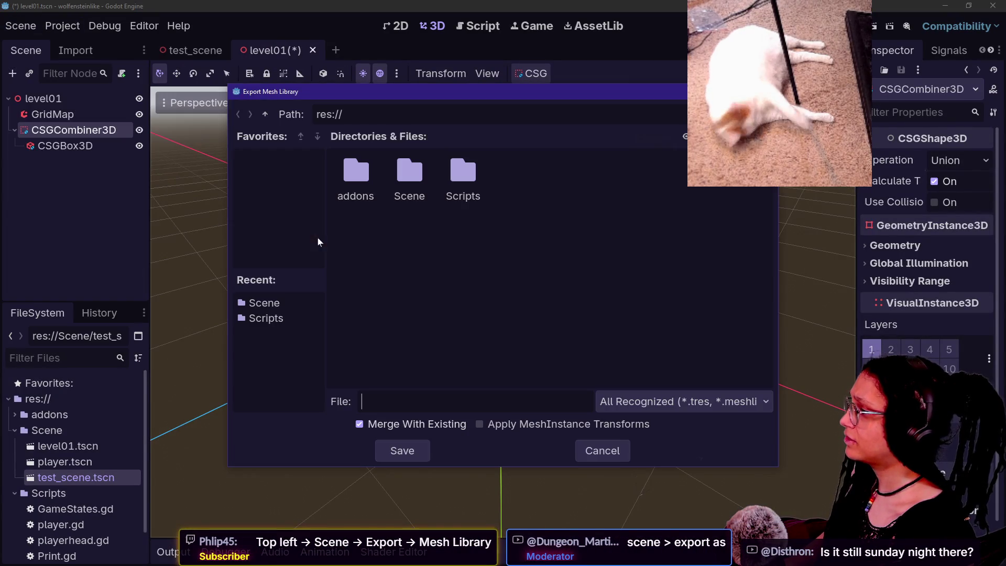
pyautogui.click(603, 448)
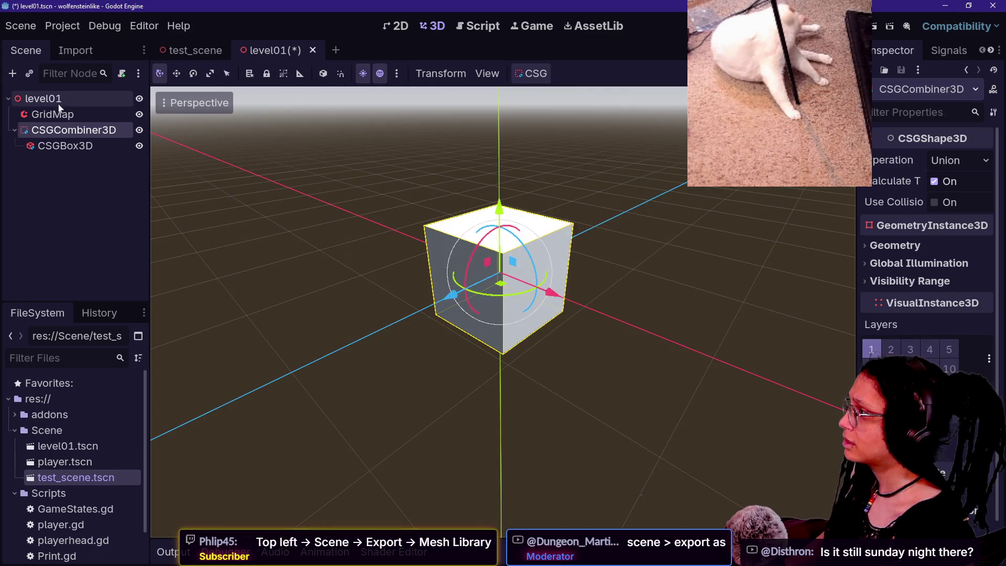
# Open a new empty scene tab beside level01.
pyautogui.click(65, 146)
pyautogui.click(73, 129)
pyautogui.rightClick(66, 167)
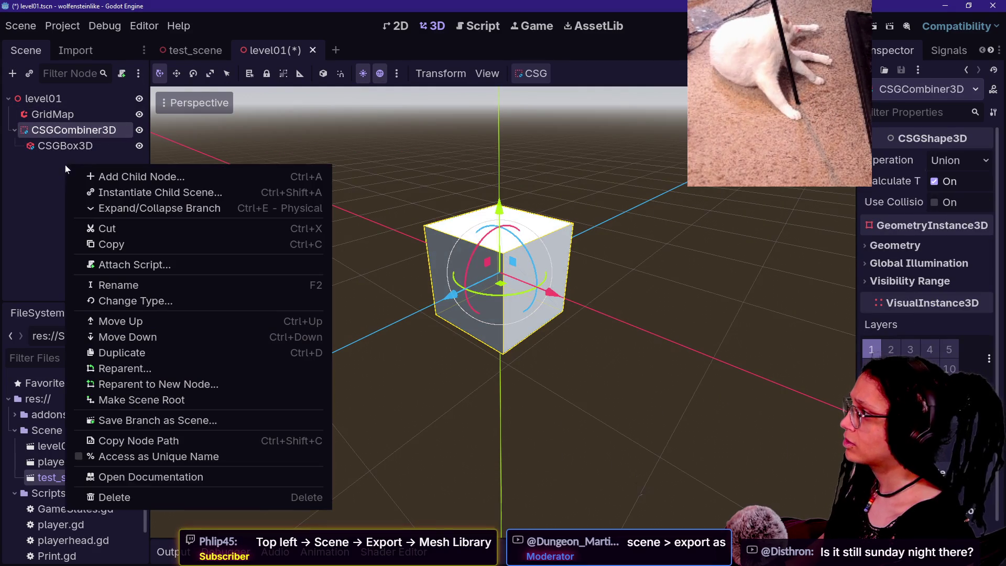
pyautogui.click(335, 50)
pyautogui.click(336, 49)
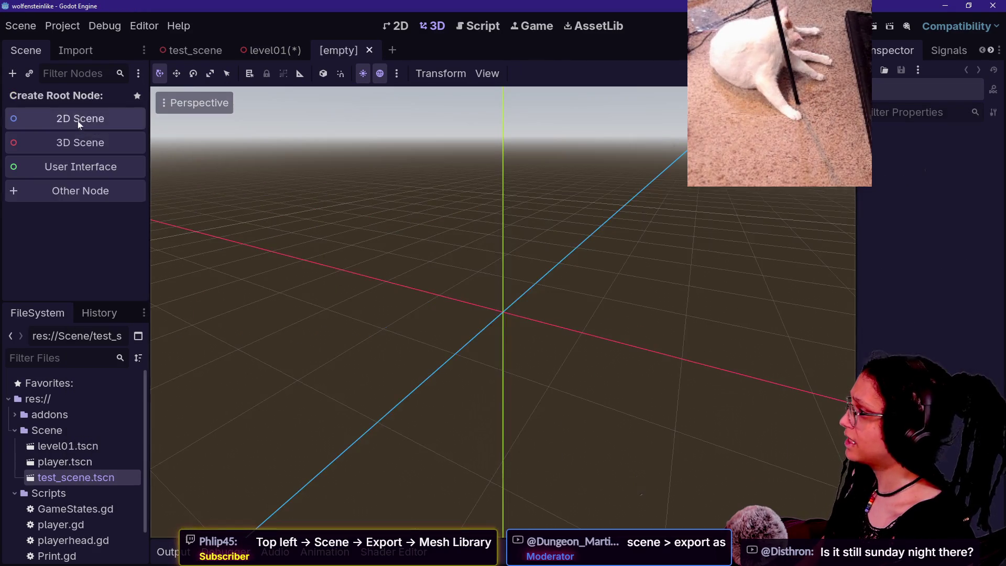
# Create a 3D Scene root and rename the Node3D to city_block01.
pyautogui.click(80, 142)
pyautogui.doubleClick(70, 101)
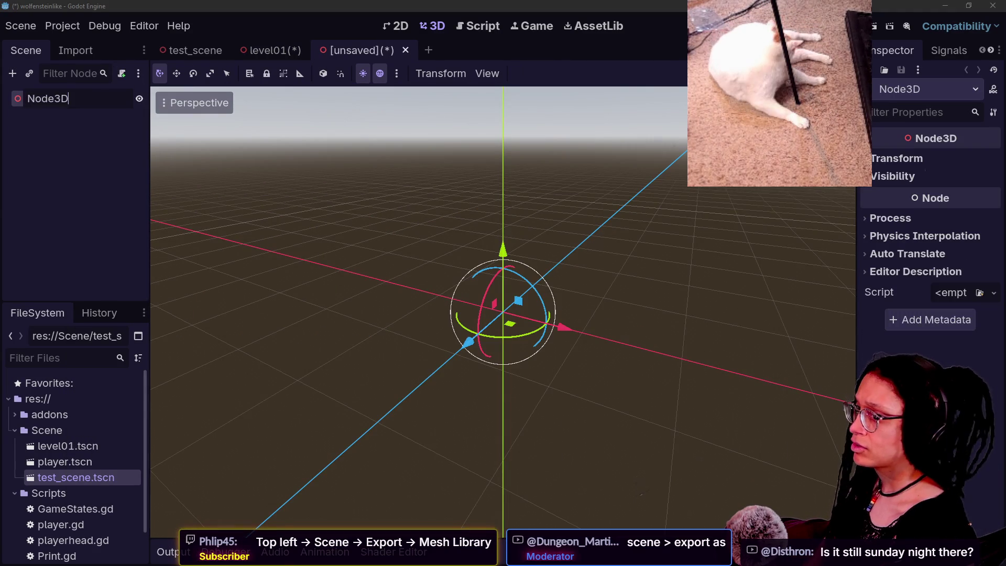
pyautogui.press('Return')
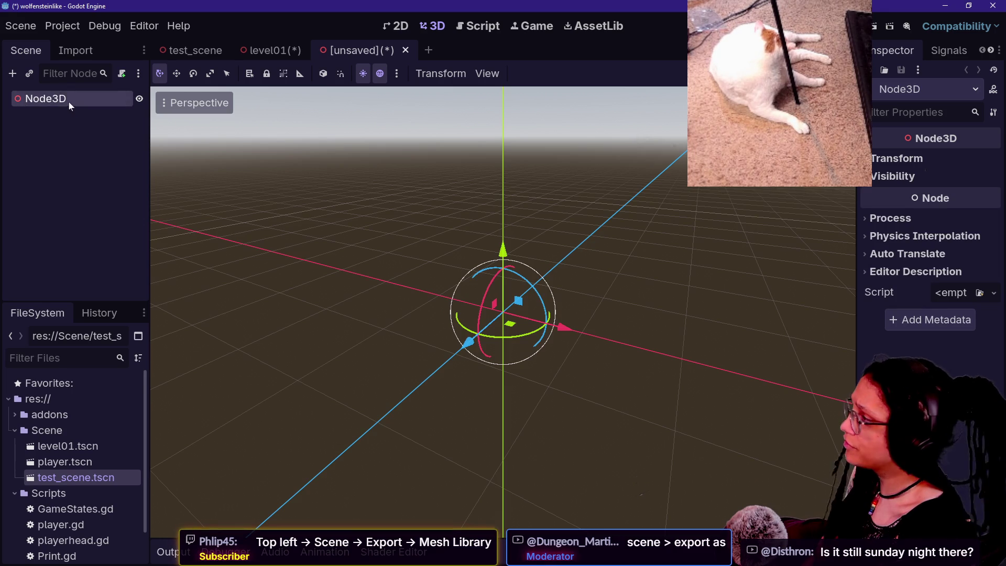
pyautogui.doubleClick(68, 102)
pyautogui.press('BackSpace')
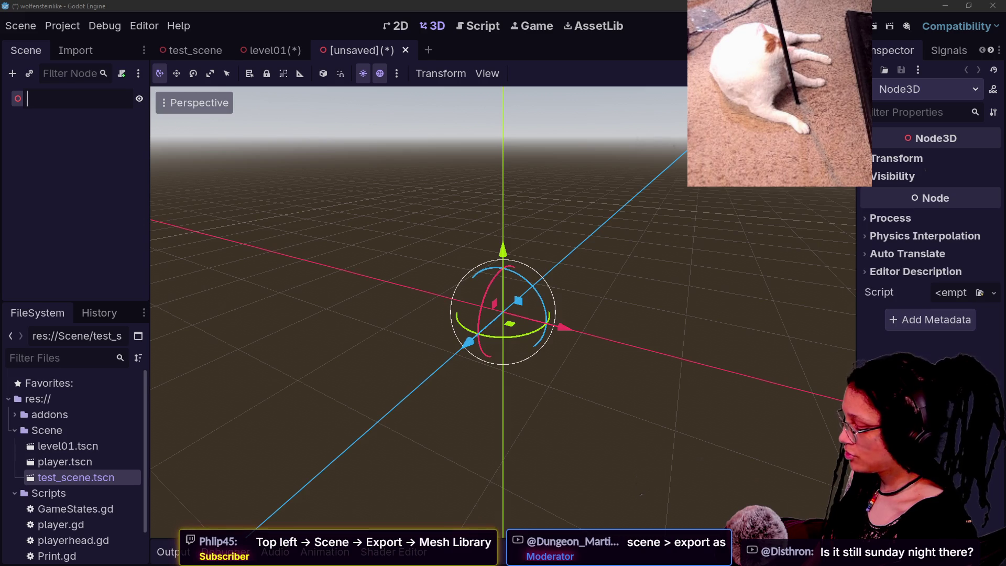
pyautogui.write('city_bl')
pyautogui.write('city')
pyautogui.write('block0')
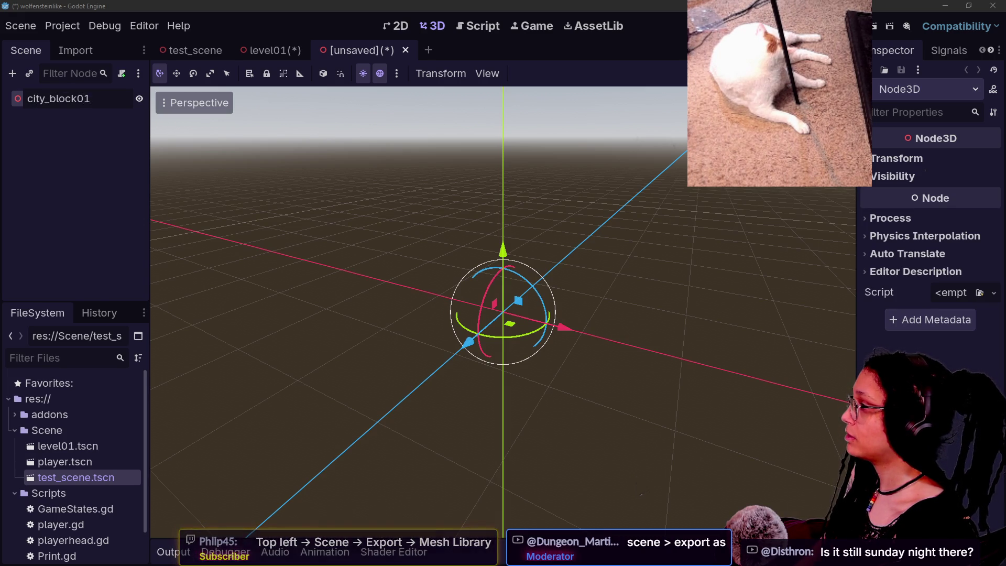
pyautogui.press('Return')
pyautogui.rightClick(62, 104)
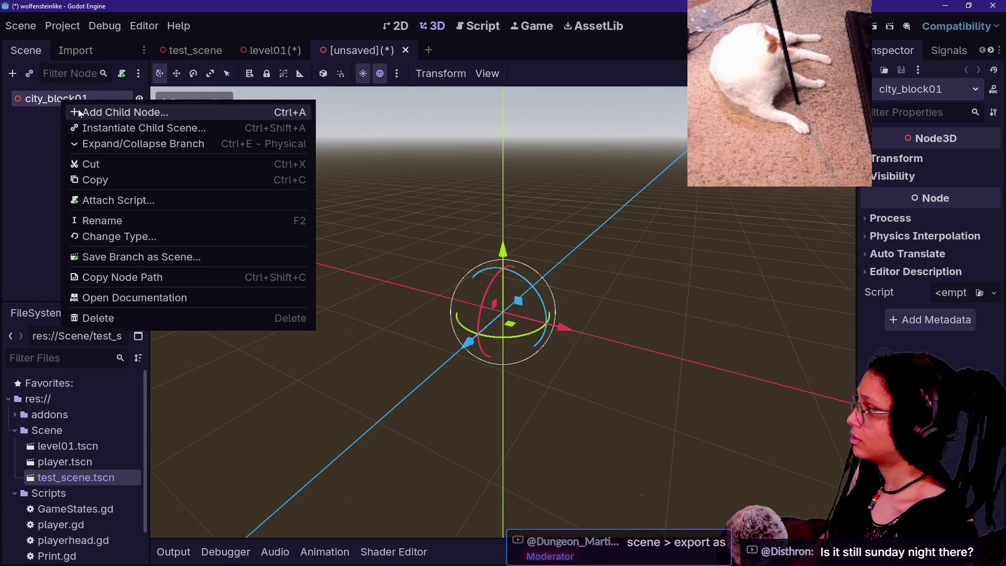
# Add a box MeshInstance3D under city_block01, then delete it again.
pyautogui.click(76, 109)
pyautogui.write('meshi')
pyautogui.press('Return')
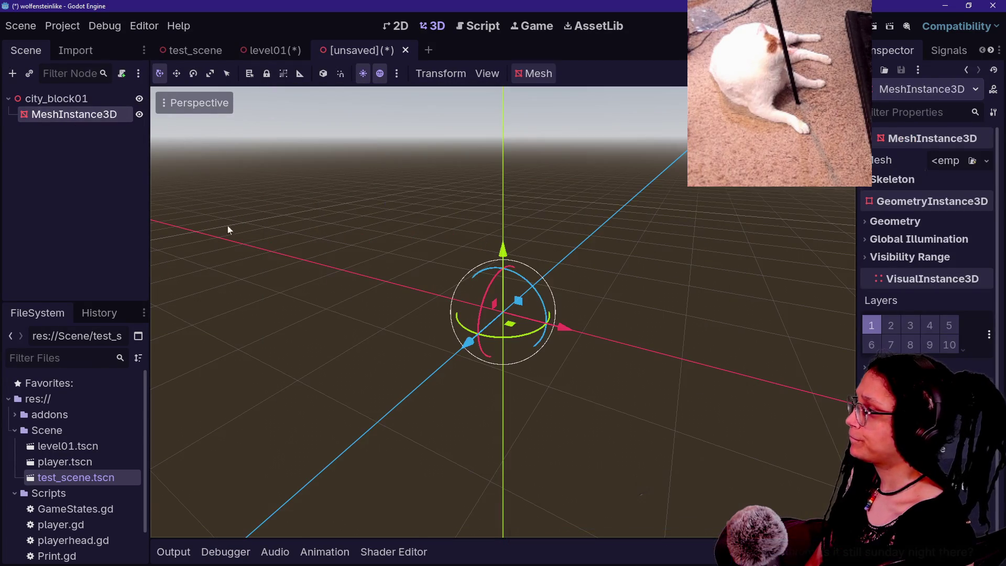
pyautogui.click(945, 161)
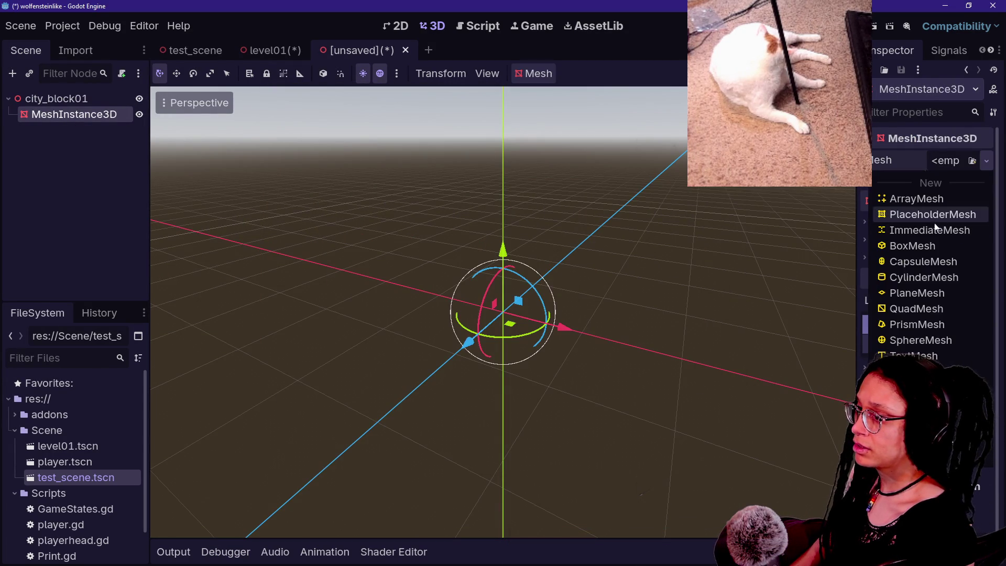
pyautogui.click(911, 245)
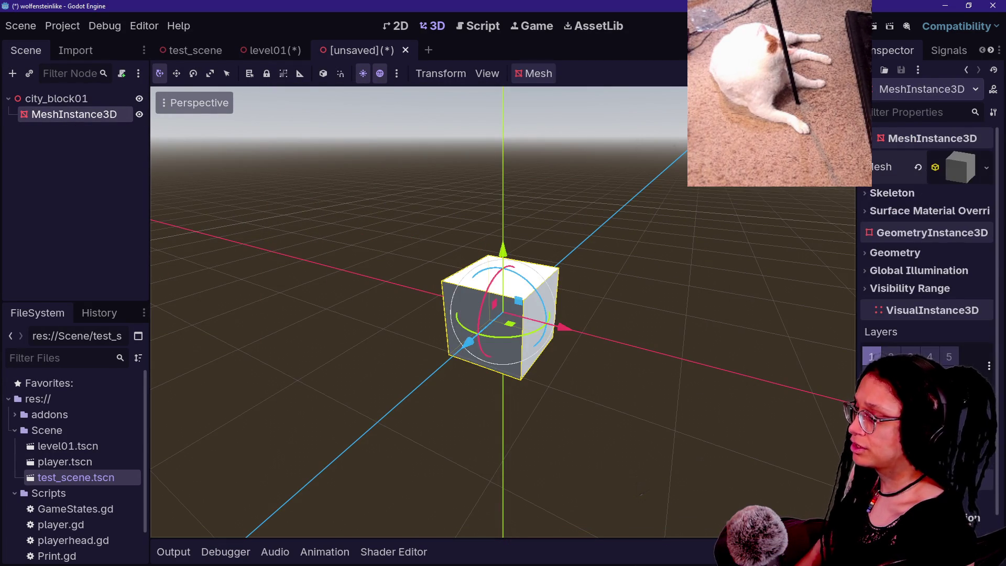
pyautogui.click(97, 177)
pyautogui.click(44, 113)
pyautogui.press('Delete')
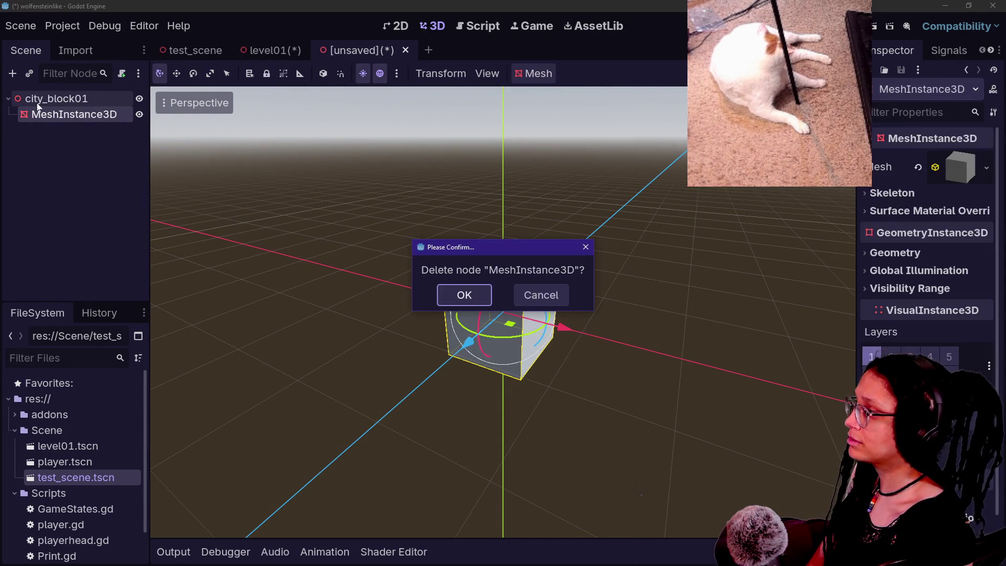
pyautogui.press('Return')
# Add a CSGBox3D under city_block01 and stretch it to 3 units tall.
pyautogui.rightClick(37, 102)
pyautogui.click(49, 111)
pyautogui.write('csg')
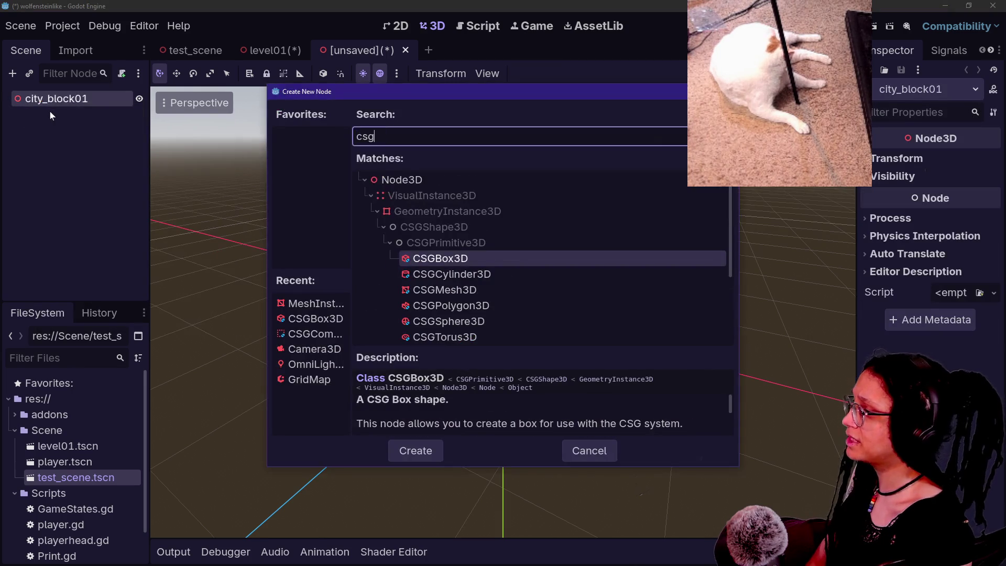
pyautogui.press('Return')
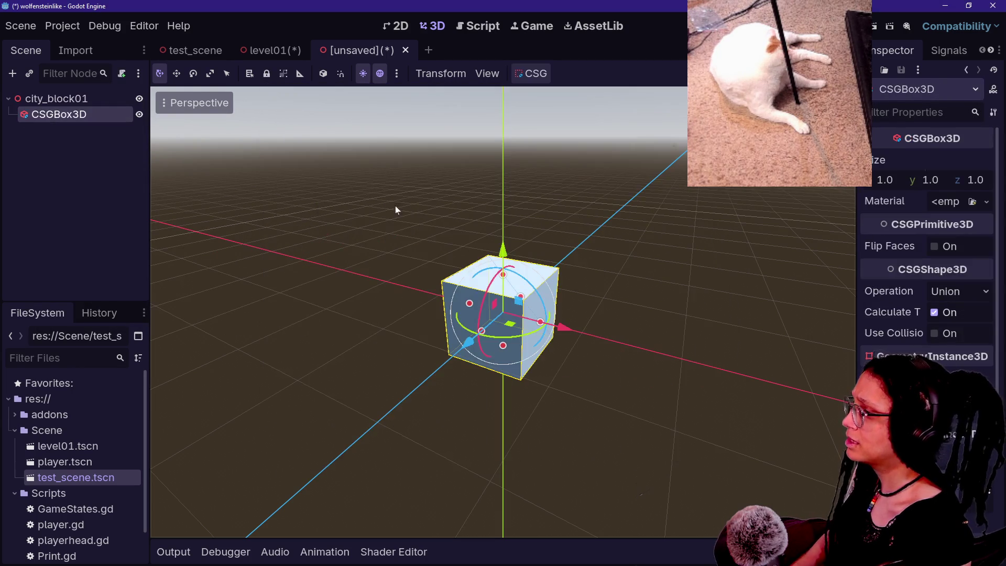
pyautogui.moveTo(503, 274)
pyautogui.mouseDown()
pyautogui.moveTo(487, 219)
pyautogui.moveTo(503, 90)
pyautogui.mouseUp()
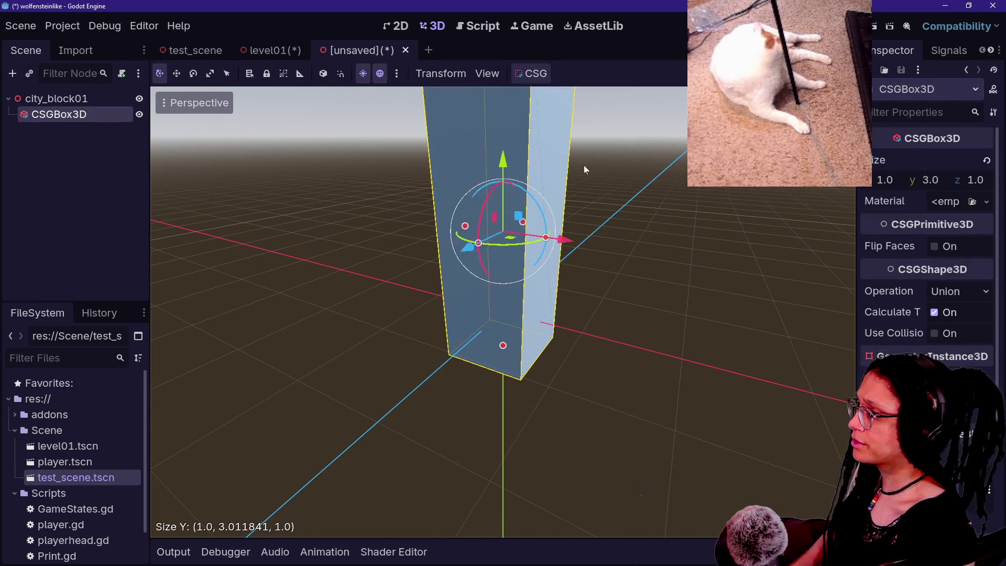
pyautogui.scroll(3, 487, 299)
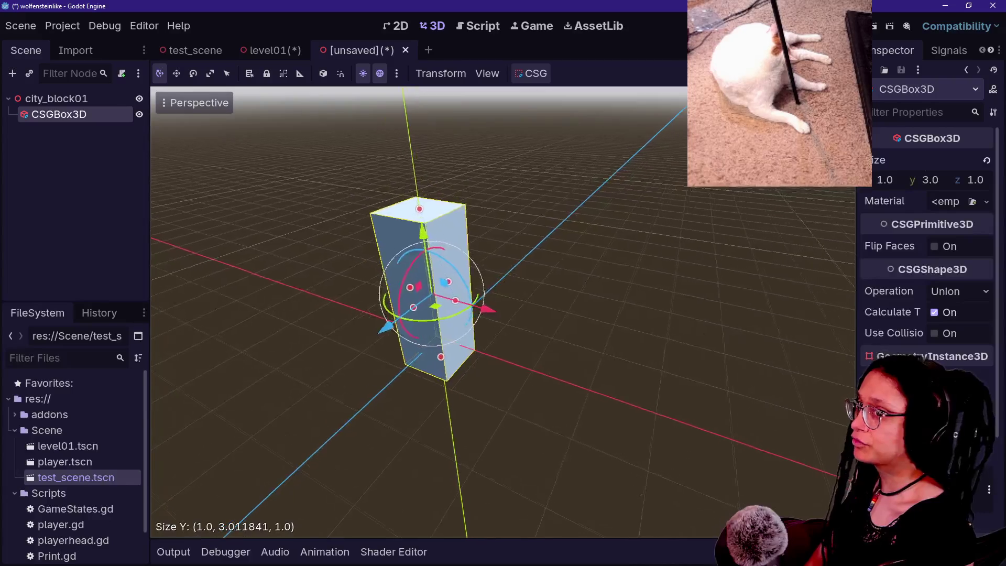
pyautogui.moveTo(529, 283); pyautogui.dragTo(504, 292)
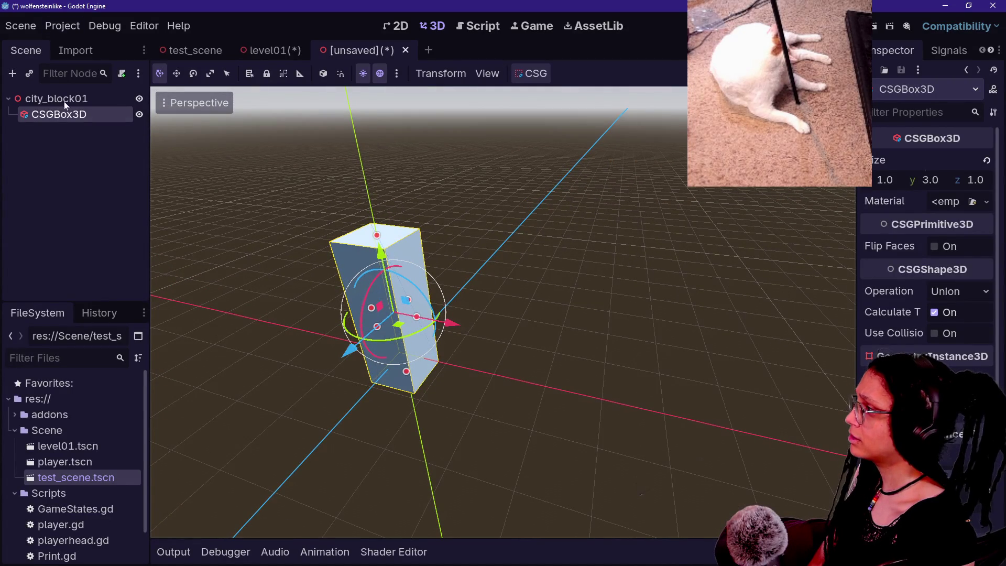
# Duplicate the pillar and move the copy along X beside the first.
pyautogui.hotkey('ctrl', 'd')
pyautogui.moveTo(422, 329); pyautogui.dragTo(565, 349)
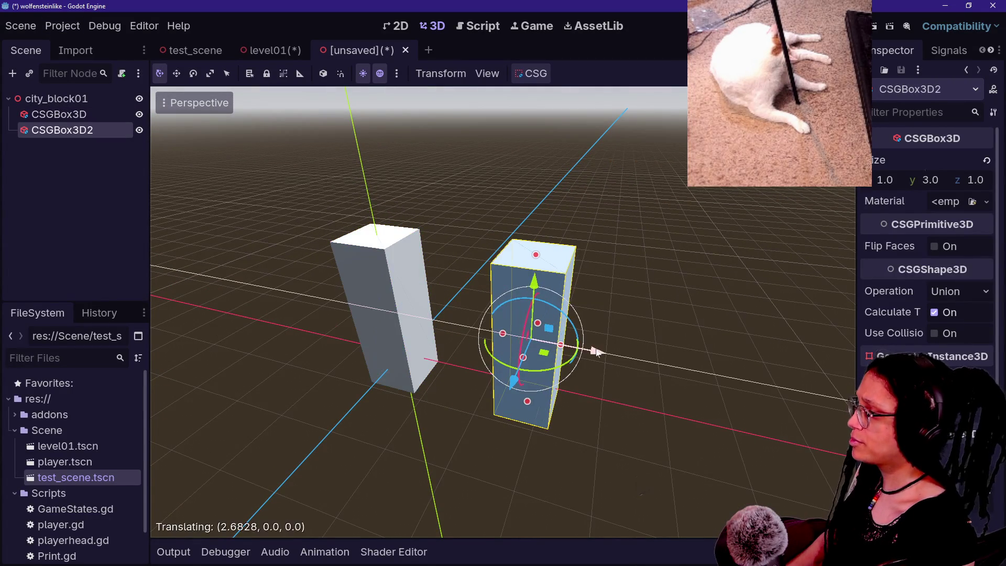
pyautogui.click(94, 151)
# Cancel the scene save and start Scene > Export As > MeshLibrary.
pyautogui.hotkey('ctrl', 's')
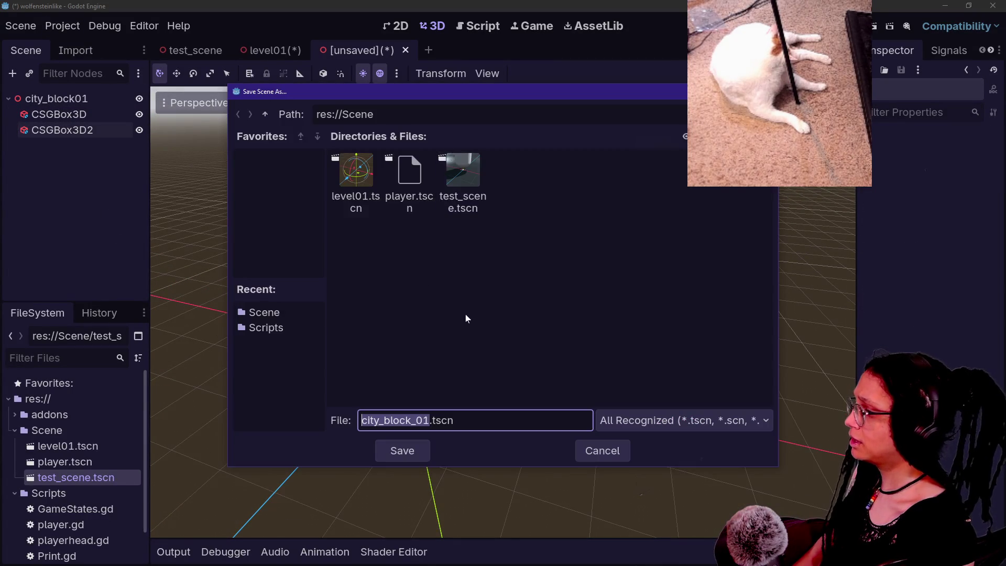
pyautogui.press('Escape')
pyautogui.click(15, 27)
pyautogui.moveTo(142, 231)
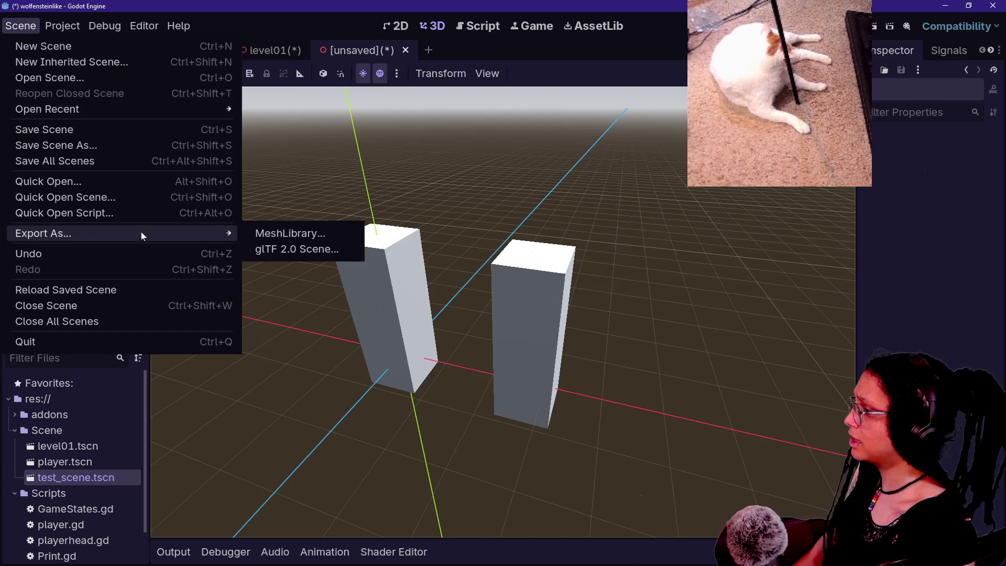
pyautogui.click(269, 232)
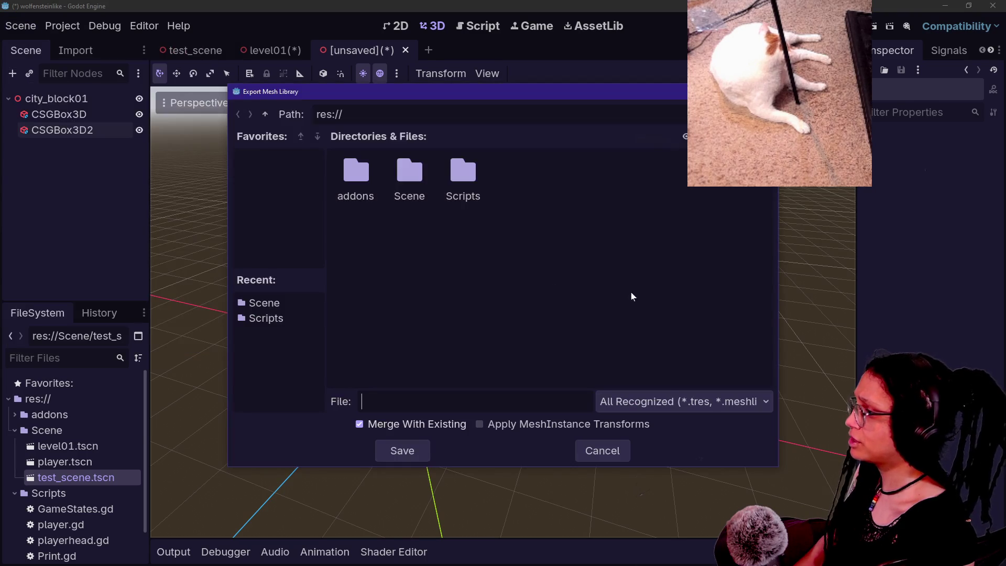
# Create a MeshLibraries folder at the project root in the export dialog.
pyautogui.doubleClick(409, 173)
pyautogui.hotkey('ctrl', 'n')
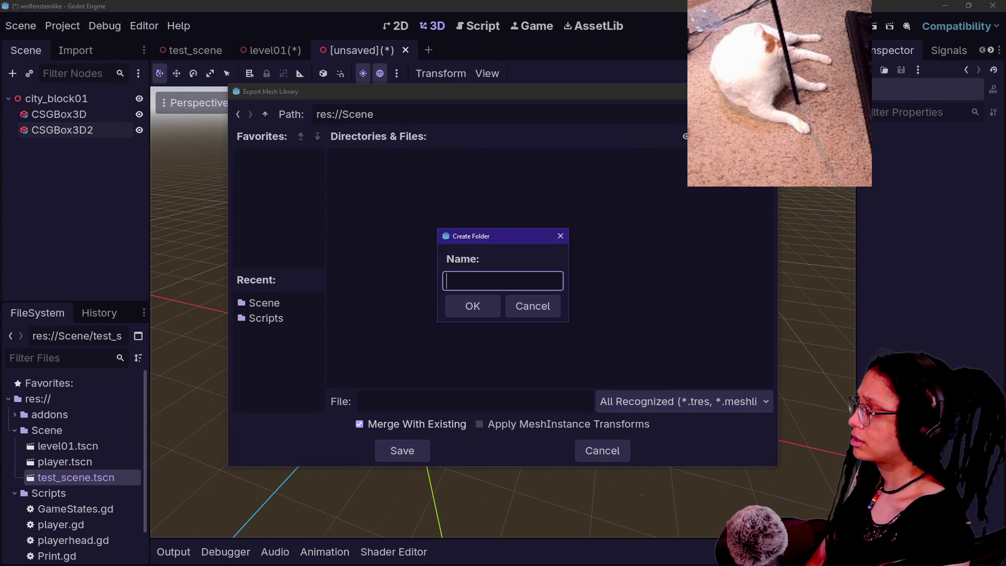
pyautogui.press('Escape')
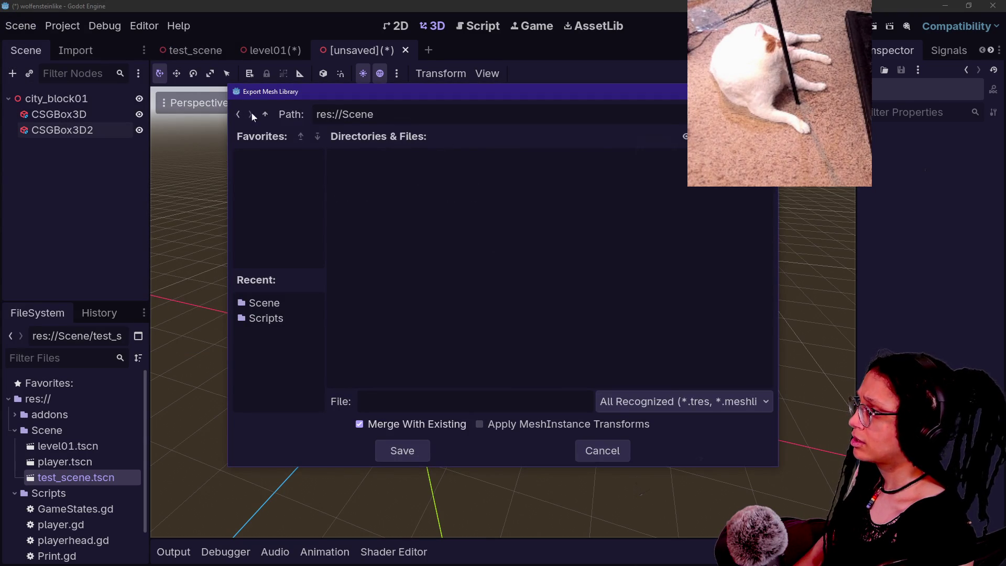
pyautogui.click(265, 115)
pyautogui.hotkey('ctrl', 'n')
pyautogui.write('MeshLibrar')
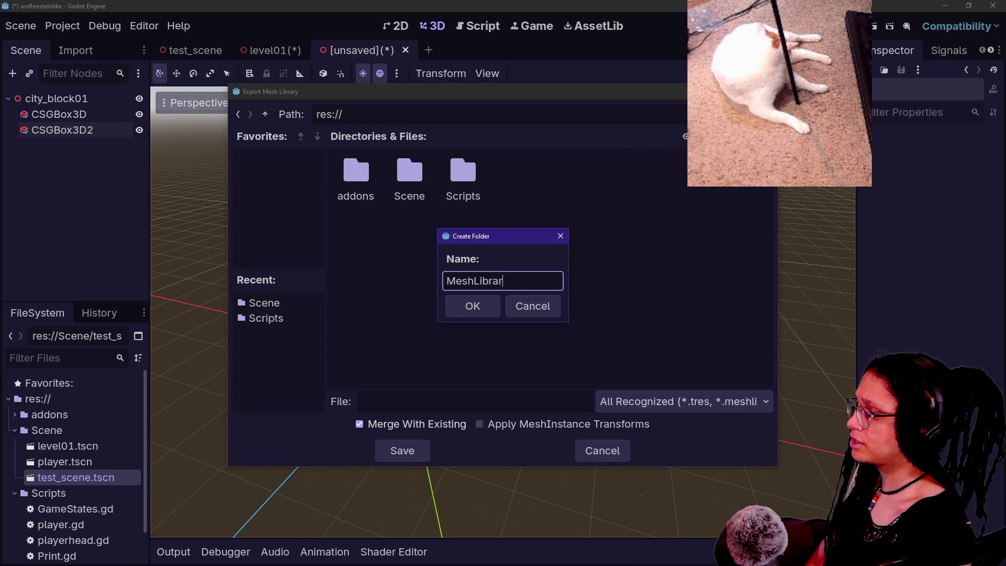
pyautogui.write('ies')
pyautogui.press('Return')
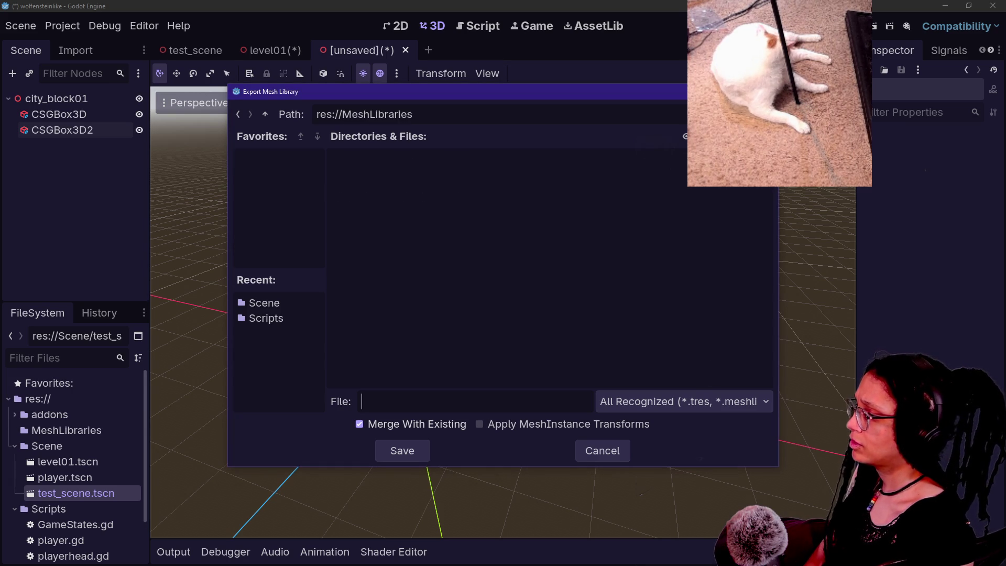
# Save the export as city_block01.meshlib in MeshLibraries, correcting the file extension.
pyautogui.write('city_block01')
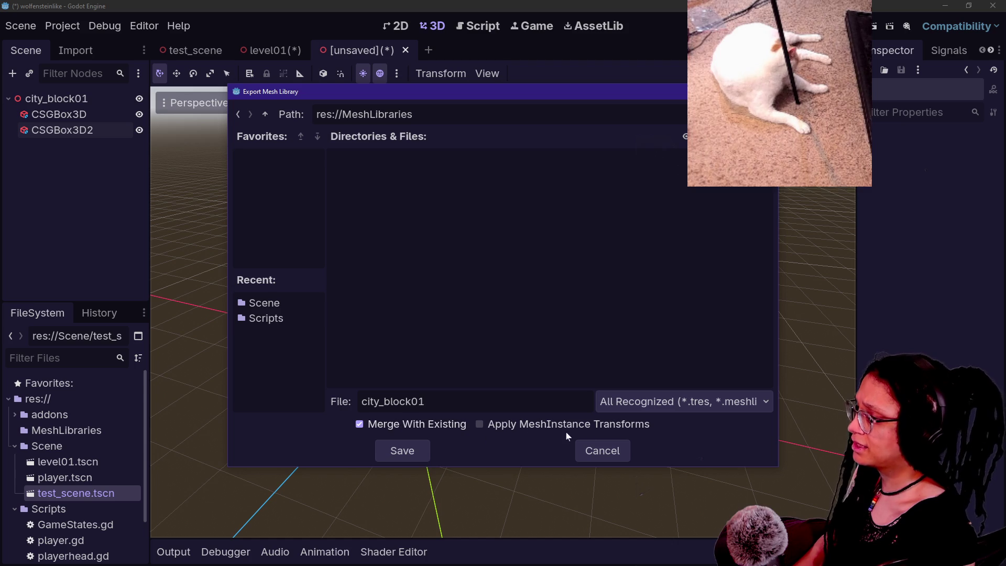
pyautogui.click(412, 446)
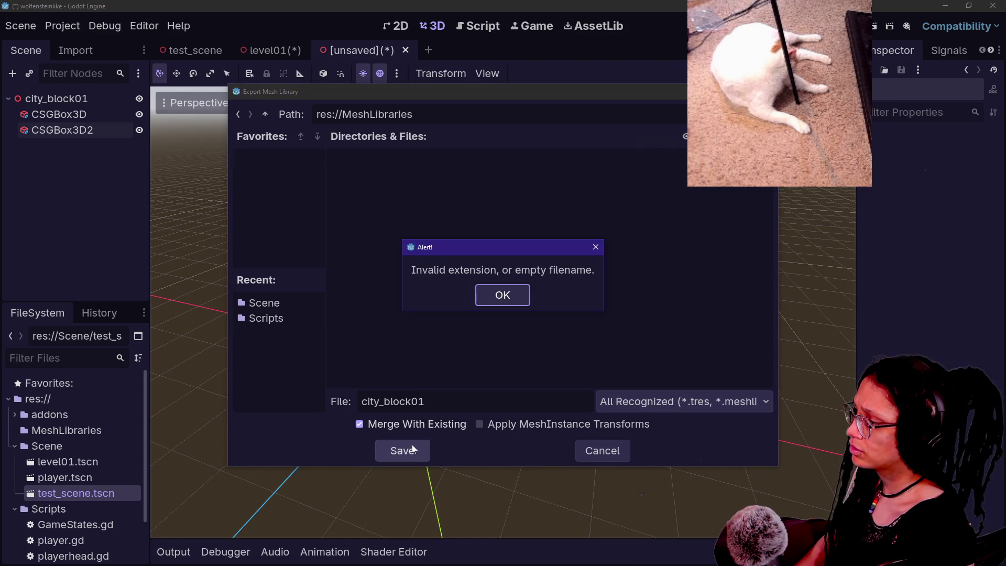
pyautogui.click(509, 291)
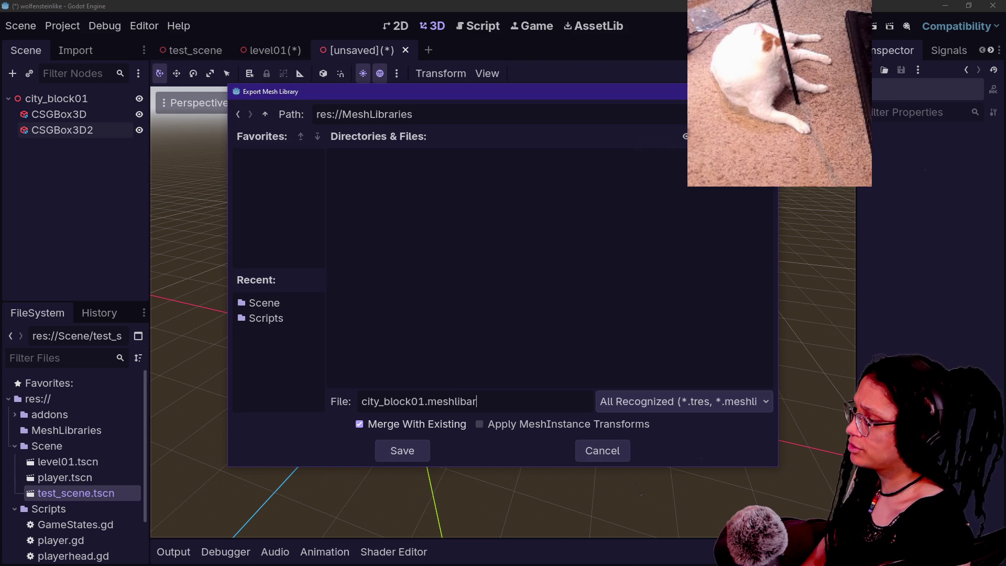
pyautogui.press('BackSpace')
pyautogui.press('BackSpace')
pyautogui.write('rar')
pyautogui.click(690, 405)
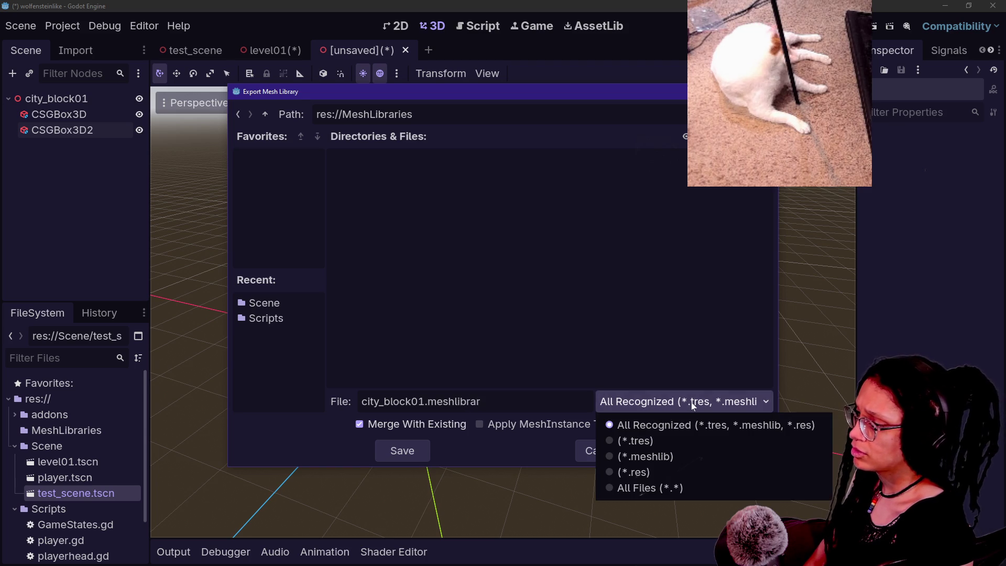
pyautogui.click(533, 401)
pyautogui.press('BackSpace')
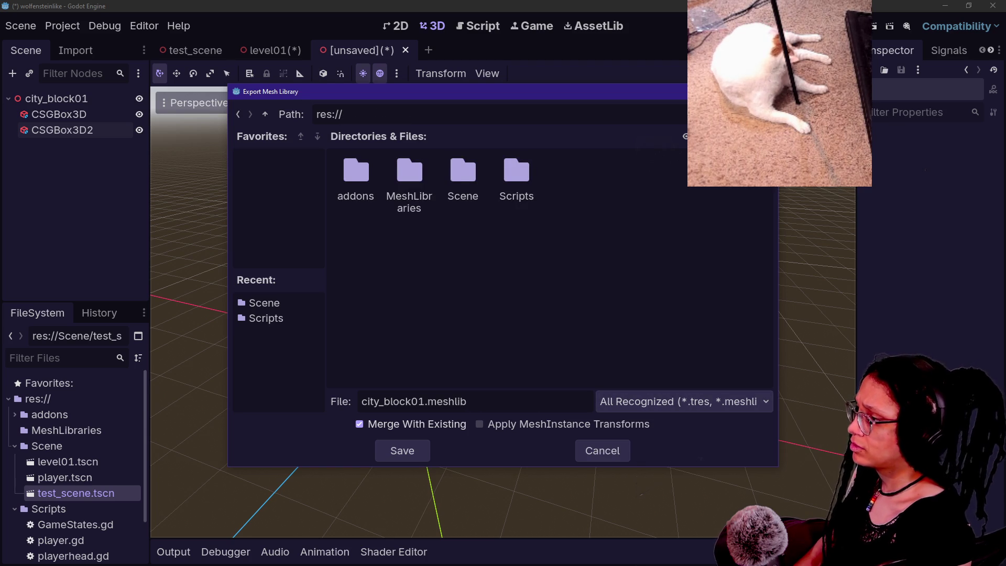
pyautogui.doubleClick(414, 173)
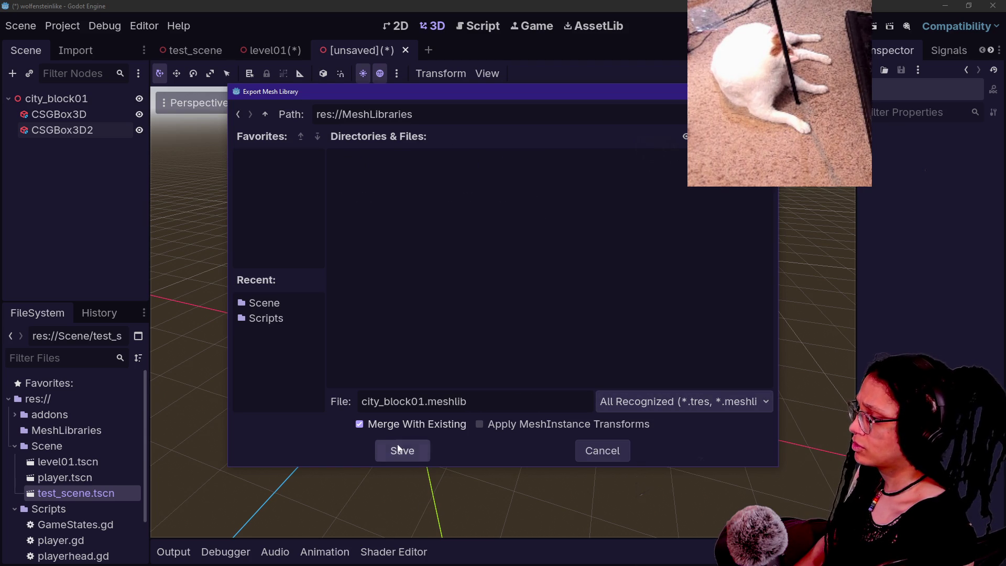
pyautogui.click(400, 450)
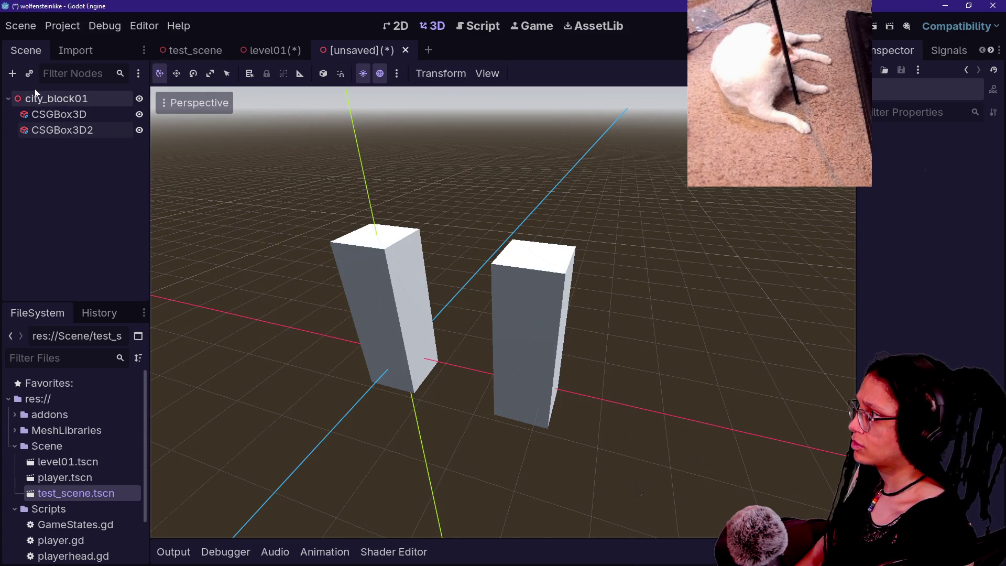
# Return to the level01 scene, expand res://MeshLibraries, and select the GridMap node.
pyautogui.click(52, 98)
pyautogui.click(76, 49)
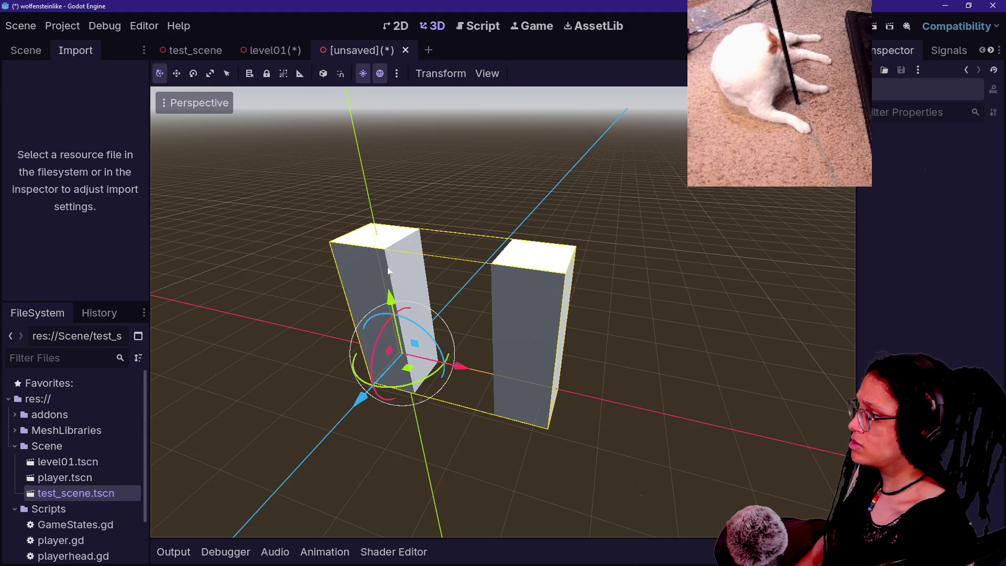
pyautogui.moveTo(261, 55)
pyautogui.click(357, 53)
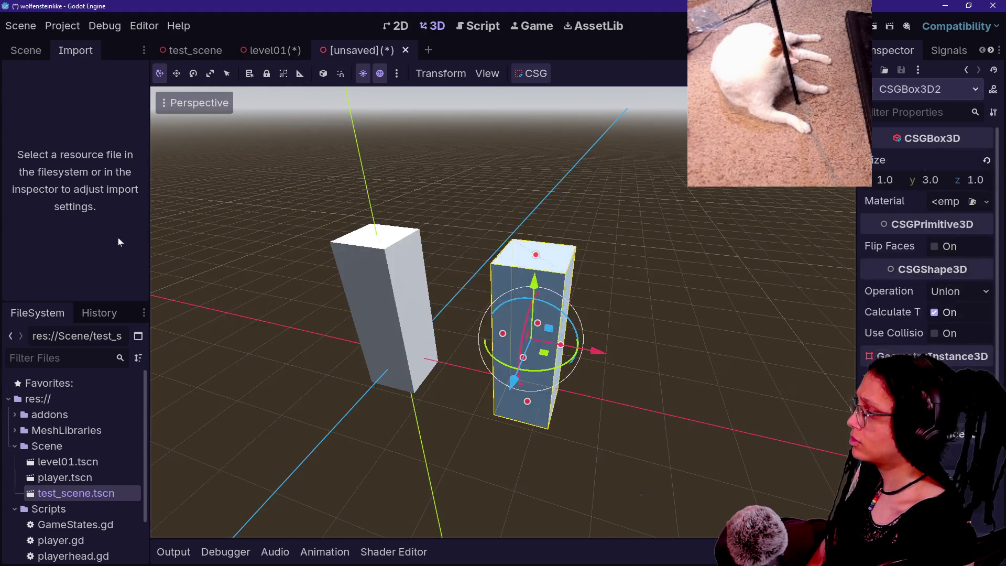
pyautogui.click(273, 51)
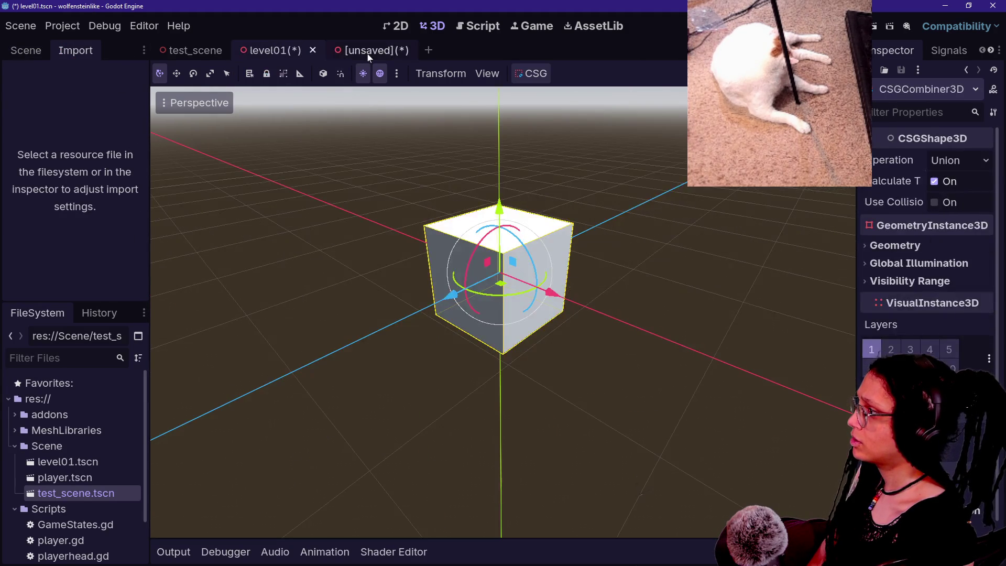
pyautogui.click(26, 50)
pyautogui.click(324, 51)
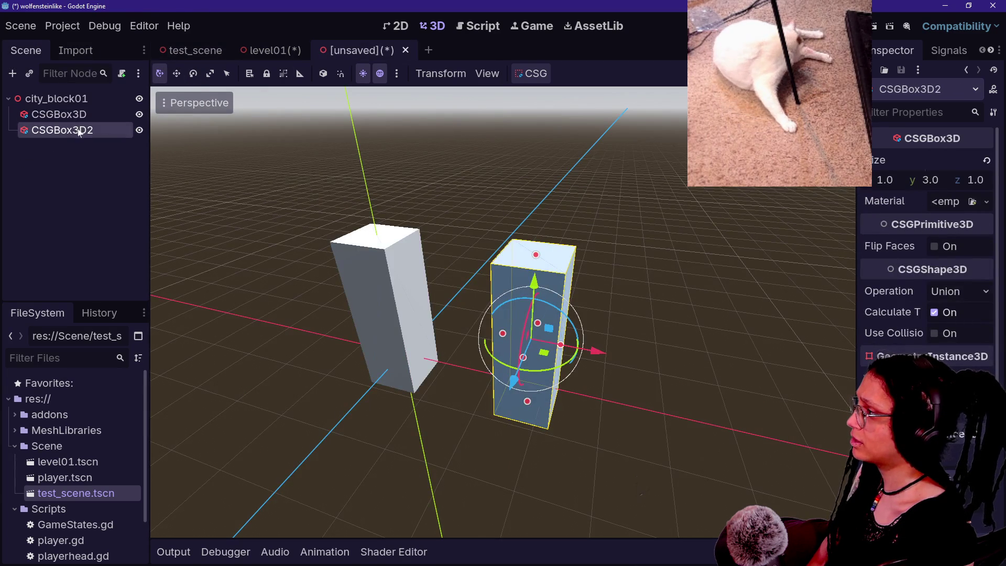
pyautogui.click(56, 98)
pyautogui.click(272, 51)
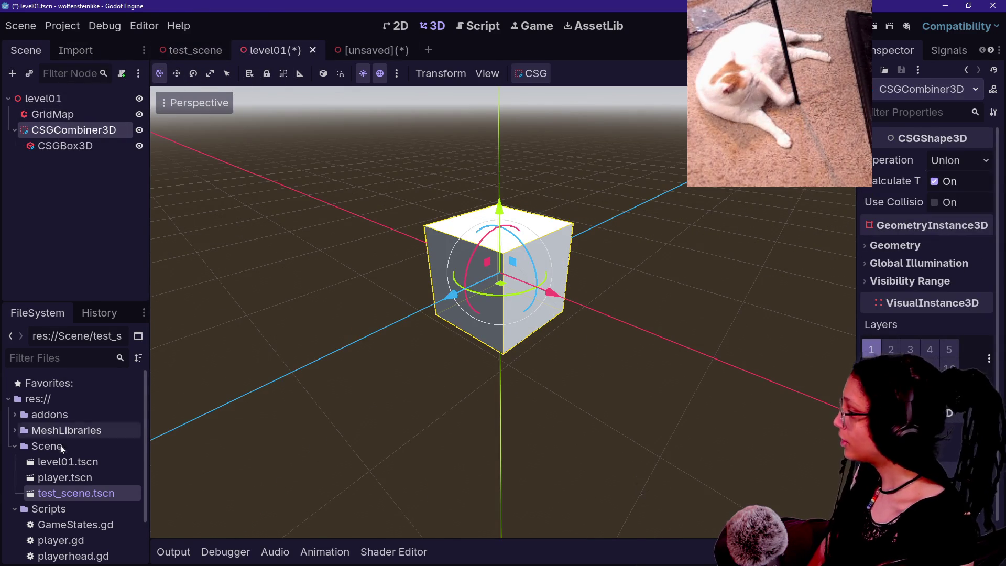
pyautogui.click(17, 429)
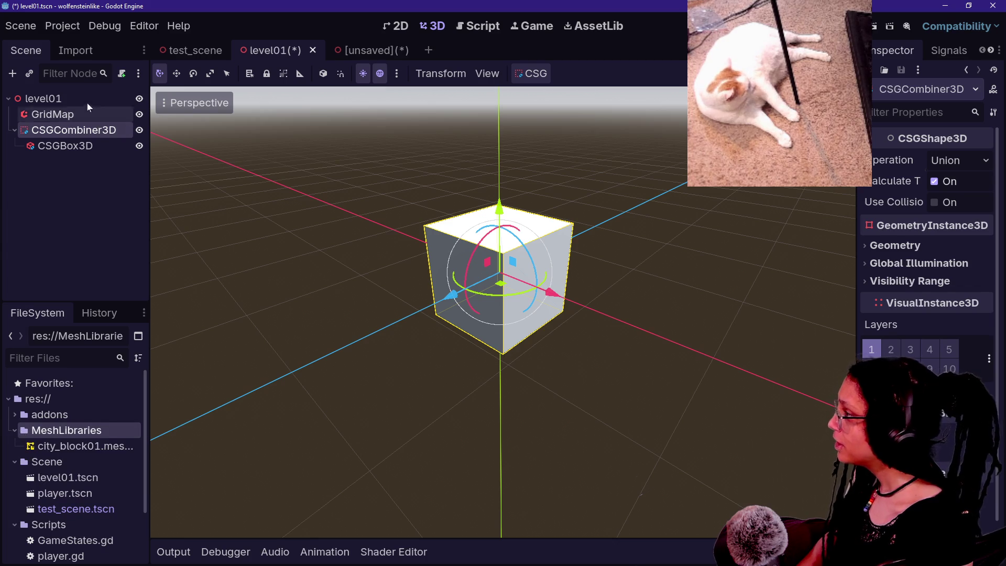
pyautogui.click(72, 115)
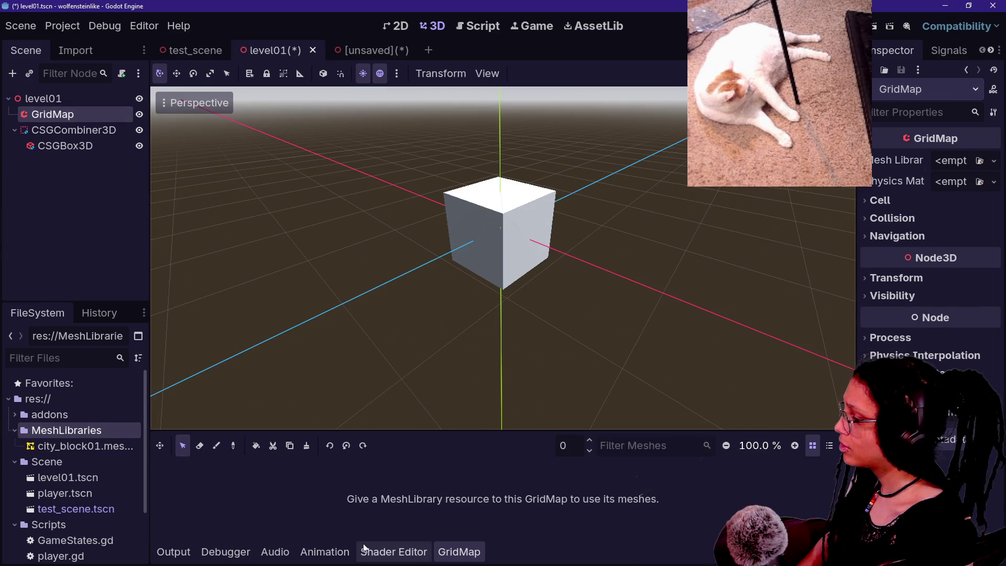
# Quick Load city_block01.meshlib as the level01 GridMap's Mesh Library.
pyautogui.moveTo(79, 445)
pyautogui.mouseDown()
pyautogui.moveTo(277, 519)
pyautogui.moveTo(198, 460)
pyautogui.moveTo(462, 529)
pyautogui.moveTo(476, 521)
pyautogui.moveTo(398, 503)
pyautogui.mouseUp()
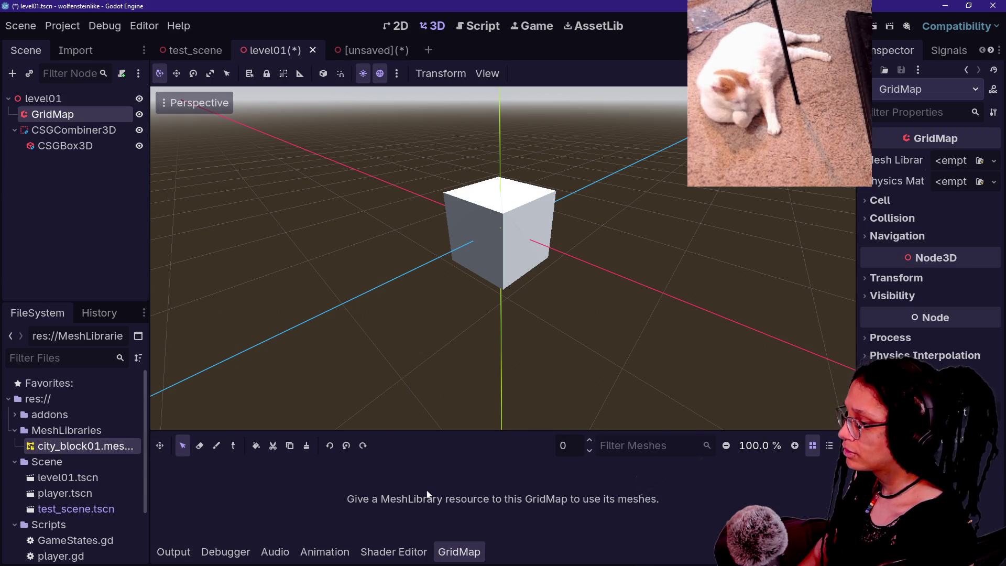
pyautogui.moveTo(87, 442)
pyautogui.mouseDown()
pyautogui.moveTo(294, 486)
pyautogui.moveTo(495, 461)
pyautogui.moveTo(332, 506)
pyautogui.moveTo(219, 455)
pyautogui.mouseUp()
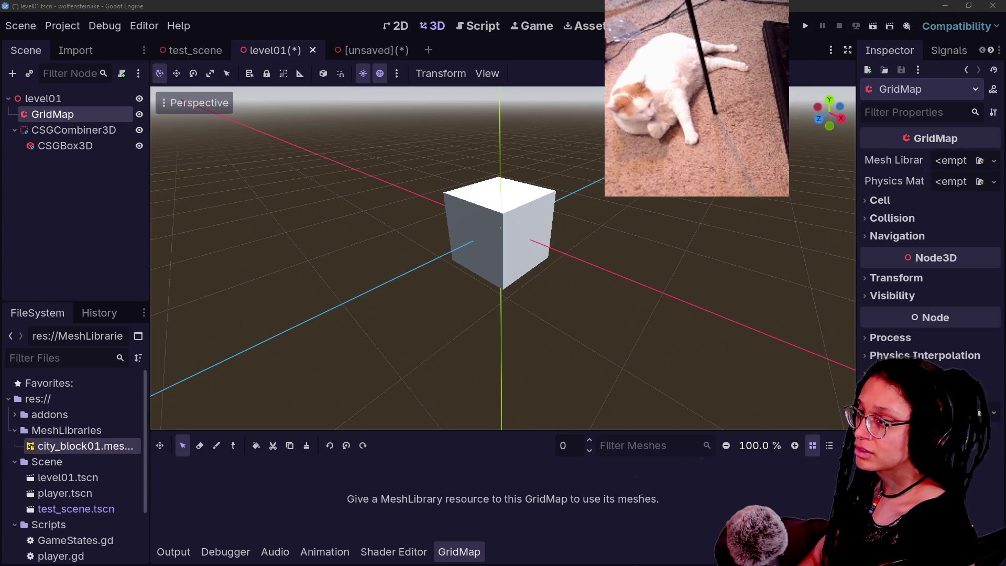
pyautogui.click(993, 160)
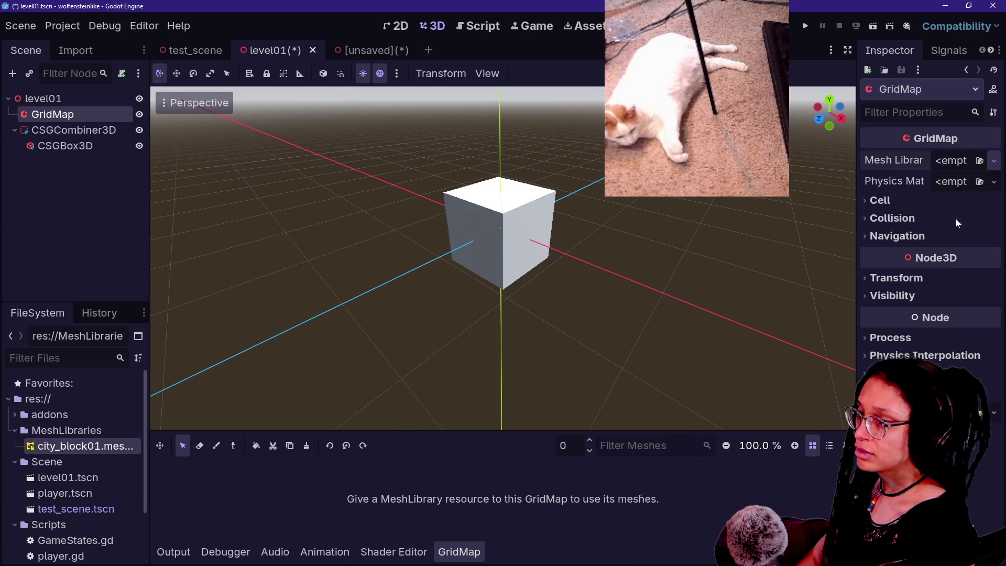
pyautogui.click(942, 219)
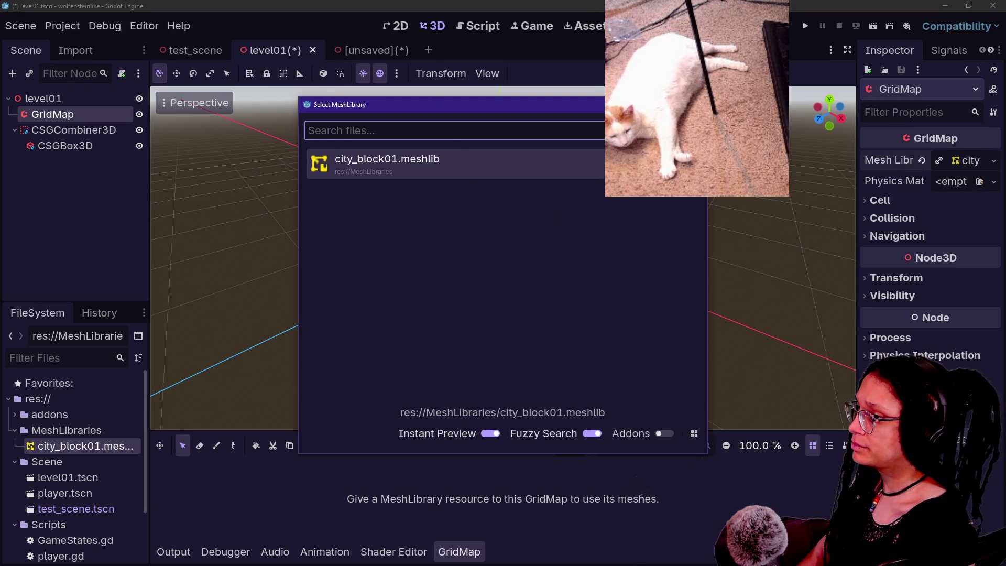
pyautogui.click(455, 158)
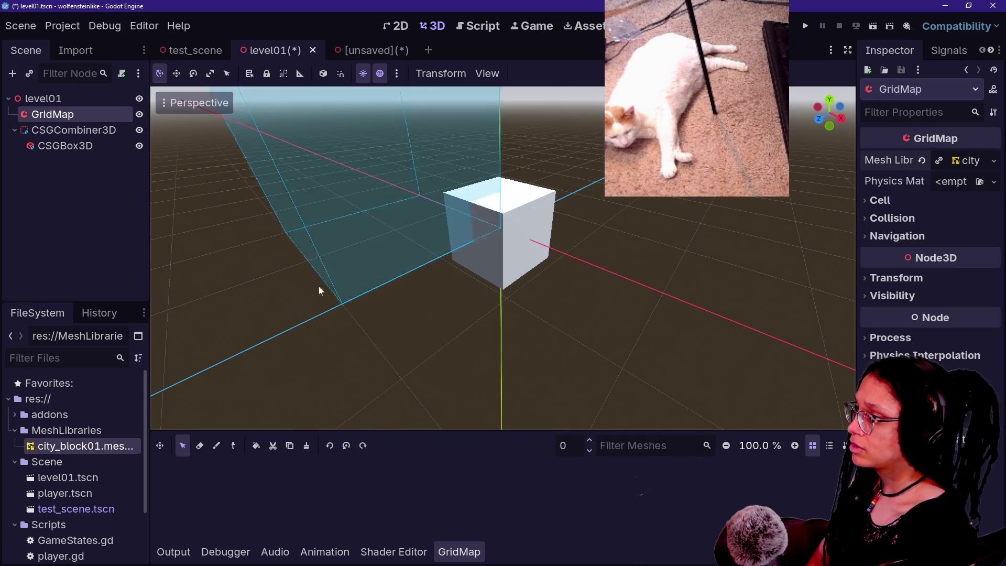
pyautogui.moveTo(335, 253)
pyautogui.mouseDown()
pyautogui.moveTo(503, 283)
pyautogui.moveTo(417, 319)
pyautogui.mouseUp()
pyautogui.click(52, 115)
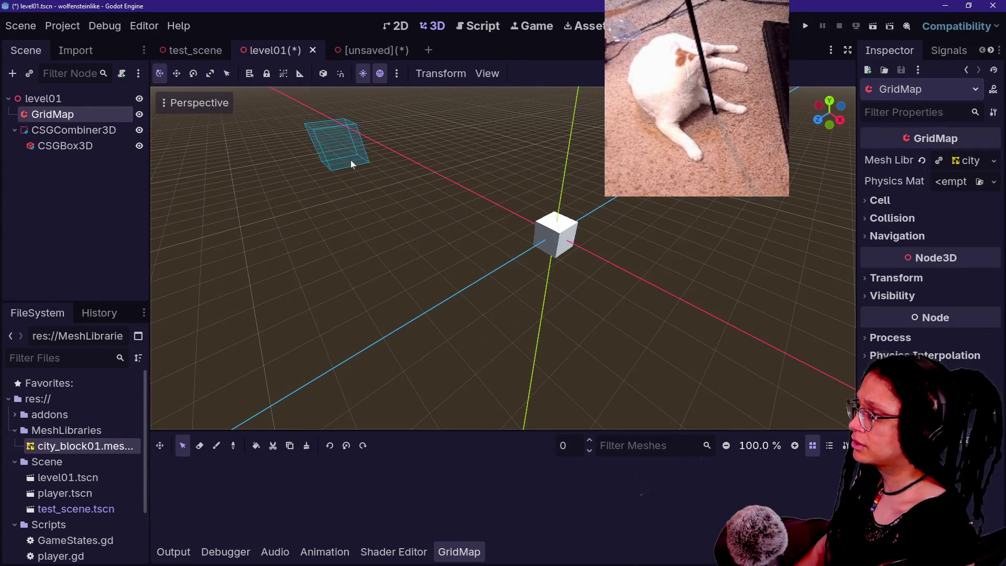
pyautogui.click(355, 51)
# Delete both CSGBox3D nodes from city_block01.
pyautogui.click(105, 167)
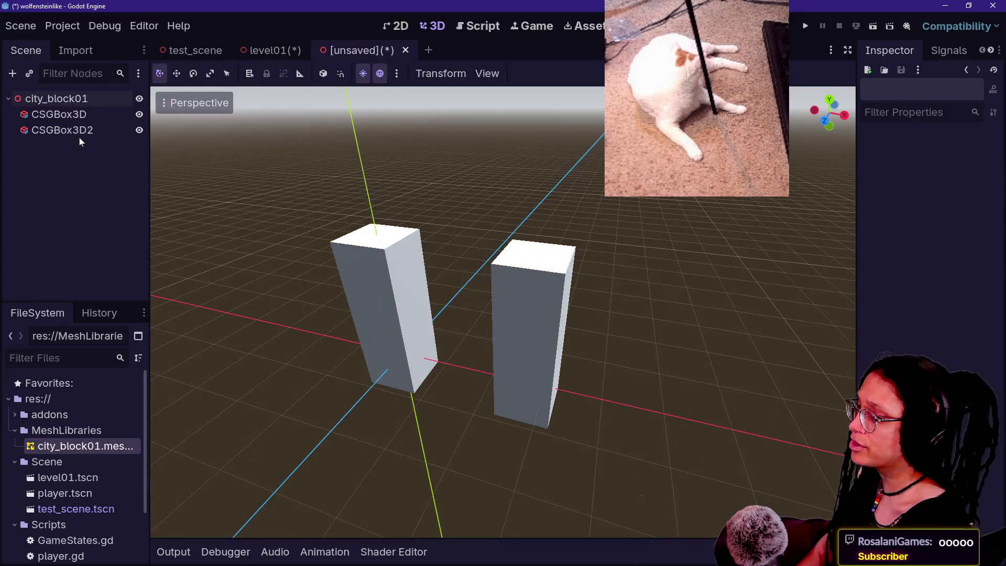
pyautogui.click(79, 114)
pyautogui.keyDown('shift'); pyautogui.click(78, 130); pyautogui.keyUp('shift')
pyautogui.press('Delete')
pyautogui.press('Return')
# Add a MeshInstance3D child with a new BoxMesh stretched to 3.7 units tall.
pyautogui.rightClick(71, 100)
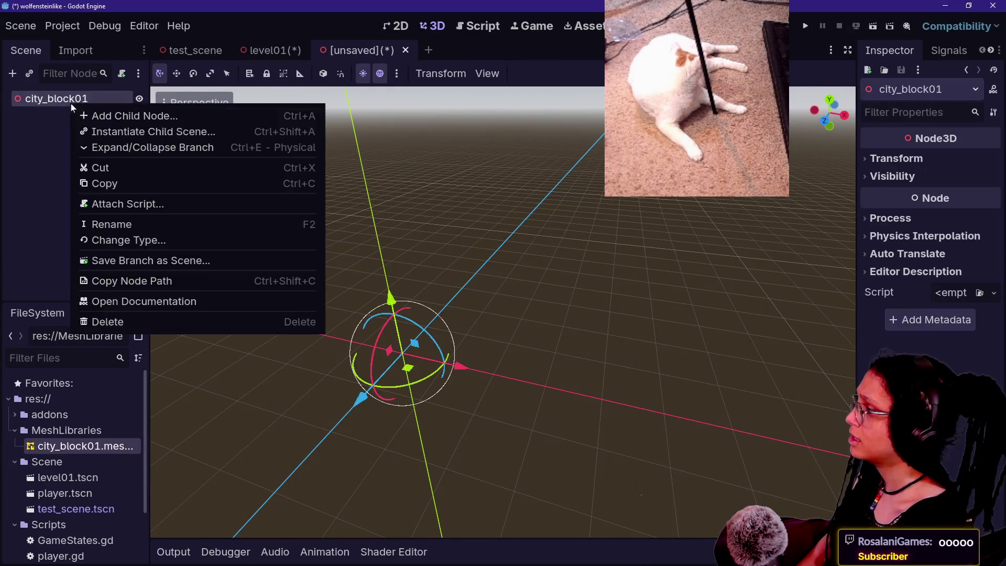
pyautogui.click(86, 111)
pyautogui.write('mesh')
pyautogui.press('Return')
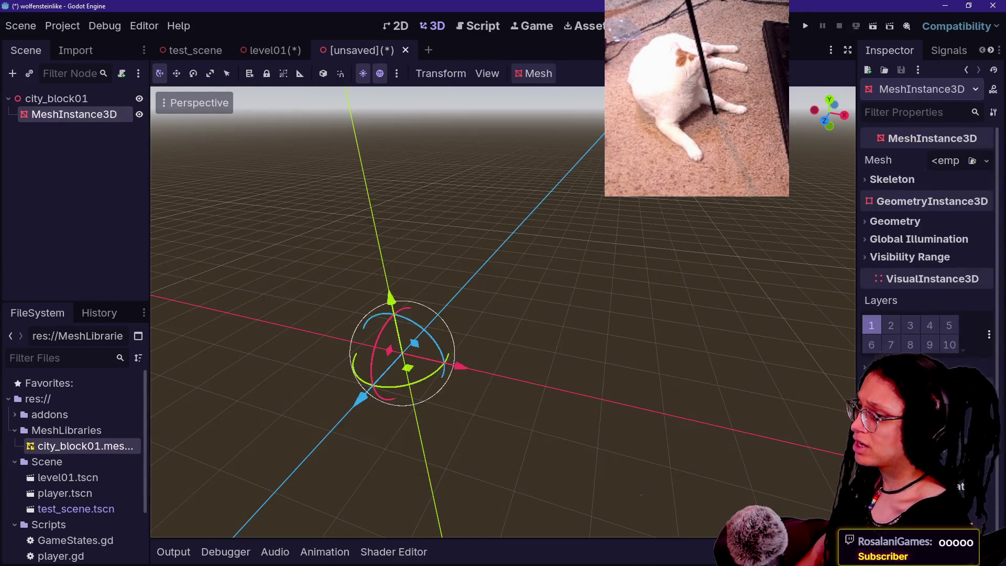
pyautogui.click(946, 161)
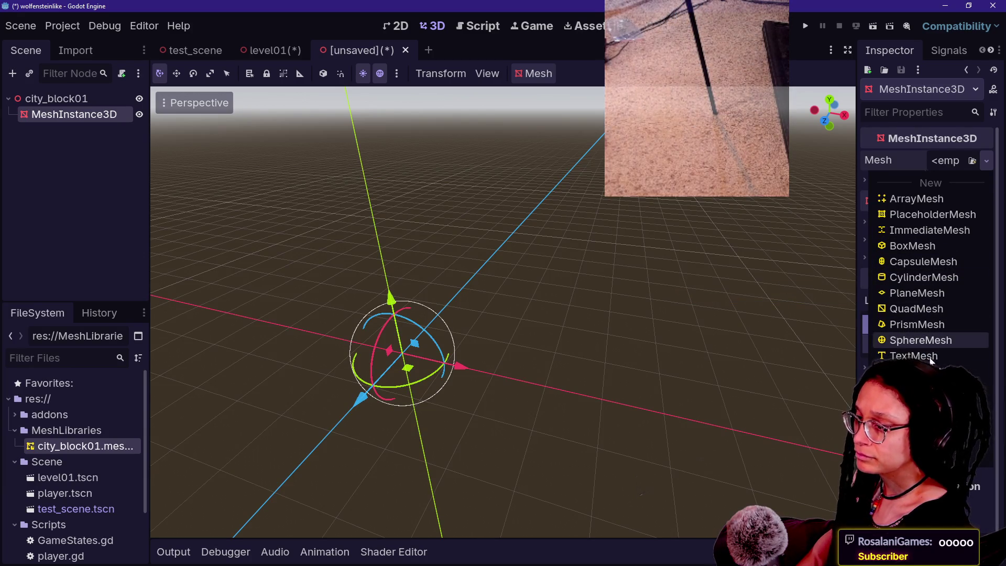
pyautogui.click(941, 246)
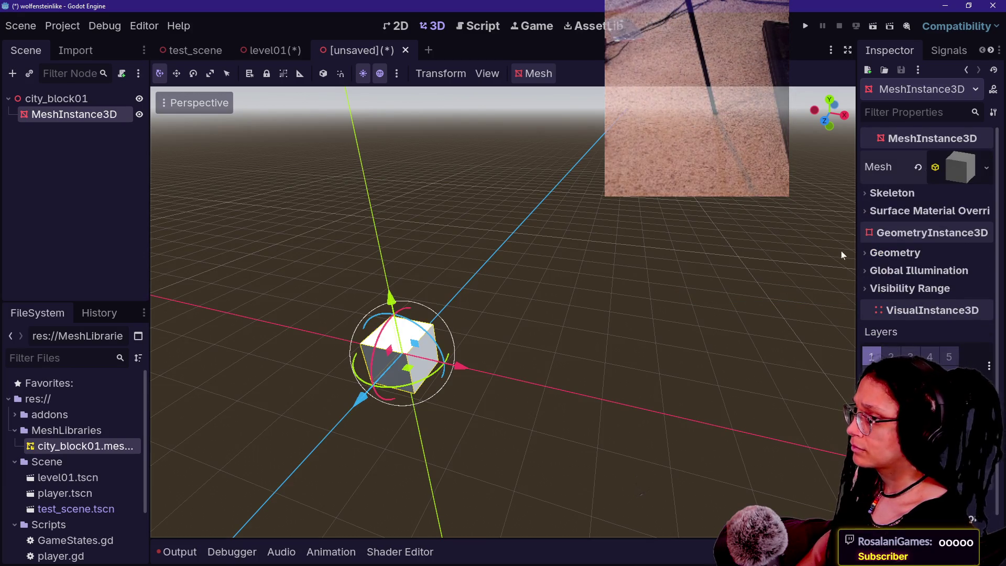
pyautogui.click(971, 170)
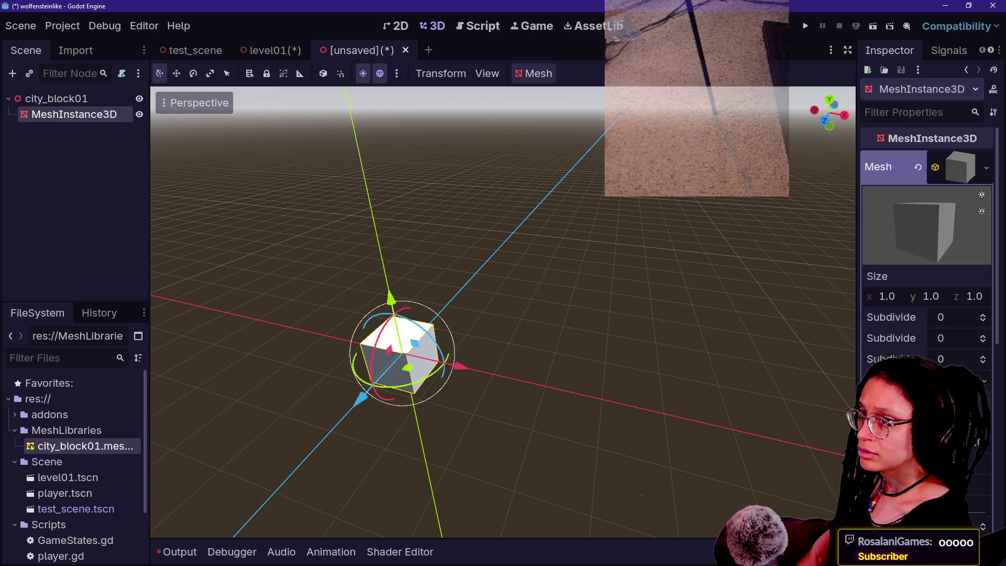
pyautogui.moveTo(927, 299); pyautogui.dragTo(959, 299)
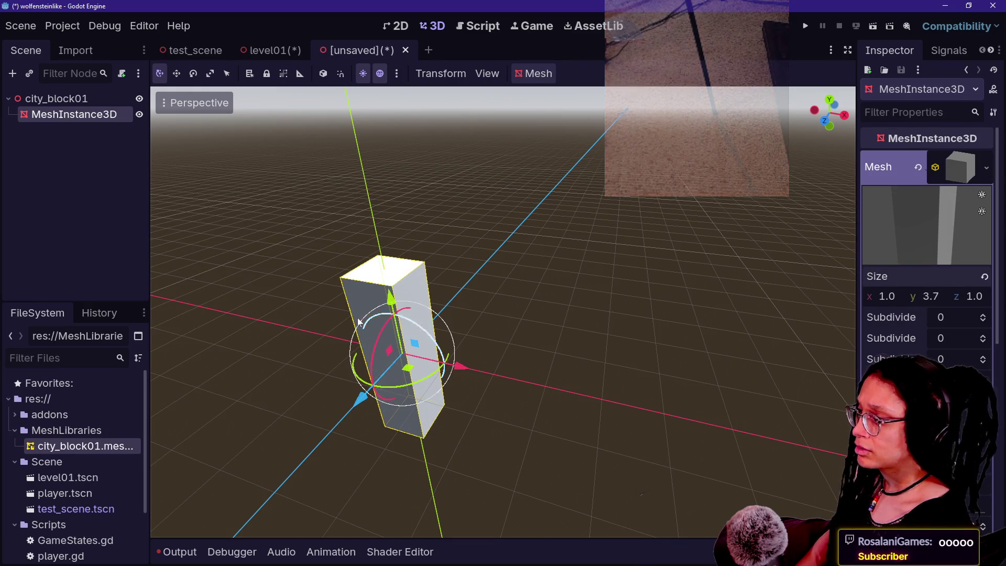
# Raise the tall box above the ground and place a duplicate to its right.
pyautogui.moveTo(368, 317); pyautogui.dragTo(354, 180)
pyautogui.hotkey('ctrl', 'd')
pyautogui.moveTo(442, 280); pyautogui.dragTo(659, 334)
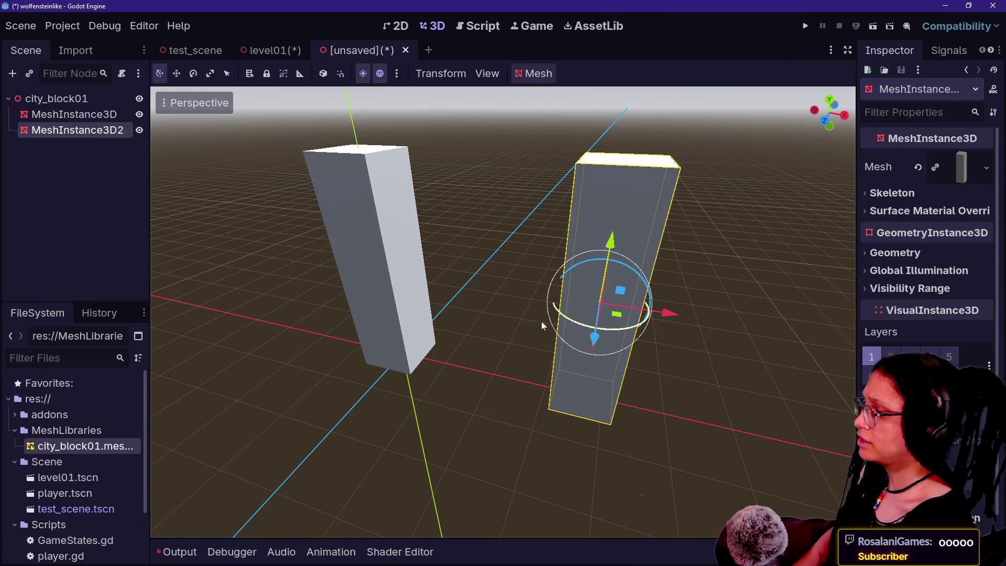
pyautogui.hotkey('ctrl', 's')
pyautogui.press('Escape')
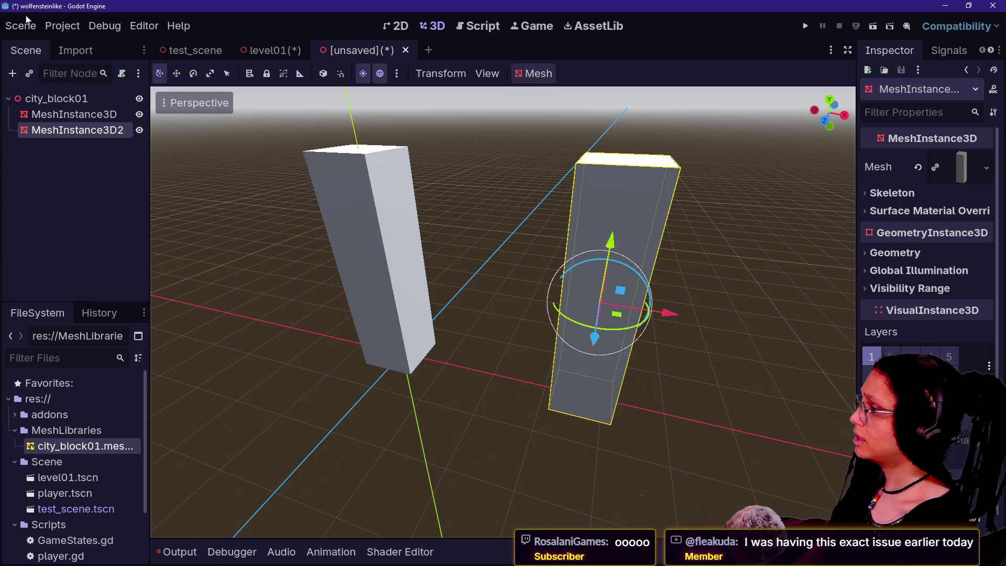
# Export via Scene > Export As > MeshLibrary to city_block01.meshlib, confirming the overwrite.
pyautogui.click(33, 25)
pyautogui.moveTo(46, 30)
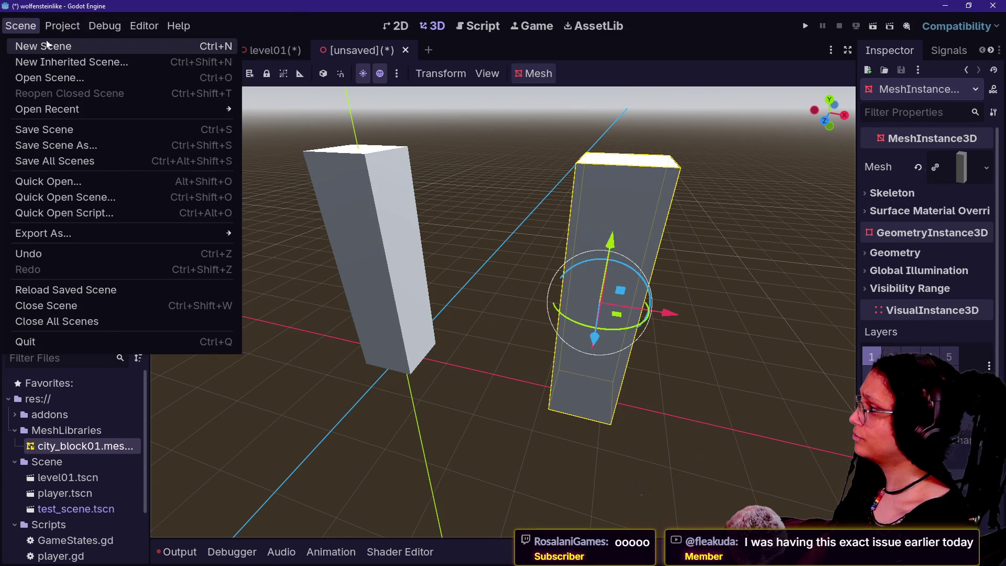
pyautogui.moveTo(47, 233)
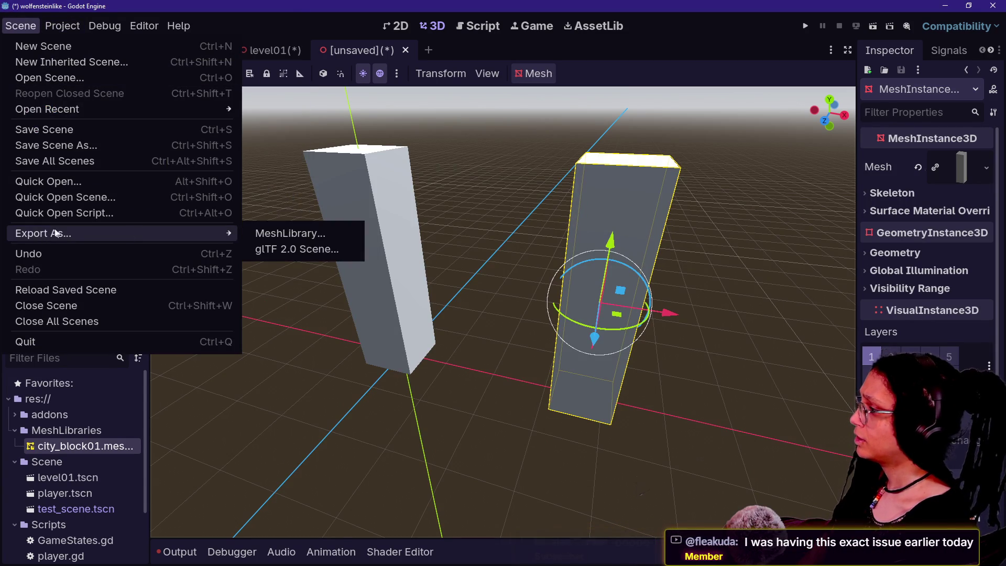
pyautogui.click(313, 235)
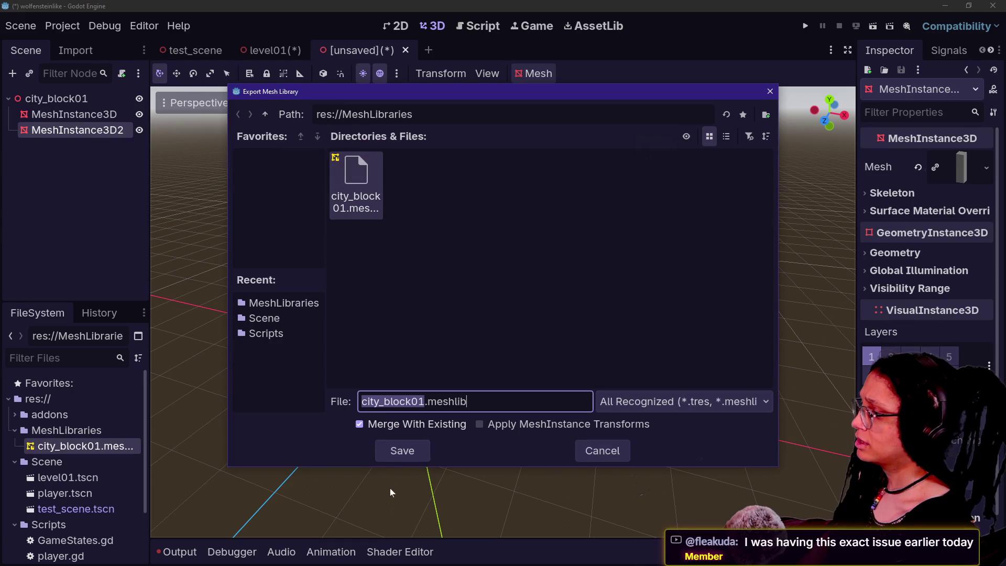
pyautogui.click(388, 451)
pyautogui.click(432, 303)
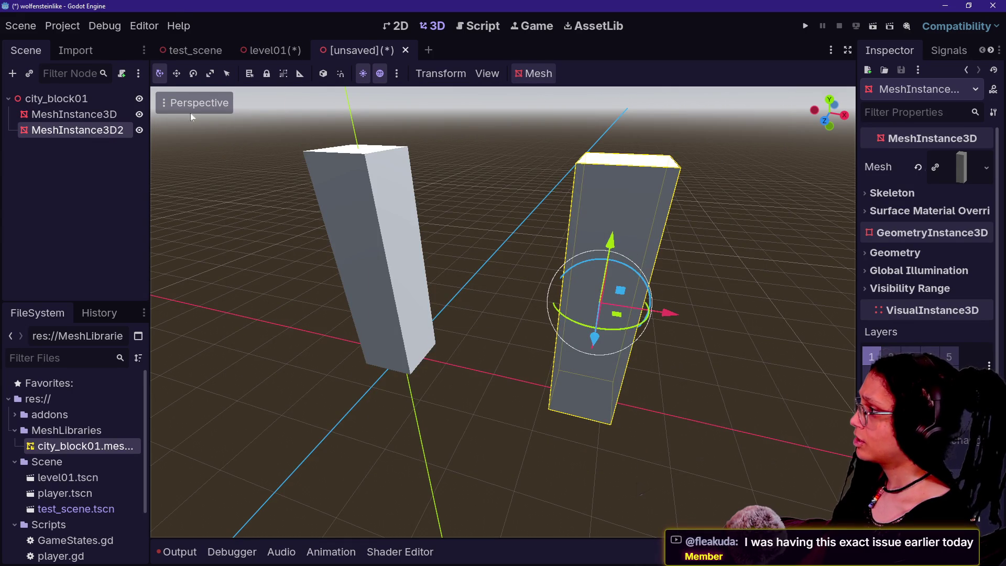
# In level01, pick the first pillar, box-select a rectangle of floor cells, and fill it.
pyautogui.click(285, 57)
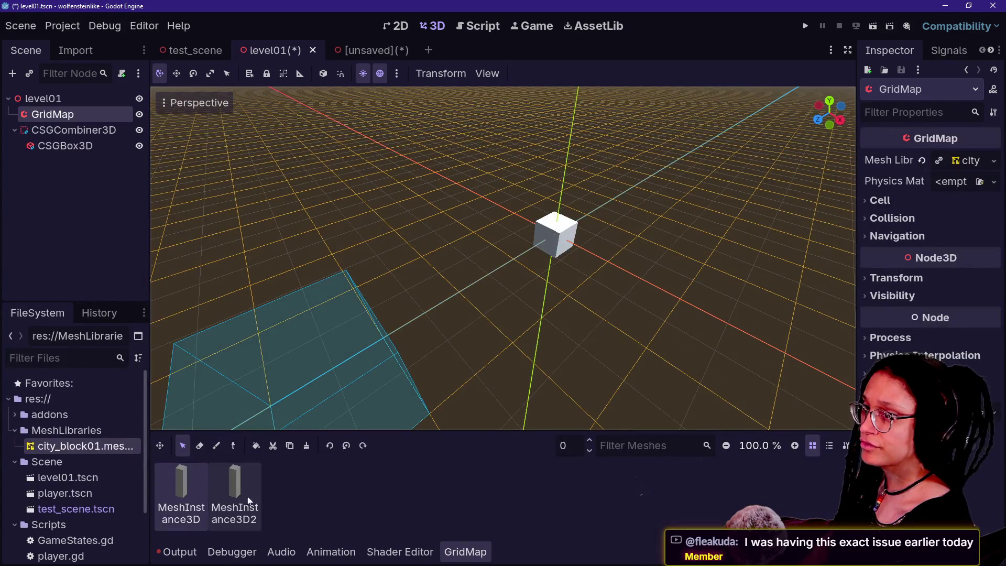
pyautogui.moveTo(527, 253)
pyautogui.mouseDown()
pyautogui.moveTo(361, 313)
pyautogui.moveTo(536, 224)
pyautogui.moveTo(549, 259)
pyautogui.moveTo(380, 275)
pyautogui.moveTo(539, 169)
pyautogui.mouseUp()
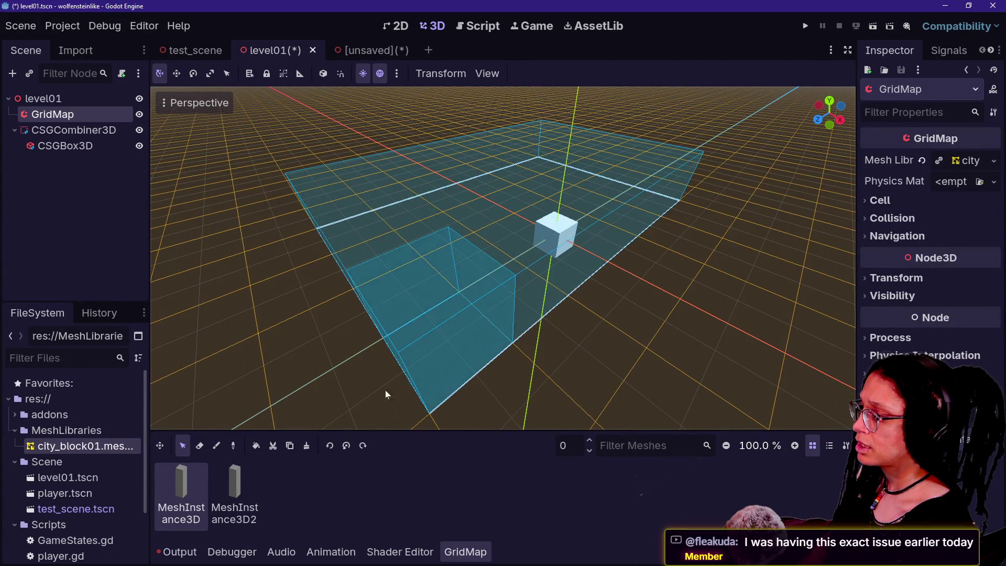
pyautogui.click(234, 490)
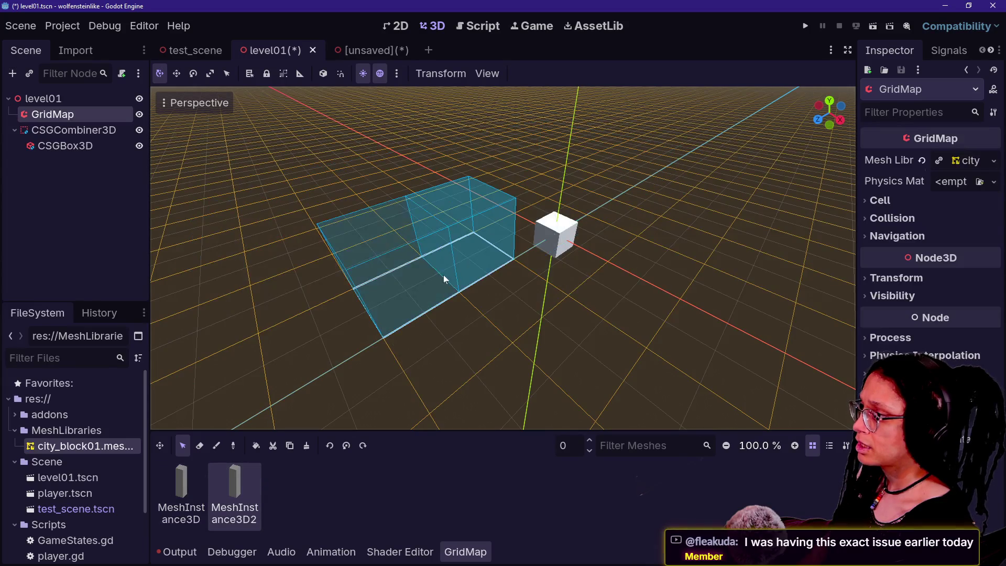
pyautogui.click(180, 487)
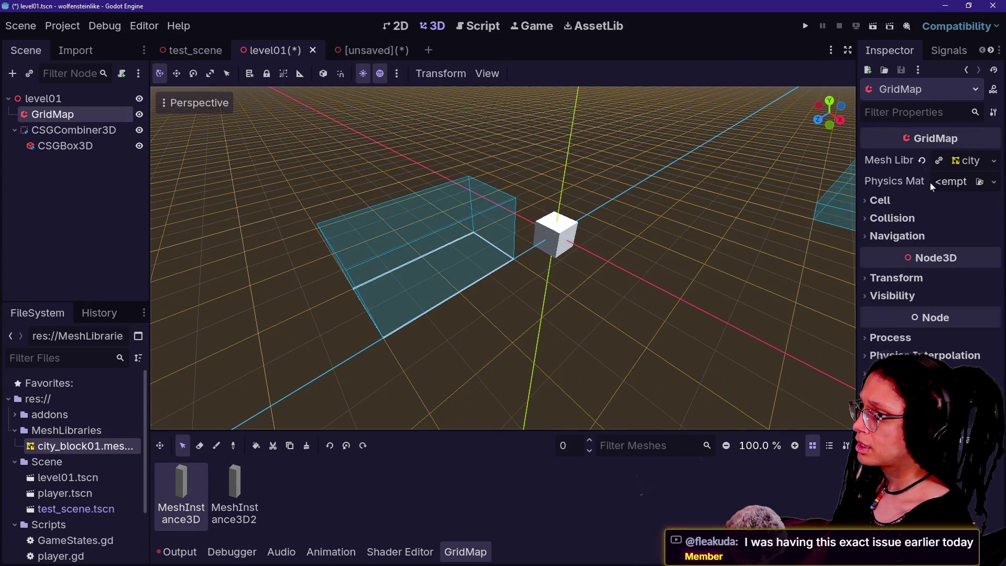
pyautogui.moveTo(611, 212); pyautogui.dragTo(376, 228)
pyautogui.moveTo(395, 166)
pyautogui.mouseDown()
pyautogui.moveTo(478, 214)
pyautogui.moveTo(676, 238)
pyautogui.moveTo(404, 325)
pyautogui.moveTo(242, 425)
pyautogui.moveTo(228, 452)
pyautogui.mouseUp()
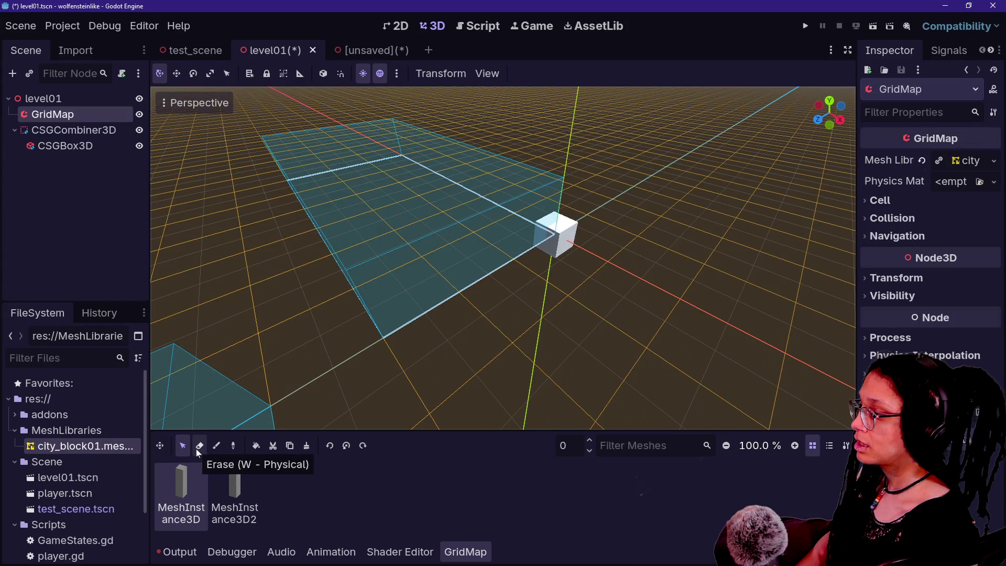
pyautogui.click(218, 447)
pyautogui.moveTo(467, 225)
pyautogui.mouseDown()
pyautogui.moveTo(416, 312)
pyautogui.moveTo(324, 250)
pyautogui.mouseUp()
# Paint a sweeping row and loops of pillars around the existing cluster.
pyautogui.scroll(-8, 325, 249)
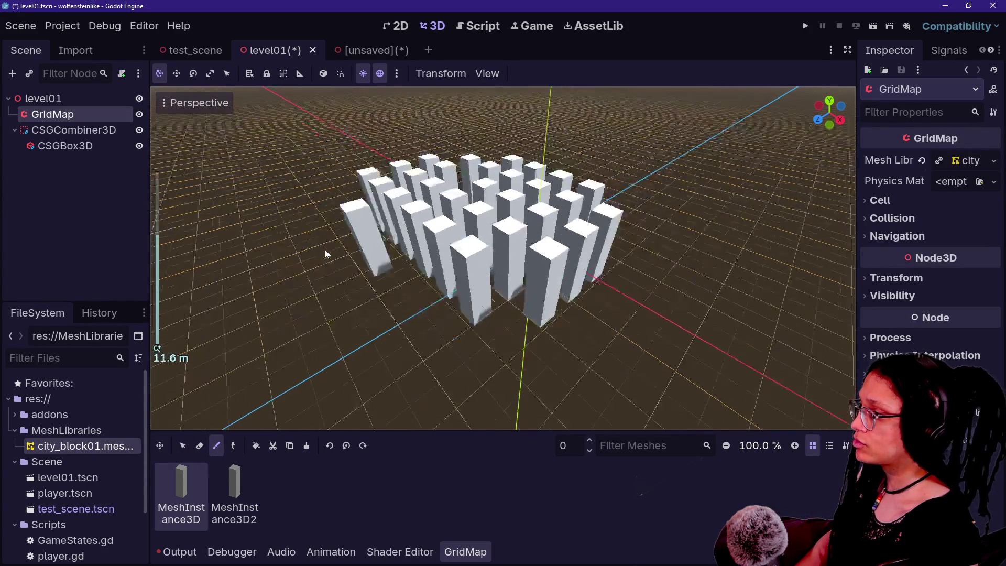
pyautogui.scroll(3, 455, 271)
pyautogui.moveTo(456, 270)
pyautogui.mouseDown()
pyautogui.moveTo(618, 334)
pyautogui.moveTo(712, 262)
pyautogui.moveTo(423, 373)
pyautogui.moveTo(315, 348)
pyautogui.mouseUp()
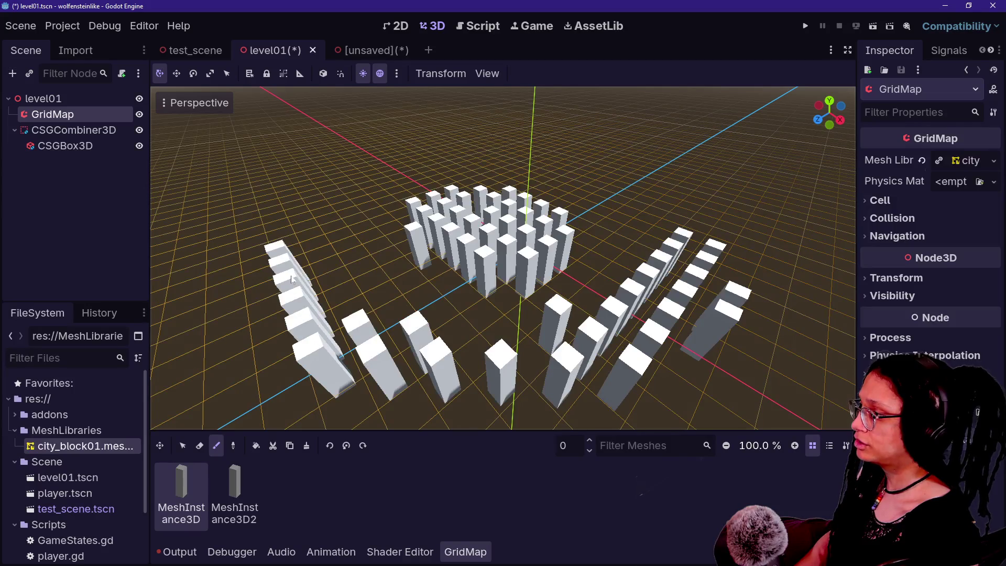
pyautogui.moveTo(473, 158)
pyautogui.mouseDown()
pyautogui.moveTo(712, 231)
pyautogui.moveTo(681, 377)
pyautogui.moveTo(324, 210)
pyautogui.moveTo(558, 274)
pyautogui.moveTo(576, 220)
pyautogui.moveTo(356, 210)
pyautogui.moveTo(523, 136)
pyautogui.moveTo(598, 351)
pyautogui.mouseUp()
pyautogui.moveTo(491, 292)
pyautogui.mouseDown()
pyautogui.moveTo(419, 366)
pyautogui.moveTo(524, 377)
pyautogui.mouseUp()
# Paint wider loops of pillars across the ground, zooming out to cover more area.
pyautogui.scroll(-10, 512, 283)
pyautogui.moveTo(511, 282)
pyautogui.mouseDown()
pyautogui.moveTo(422, 382)
pyautogui.moveTo(618, 220)
pyautogui.moveTo(419, 307)
pyautogui.moveTo(374, 298)
pyautogui.mouseUp()
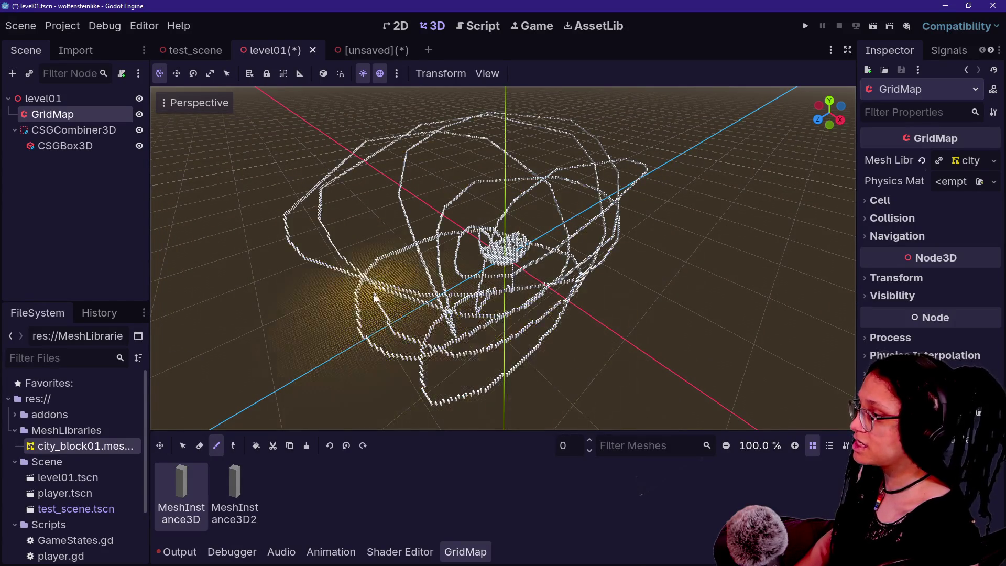
pyautogui.scroll(-10, 337, 339)
pyautogui.moveTo(504, 352)
pyautogui.mouseDown()
pyautogui.moveTo(355, 250)
pyautogui.moveTo(658, 271)
pyautogui.mouseUp()
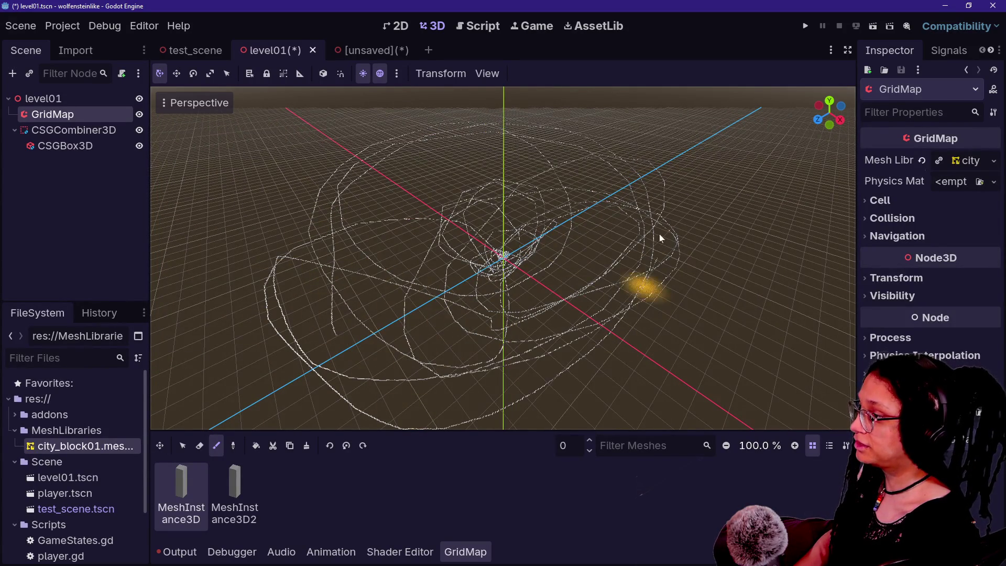
pyautogui.moveTo(673, 306)
pyautogui.mouseDown()
pyautogui.moveTo(410, 360)
pyautogui.moveTo(487, 190)
pyautogui.moveTo(626, 242)
pyautogui.mouseUp()
pyautogui.scroll(6, 460, 236)
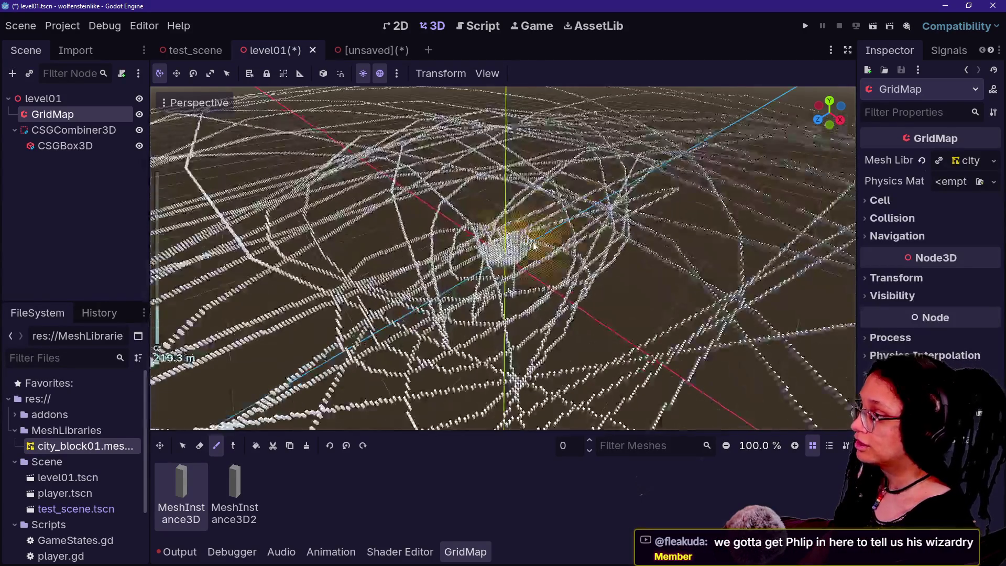
pyautogui.scroll(-6, 460, 168)
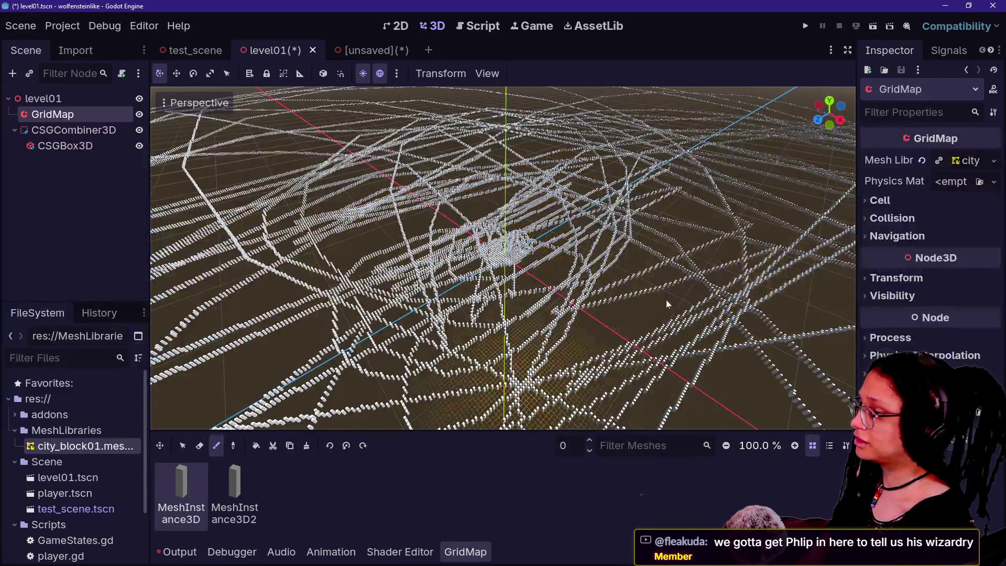
pyautogui.scroll(10, 687, 163)
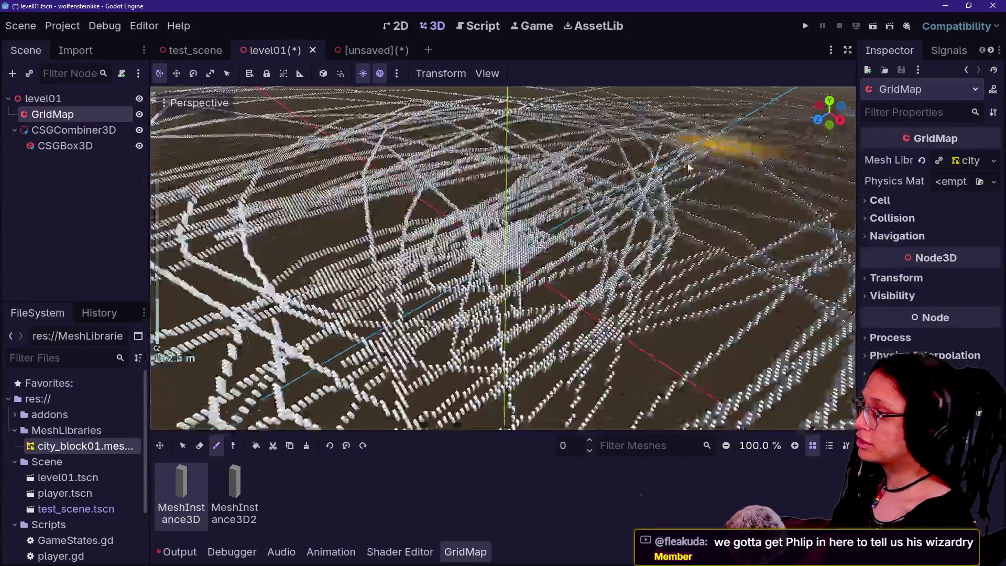
pyautogui.scroll(2, 689, 168)
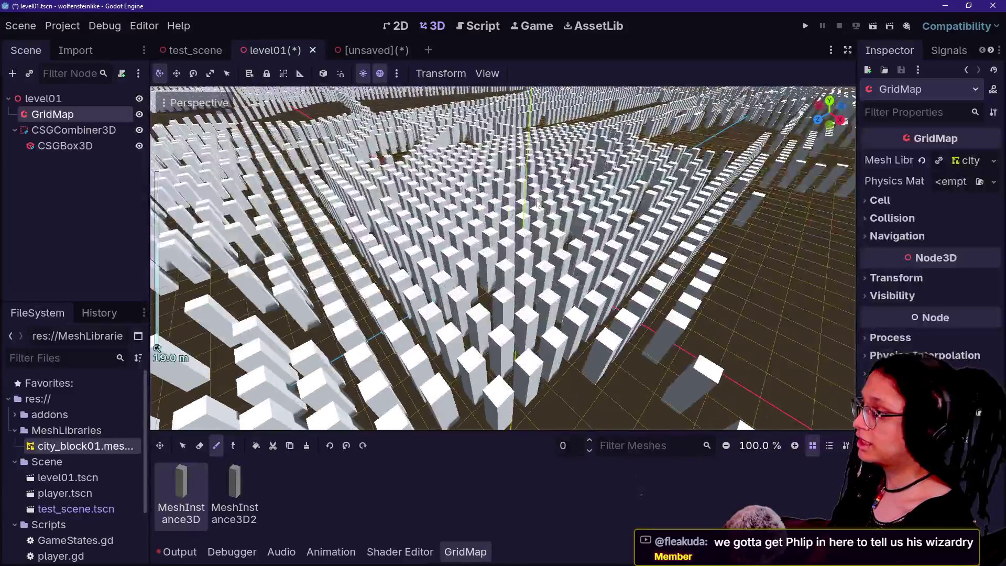
pyautogui.rightClick(538, 205)
pyautogui.press('w')
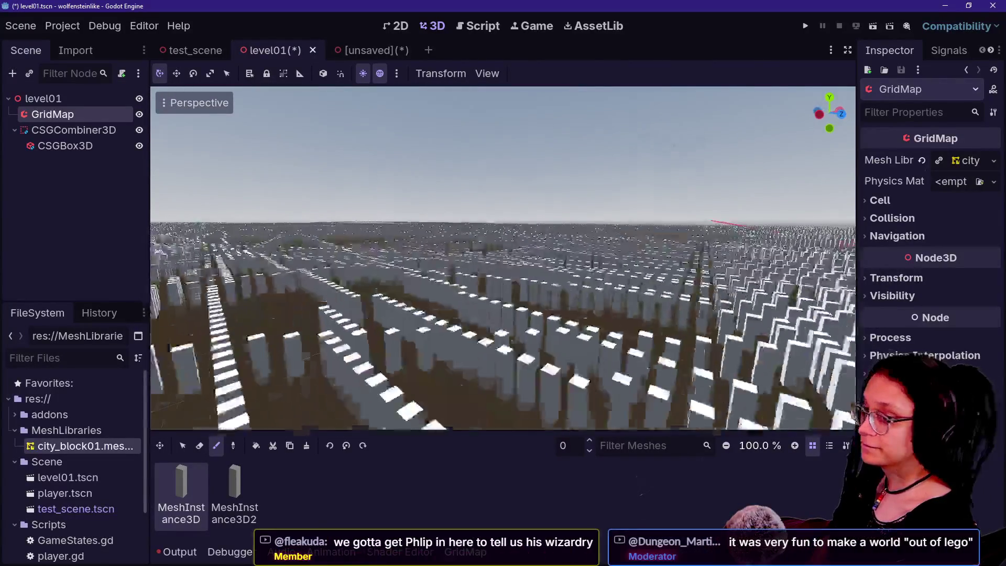
pyautogui.press('w')
pyautogui.press('w')
pyautogui.press('w')
pyautogui.press('w')
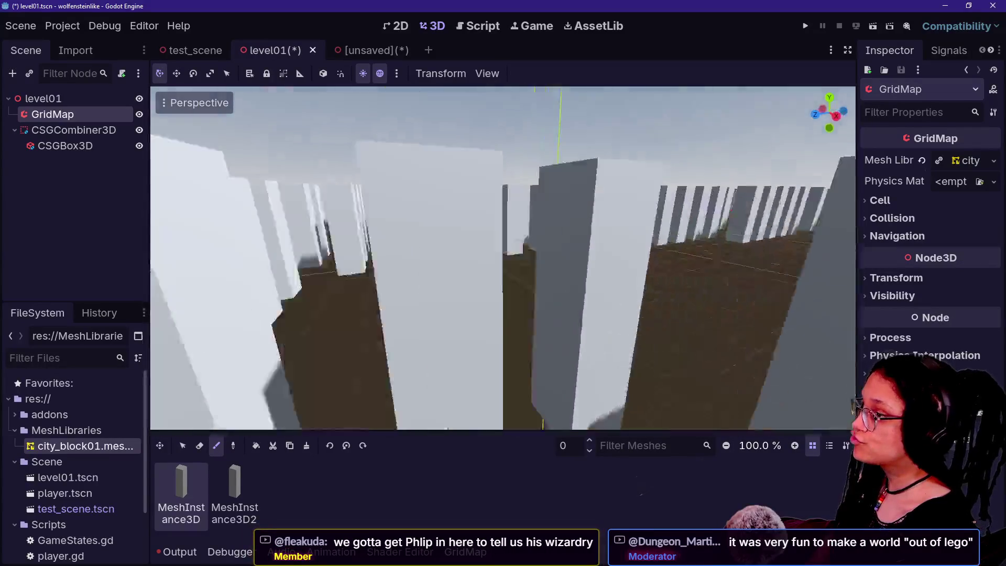
pyautogui.press('s')
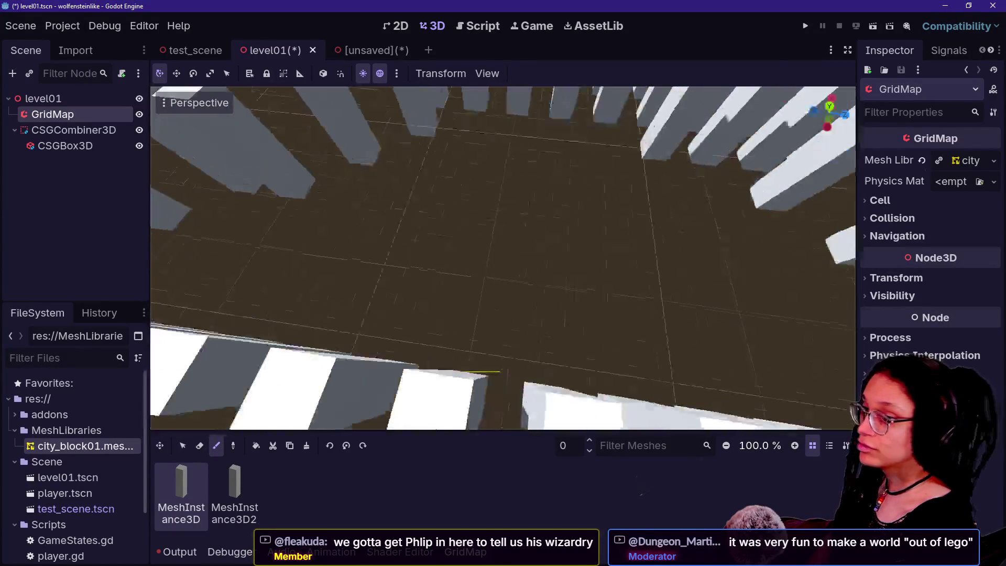
pyautogui.press('w')
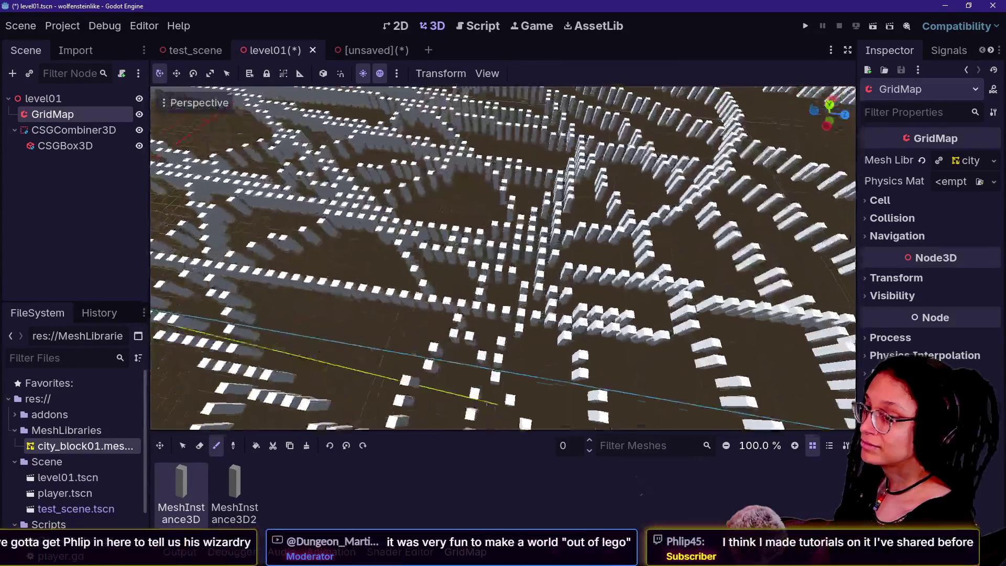
pyautogui.press('w')
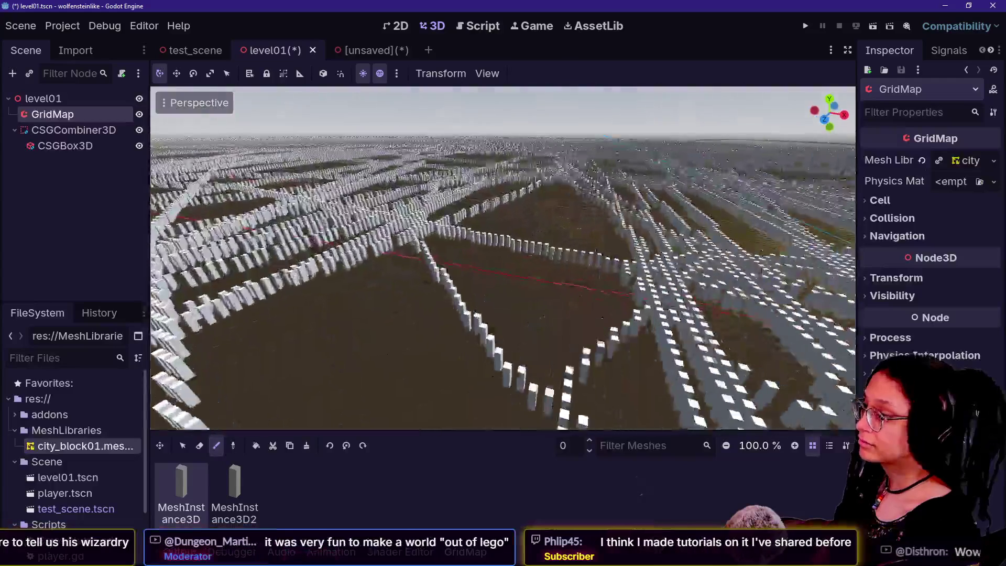
pyautogui.press('w')
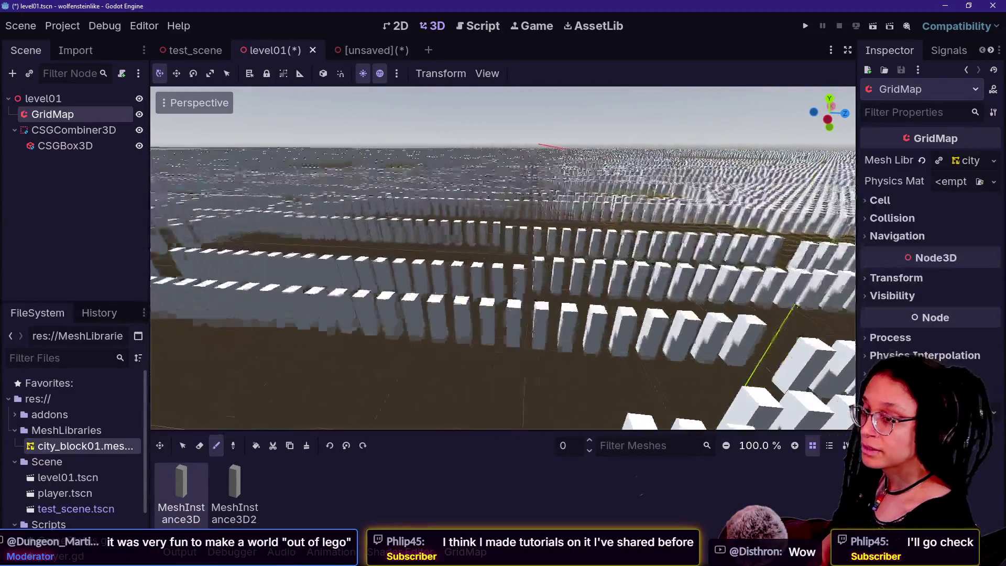
pyautogui.press('w')
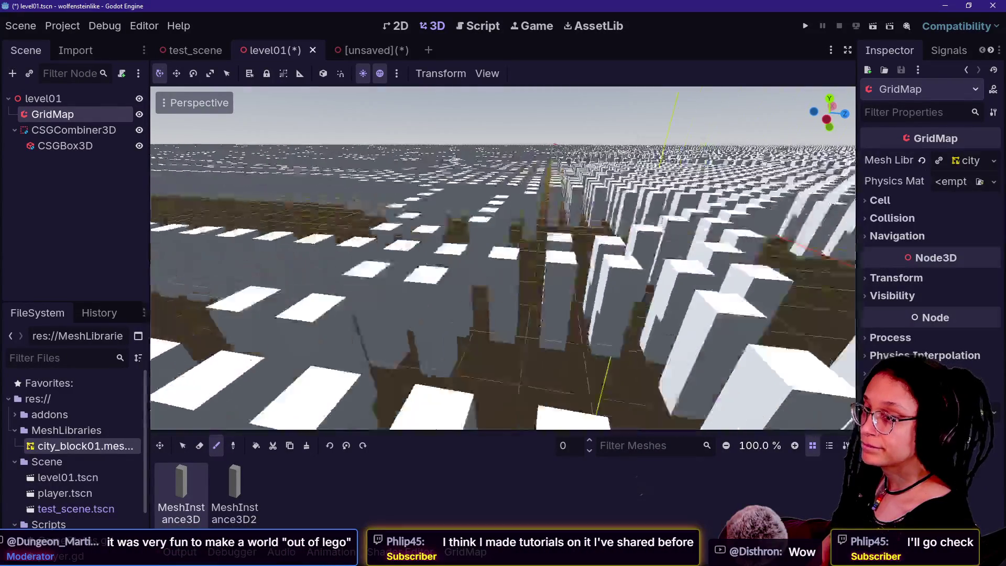
pyautogui.press('w')
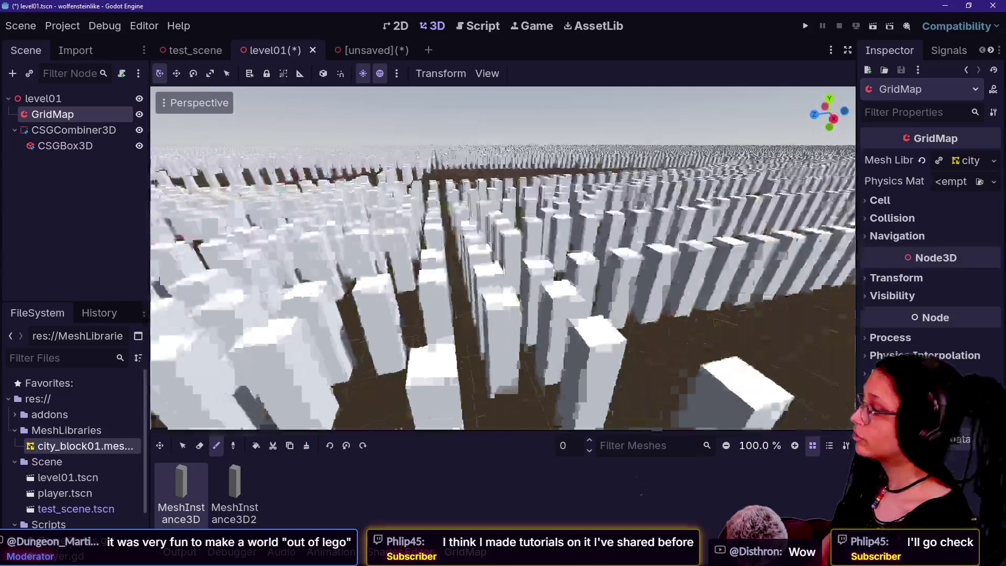
pyautogui.press('w')
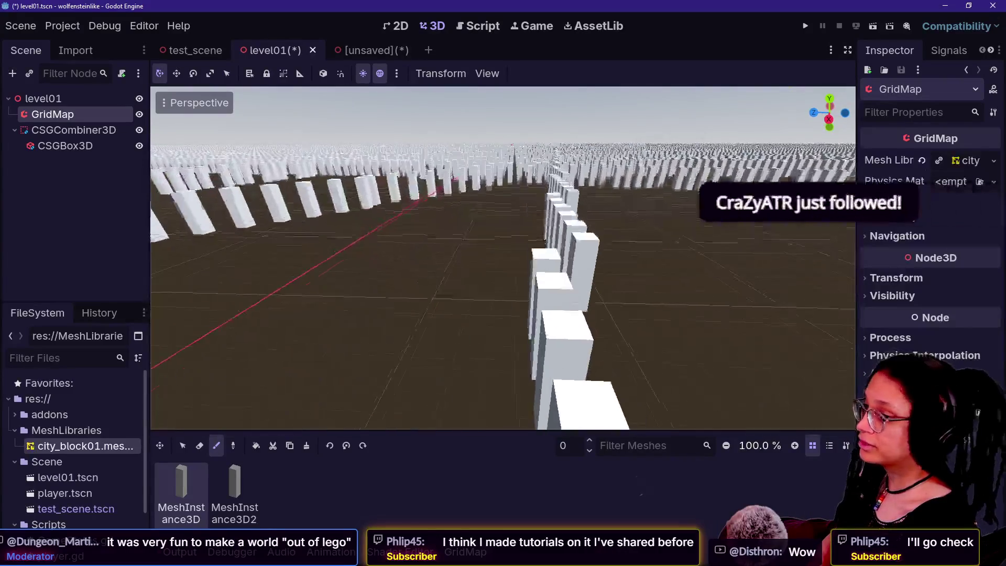
pyautogui.press('w')
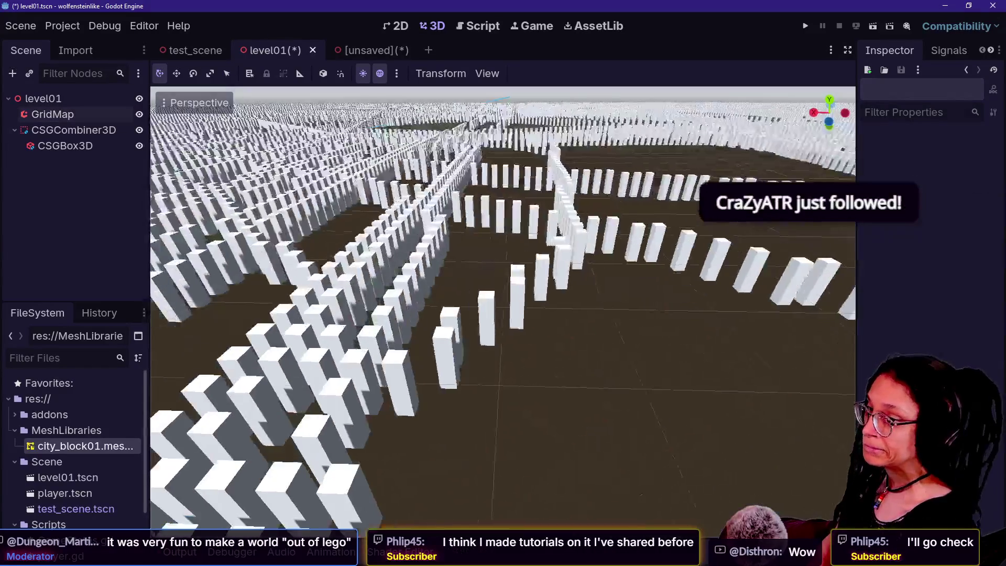
pyautogui.press('s')
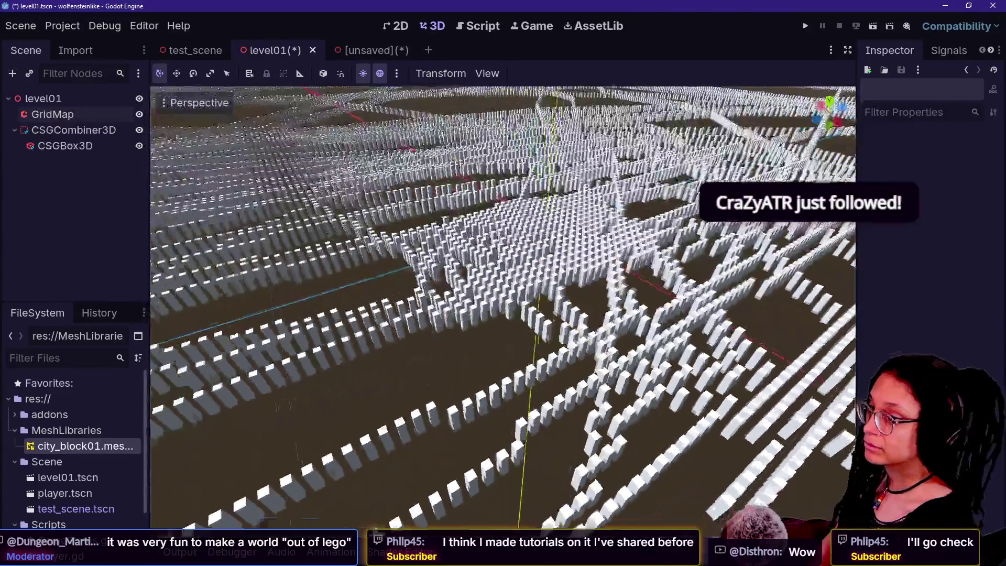
pyautogui.press('d')
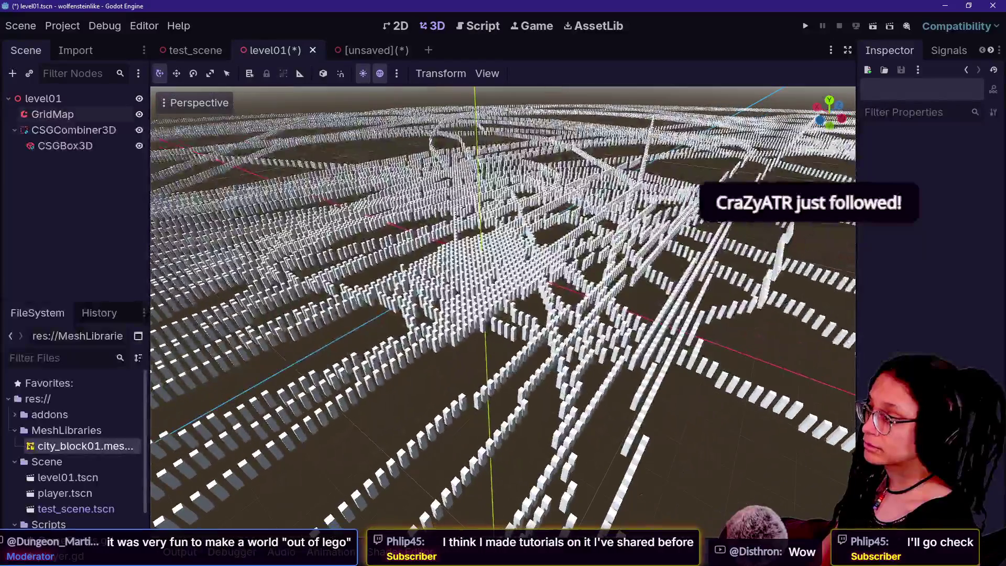
pyautogui.click(42, 116)
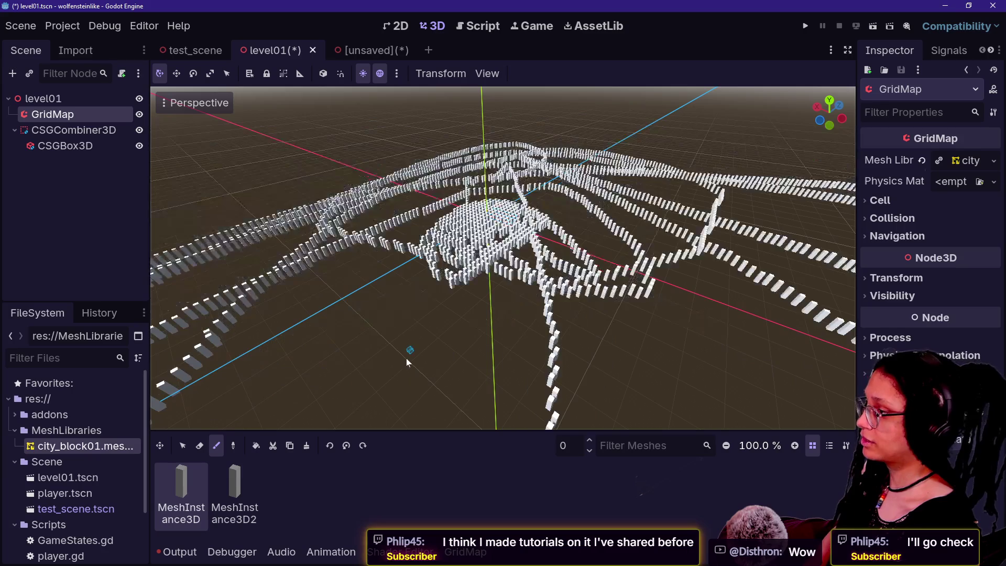
# Delete the CSGCombiner3D node along with its CSGBox3D.
pyautogui.rightClick(515, 254)
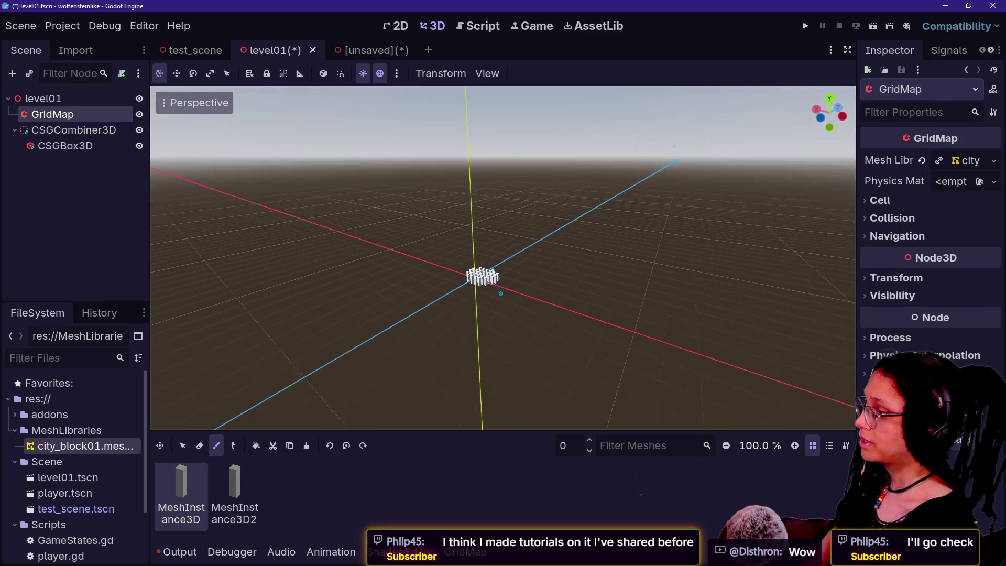
pyautogui.scroll(3, 515, 253)
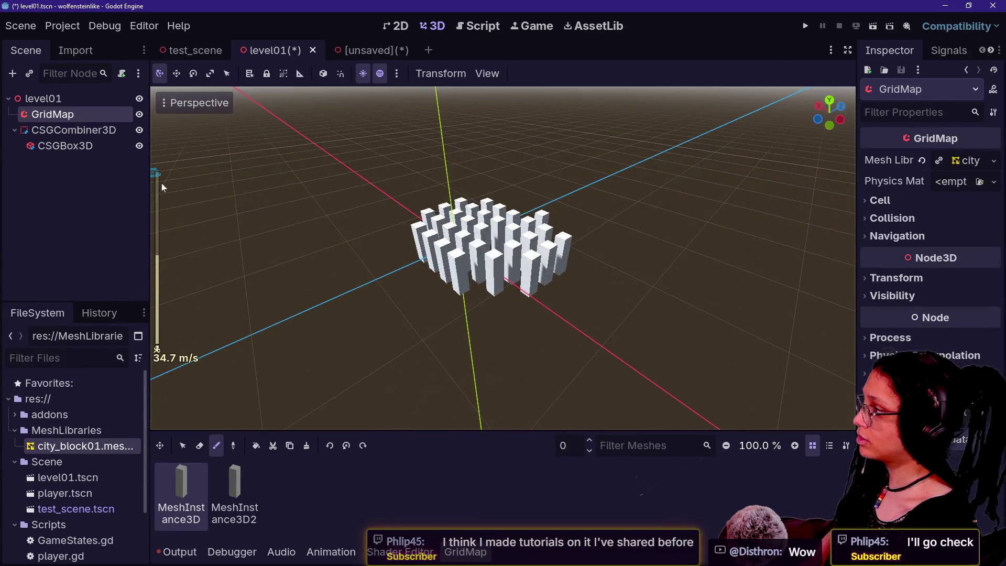
pyautogui.click(71, 130)
pyautogui.press('Delete')
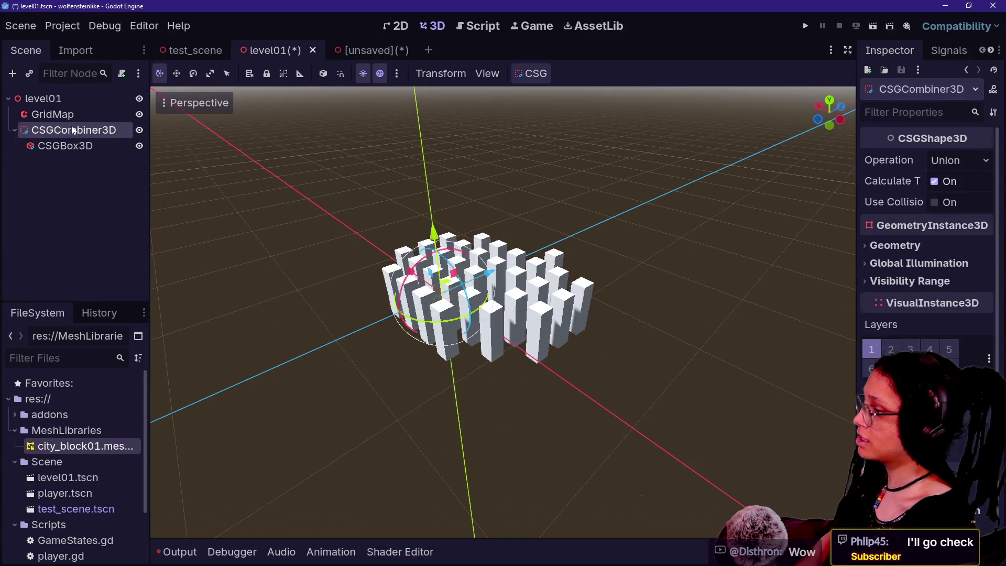
pyautogui.press('Return')
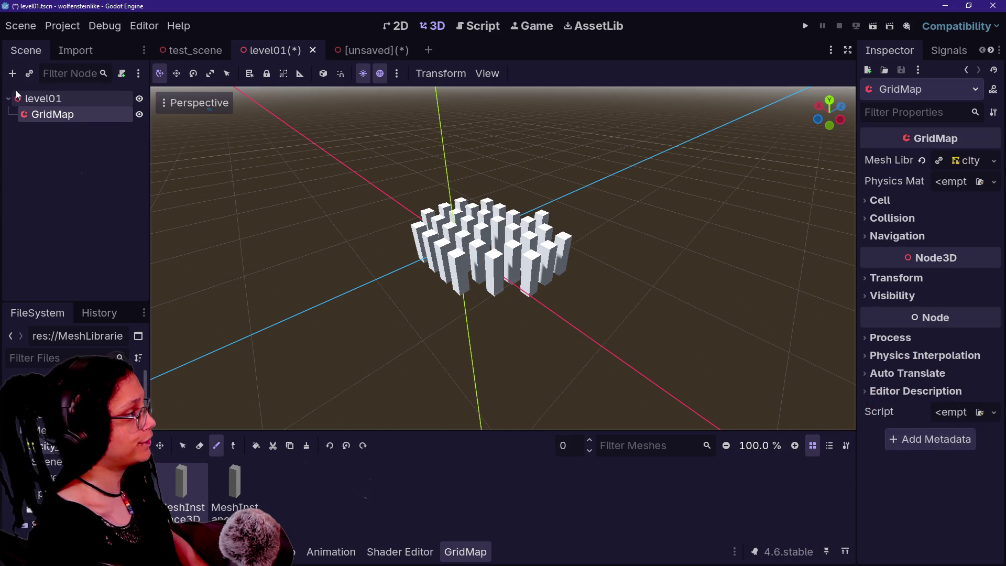
# Add a MeshInstance3D child node under the level01 root.
pyautogui.click(67, 99)
pyautogui.rightClick(68, 100)
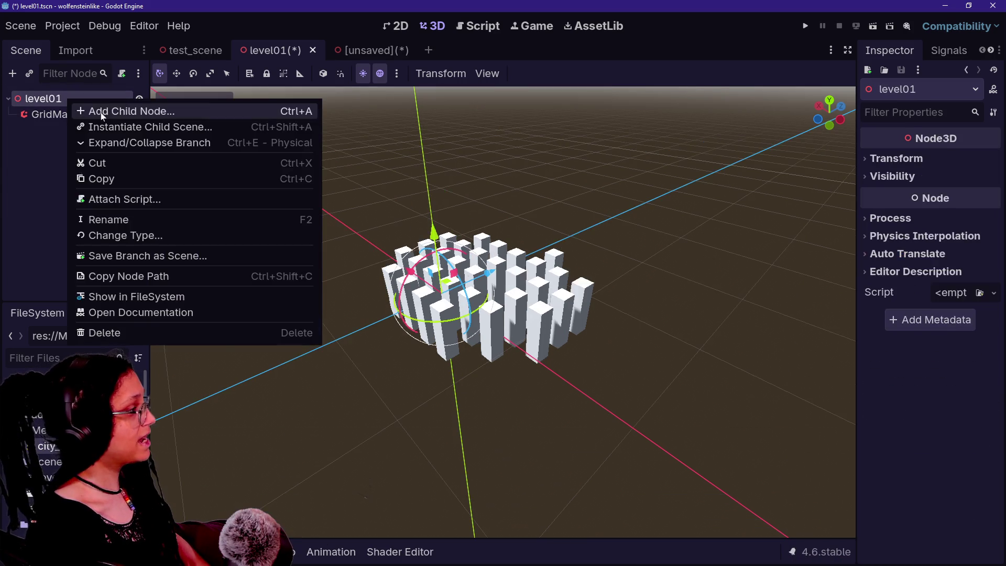
pyautogui.click(102, 111)
pyautogui.write('g')
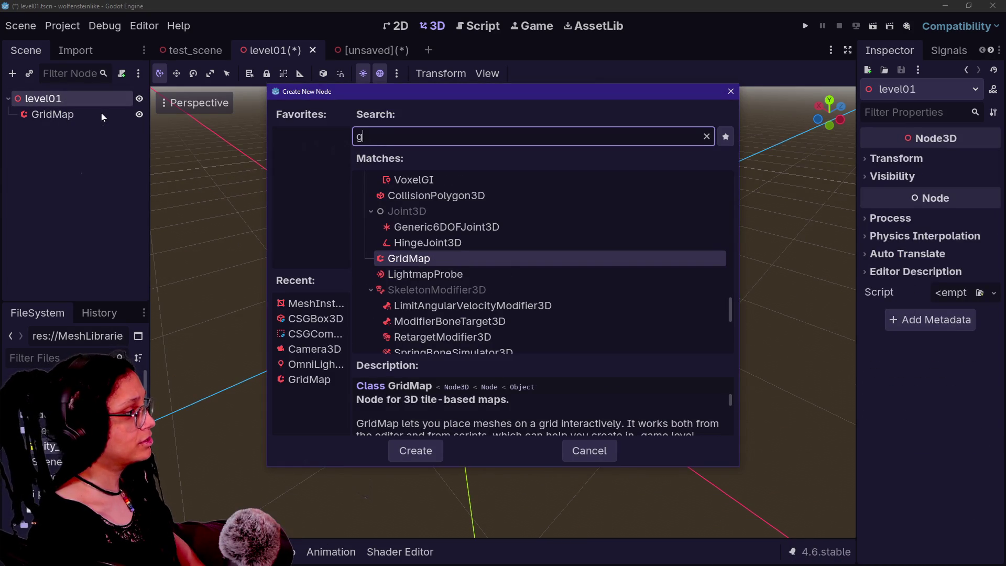
pyautogui.write('i')
pyautogui.press('BackSpace')
pyautogui.press('BackSpace')
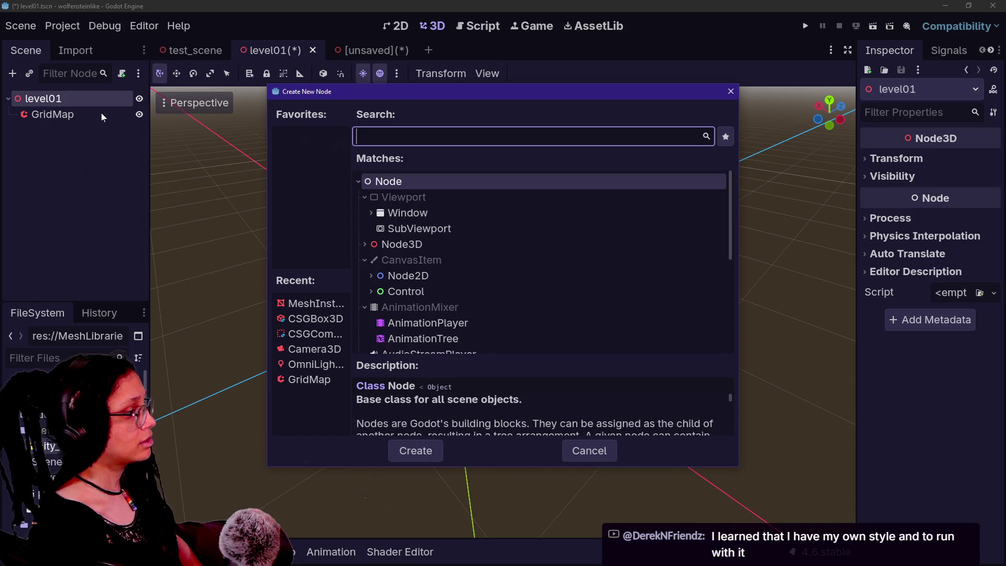
pyautogui.write('mesh')
pyautogui.press('Return')
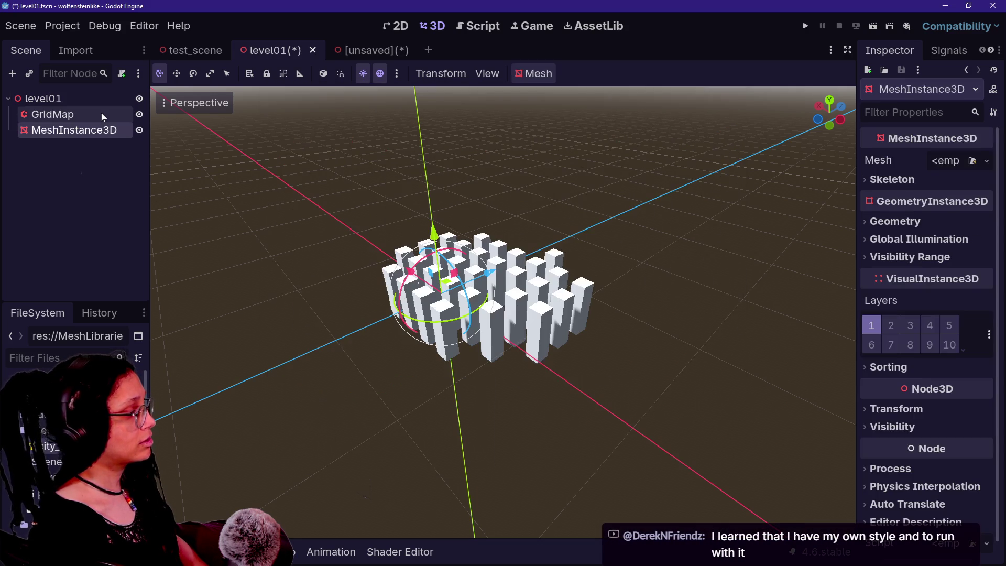
# Give it a new PlaneMesh sized 1000 by 1000.
pyautogui.click(944, 161)
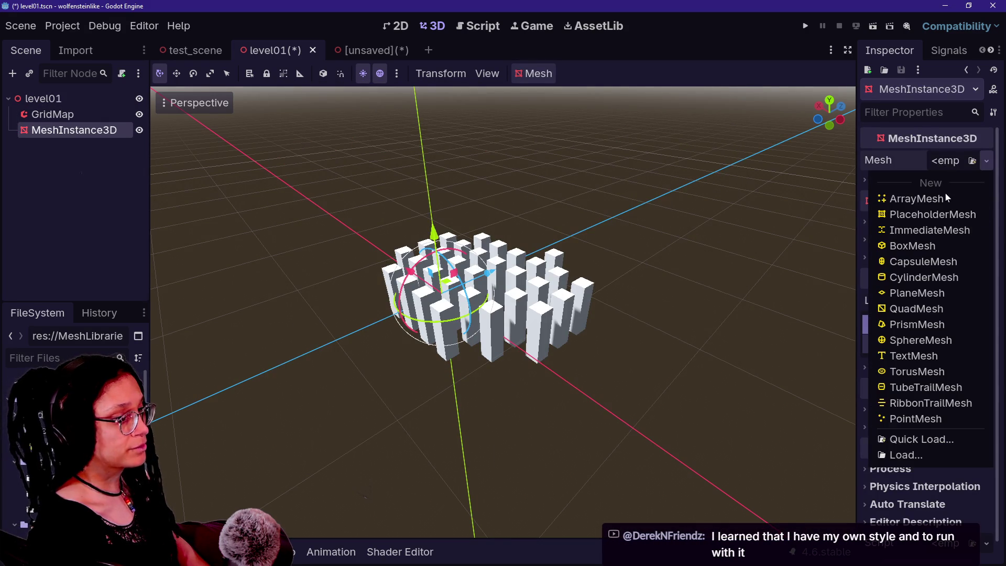
pyautogui.click(916, 295)
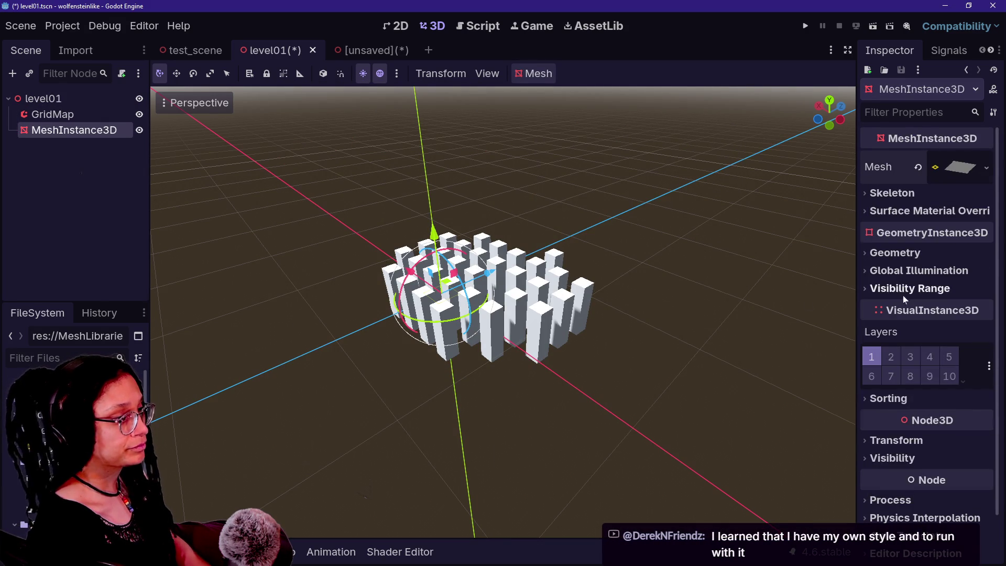
pyautogui.click(952, 171)
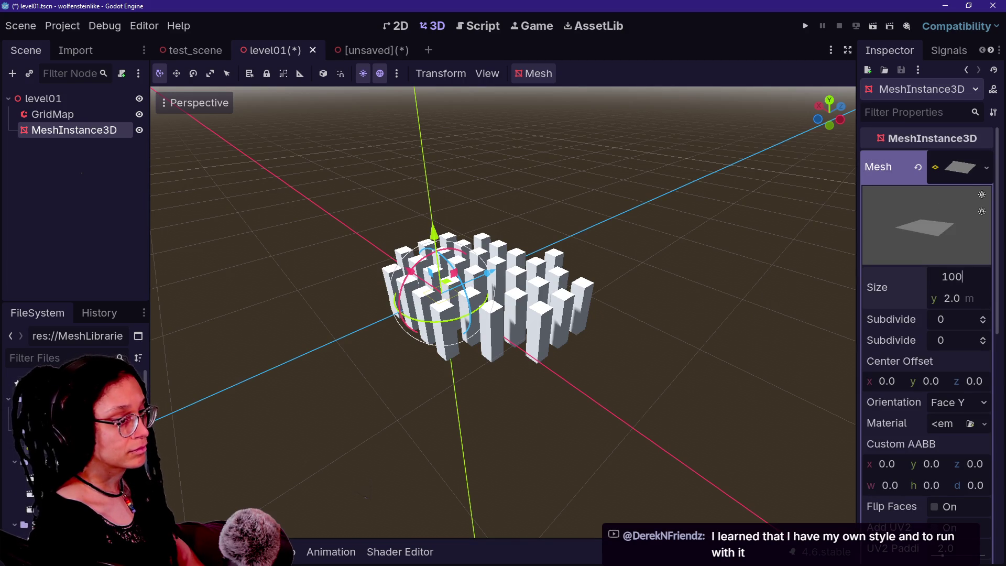
pyautogui.write('0')
pyautogui.press('Tab')
pyautogui.press('Return')
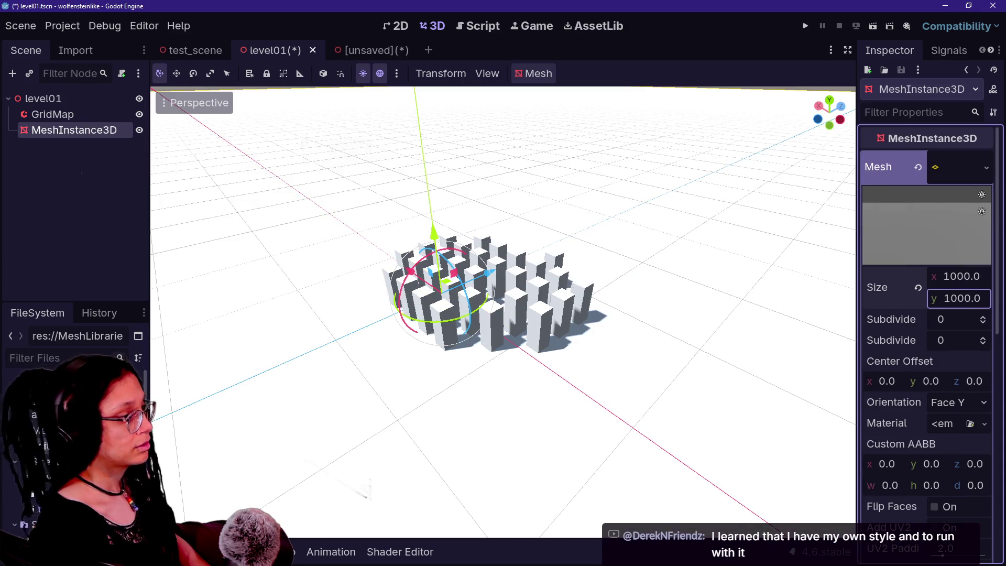
pyautogui.scroll(-10, 975, 412)
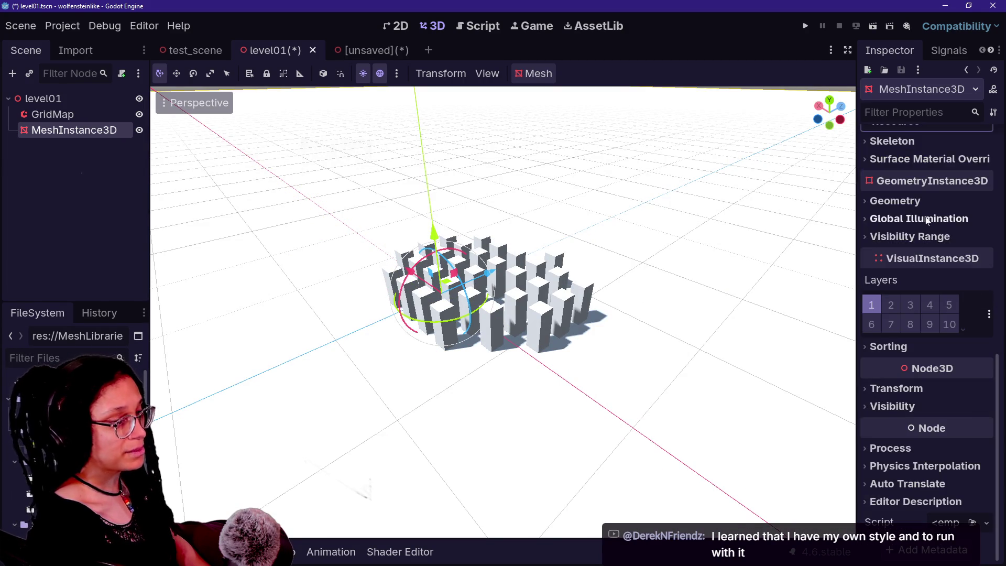
pyautogui.scroll(5, 927, 221)
pyautogui.scroll(4, 932, 250)
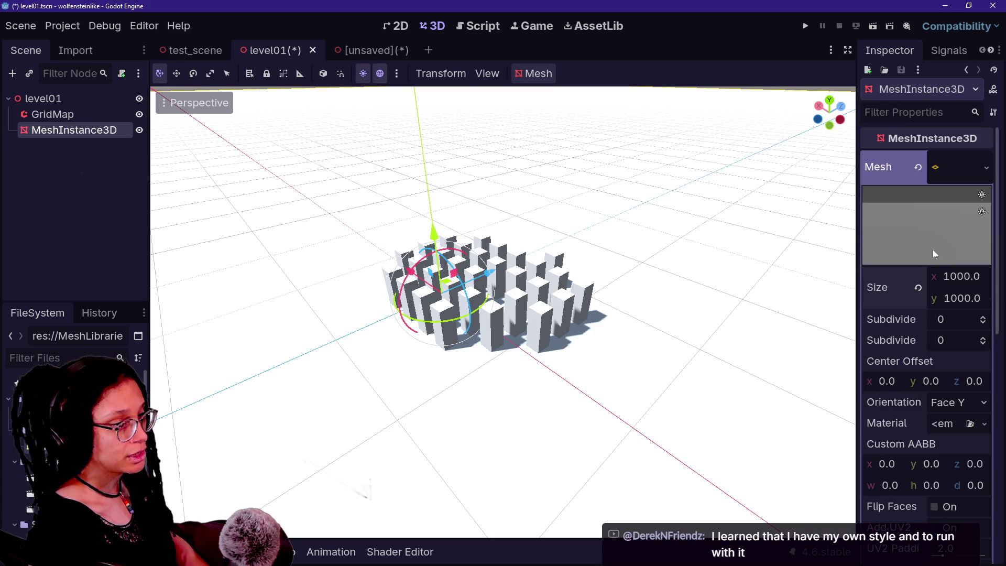
pyautogui.scroll(-2, 908, 324)
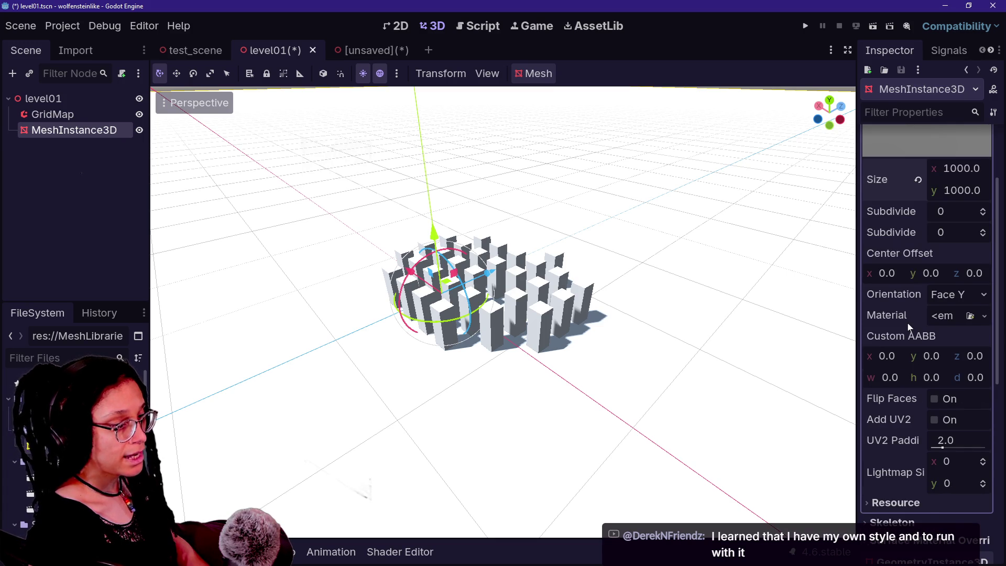
pyautogui.scroll(2, 908, 326)
pyautogui.click(940, 178)
# Create a new material on the plane mesh with a darker grey albedo colour.
pyautogui.click(945, 176)
pyautogui.scroll(-2, 925, 240)
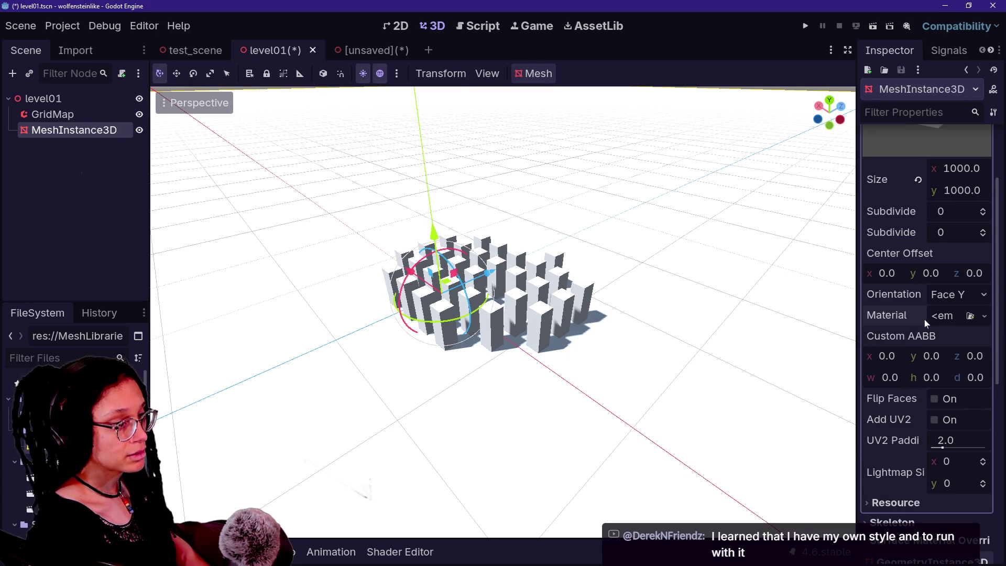
pyautogui.click(943, 316)
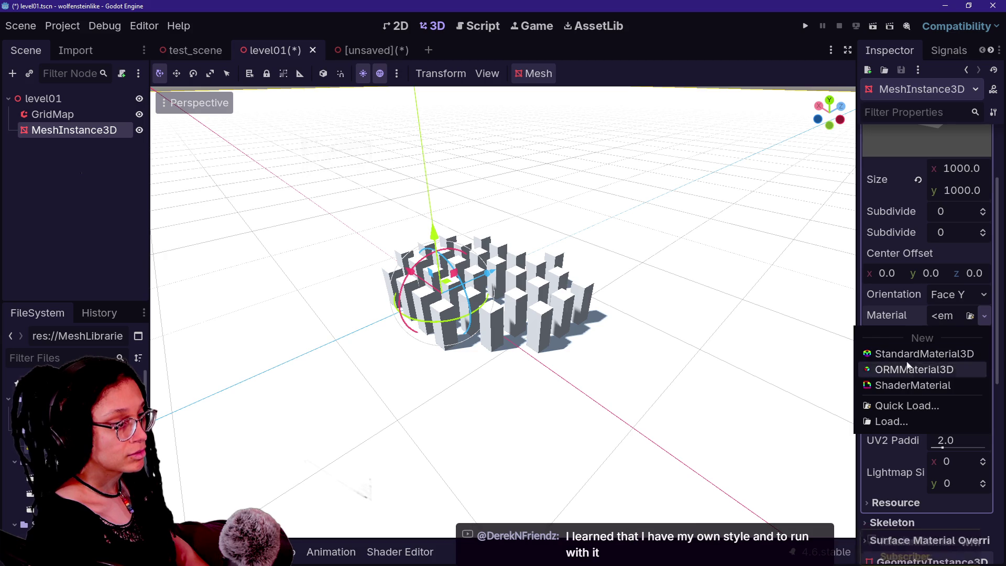
pyautogui.click(905, 354)
pyautogui.click(952, 333)
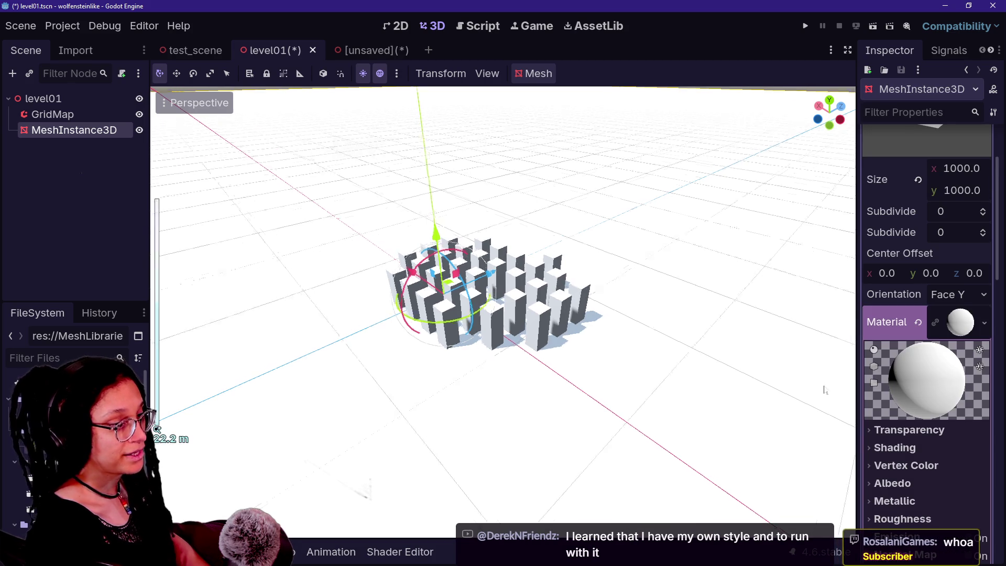
pyautogui.scroll(-3, 951, 431)
pyautogui.click(906, 375)
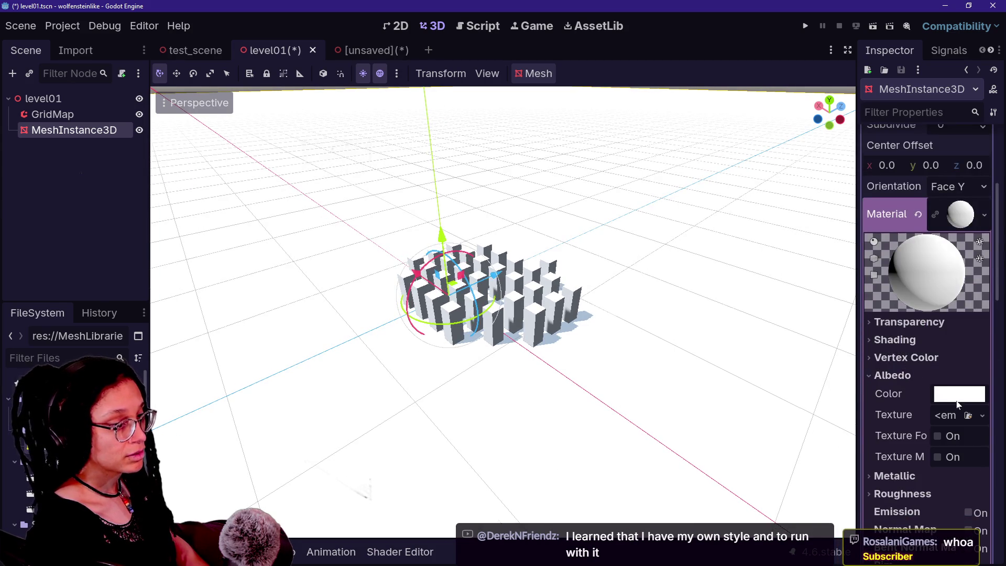
pyautogui.click(956, 398)
pyautogui.click(883, 251)
pyautogui.click(982, 414)
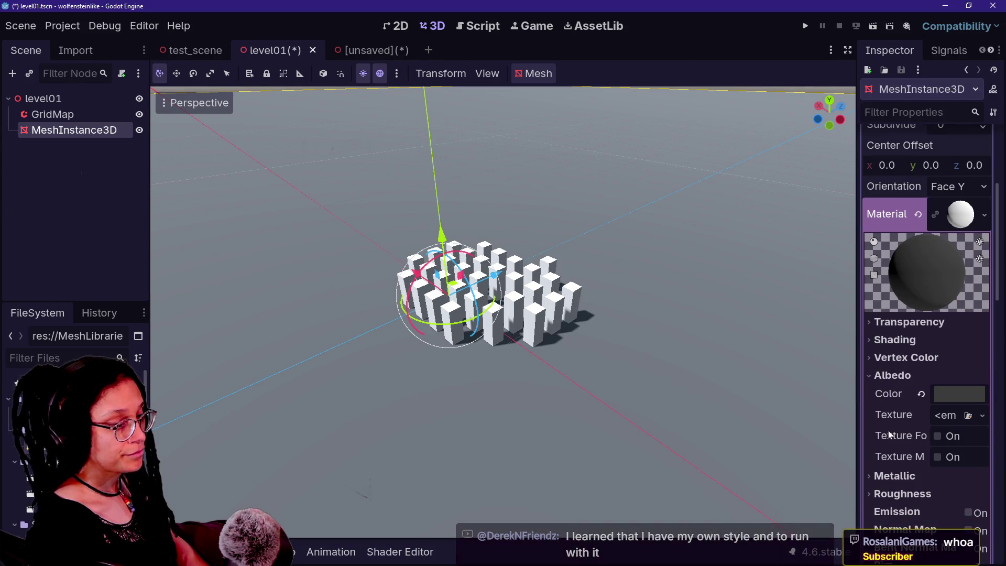
# Set the material's albedo texture to a new NoiseTexture2D.
pyautogui.click(982, 416)
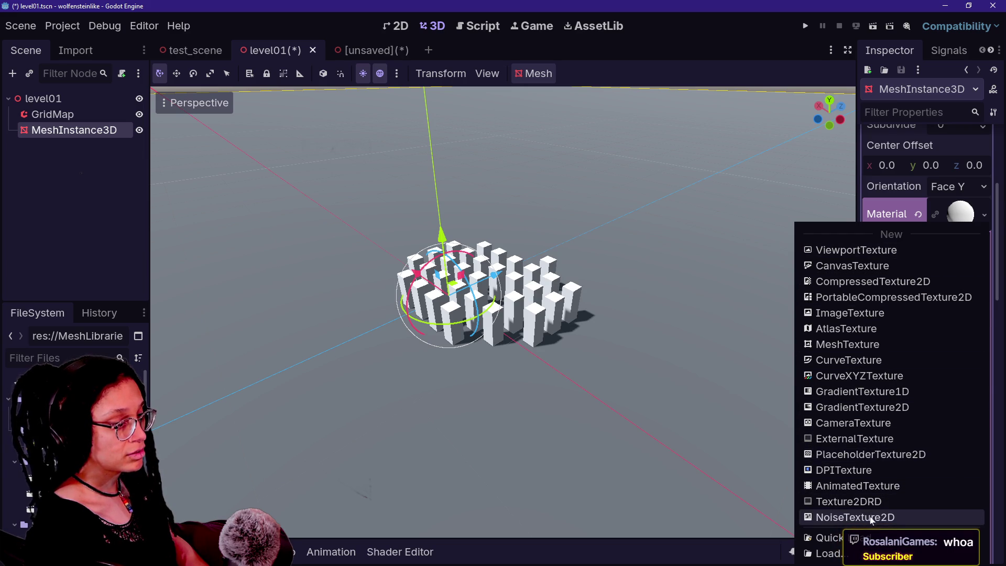
pyautogui.click(849, 517)
pyautogui.click(954, 415)
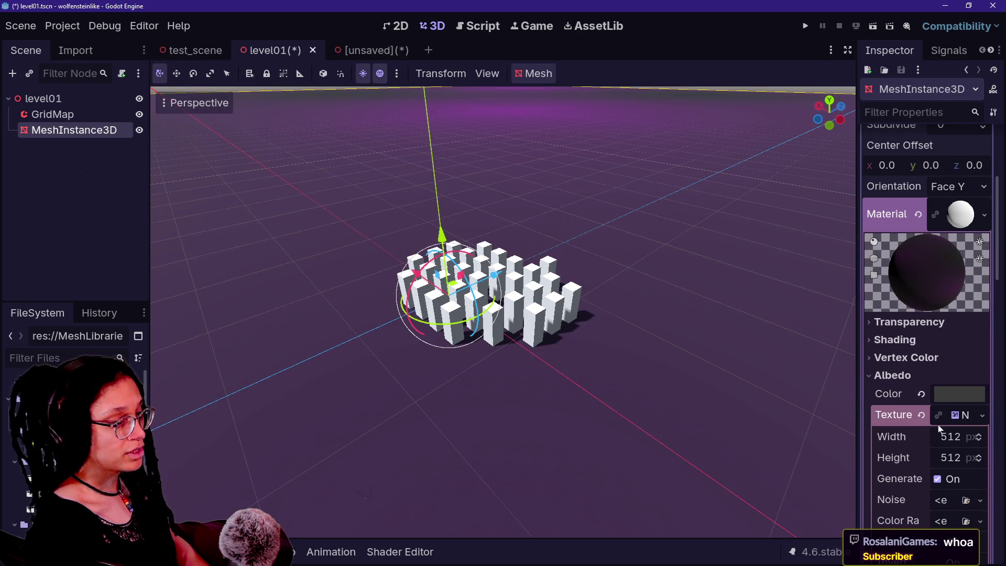
pyautogui.scroll(-4, 897, 399)
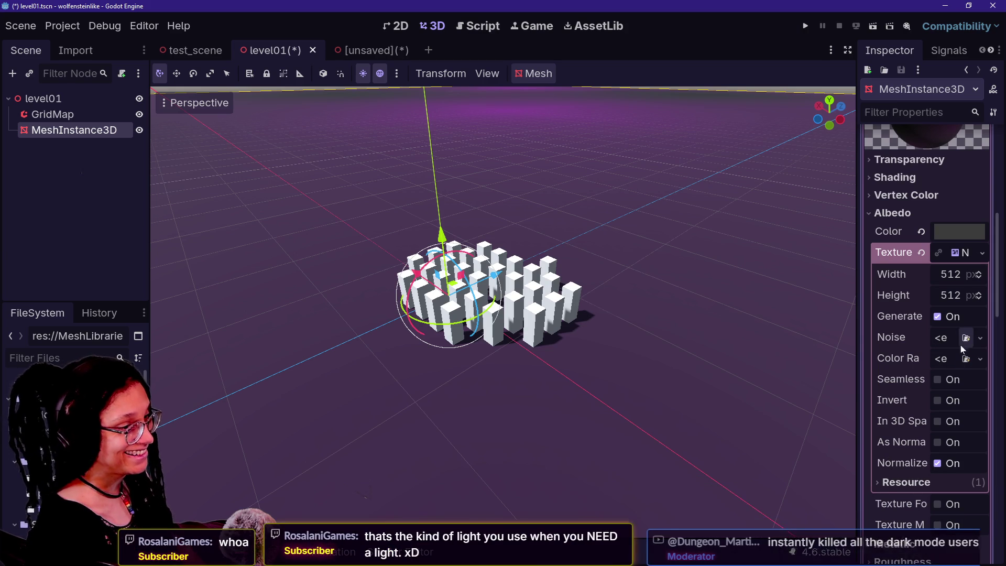
pyautogui.moveTo(859, 345); pyautogui.dragTo(764, 346)
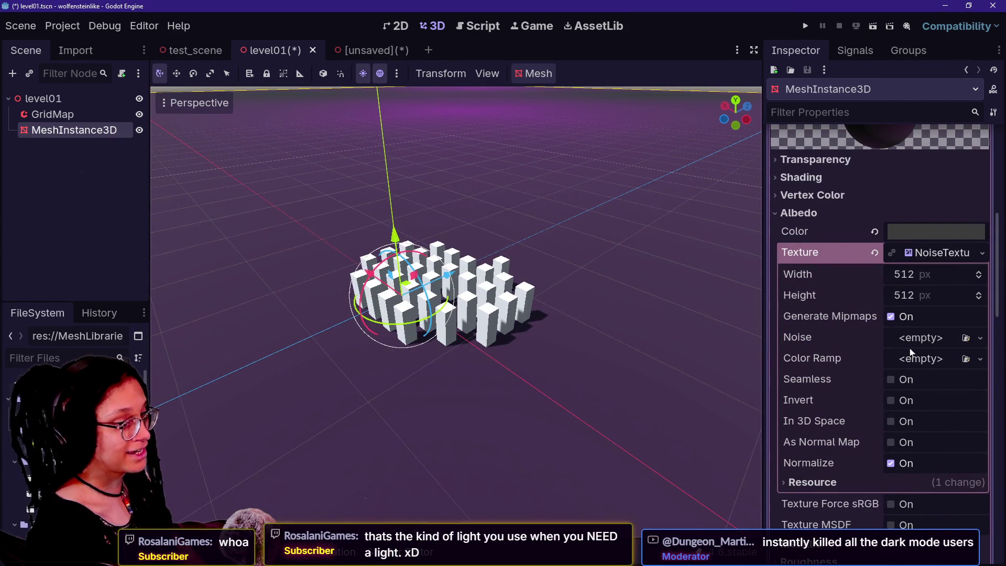
# Give the texture a FastNoiseLite noise of type Cellular, keeping Euclidean distance.
pyautogui.click(969, 337)
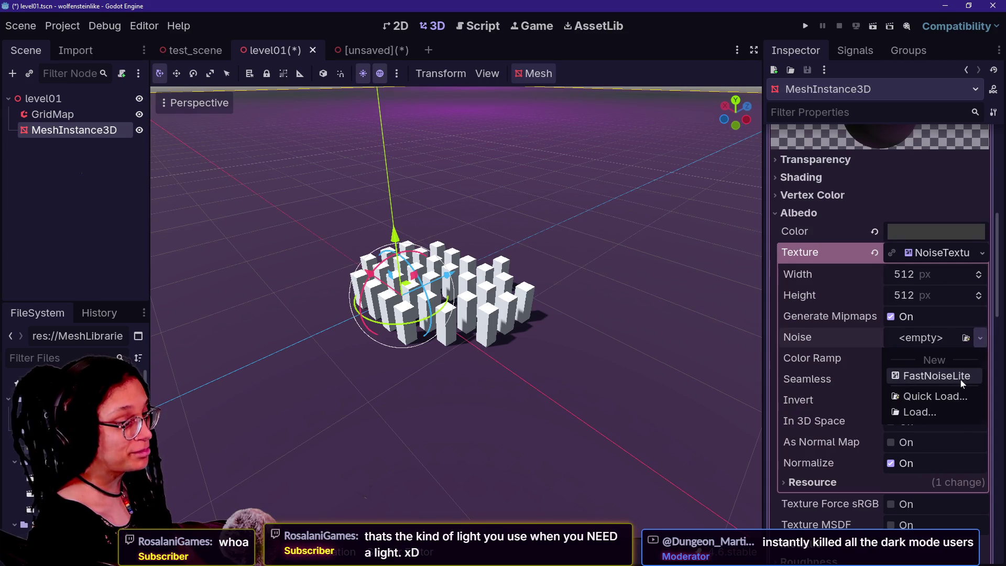
pyautogui.click(960, 379)
pyautogui.click(938, 337)
pyautogui.scroll(-3, 859, 388)
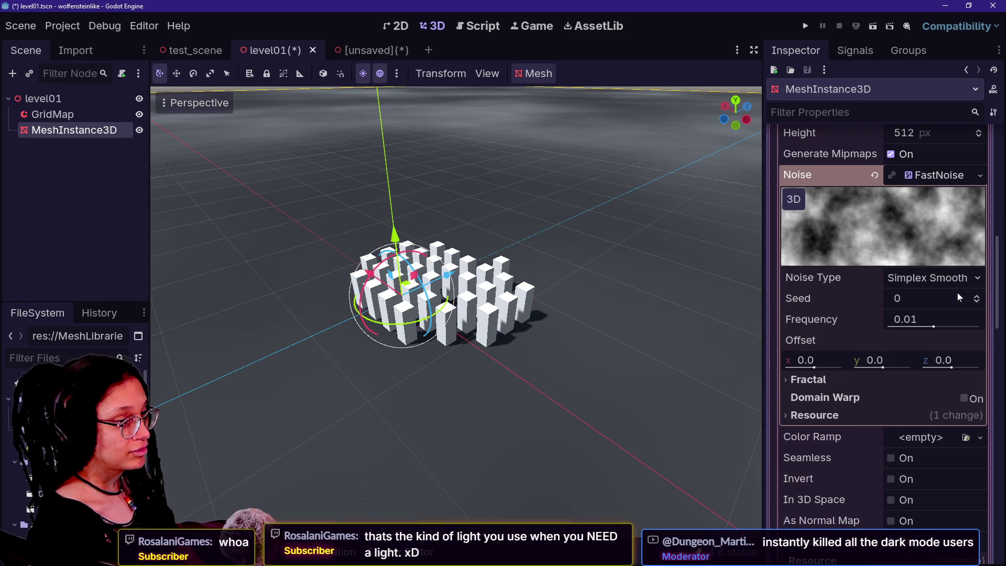
pyautogui.click(943, 277)
pyautogui.click(931, 331)
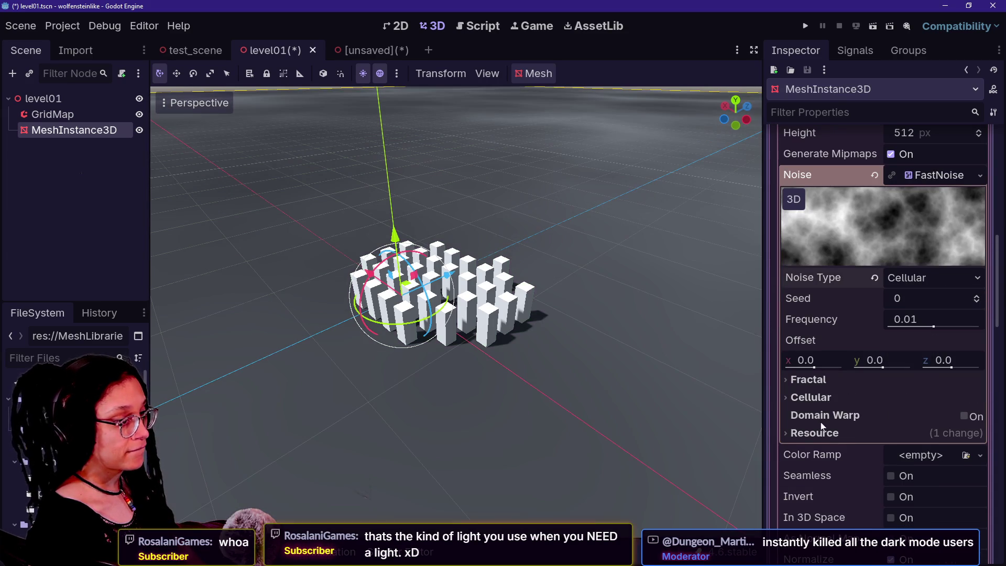
pyautogui.click(821, 399)
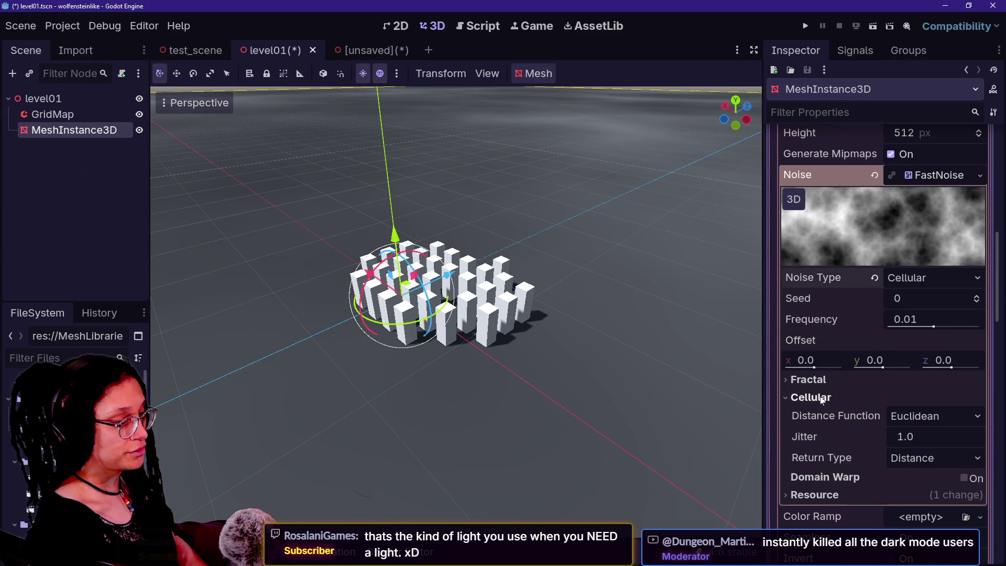
pyautogui.scroll(-1, 854, 327)
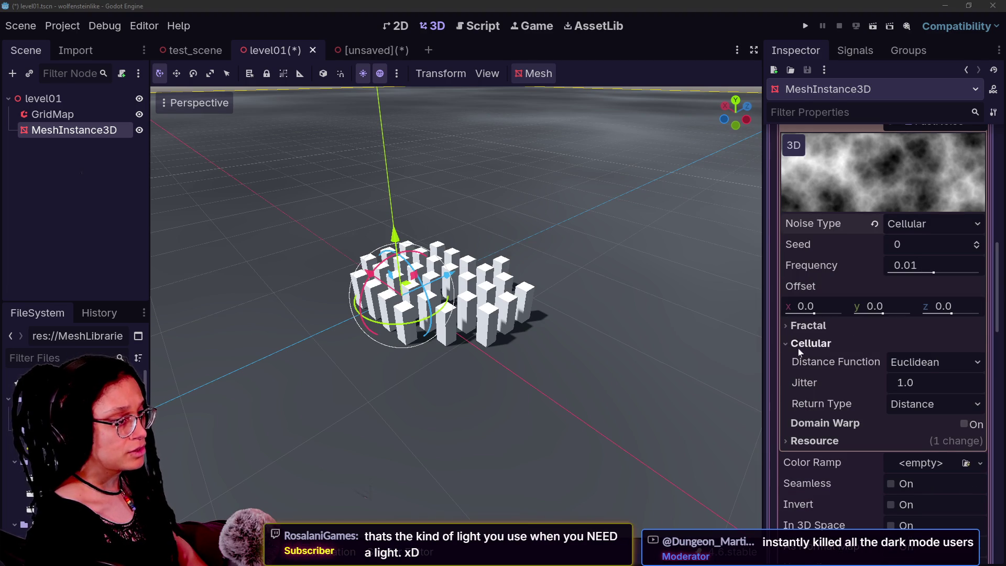
pyautogui.click(924, 365)
pyautogui.click(924, 373)
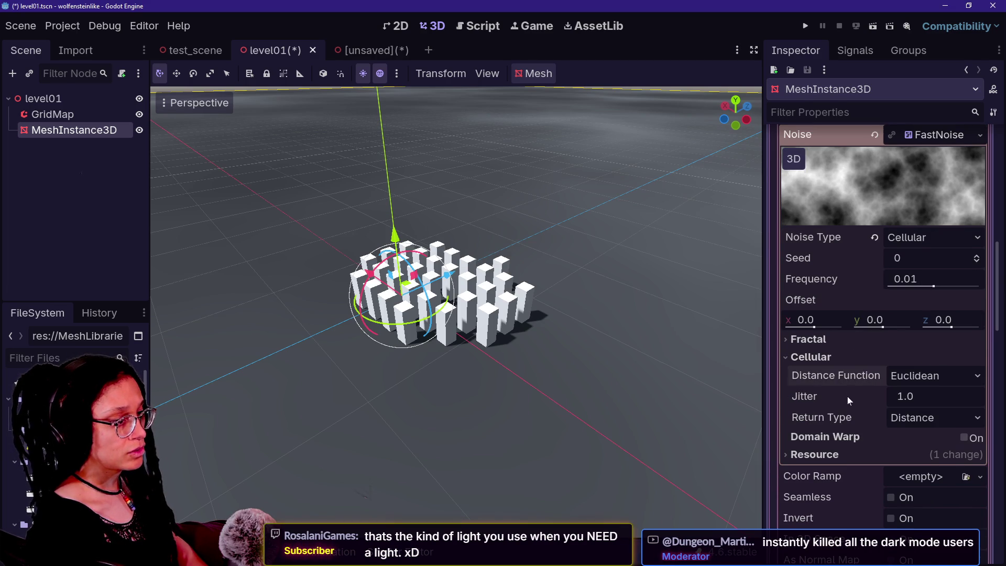
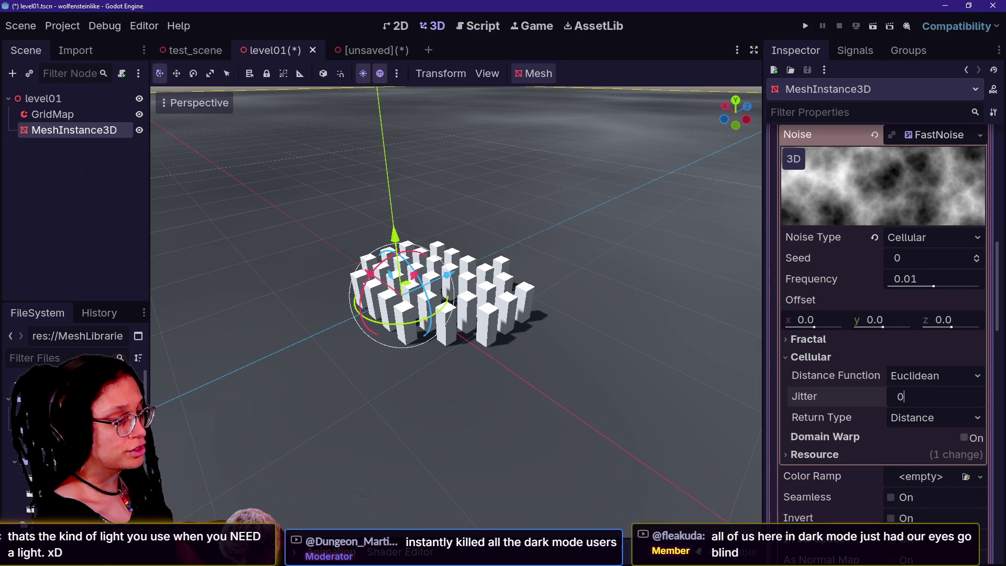
# Set the cellular jitter to 0 and the noise frequency to 0.0874.
pyautogui.press('Return')
pyautogui.moveTo(932, 281)
pyautogui.mouseDown()
pyautogui.moveTo(888, 285)
pyautogui.moveTo(975, 285)
pyautogui.moveTo(956, 288)
pyautogui.mouseUp()
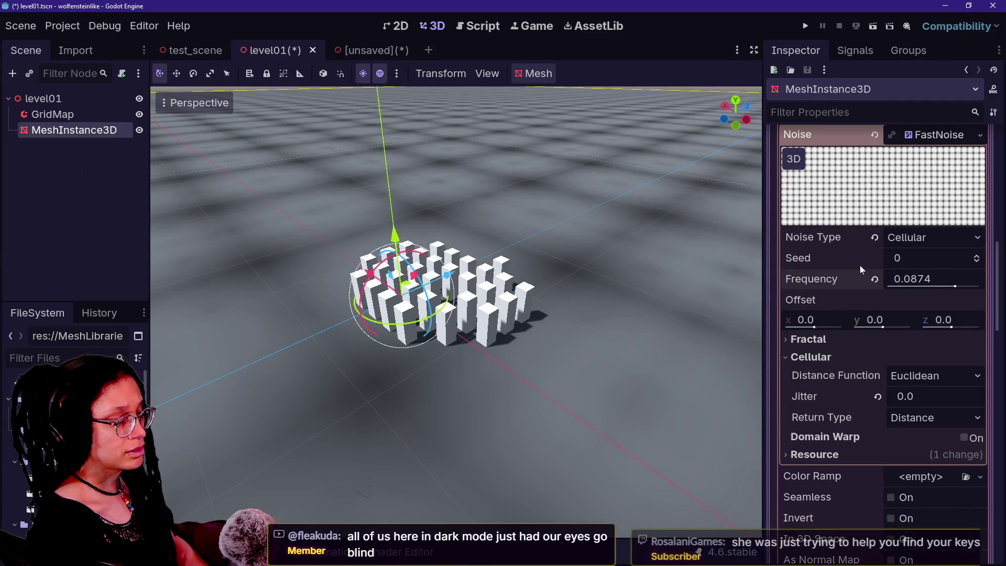
pyautogui.scroll(2, 869, 353)
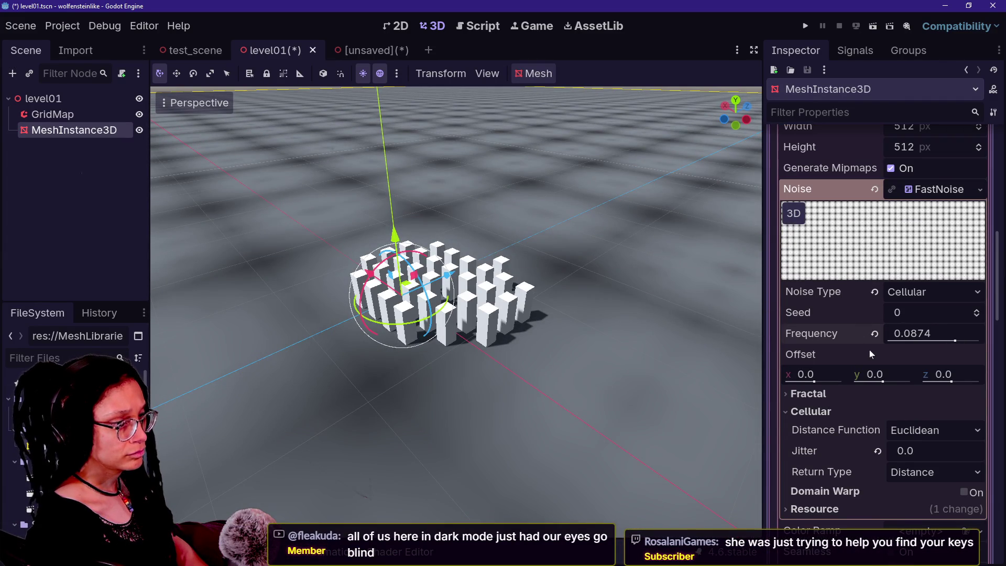
pyautogui.scroll(4, 868, 357)
# Make the floor noise texture 1000 × 1000 px.
pyautogui.click(921, 234)
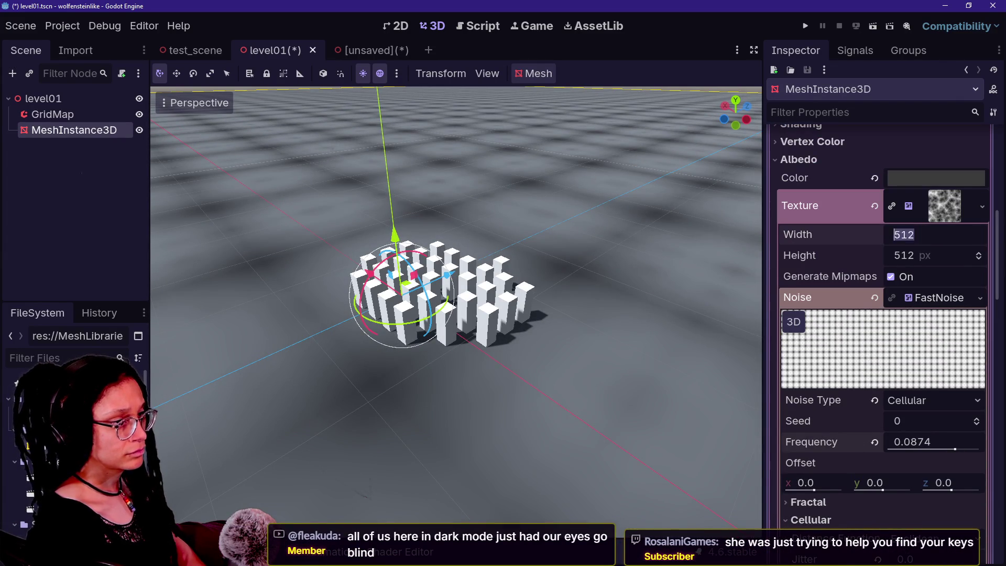
pyautogui.write('100')
pyautogui.press('Tab')
pyautogui.write('1')
pyautogui.press('Return')
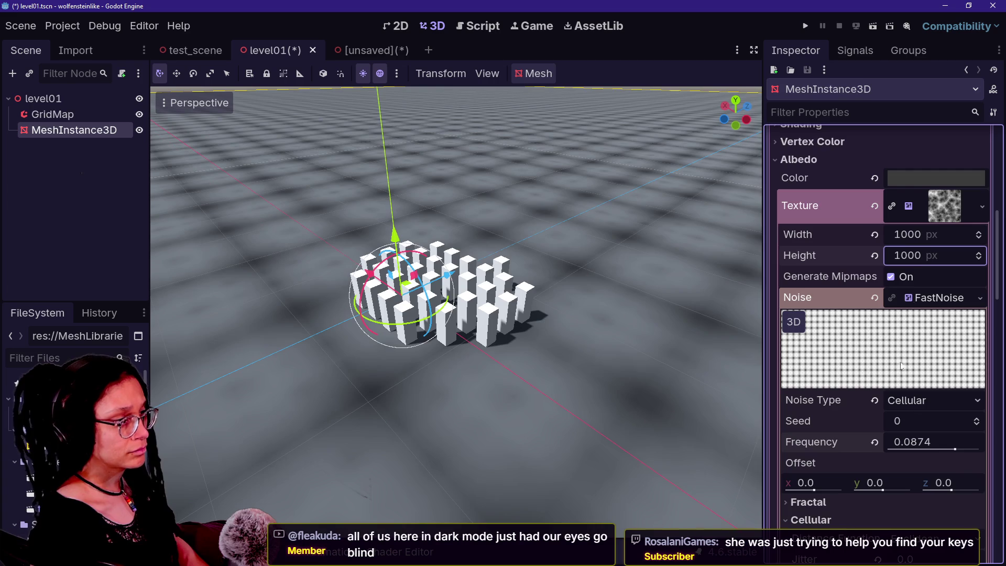
pyautogui.scroll(-4, 811, 515)
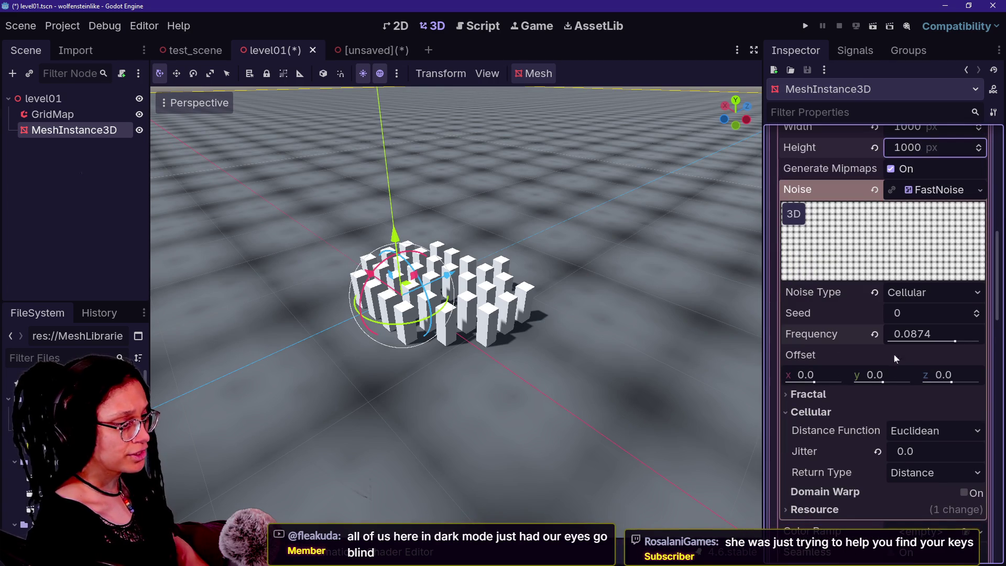
pyautogui.click(848, 395)
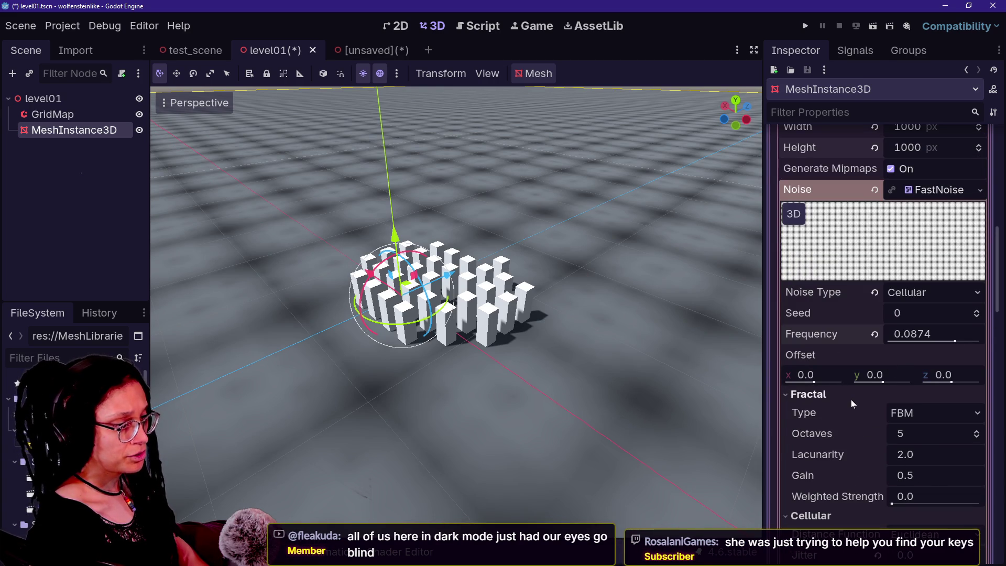
# Set the fractal type to Ridged, then try several distance functions and settle on Euclidean Squared.
pyautogui.click(914, 413)
pyautogui.click(922, 467)
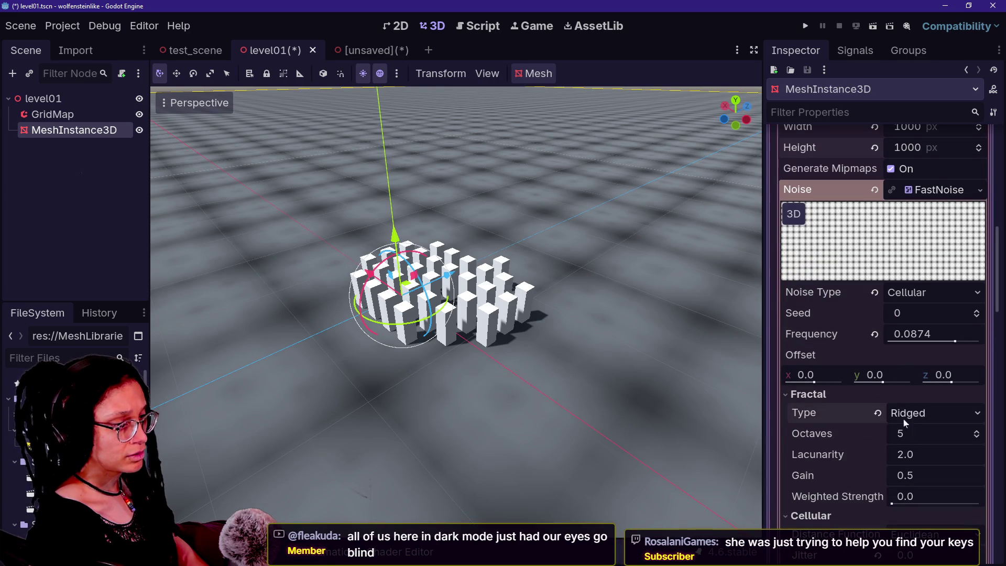
pyautogui.click(825, 396)
pyautogui.click(926, 432)
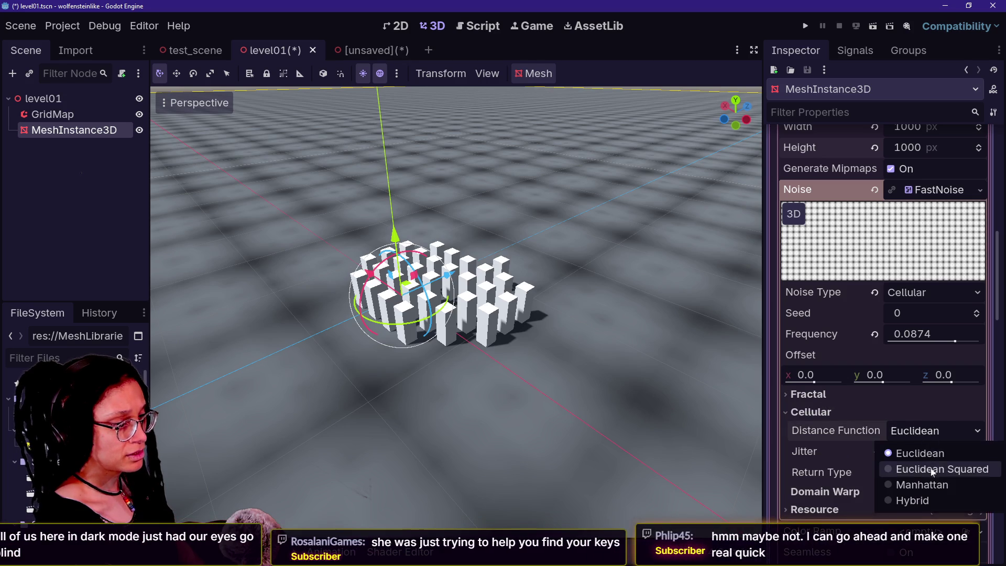
pyautogui.click(927, 466)
pyautogui.click(916, 437)
pyautogui.click(916, 484)
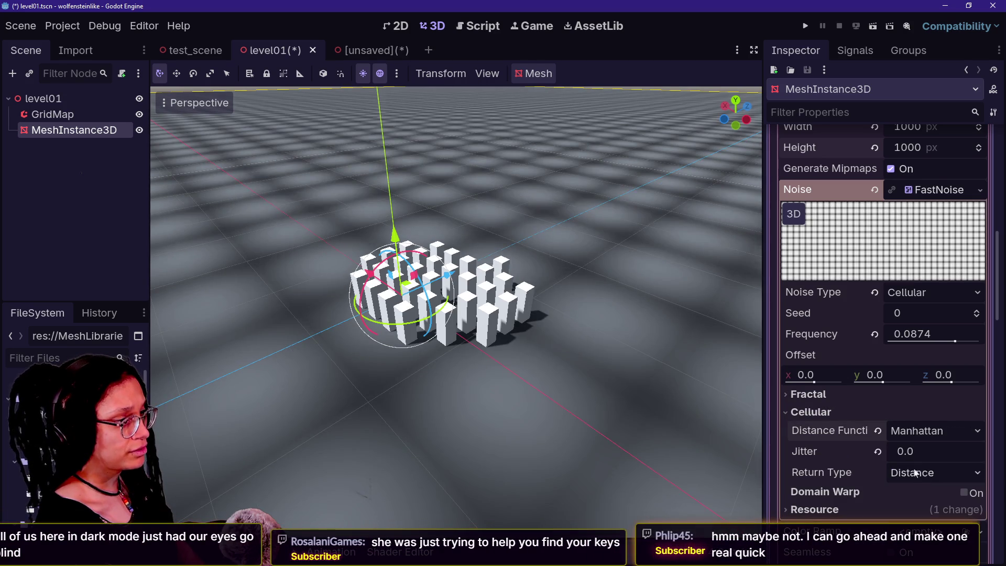
pyautogui.click(916, 432)
pyautogui.click(911, 500)
pyautogui.click(917, 432)
pyautogui.click(917, 467)
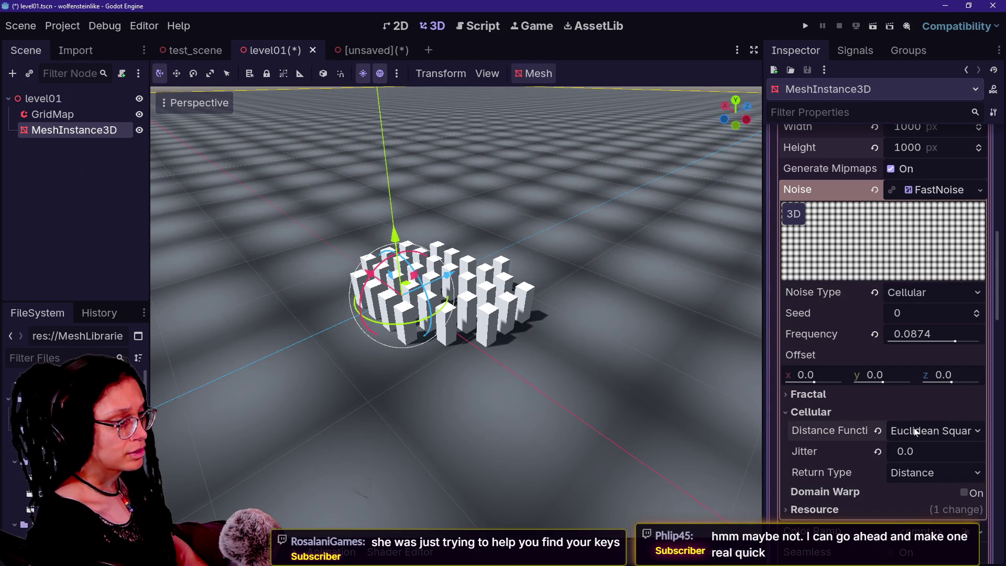
pyautogui.moveTo(861, 431)
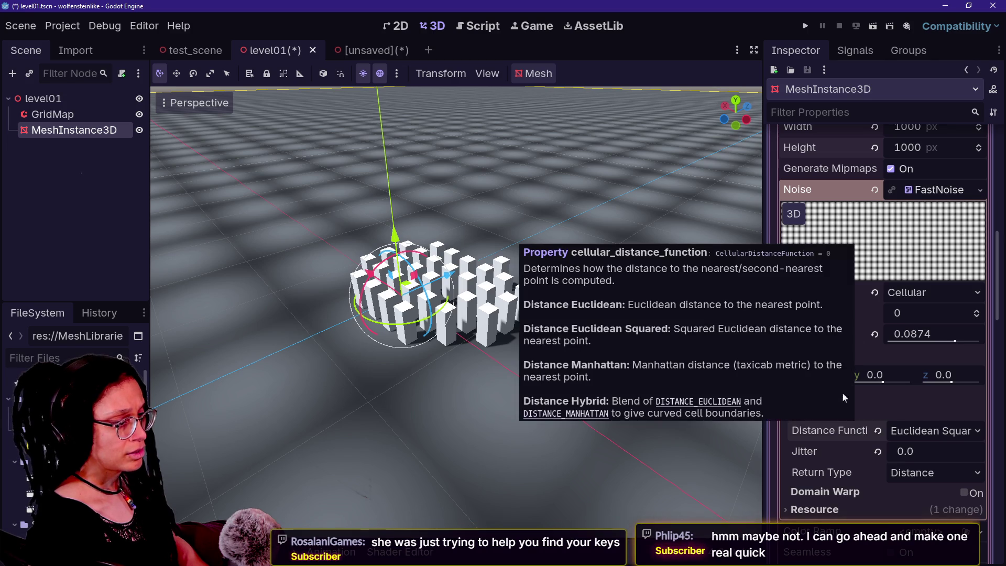
# Preview lacunarity changes, then reset lacunarity to 2.0 and gain to 0.5.
pyautogui.click(917, 395)
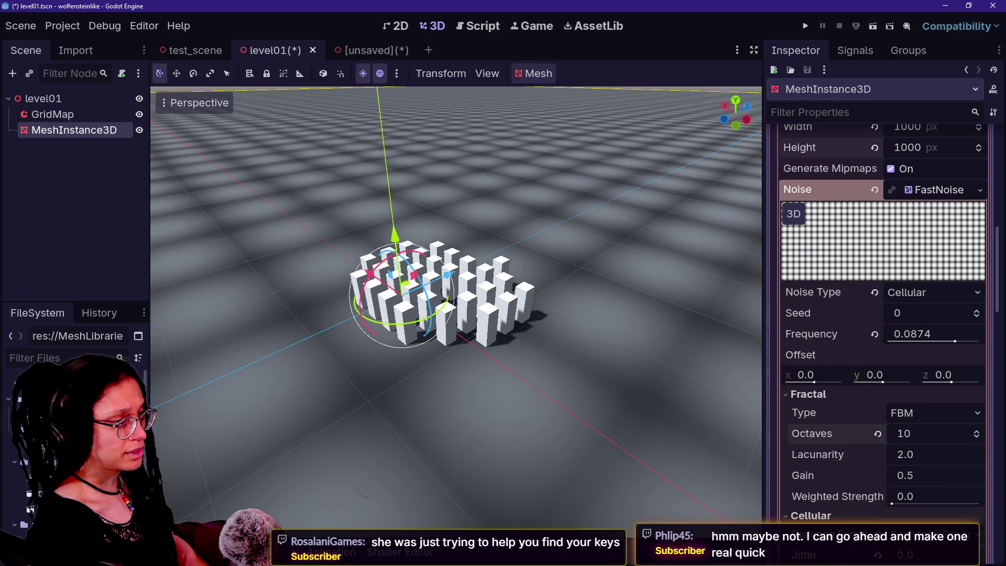
pyautogui.moveTo(908, 453)
pyautogui.mouseDown()
pyautogui.moveTo(928, 454)
pyautogui.moveTo(859, 454)
pyautogui.moveTo(920, 457)
pyautogui.moveTo(922, 475)
pyautogui.moveTo(940, 475)
pyautogui.moveTo(944, 503)
pyautogui.moveTo(980, 503)
pyautogui.mouseUp()
pyautogui.click(878, 455)
pyautogui.click(877, 475)
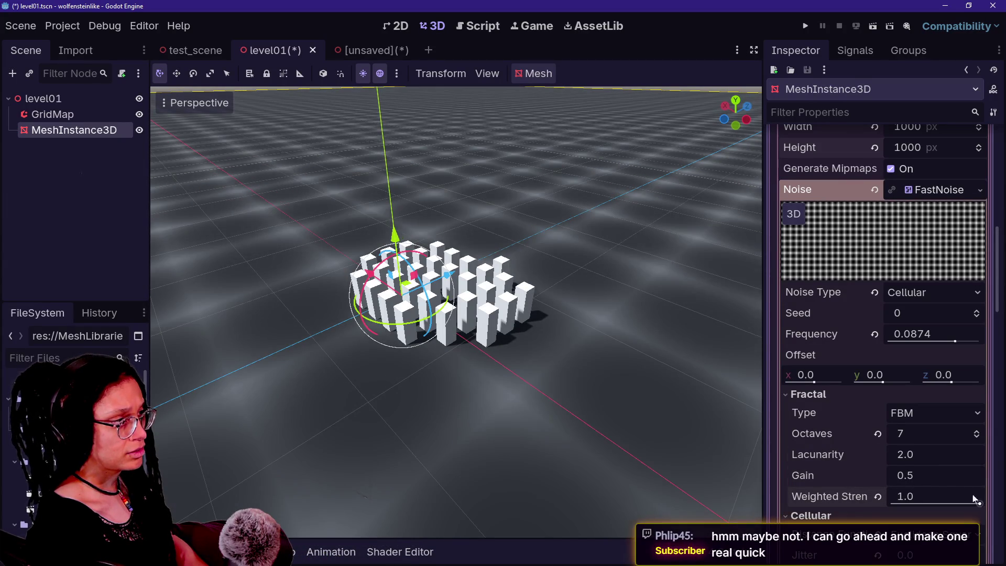
pyautogui.scroll(-5, 924, 473)
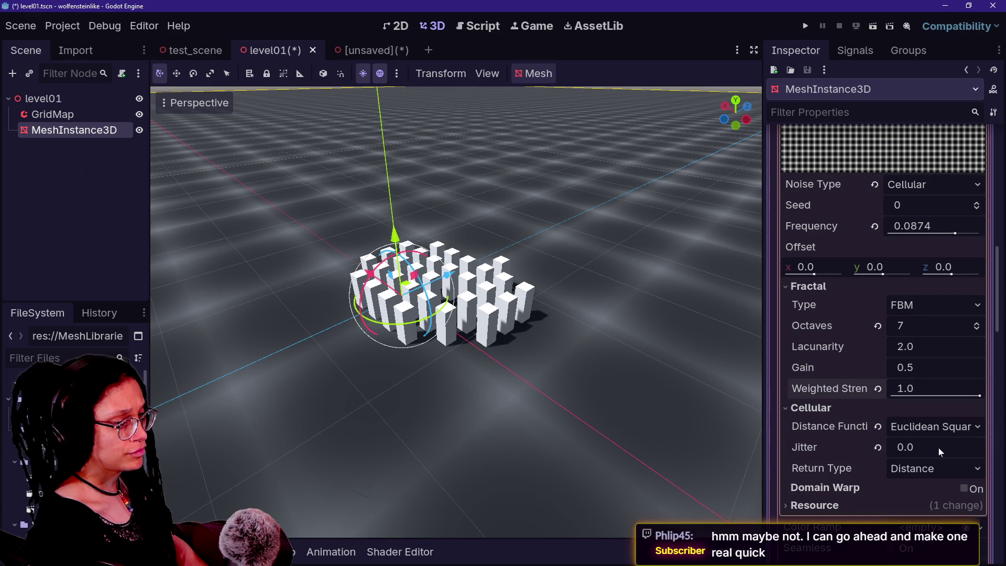
# Compare the cellular return types and settle on Distance2Div.
pyautogui.click(920, 471)
pyautogui.click(912, 489)
pyautogui.click(913, 474)
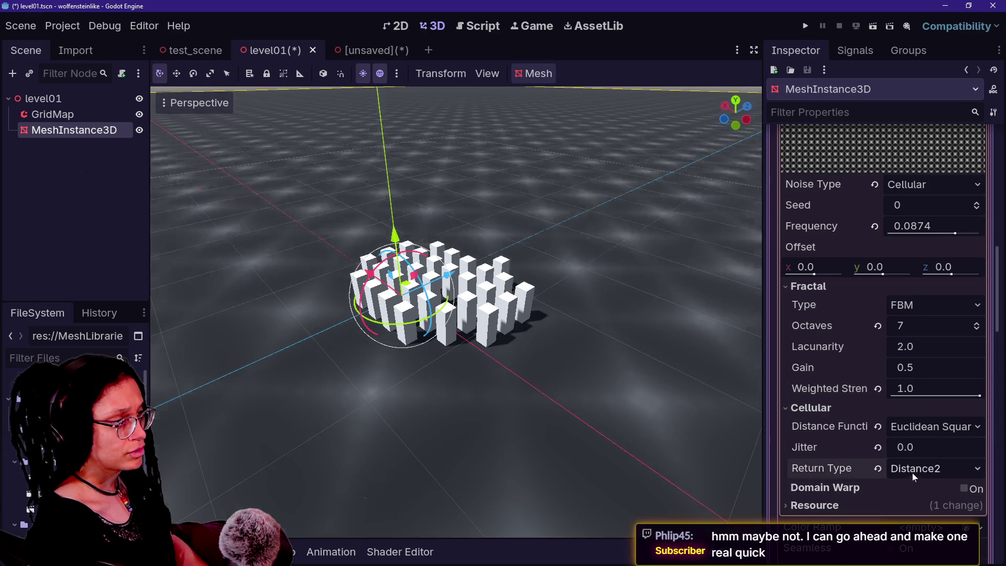
pyautogui.click(909, 474)
pyautogui.click(909, 470)
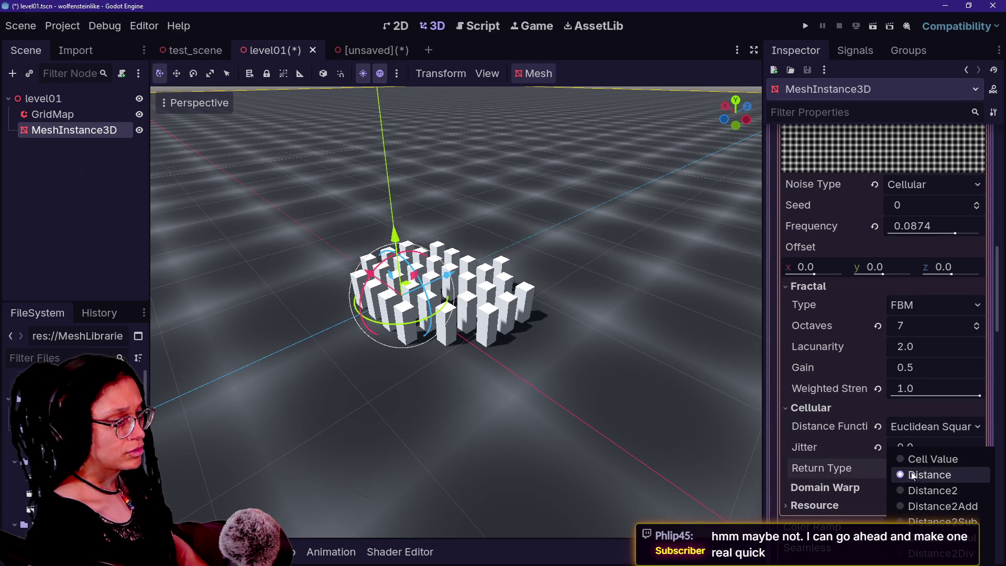
pyautogui.click(911, 459)
pyautogui.click(909, 472)
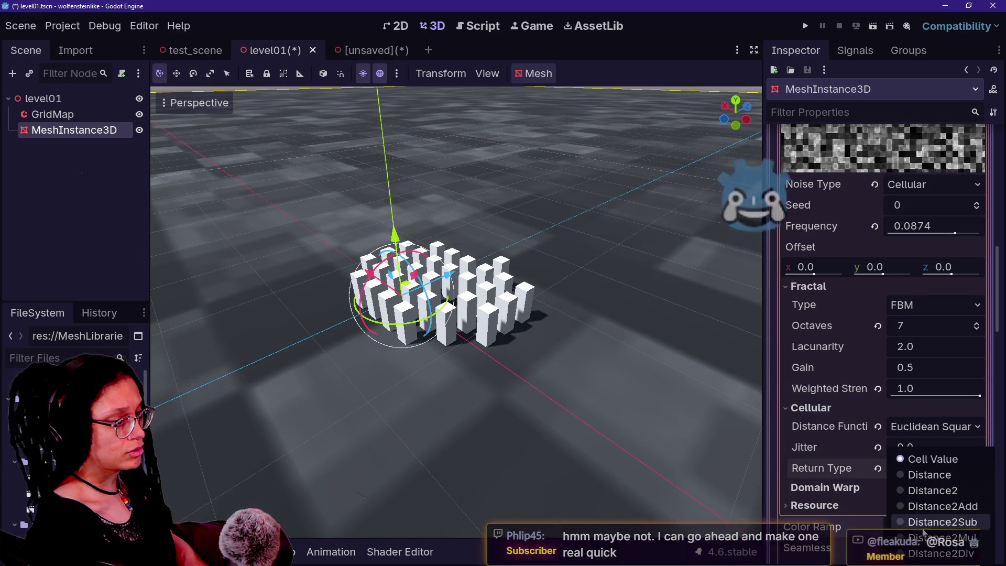
pyautogui.click(927, 553)
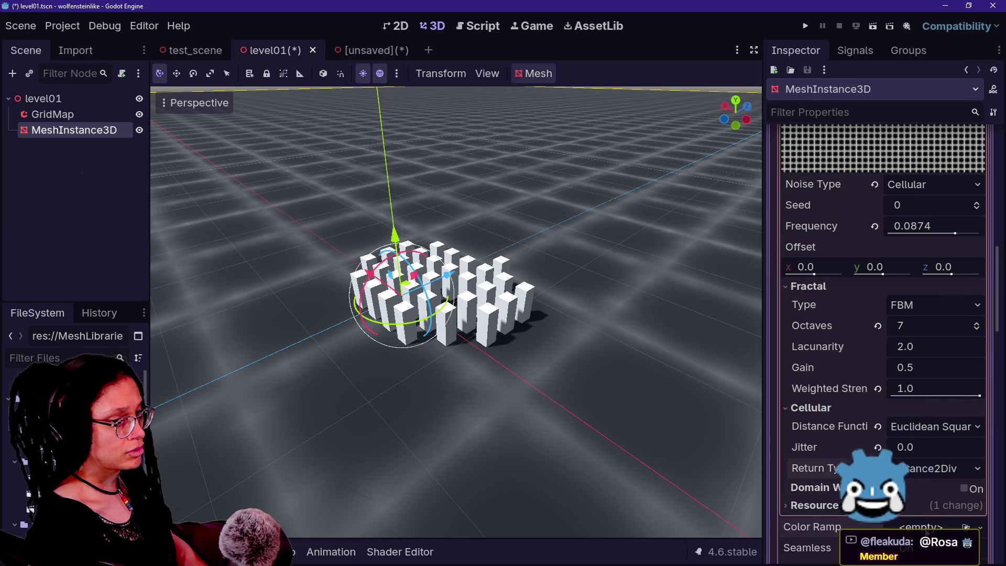
pyautogui.click(939, 466)
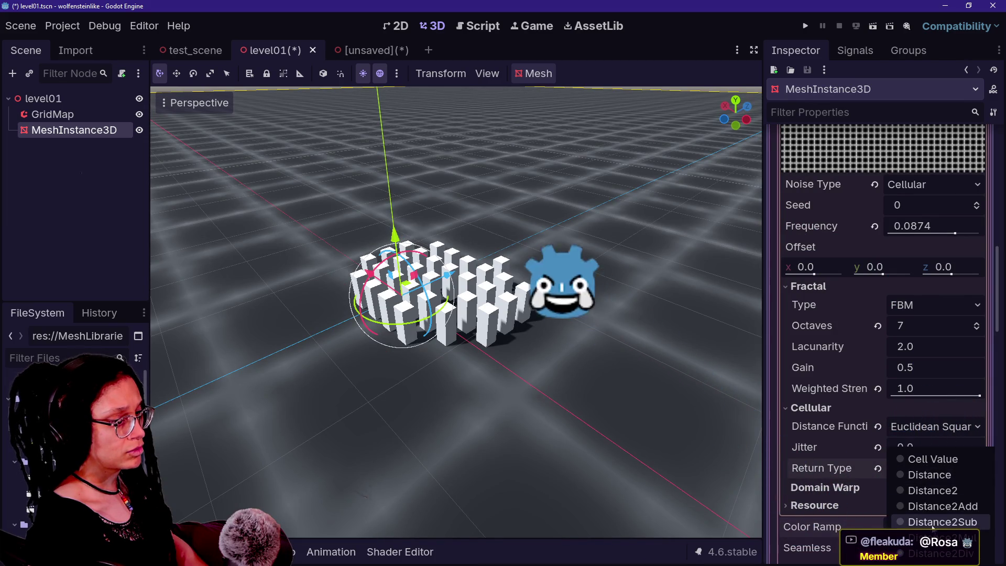
pyautogui.click(929, 535)
pyautogui.click(919, 470)
pyautogui.click(930, 521)
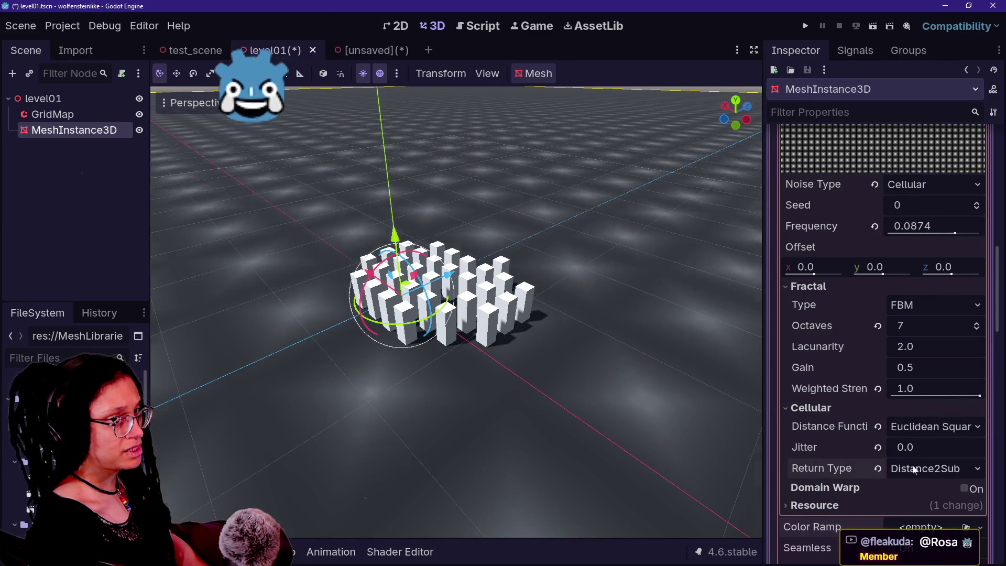
pyautogui.click(917, 469)
pyautogui.click(925, 505)
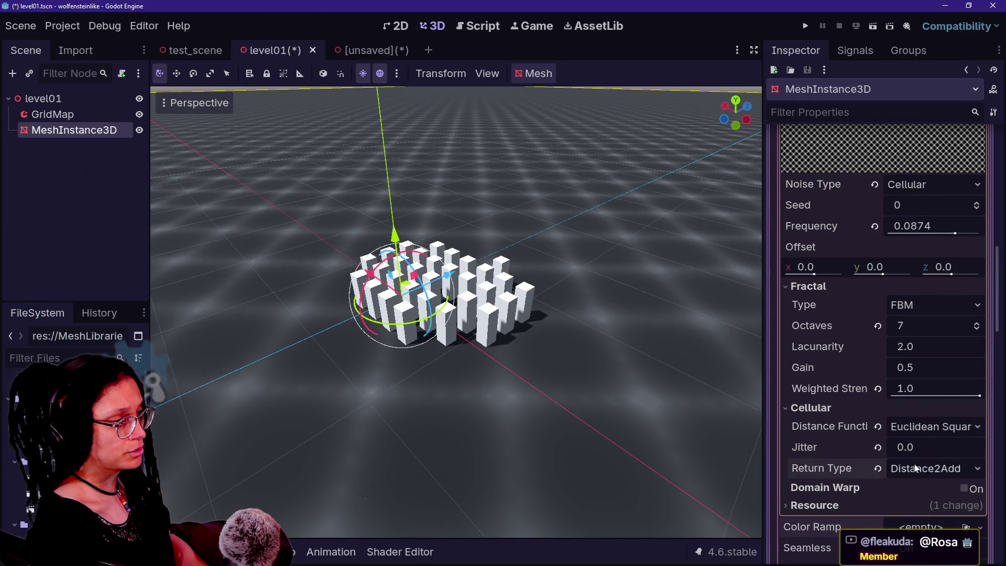
pyautogui.click(927, 467)
pyautogui.click(925, 495)
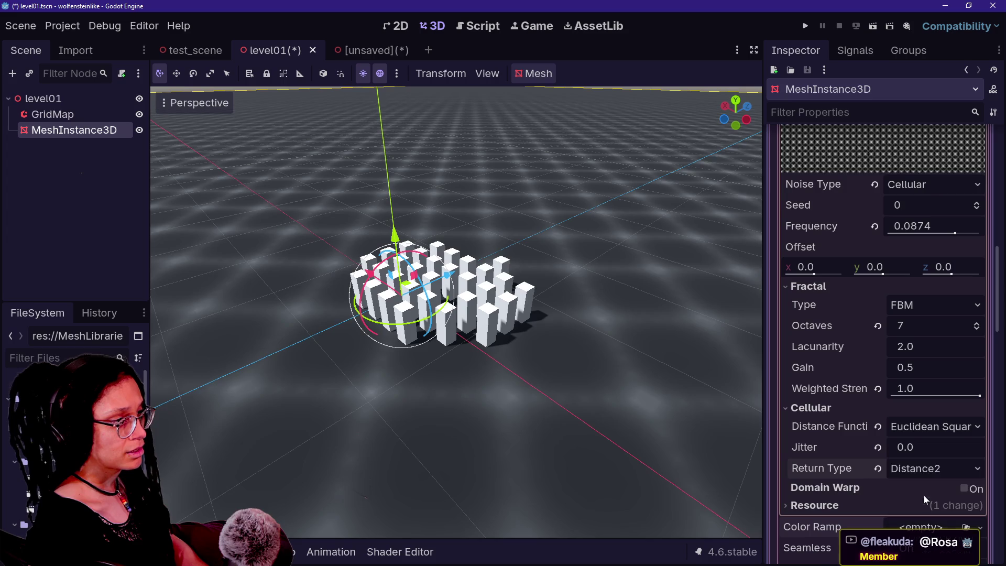
pyautogui.click(922, 467)
pyautogui.click(916, 487)
pyautogui.click(921, 468)
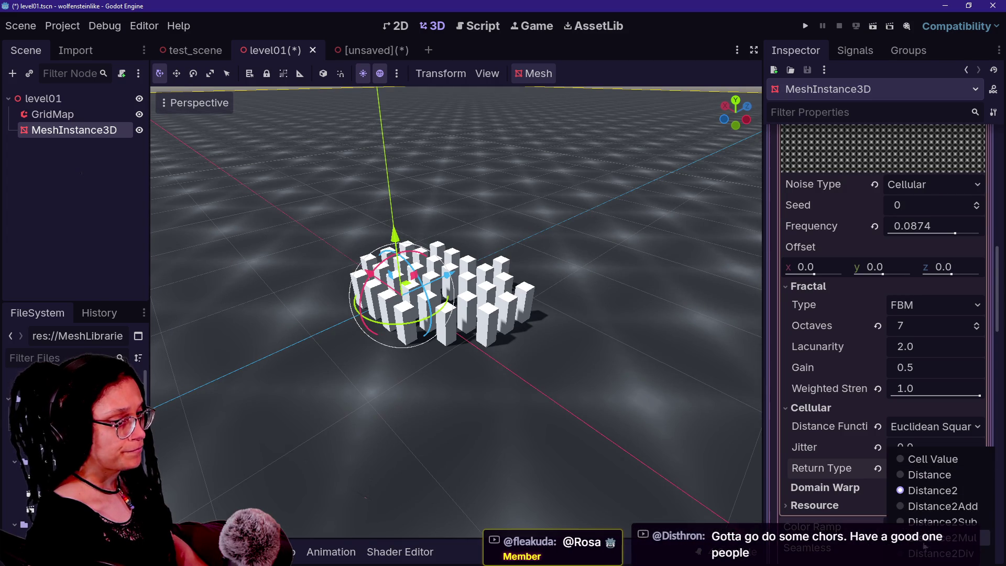
pyautogui.click(925, 553)
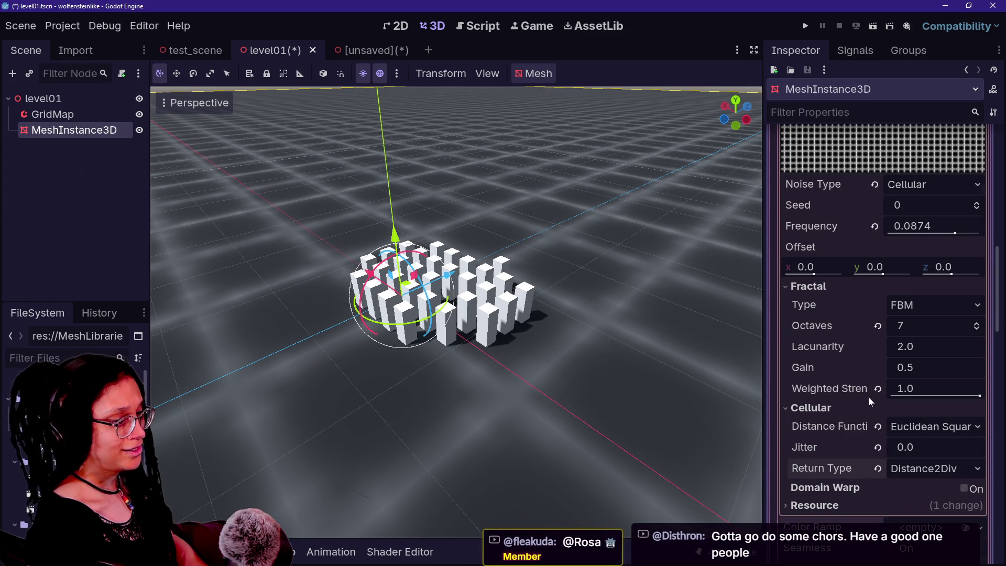
# Raise the noise frequency to 0.7694 for a finer grid.
pyautogui.scroll(-2, 837, 450)
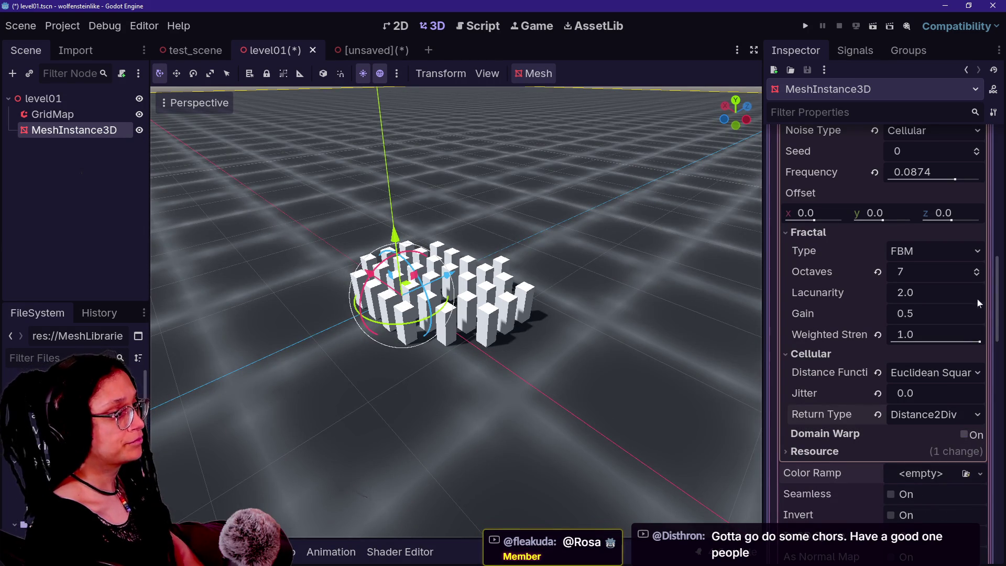
pyautogui.scroll(5, 845, 292)
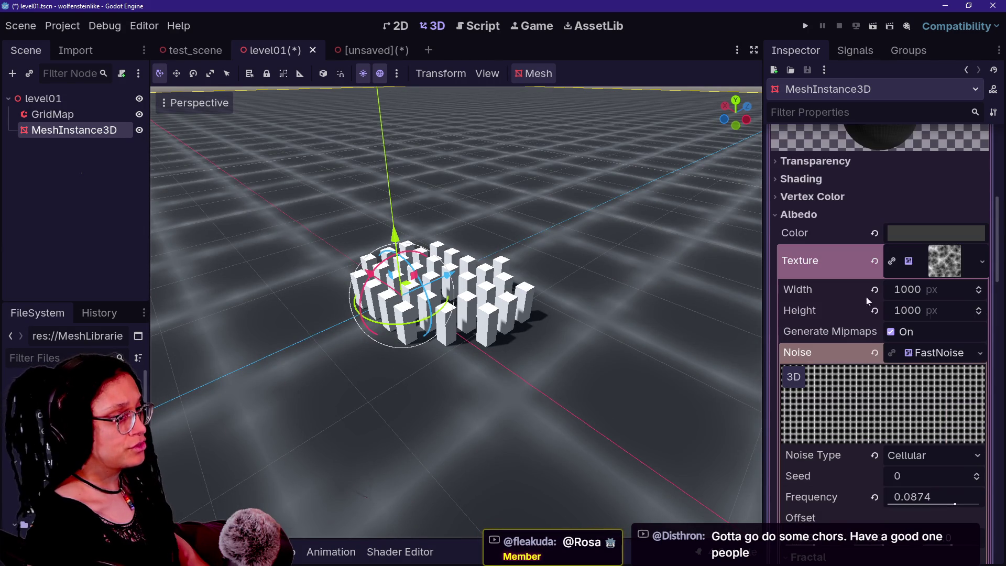
pyautogui.moveTo(954, 504)
pyautogui.mouseDown()
pyautogui.moveTo(978, 503)
pyautogui.moveTo(948, 504)
pyautogui.moveTo(979, 504)
pyautogui.moveTo(958, 503)
pyautogui.mouseUp()
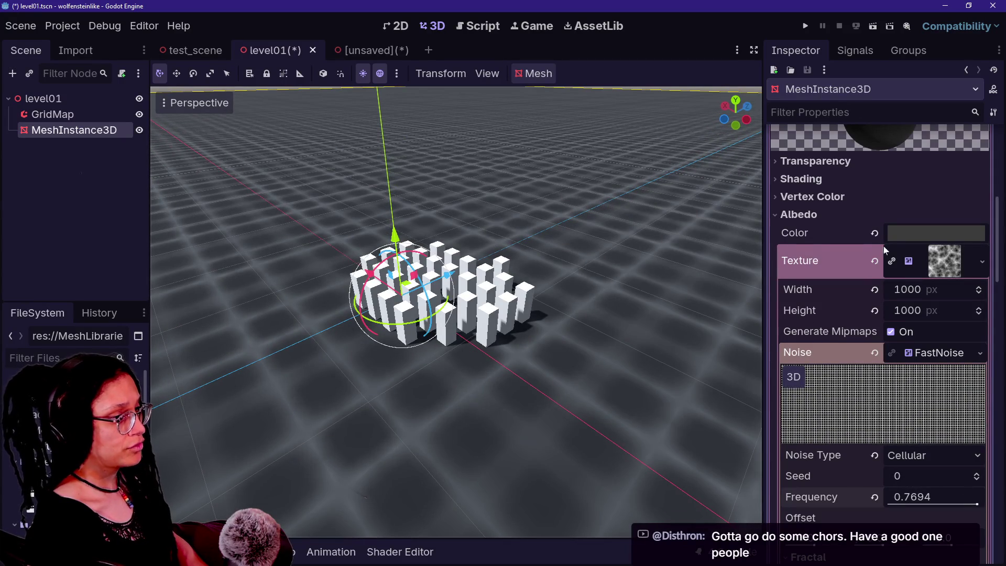
# Make the albedo colour slightly brighter.
pyautogui.click(905, 239)
pyautogui.moveTo(985, 308)
pyautogui.mouseDown()
pyautogui.moveTo(985, 318)
pyautogui.moveTo(985, 302)
pyautogui.mouseUp()
pyautogui.click(206, 231)
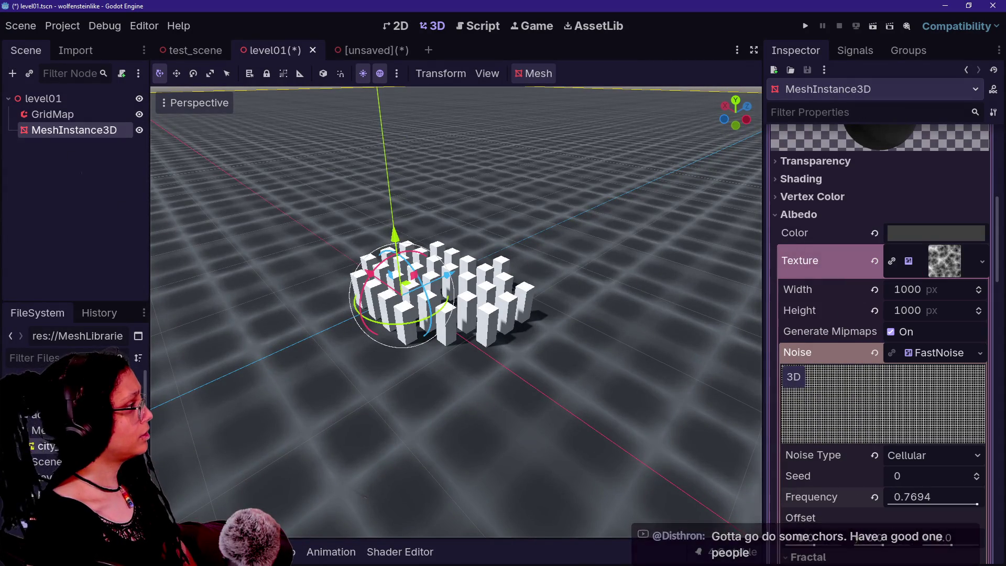
# Add a CollisionShape3D child to the level01 root.
pyautogui.rightClick(61, 97)
pyautogui.click(85, 107)
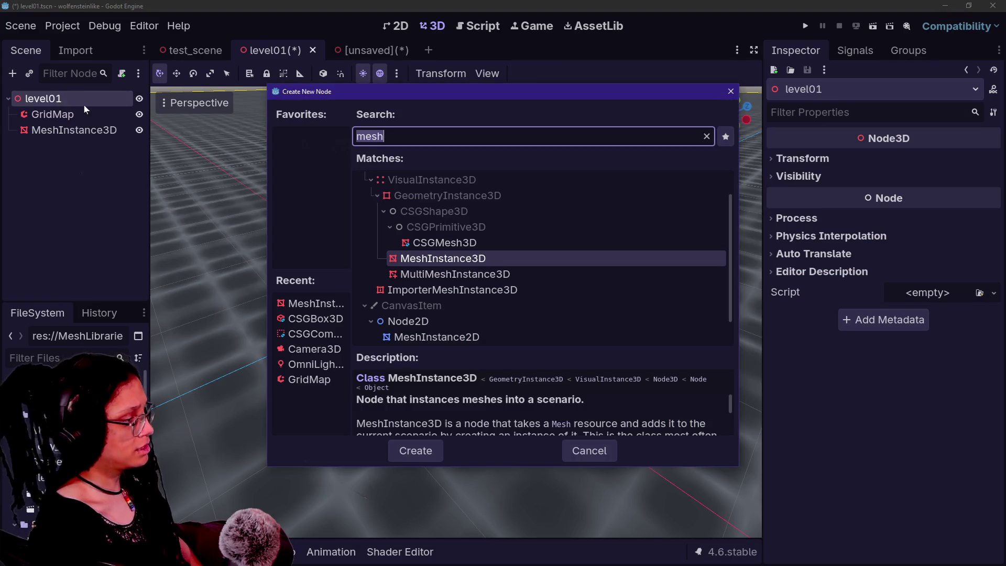
pyautogui.write('w')
pyautogui.press('BackSpace')
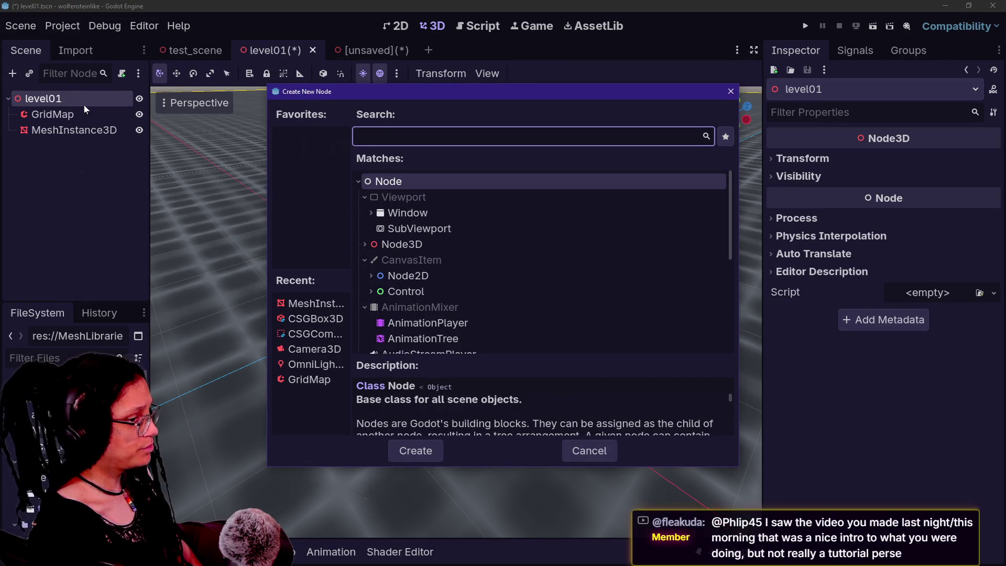
pyautogui.write('colli')
pyautogui.press('Return')
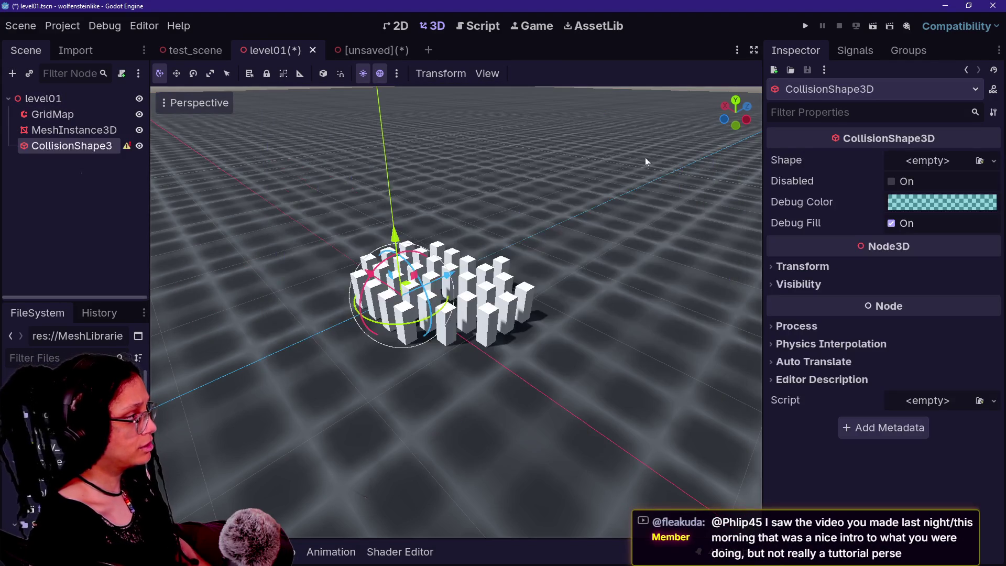
# Give the collision a WorldBoundaryShape3D shape and save level01.
pyautogui.click(957, 160)
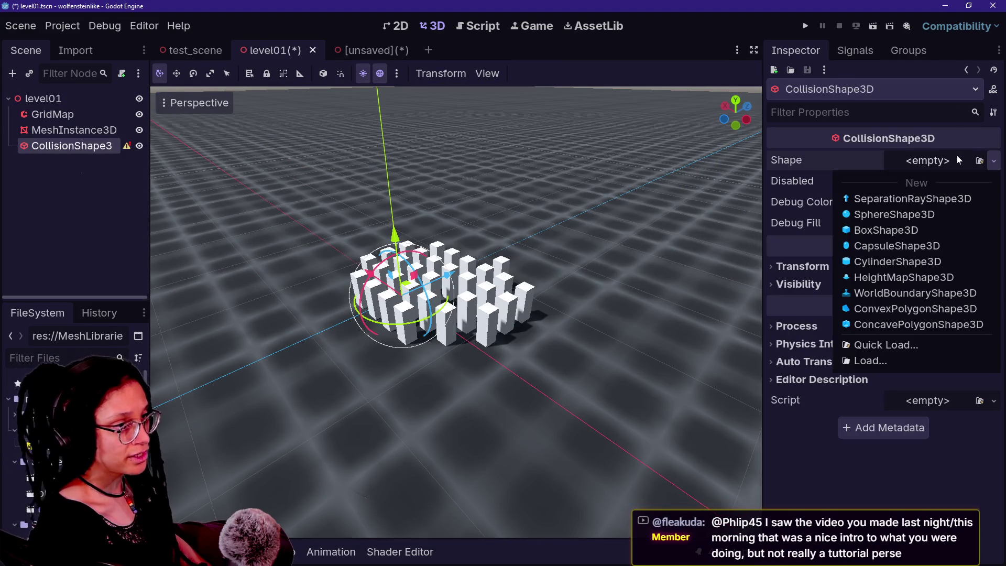
pyautogui.click(914, 292)
pyautogui.moveTo(277, 234)
pyautogui.mouseDown()
pyautogui.moveTo(330, 241)
pyautogui.moveTo(482, 228)
pyautogui.mouseUp()
pyautogui.hotkey('ctrl', 's')
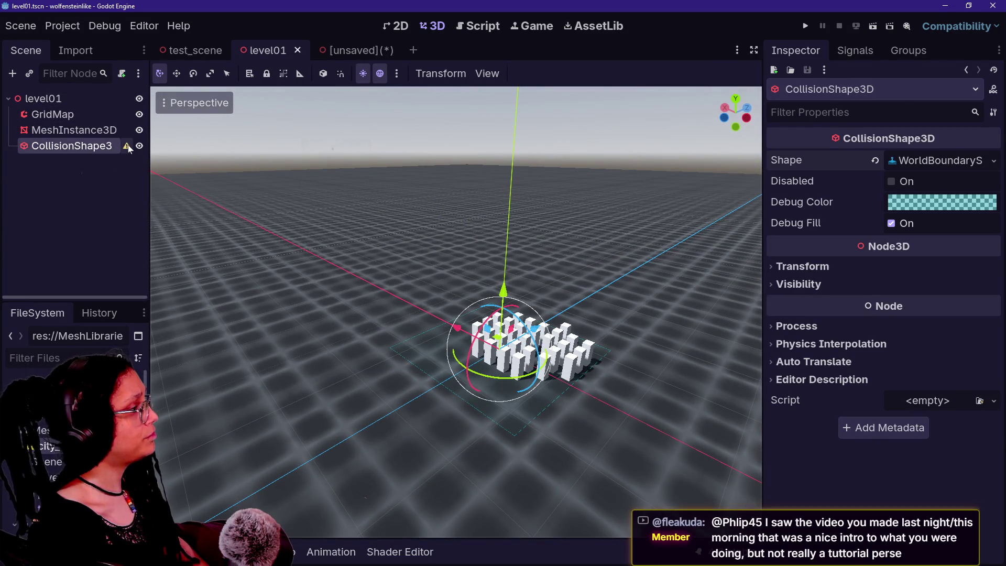
# Add a StaticBody3D under level01 and move the collision shape into it.
pyautogui.rightClick(52, 105)
pyautogui.click(63, 114)
pyautogui.write('stati')
pyautogui.press('Return')
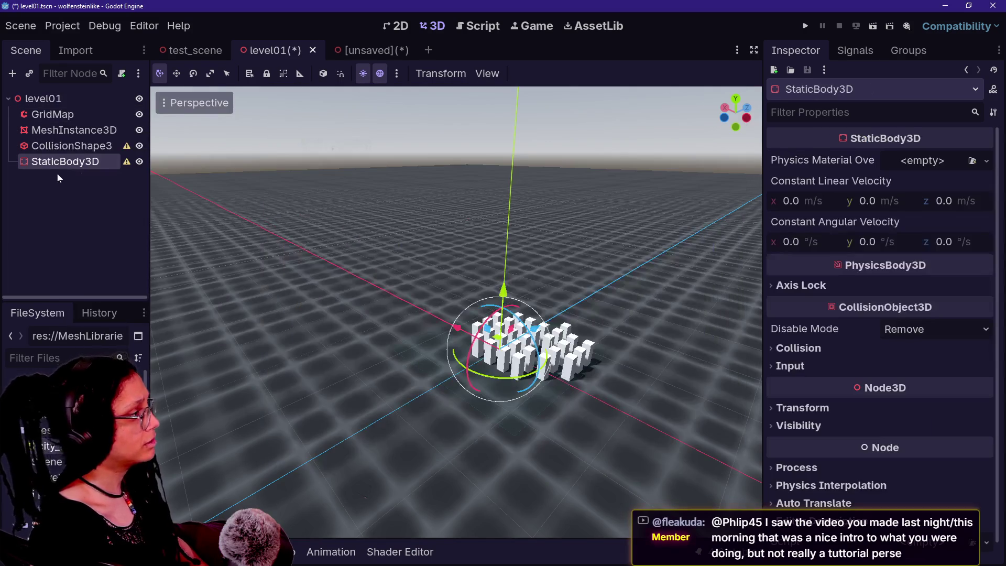
pyautogui.moveTo(63, 147); pyautogui.dragTo(65, 161)
pyautogui.click(77, 145)
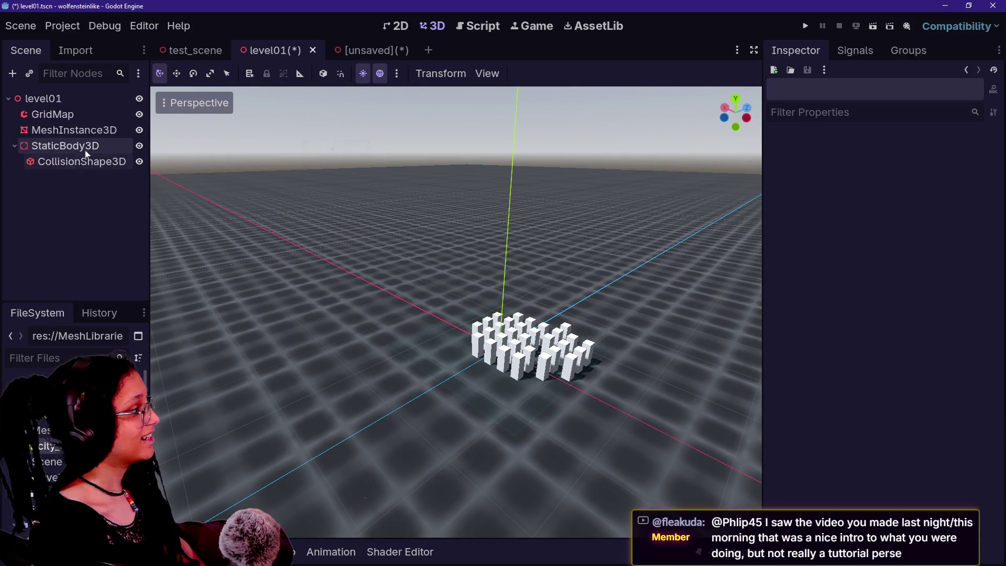
# Rename the mesh Ground_MeshInstance and nest it under the StaticBody3D.
pyautogui.doubleClick(43, 130)
pyautogui.write('Ground_Mes')
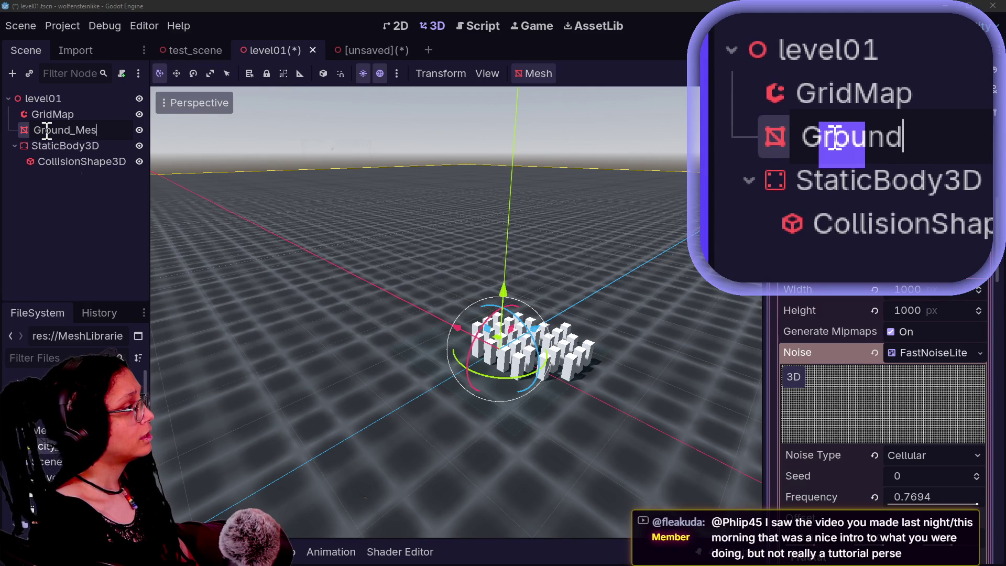
pyautogui.press('Return')
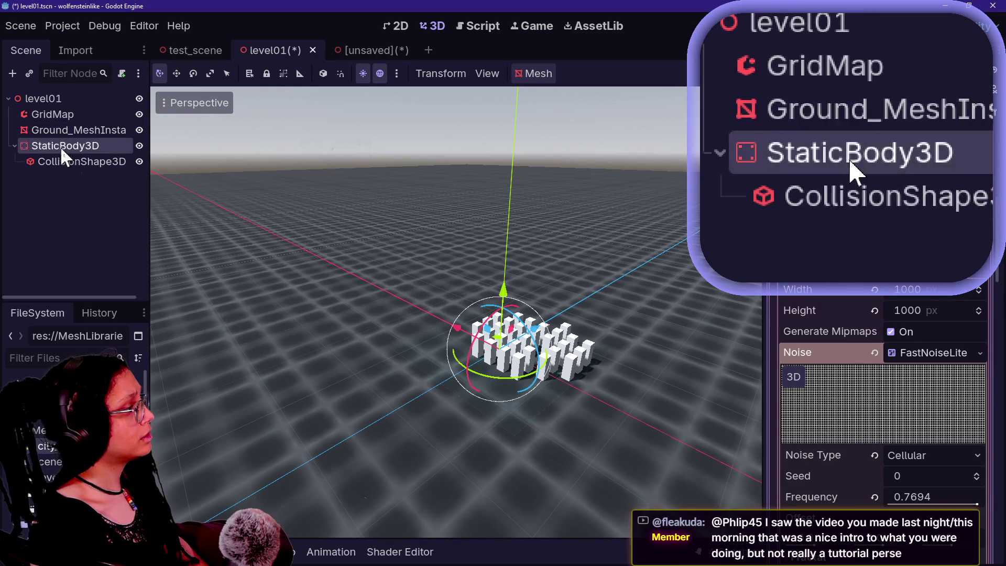
pyautogui.click(61, 147)
pyautogui.click(61, 115)
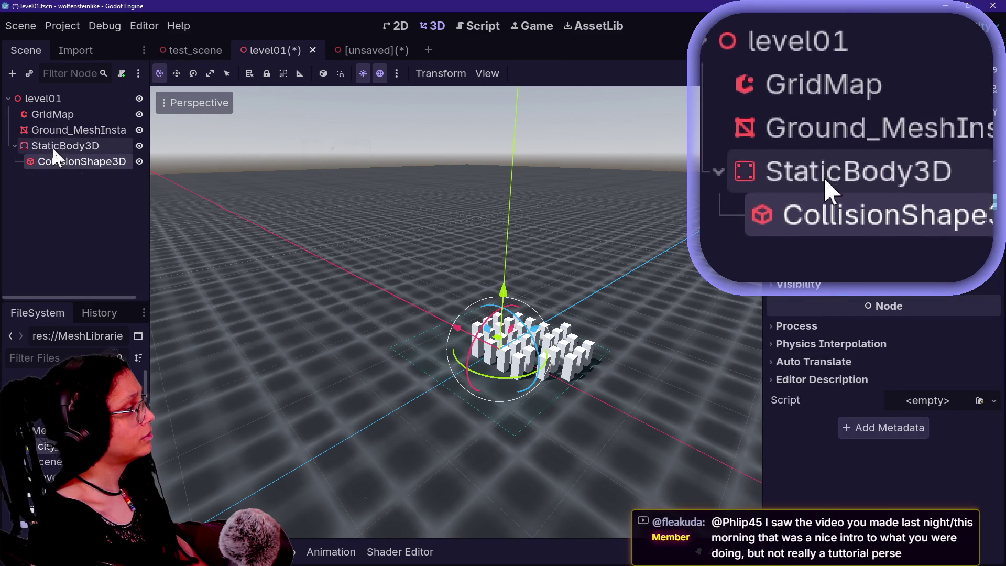
pyautogui.click(51, 147)
pyautogui.moveTo(59, 127); pyautogui.dragTo(60, 141)
# Rename the body Ground_StaticBody and the collision shape Ground_Collision.
pyautogui.click(63, 130)
pyautogui.doubleClick(66, 130)
pyautogui.write('Ground_')
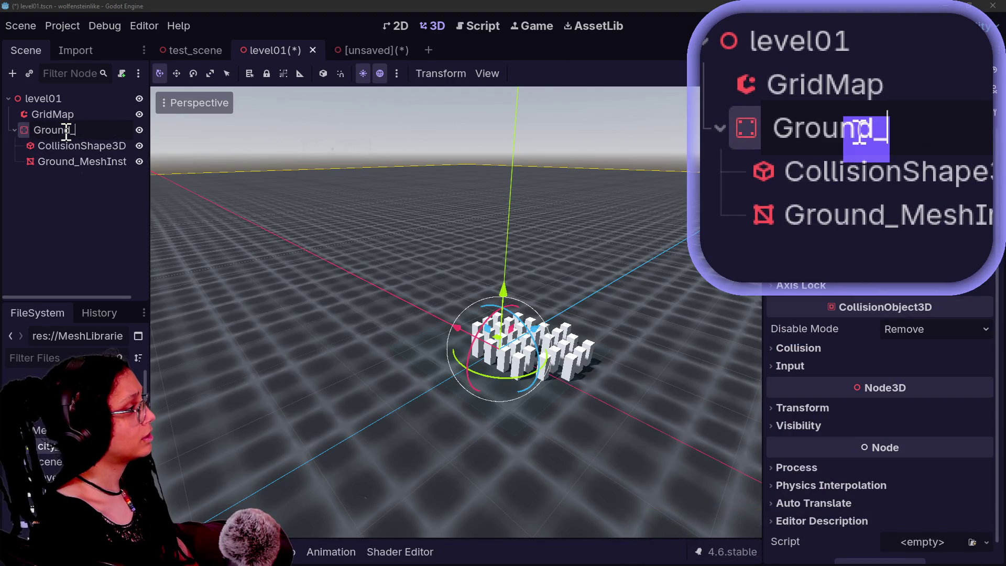
pyautogui.write('StaticBody')
pyautogui.press('Return')
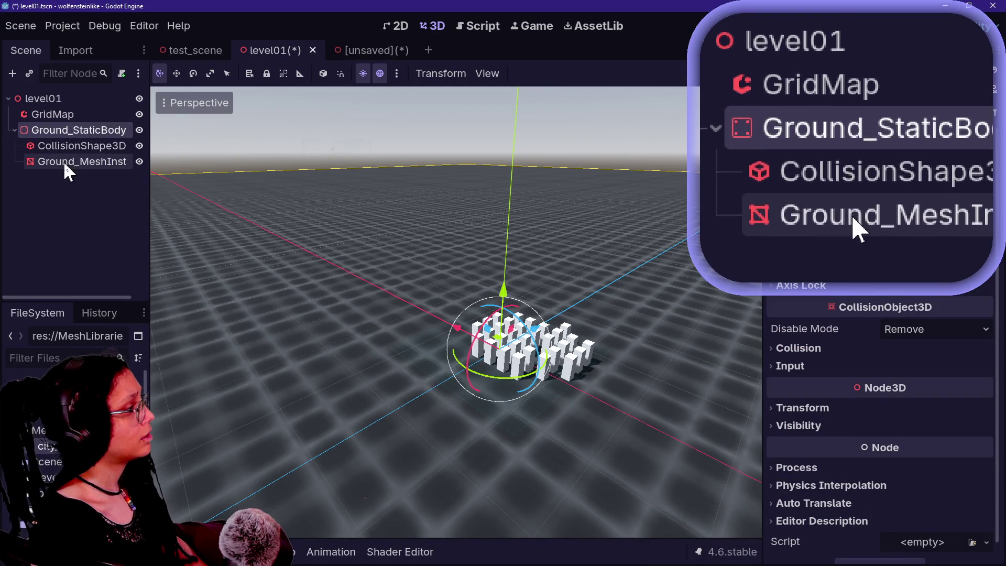
pyautogui.click(61, 142)
pyautogui.doubleClick(61, 143)
pyautogui.write('Ground_')
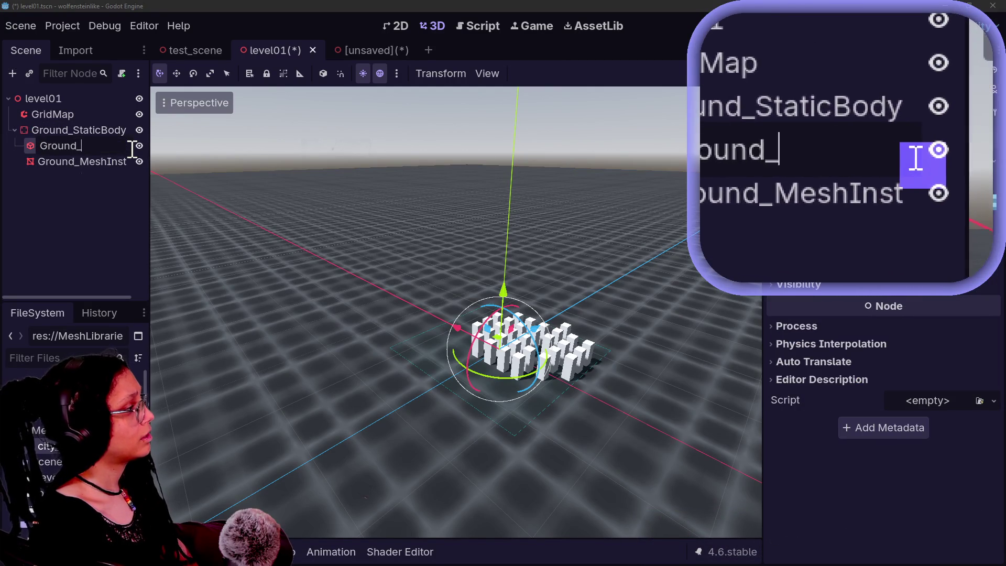
pyautogui.write('Collision')
pyautogui.press('Return')
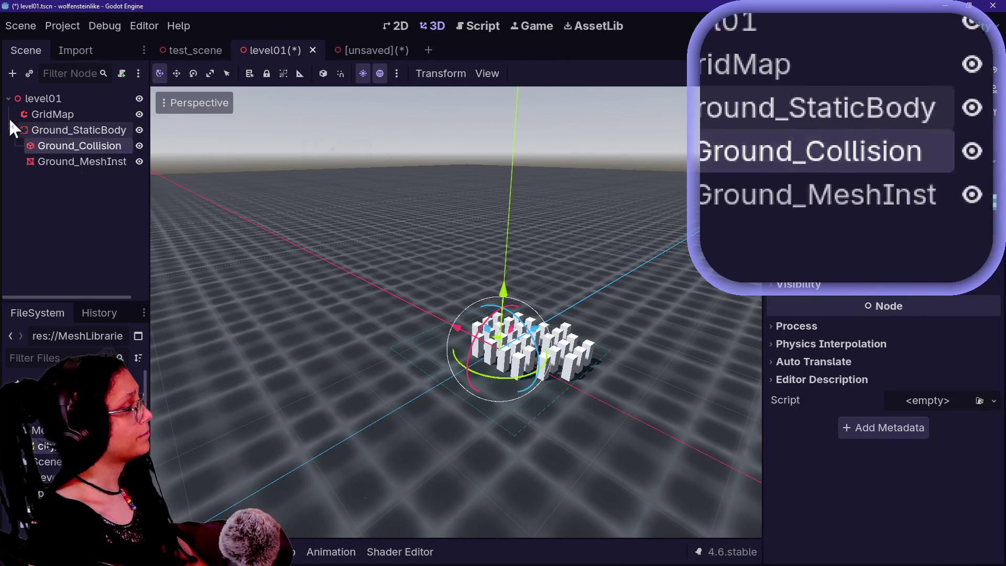
# Save level01 and switch to test_scene.
pyautogui.hotkey('ctrl', 's')
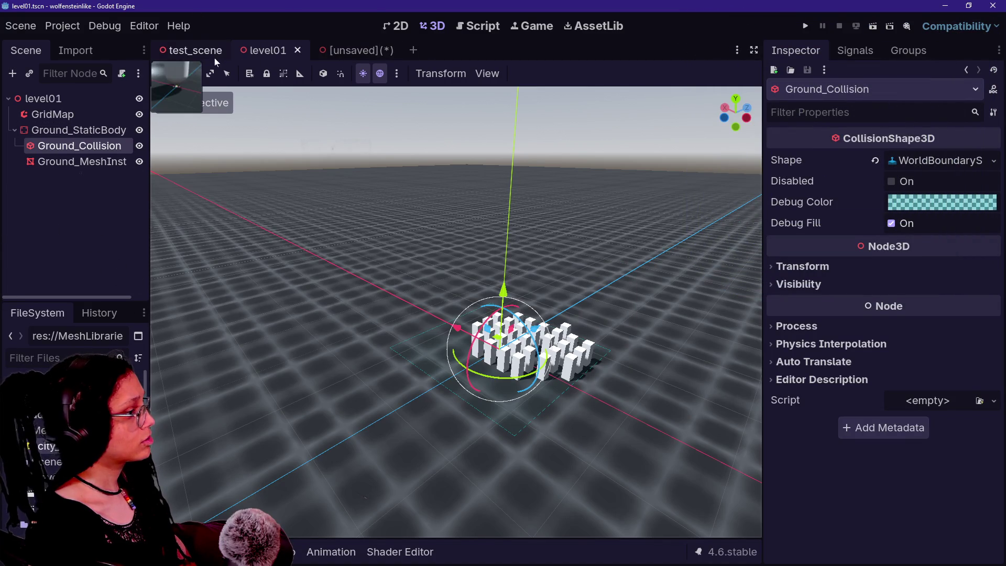
pyautogui.click(91, 129)
pyautogui.click(81, 114)
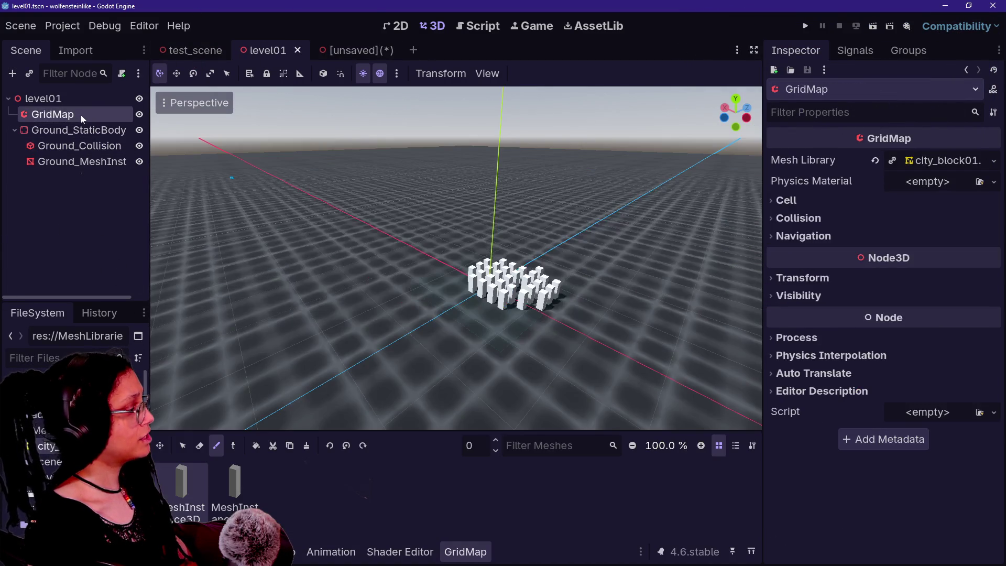
pyautogui.click(46, 114)
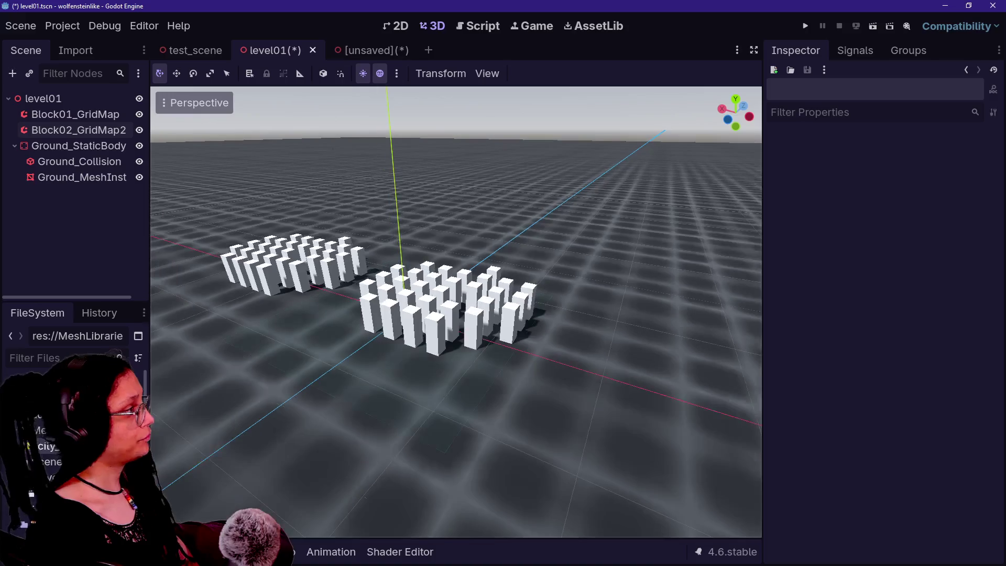
pyautogui.hotkey('ctrl', 's')
pyautogui.click(178, 50)
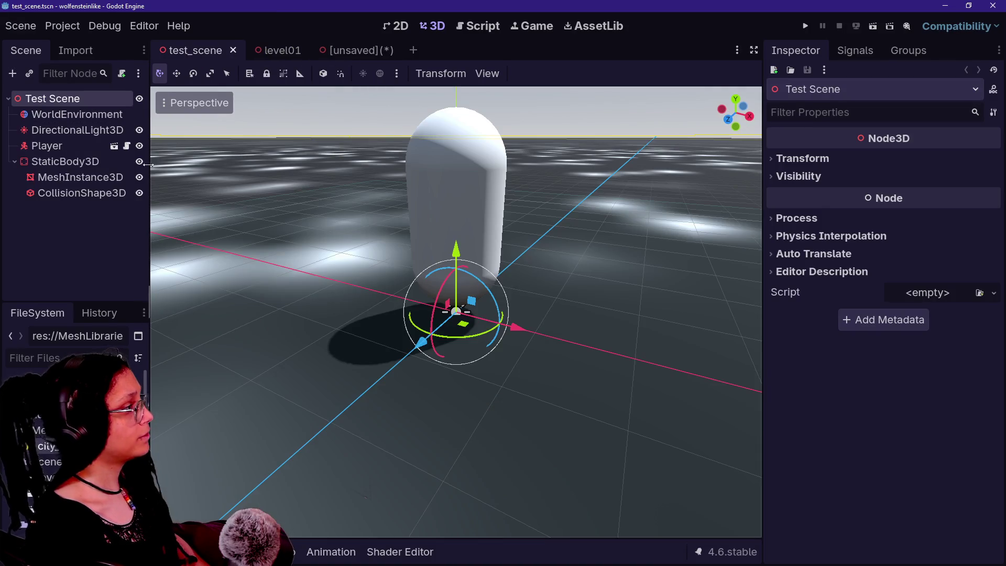
# Create a new 3D scene saved as main.tscn with its root named main.
pyautogui.click(277, 48)
pyautogui.click(419, 50)
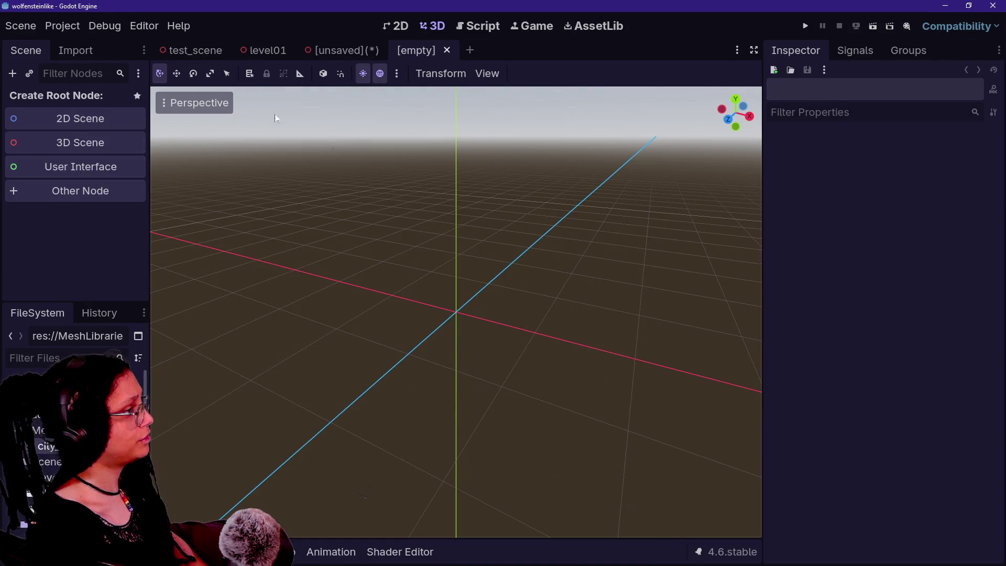
pyautogui.click(66, 142)
pyautogui.hotkey('ctrl', 's')
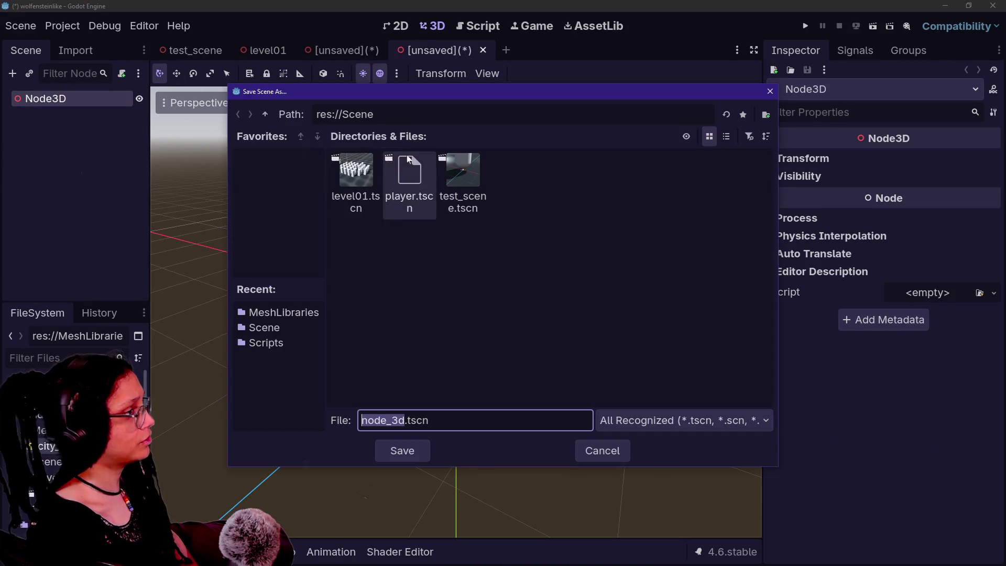
pyautogui.write('main')
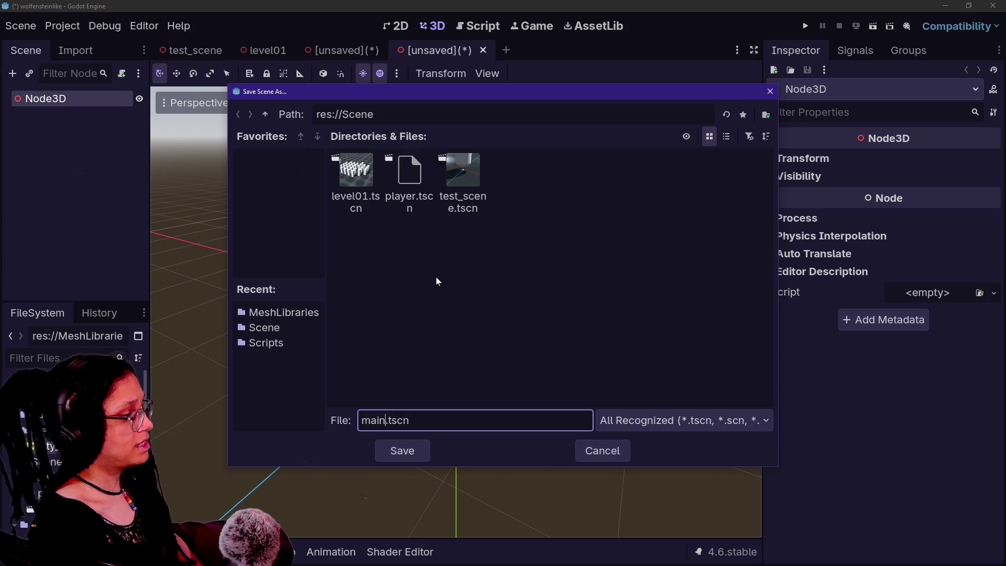
pyautogui.press('Return')
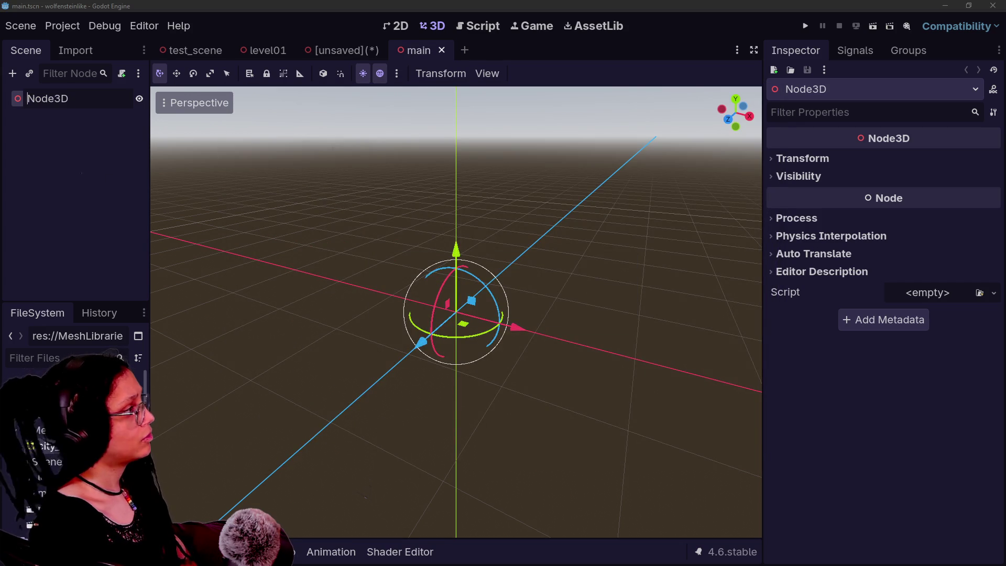
pyautogui.write('main')
pyautogui.press('Return')
# Instance the player scene and level01 under the main root.
pyautogui.click(34, 116)
pyautogui.rightClick(36, 102)
pyautogui.click(189, 129)
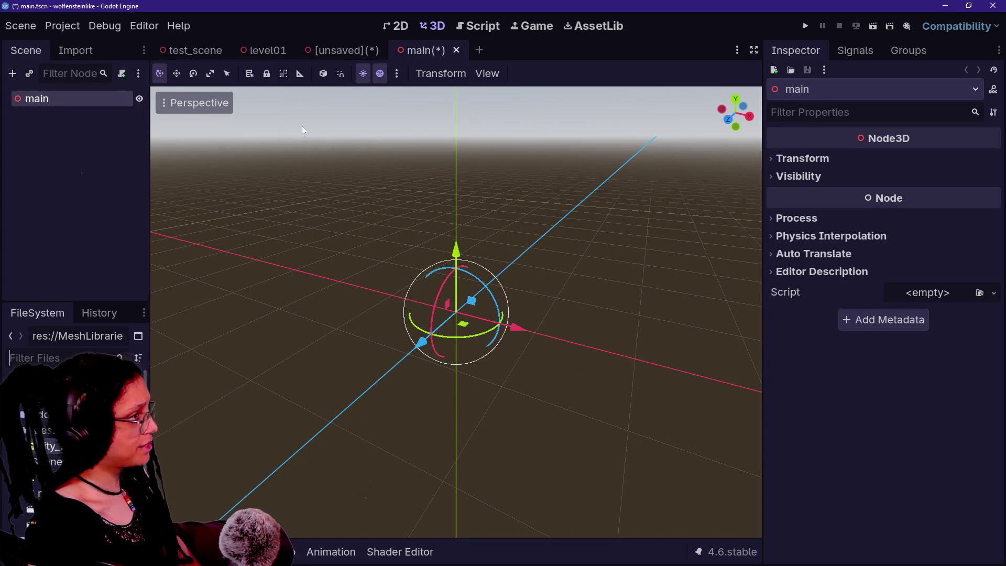
pyautogui.click(205, 50)
pyautogui.click(410, 50)
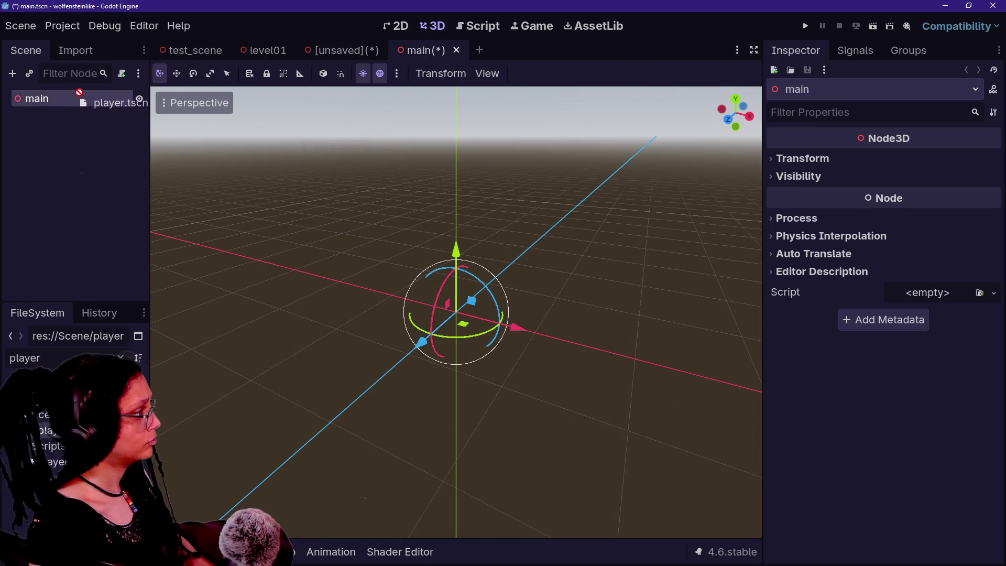
pyautogui.moveTo(72, 103); pyautogui.dragTo(72, 102)
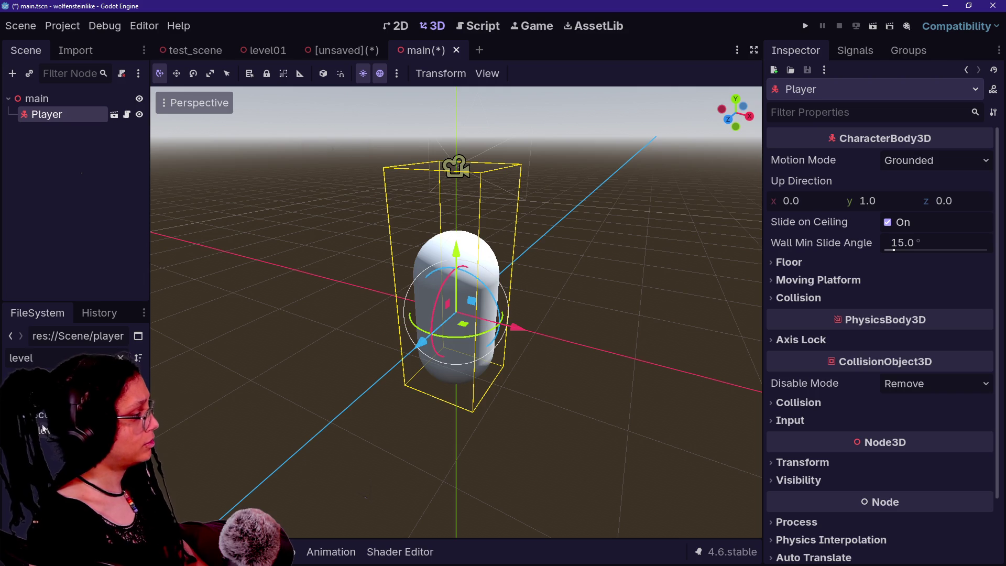
pyautogui.moveTo(37, 104); pyautogui.dragTo(36, 99)
# Move the player clear of the pillars, save main and start a playtest.
pyautogui.scroll(-6, 376, 227)
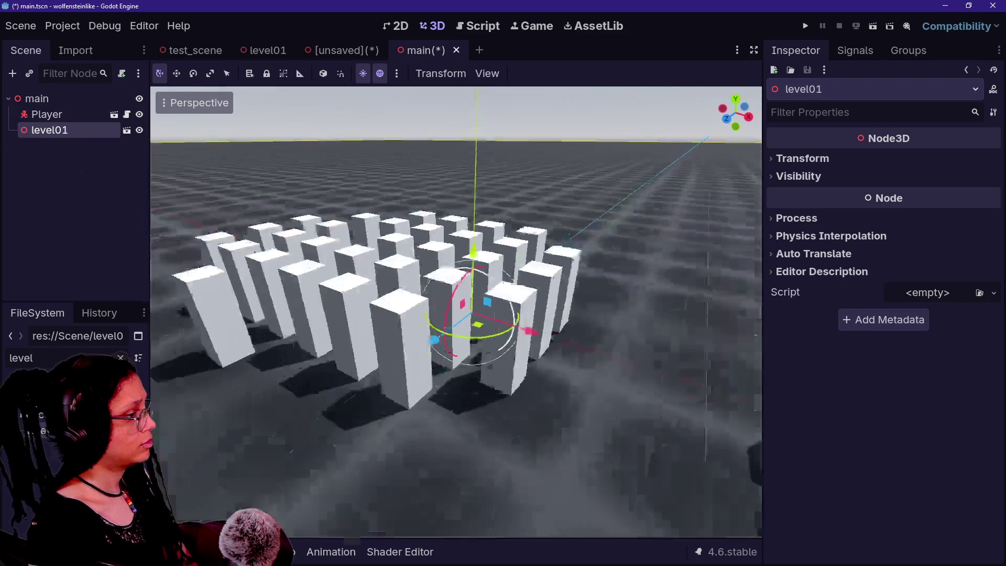
pyautogui.scroll(-3, 596, 259)
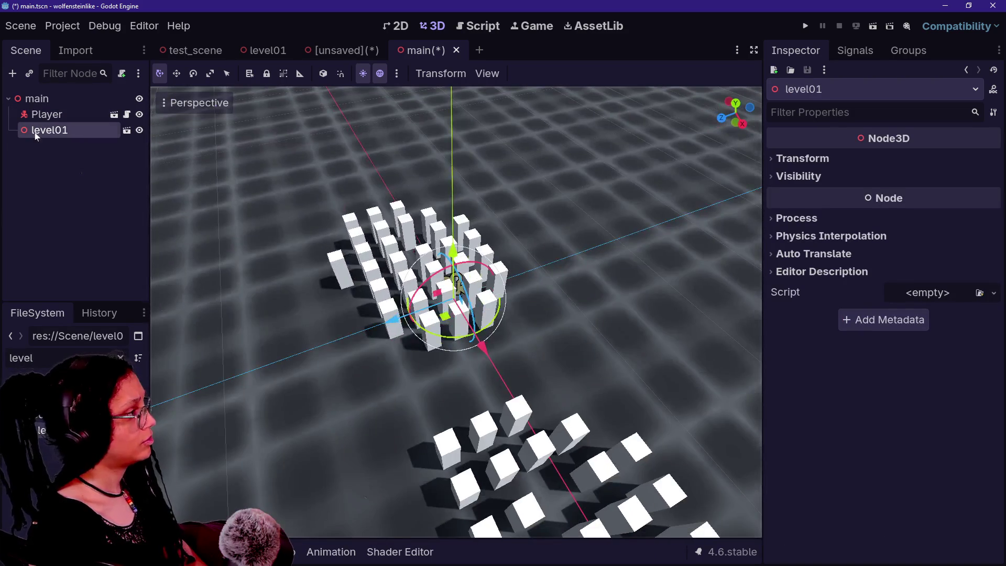
pyautogui.moveTo(431, 316)
pyautogui.mouseDown()
pyautogui.moveTo(531, 314)
pyautogui.moveTo(627, 343)
pyautogui.moveTo(670, 415)
pyautogui.mouseUp()
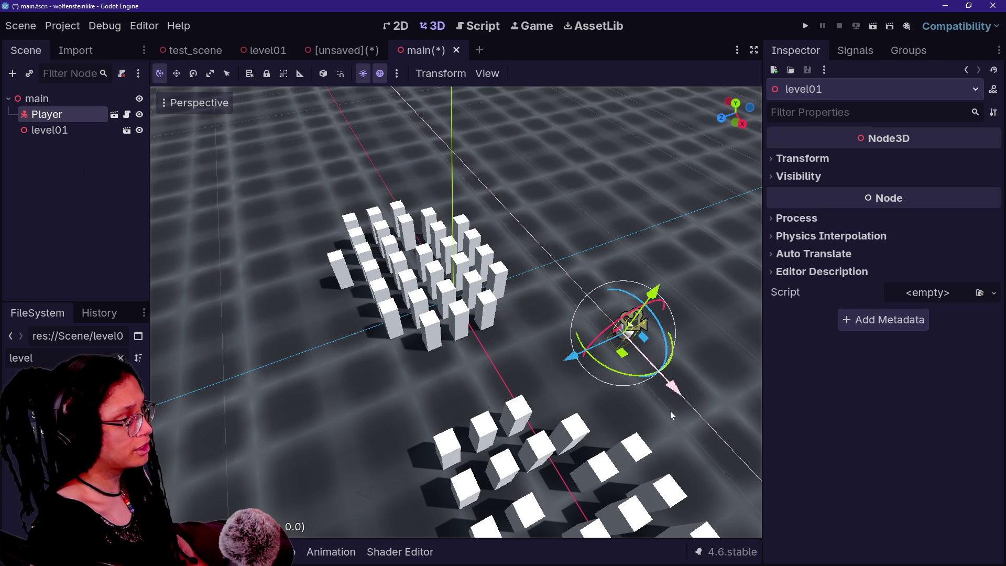
pyautogui.hotkey('ctrl', 's')
pyautogui.click(805, 26)
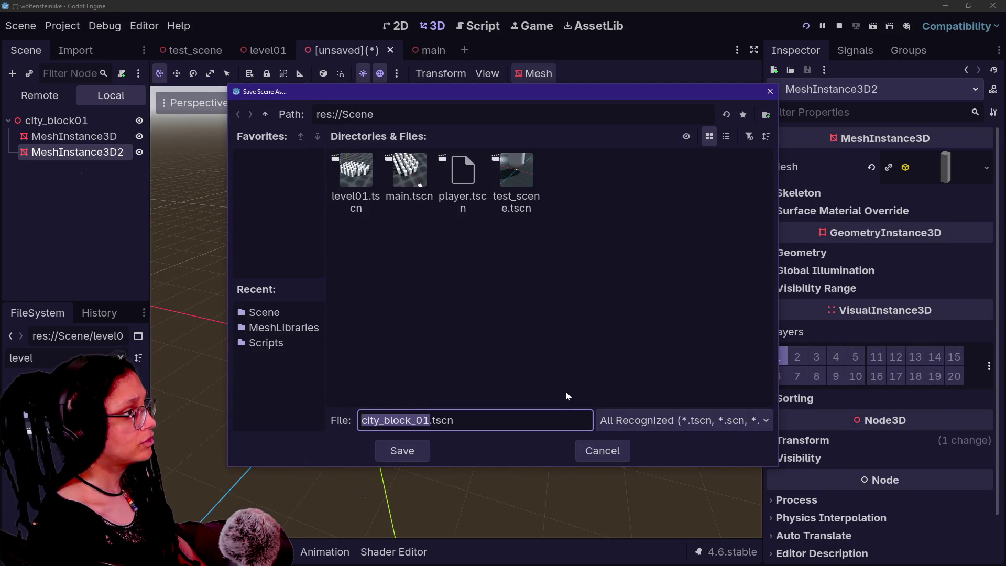
# Cancel the pending save, stop the game and resave the city block scene.
pyautogui.click(770, 91)
pyautogui.click(838, 26)
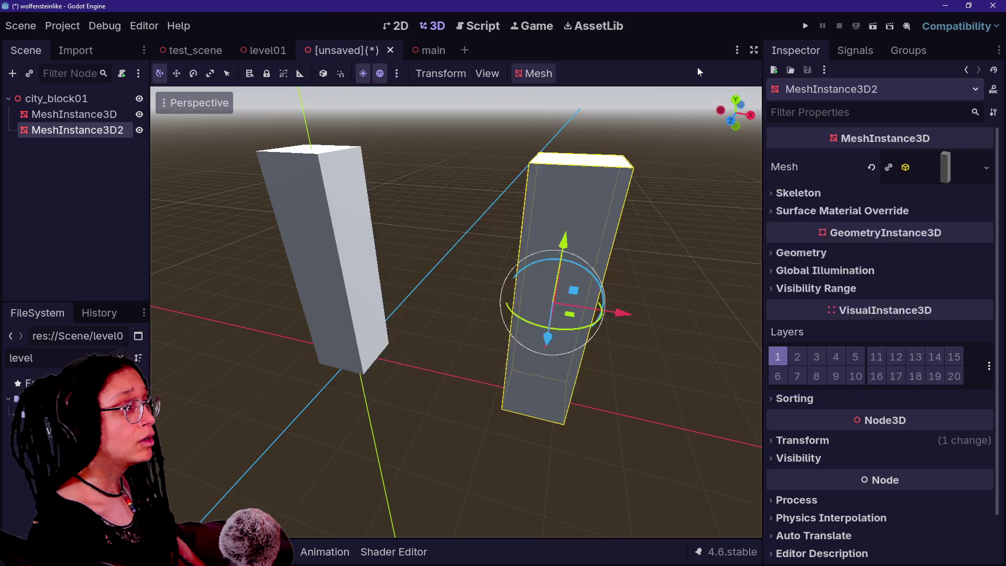
pyautogui.click(517, 200)
pyautogui.hotkey('ctrl', 's')
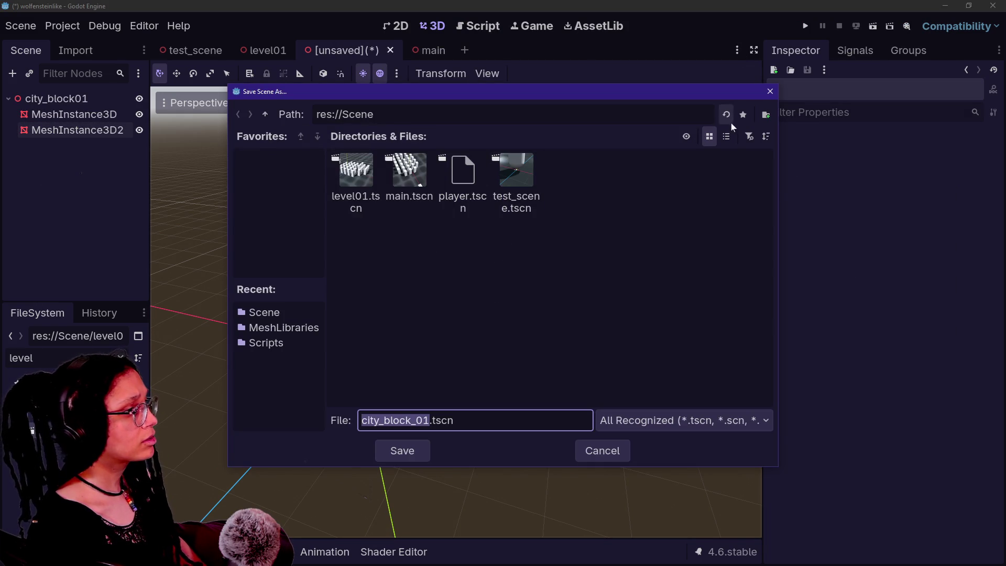
# Save it as city_block_01.tscn in the project root and run the project.
pyautogui.click(266, 114)
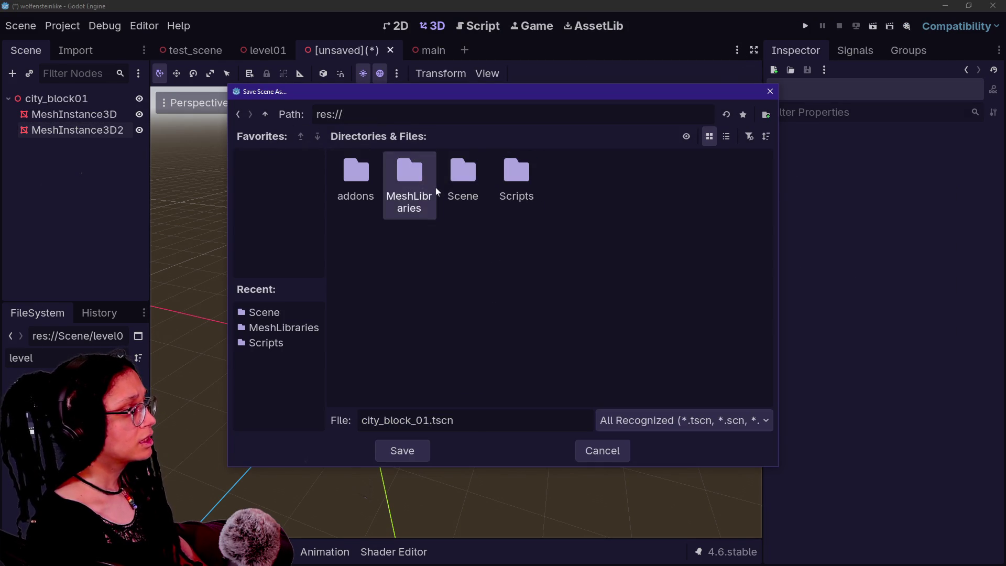
pyautogui.doubleClick(435, 187)
pyautogui.click(265, 114)
pyautogui.click(534, 397)
pyautogui.click(392, 451)
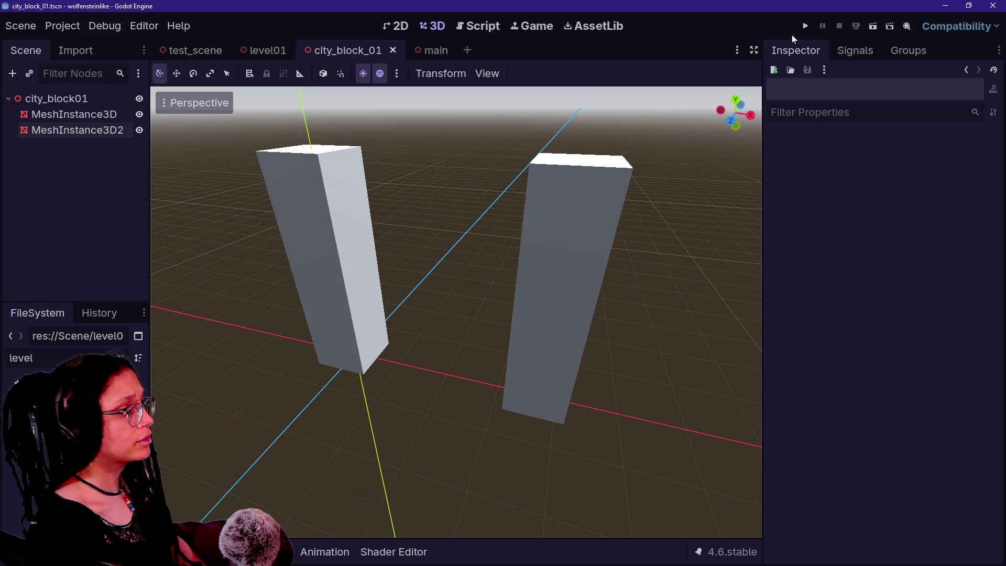
pyautogui.click(805, 26)
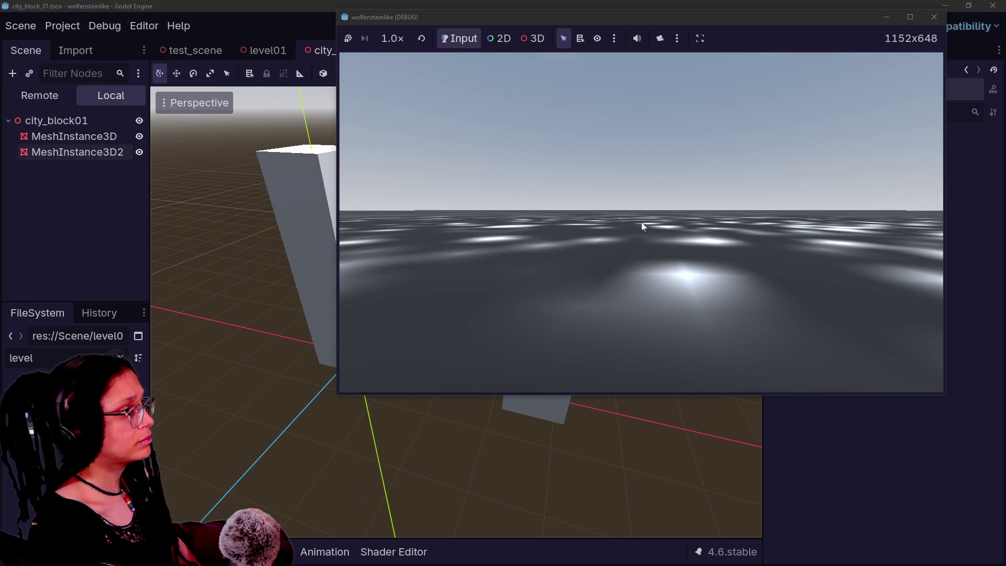
# Close the game, clear the file filter and set main.tscn as the main scene.
pyautogui.click(934, 17)
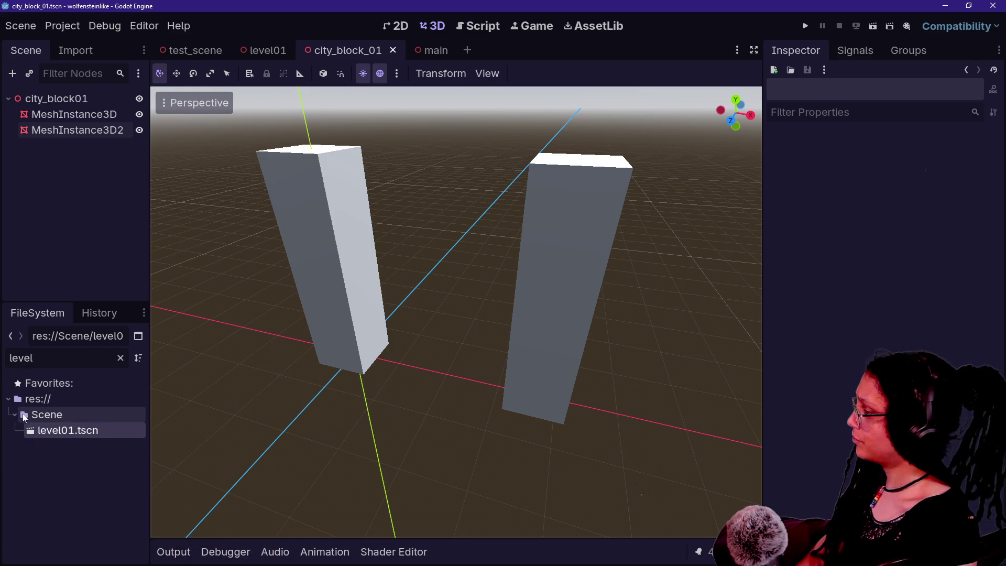
pyautogui.click(120, 357)
pyautogui.scroll(-3, 63, 498)
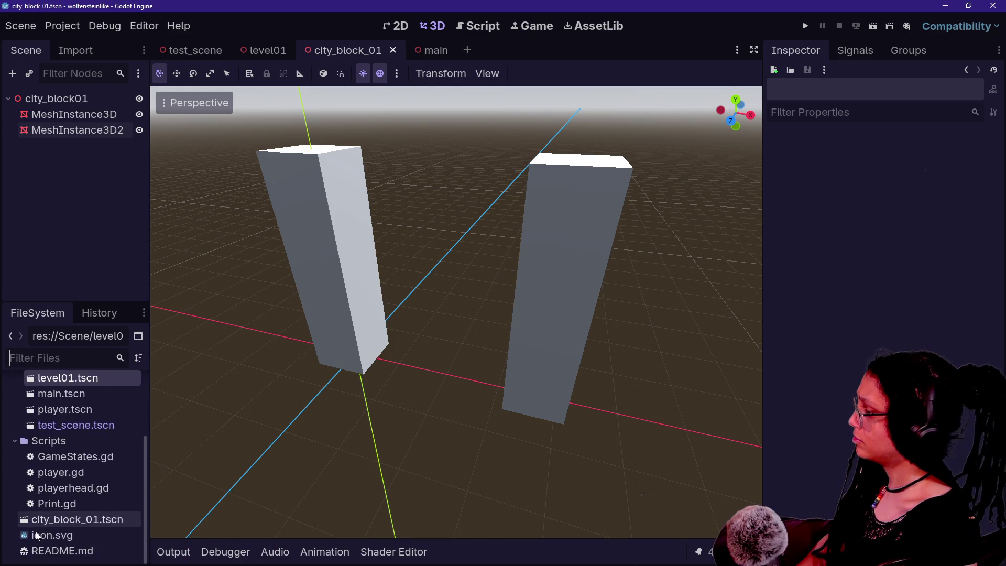
pyautogui.rightClick(49, 407)
pyautogui.rightClick(42, 393)
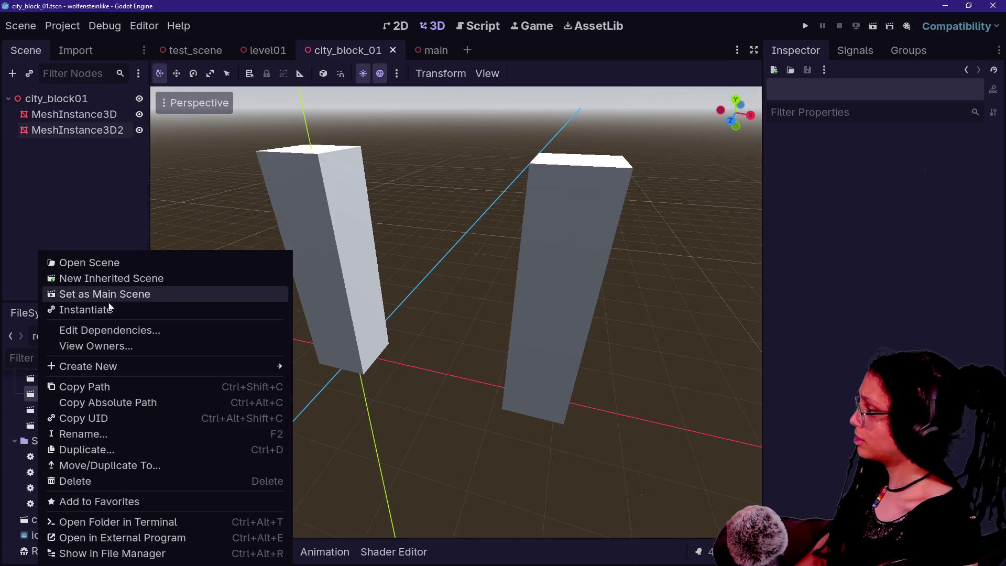
pyautogui.click(111, 291)
# Playtest the project from main.tscn, then close the game window.
pyautogui.click(805, 25)
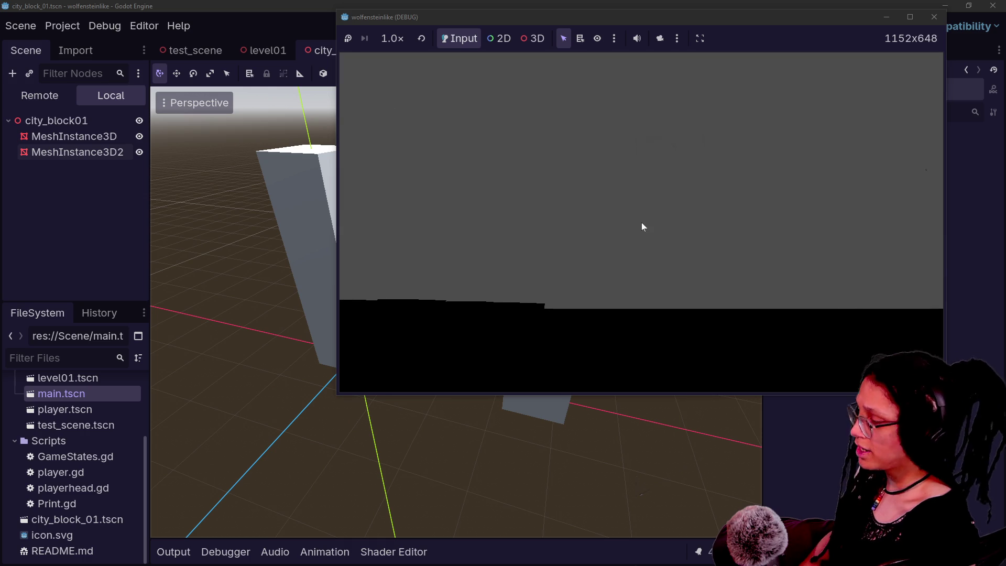
pyautogui.click(932, 16)
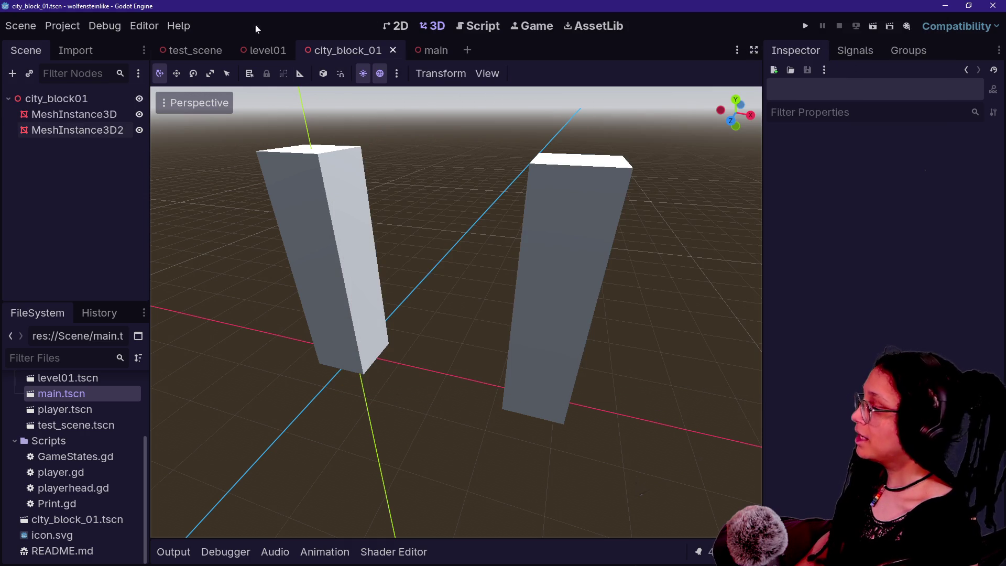
pyautogui.rightClick(57, 98)
pyautogui.press('Escape')
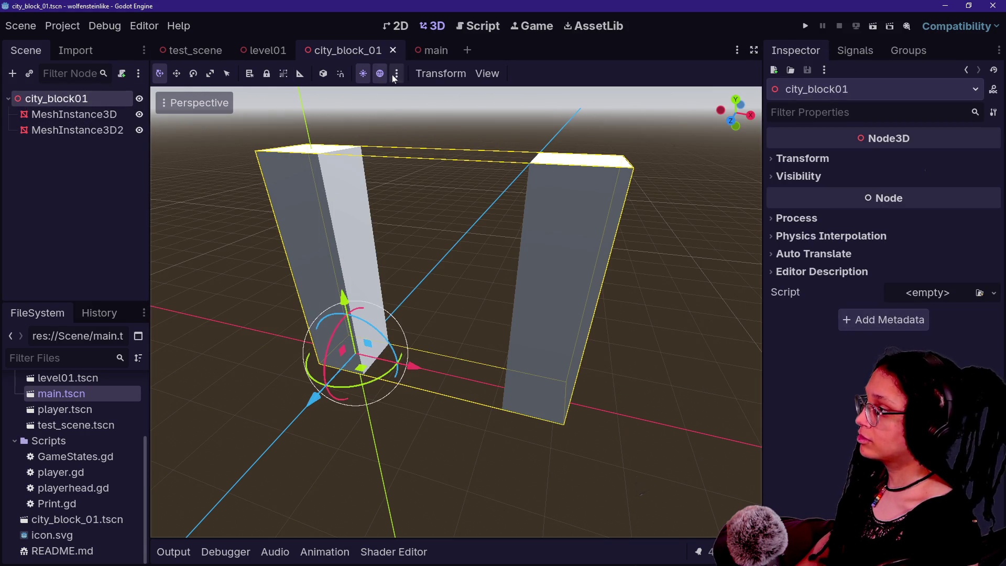
# Add a preview sun and environment to city_block_01, then delete both nodes and save the scene.
pyautogui.click(394, 75)
pyautogui.click(314, 392)
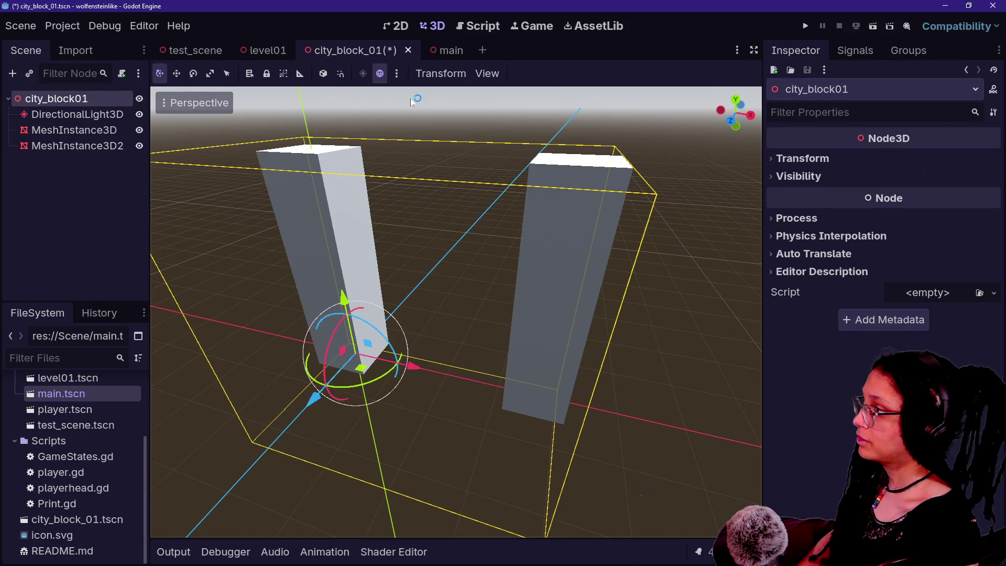
pyautogui.click(399, 73)
pyautogui.click(475, 397)
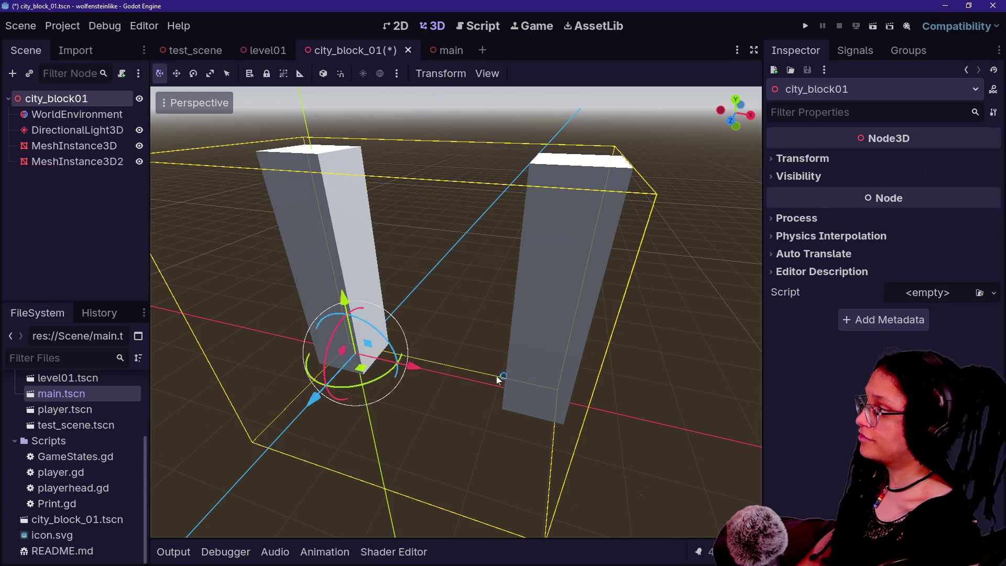
pyautogui.click(77, 114)
pyautogui.keyDown('shift'); pyautogui.click(77, 129); pyautogui.keyUp('shift')
pyautogui.press('Delete')
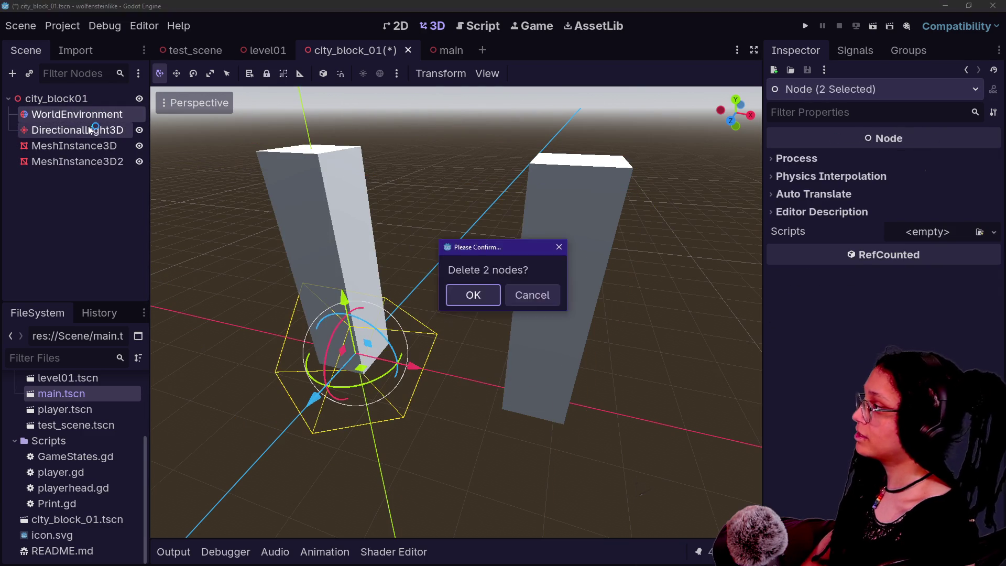
pyautogui.press('Return')
pyautogui.hotkey('ctrl', 's')
# Add the preview sun and preview environment to the main scene and run the project.
pyautogui.click(445, 50)
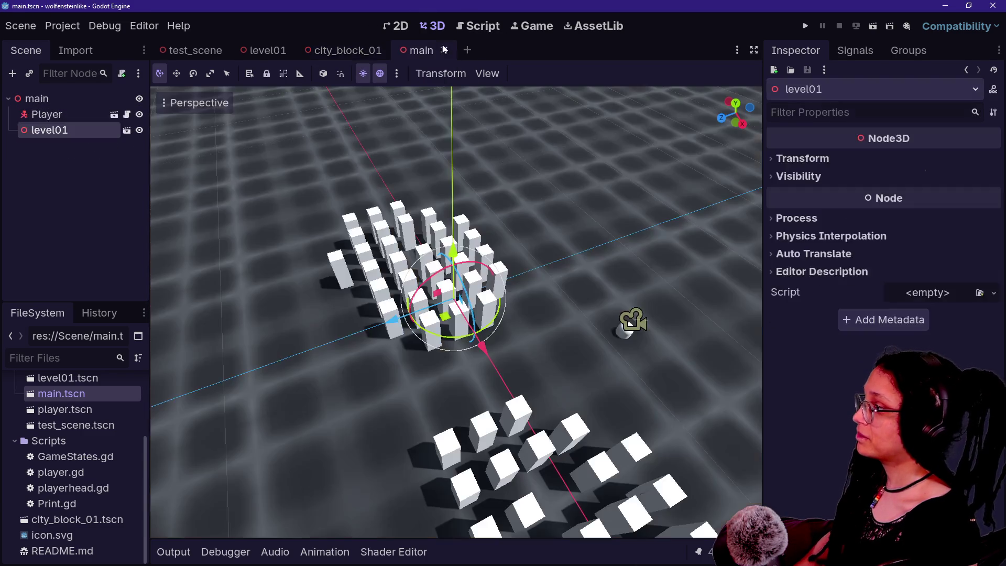
pyautogui.press('Menu')
pyautogui.click(388, 79)
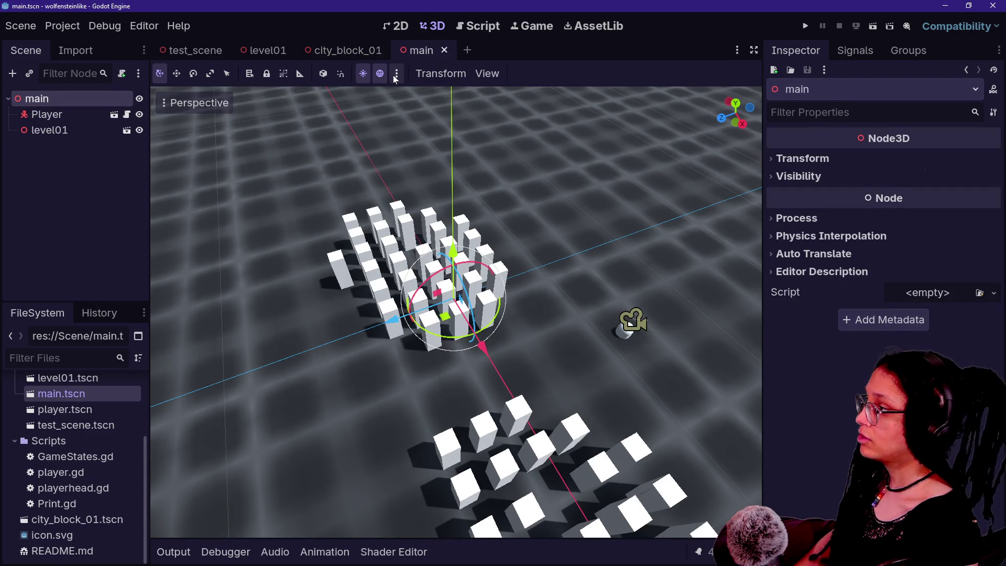
pyautogui.click(396, 74)
pyautogui.click(356, 391)
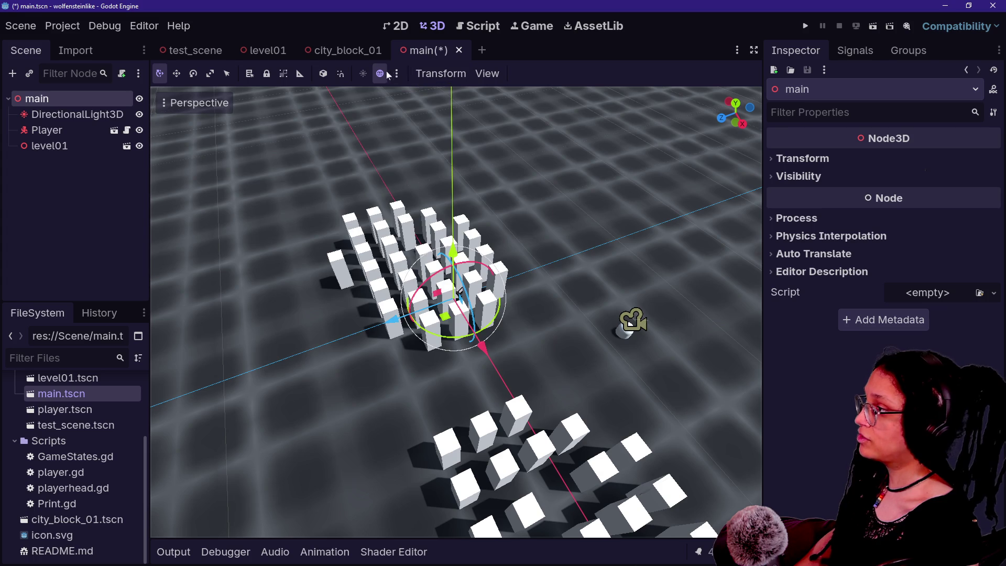
pyautogui.click(395, 73)
pyautogui.click(463, 399)
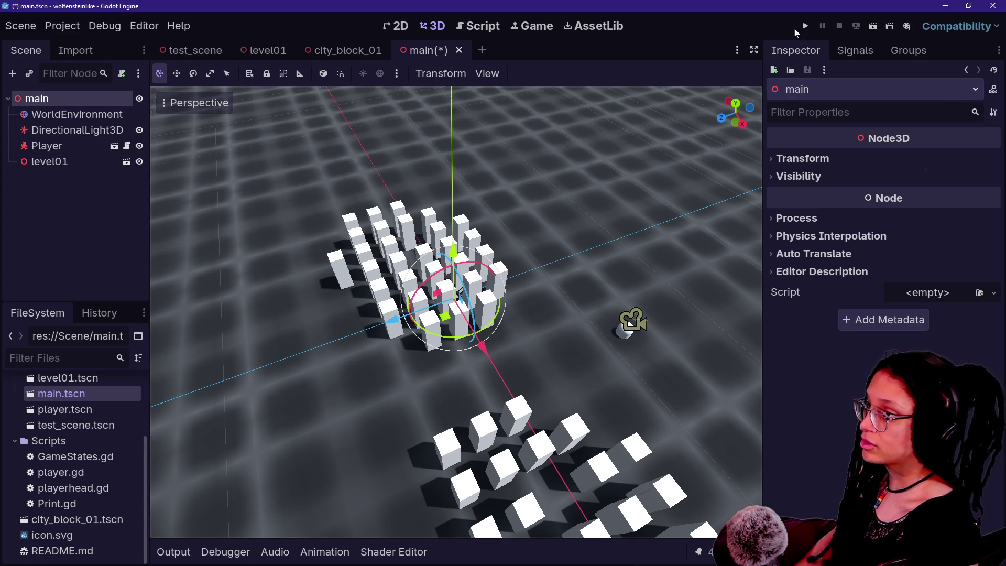
pyautogui.click(803, 27)
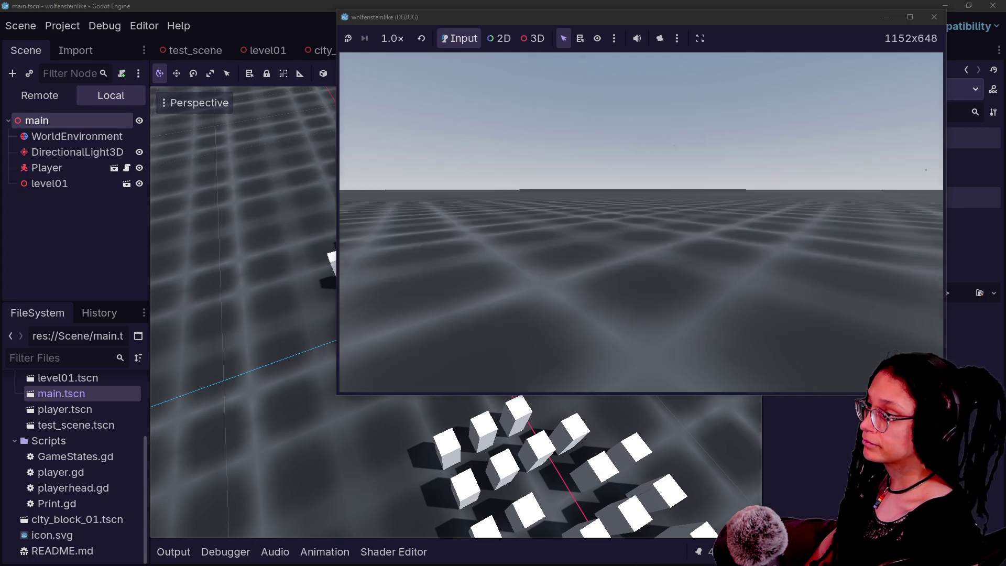
# Walk the player through the corridors between the white pillar rows in the first playtest.
pyautogui.press('w')
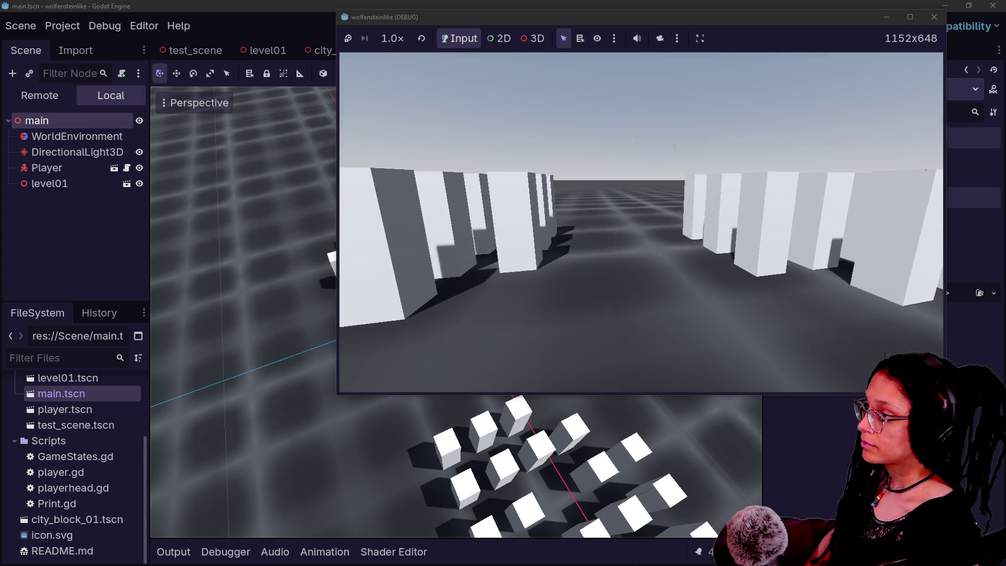
pyautogui.press('w')
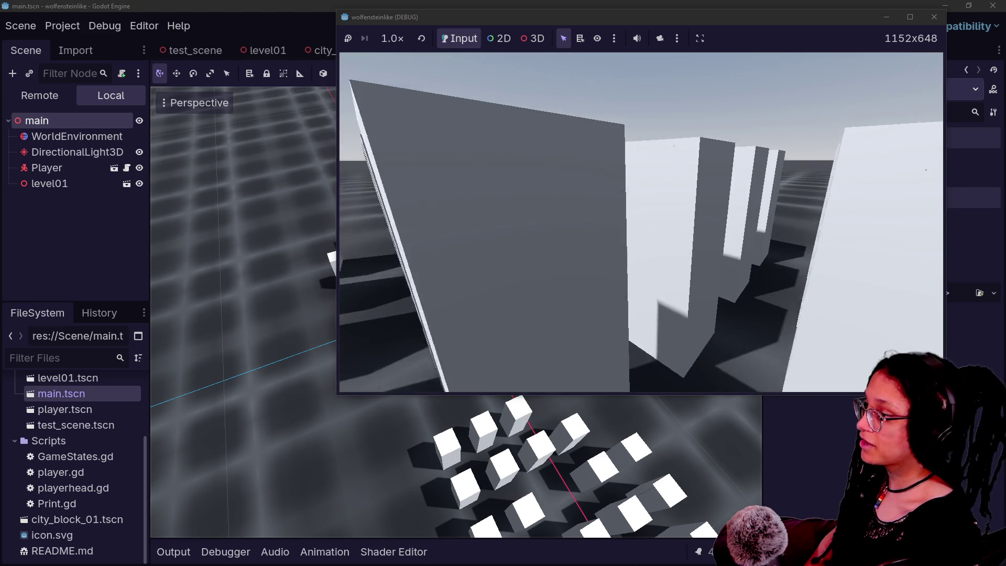
pyautogui.press('w')
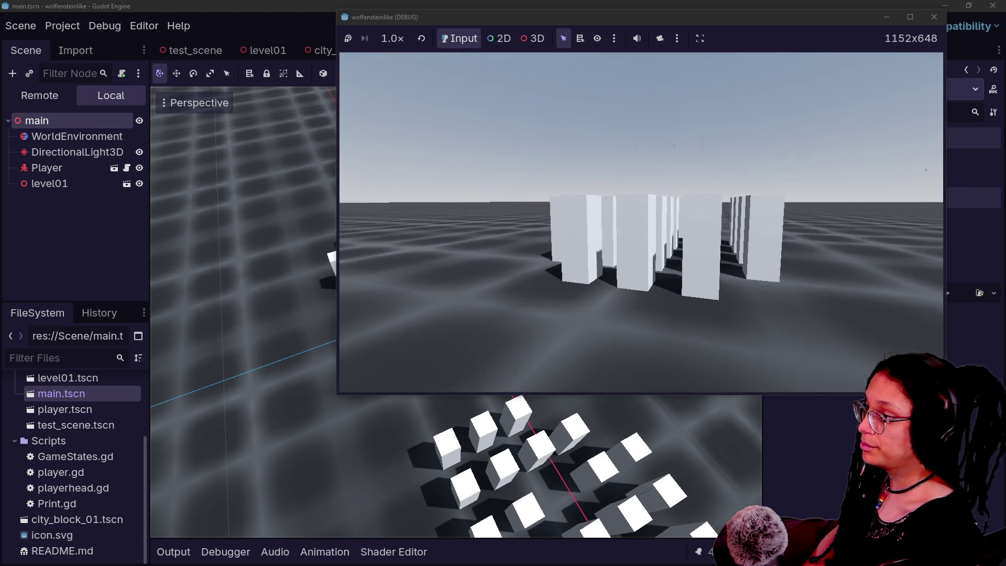
pyautogui.press('w')
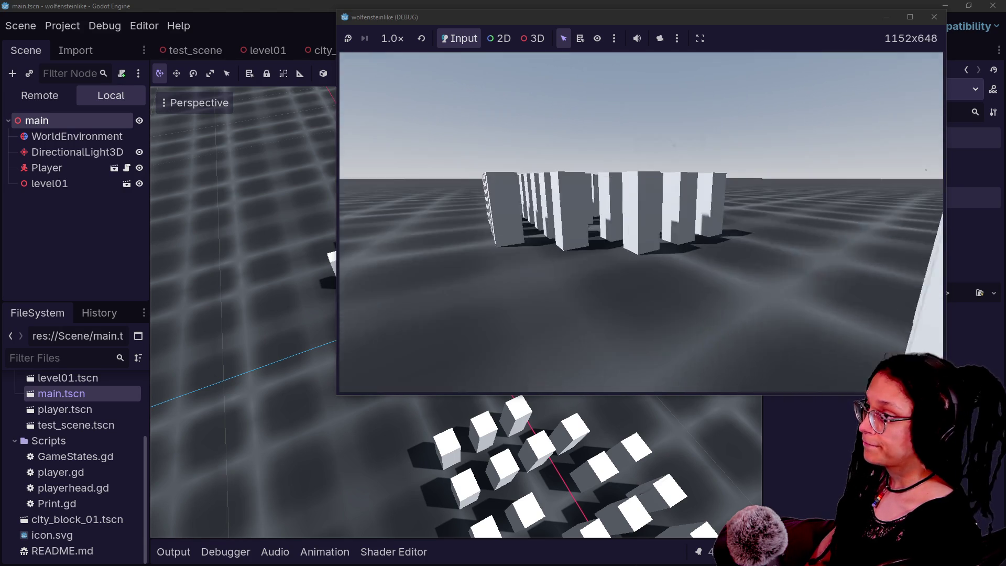
pyautogui.press('w')
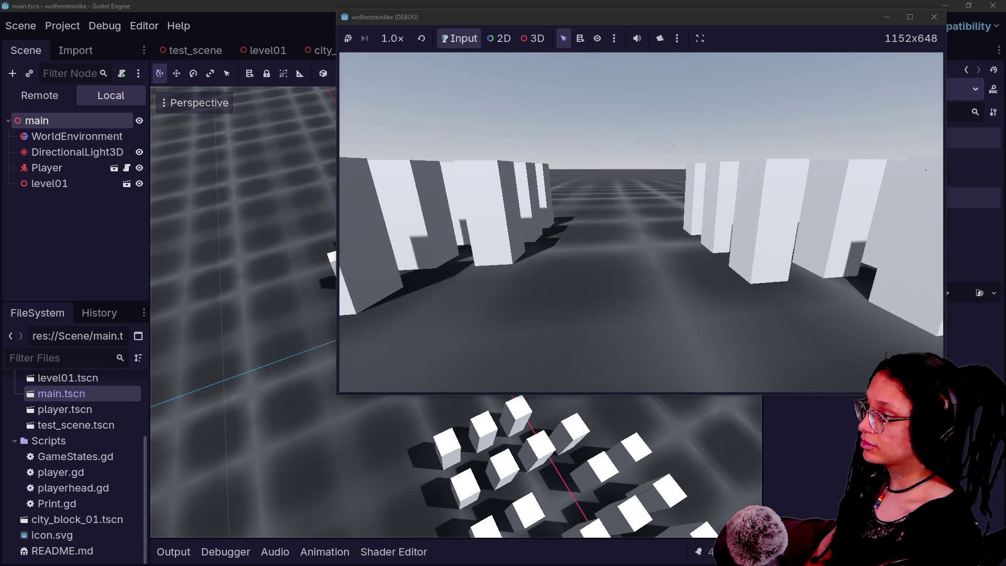
pyautogui.press('w')
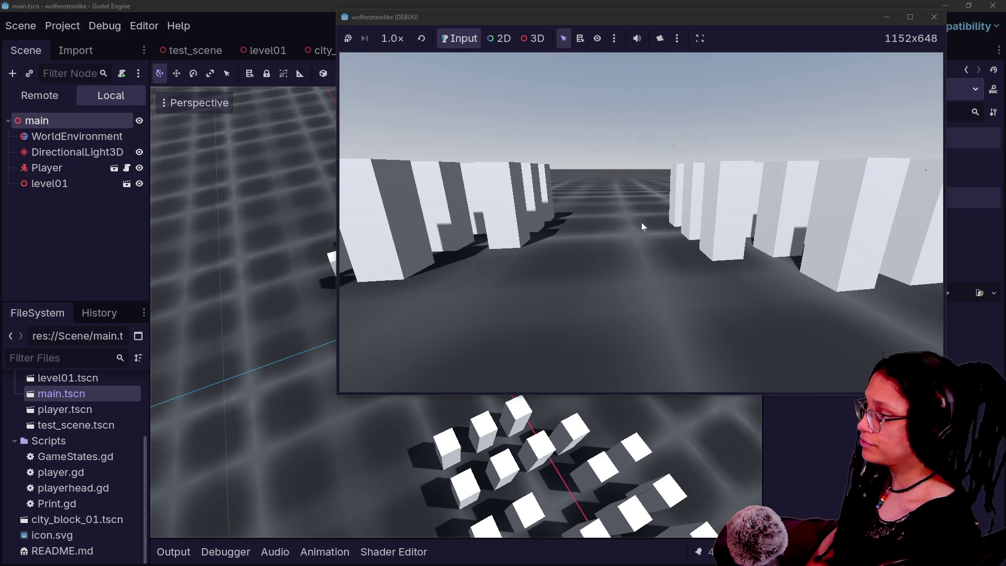
pyautogui.moveTo(835, 21)
pyautogui.mouseDown()
pyautogui.moveTo(772, 35)
pyautogui.moveTo(772, 94)
pyautogui.mouseUp()
pyautogui.click(603, 196)
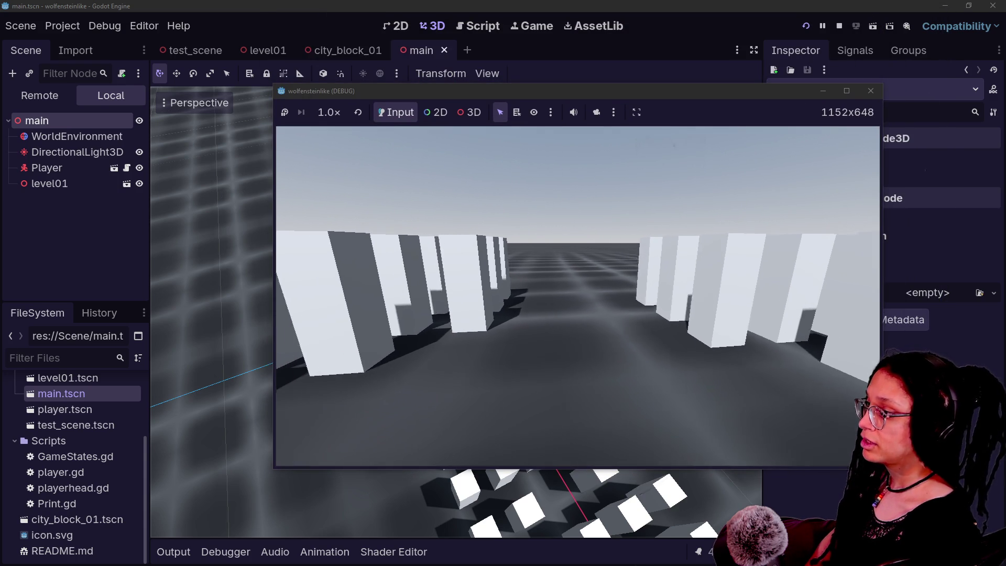
pyautogui.press('w')
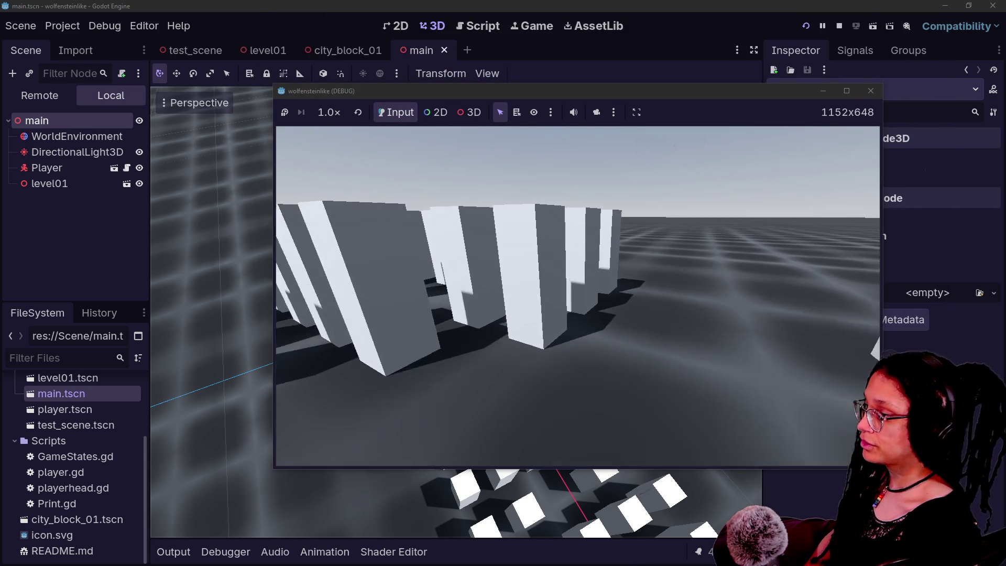
pyautogui.press('w')
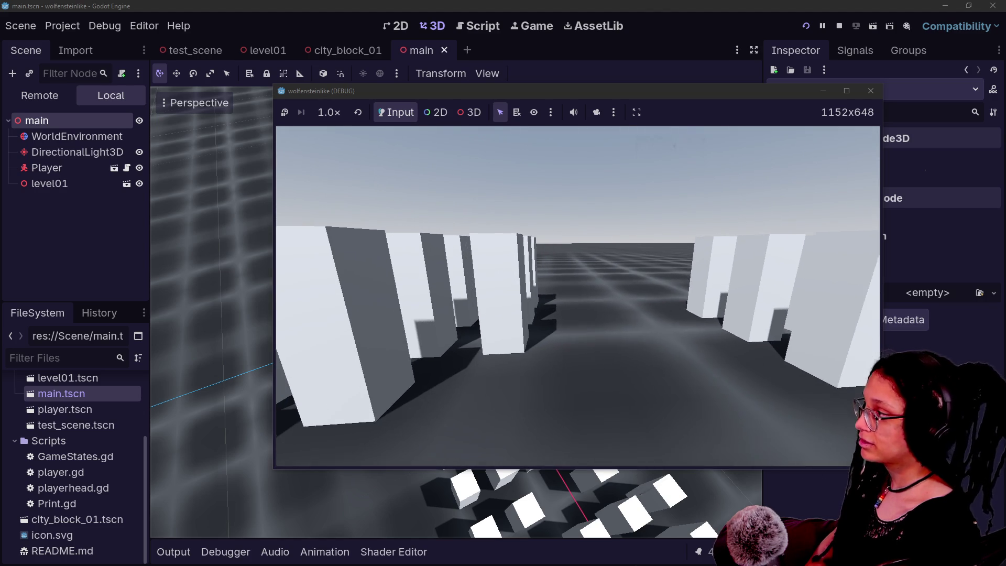
pyautogui.press('Escape')
# Raise the Player node higher above the ground and save the main scene.
pyautogui.click(50, 167)
pyautogui.press('f')
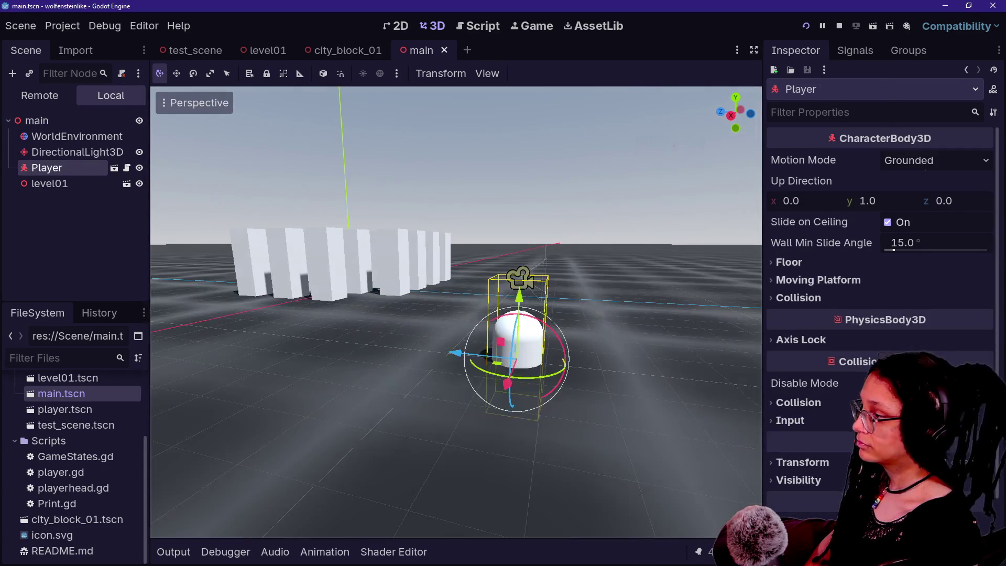
pyautogui.moveTo(536, 291); pyautogui.dragTo(536, 228)
pyautogui.hotkey('ctrl', 's')
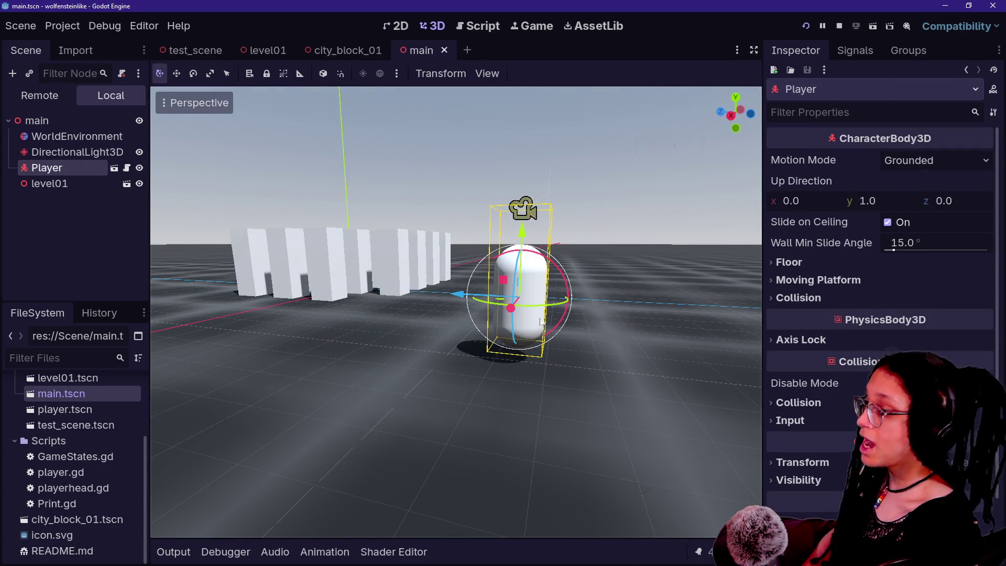
# Rerun the project and walk among the white pillars and grey buildings, then close the game.
pyautogui.click(805, 27)
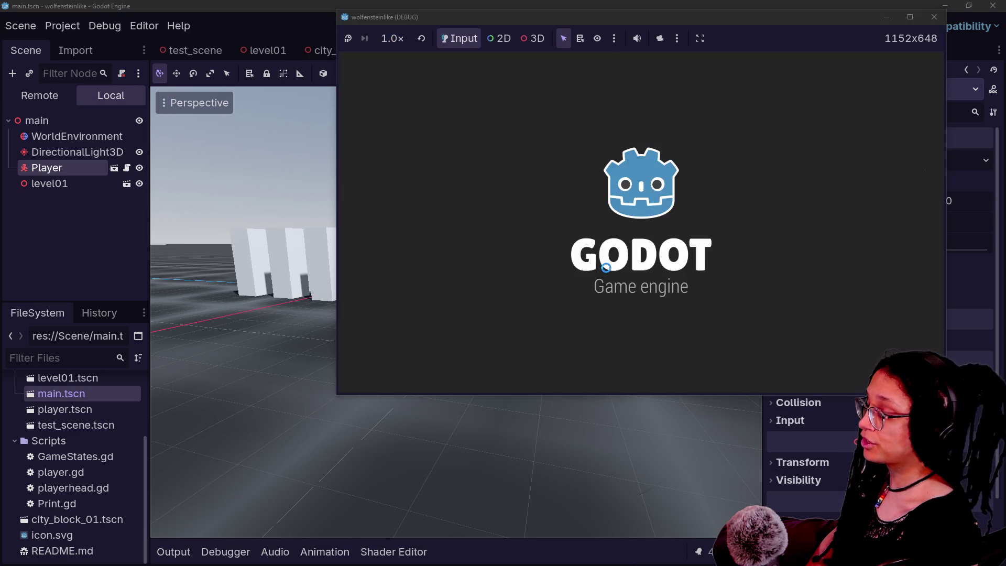
pyautogui.press('w')
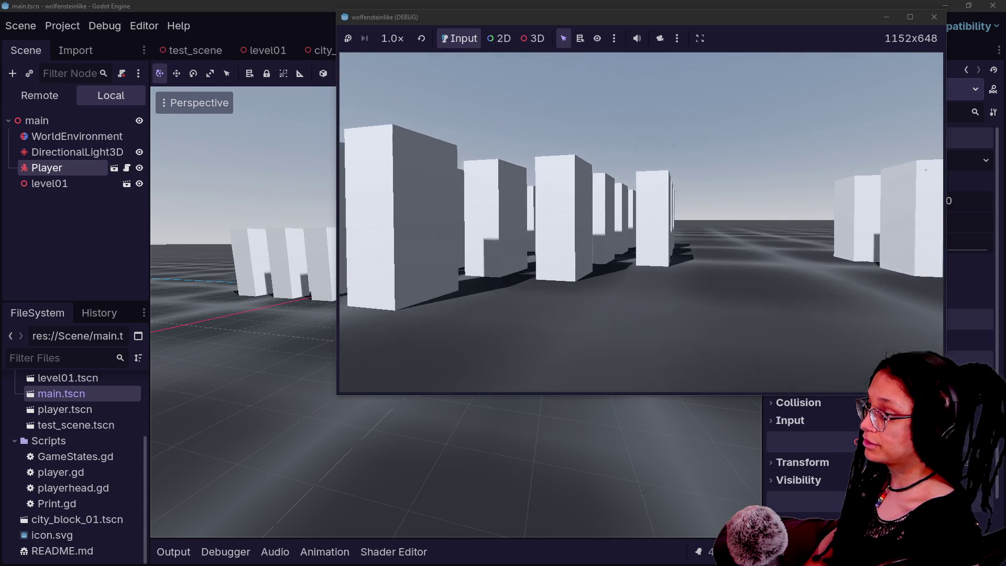
pyautogui.press('w')
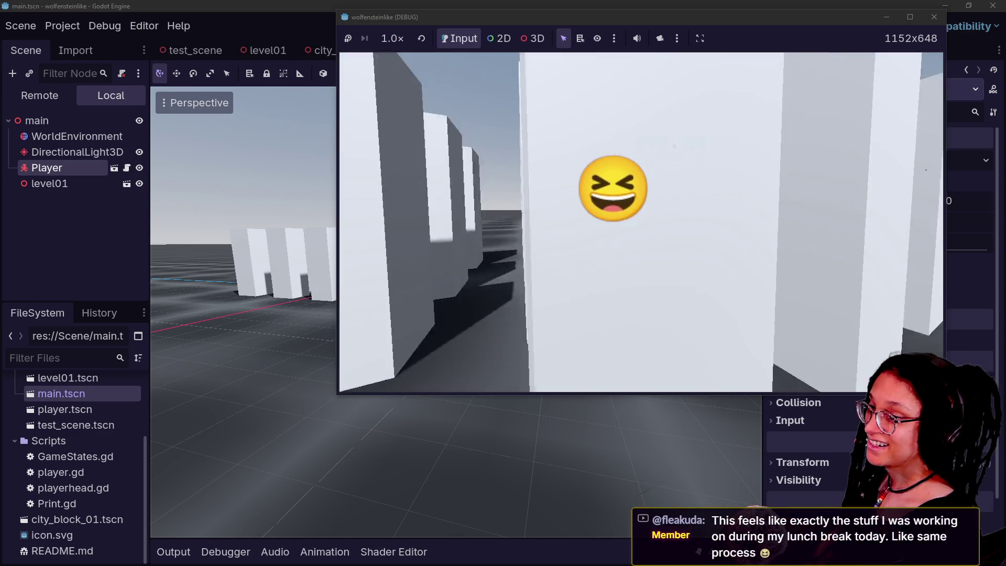
pyautogui.press('w')
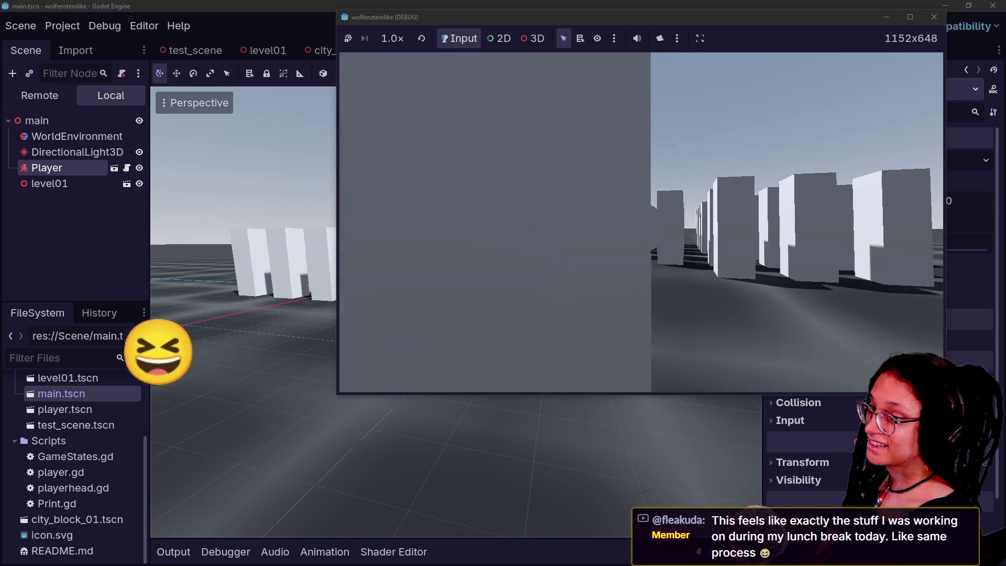
pyautogui.press('w')
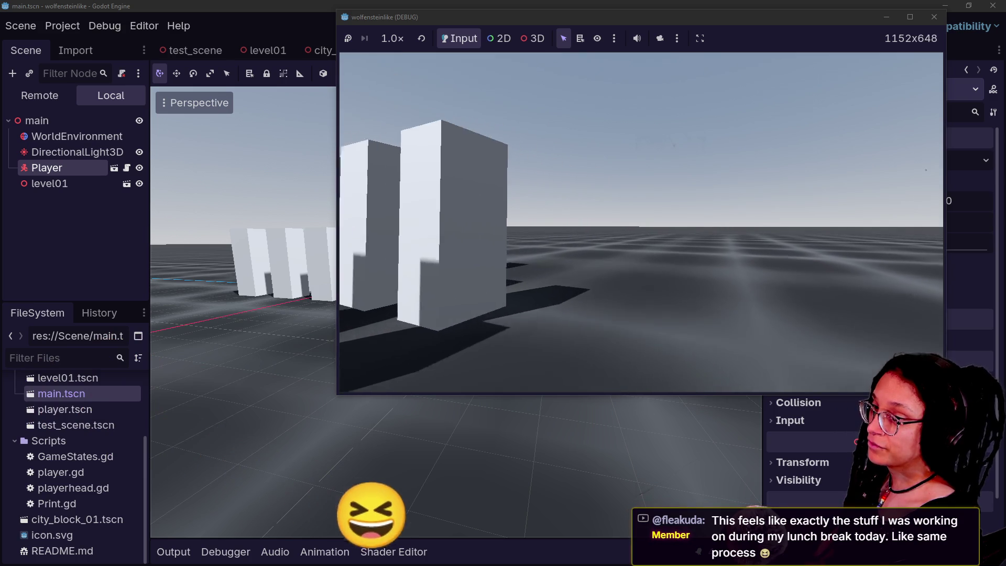
pyautogui.press('w')
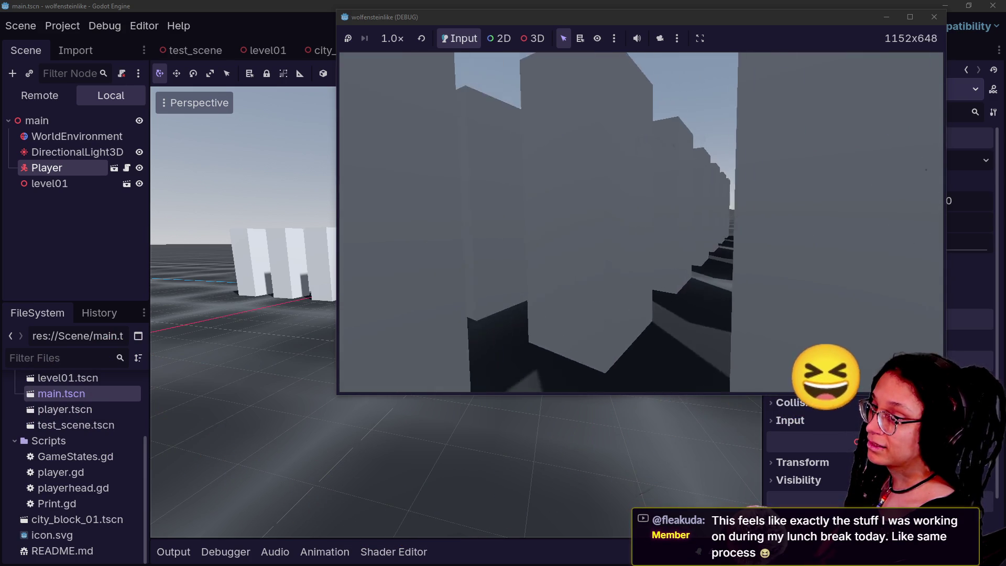
pyautogui.press('w')
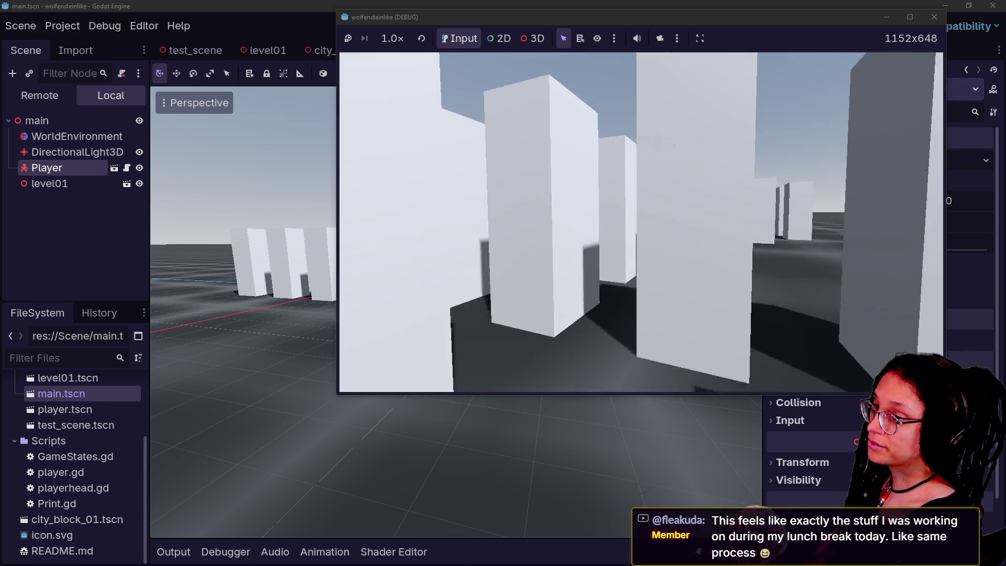
pyautogui.press('w')
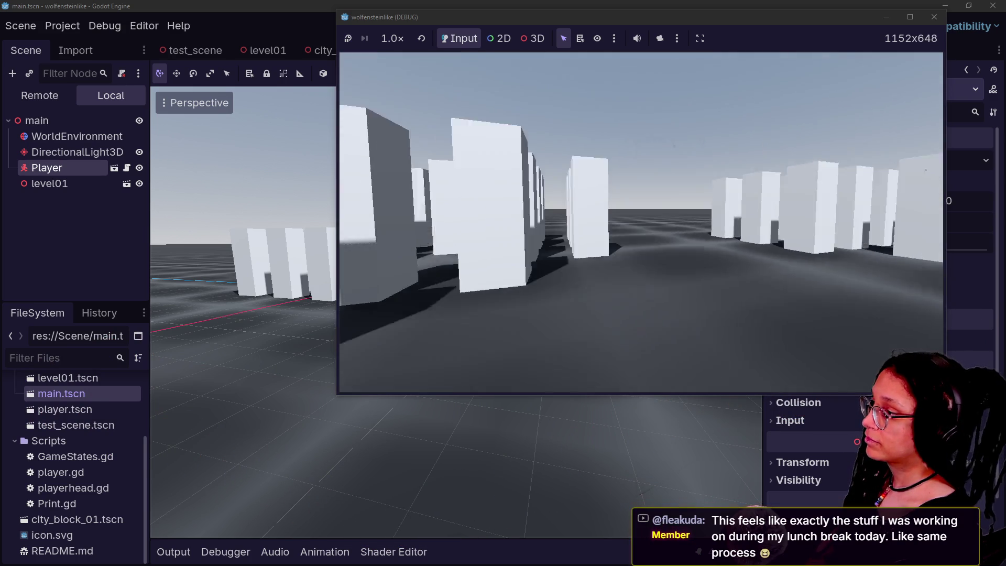
pyautogui.press('w')
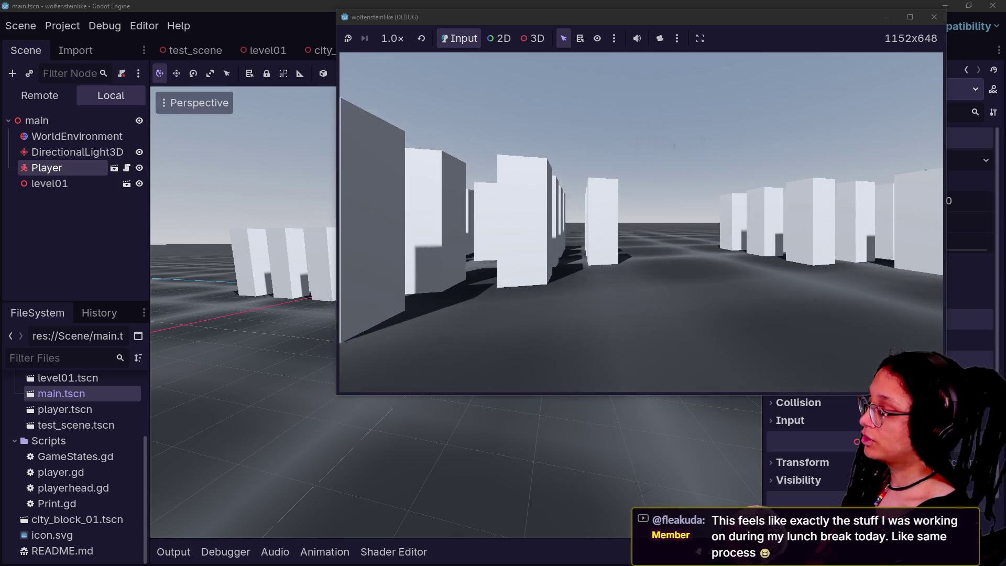
pyautogui.press('s')
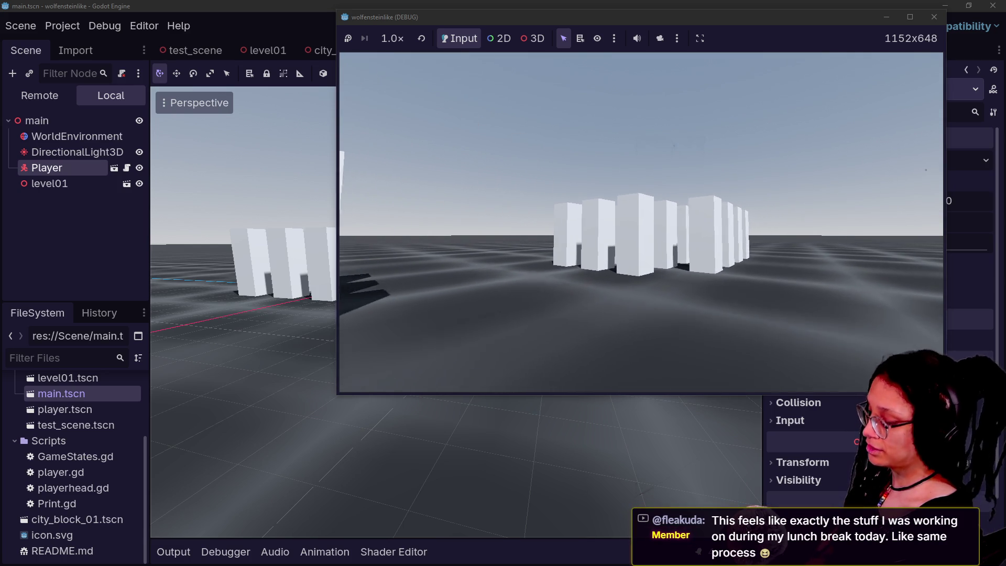
pyautogui.click(925, 7)
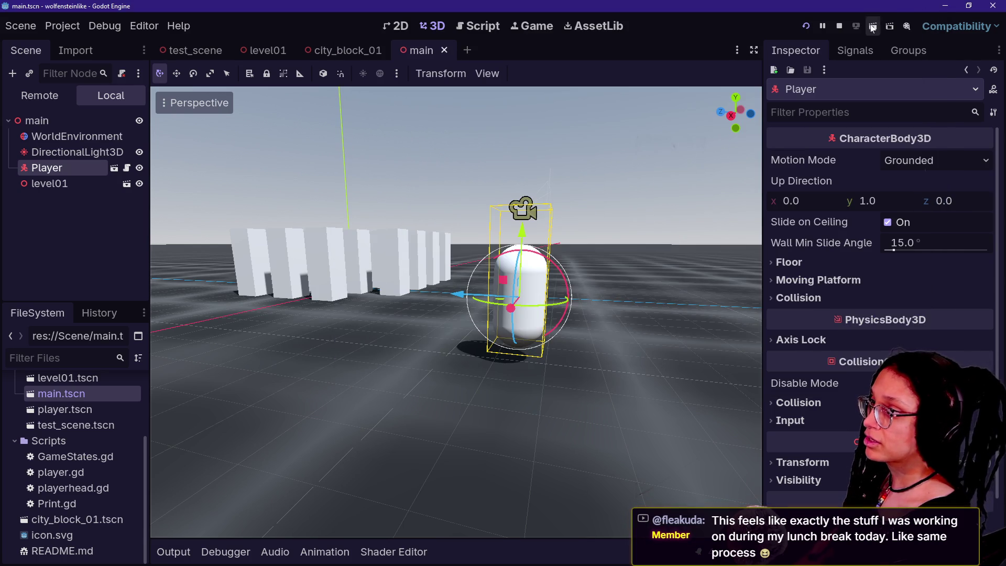
# Stop the game and add a CollisionShape3D under main named Stream_Trigger.
pyautogui.hotkey('alt', 'Tab')
pyautogui.press('F8')
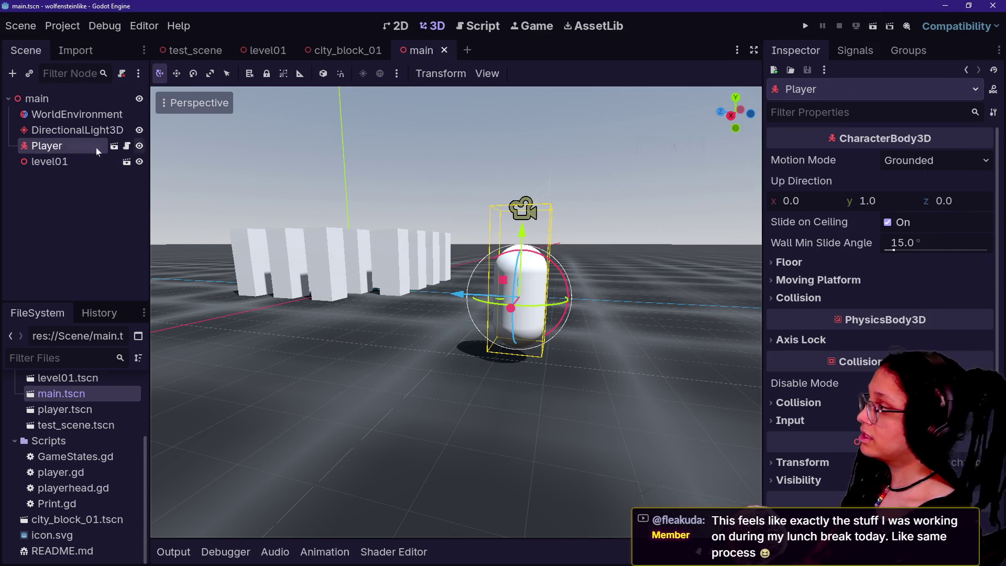
pyautogui.click(52, 95)
pyautogui.rightClick(52, 94)
pyautogui.click(74, 104)
pyautogui.write('stati')
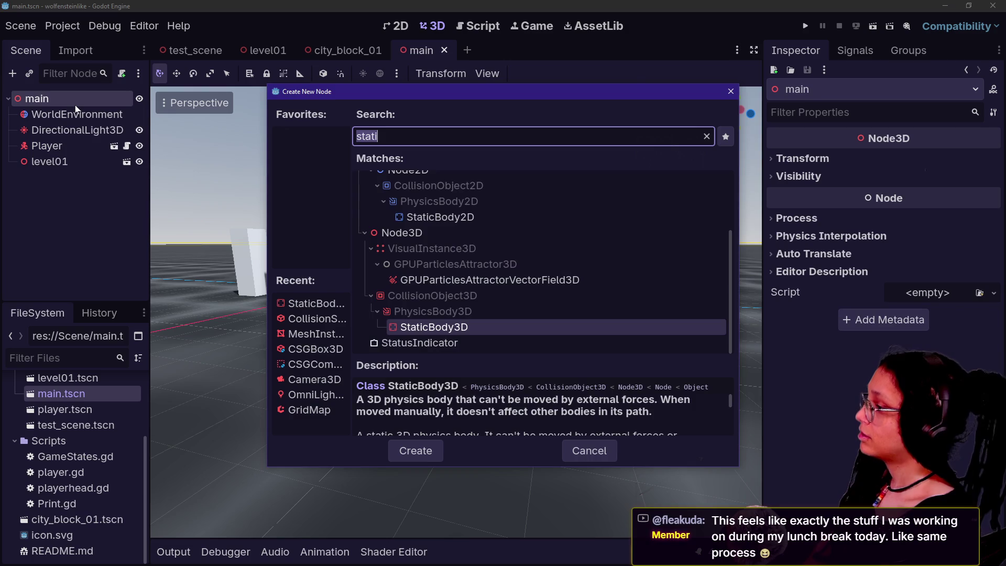
pyautogui.write('coll')
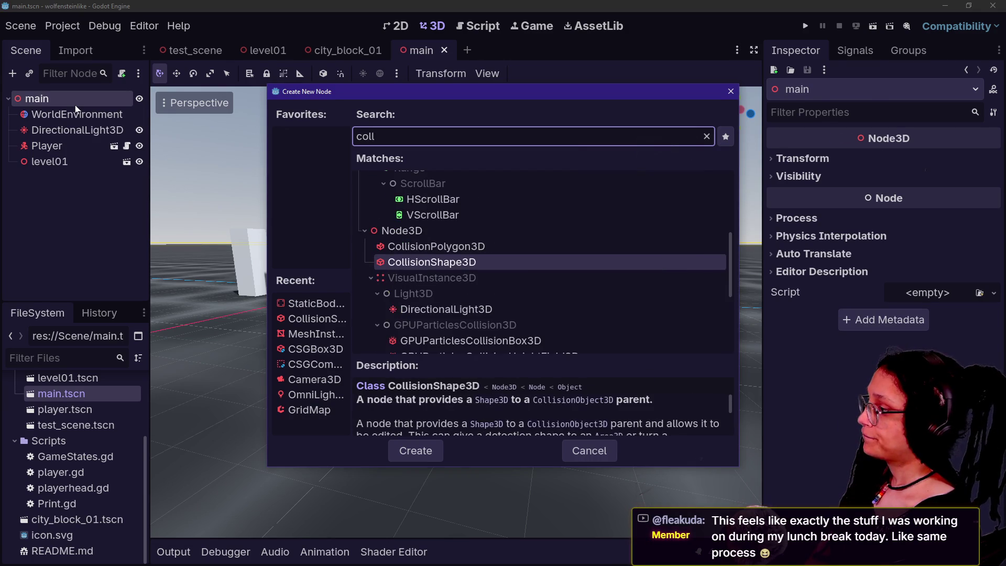
pyautogui.press('Return')
pyautogui.doubleClick(71, 177)
pyautogui.write('Str')
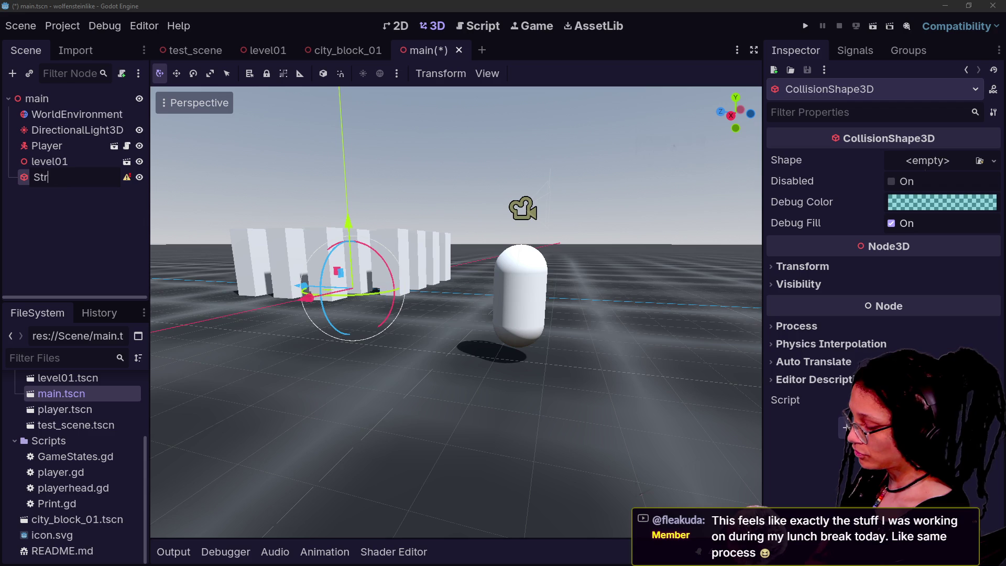
pyautogui.write('eam_Trigge')
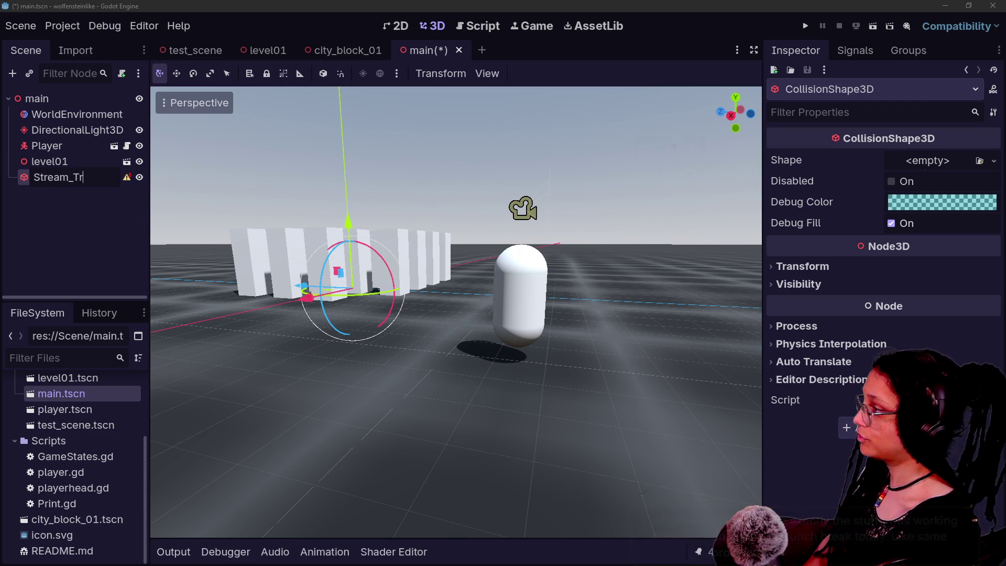
pyautogui.write('r')
pyautogui.press('Return')
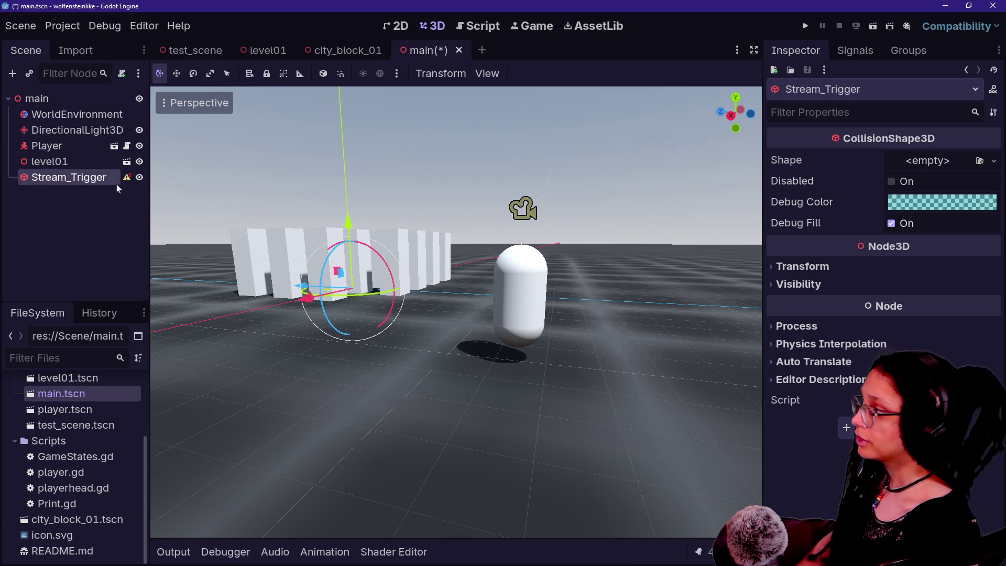
# Add an Area3D under main, renaming it StreamTrigger_Area and the collision node StreamTrigger_Collison.
pyautogui.rightClick(92, 102)
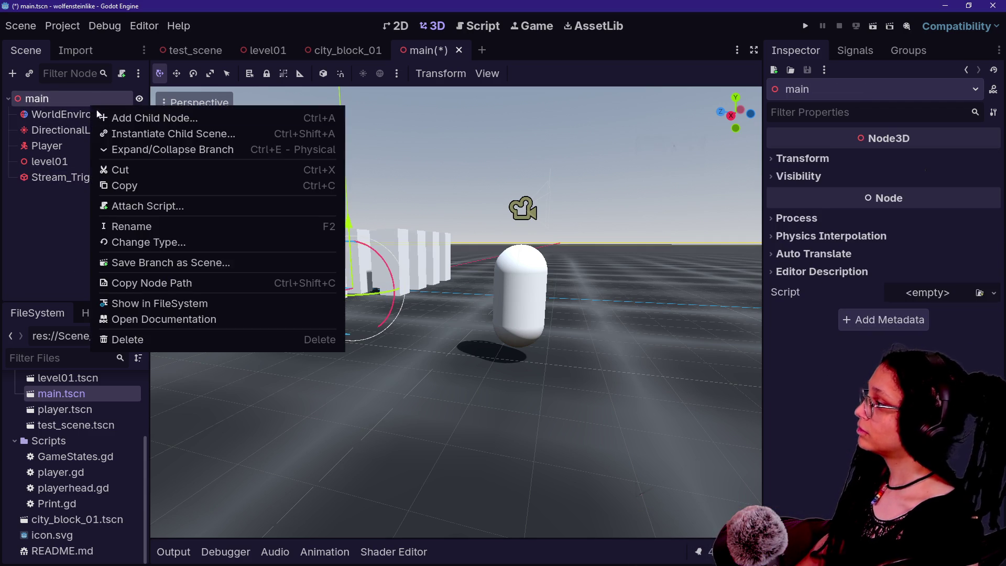
pyautogui.click(100, 116)
pyautogui.write('are')
pyautogui.press('BackSpace')
pyautogui.press('Return')
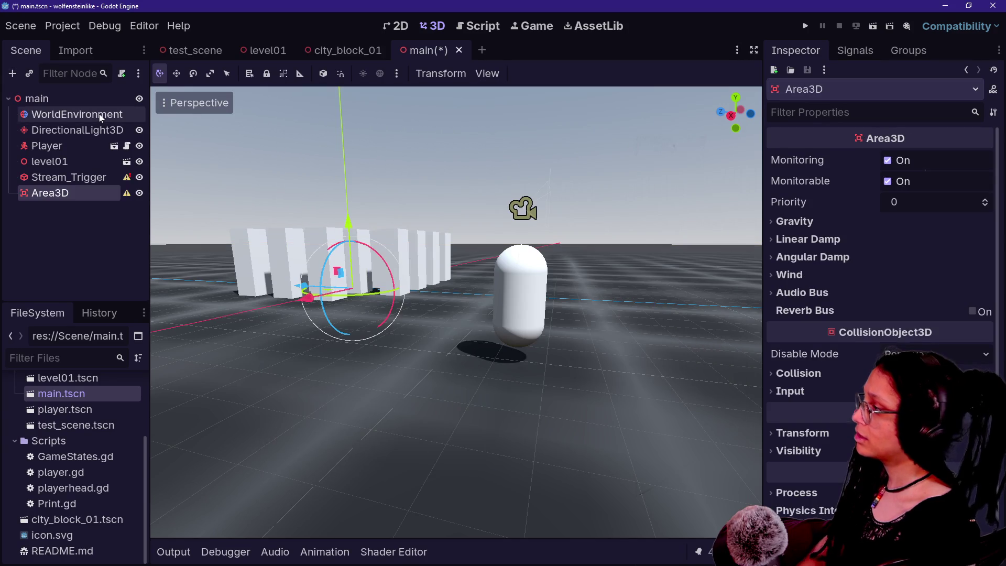
pyautogui.click(67, 178)
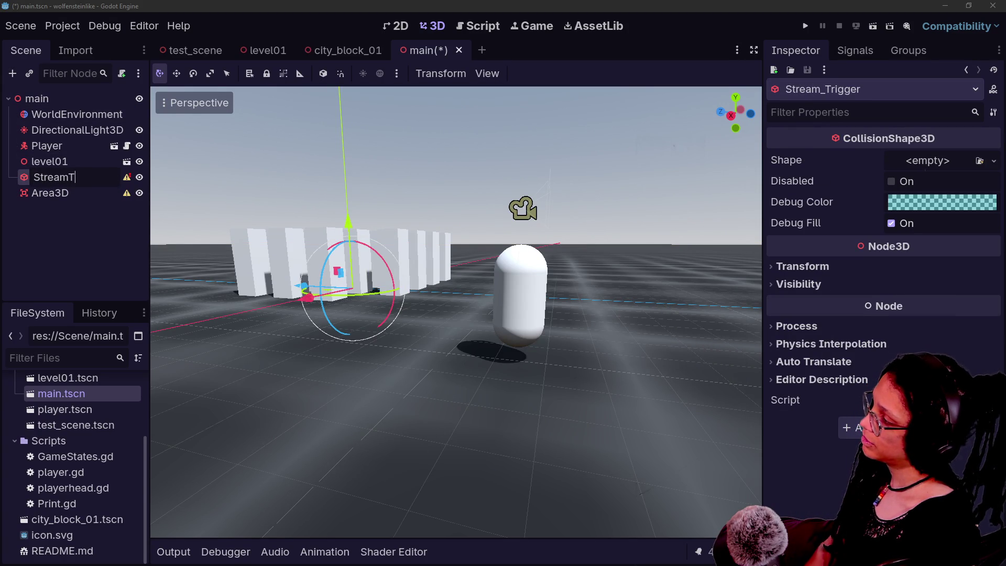
pyautogui.write('er_Collison')
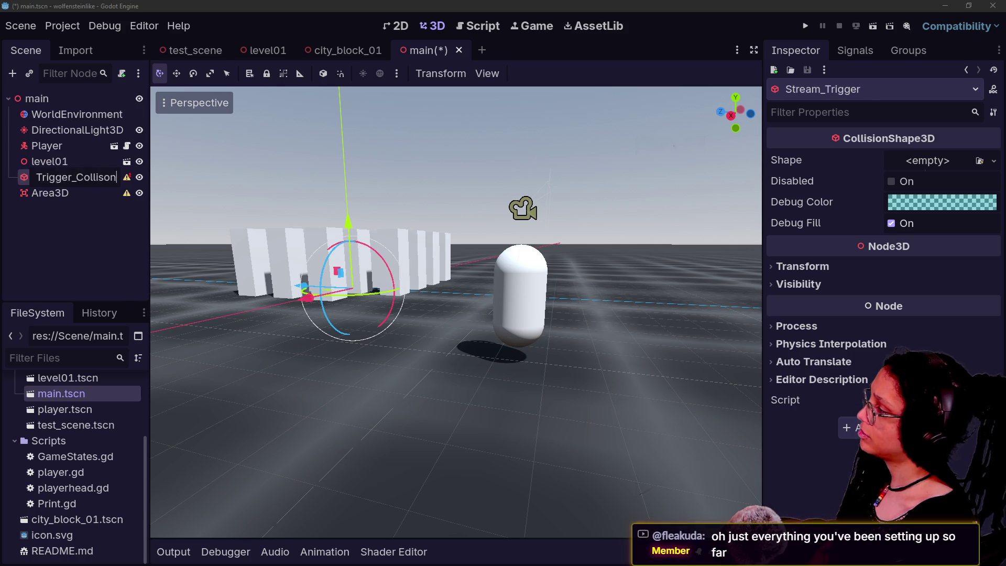
pyautogui.press('Return')
pyautogui.doubleClick(51, 193)
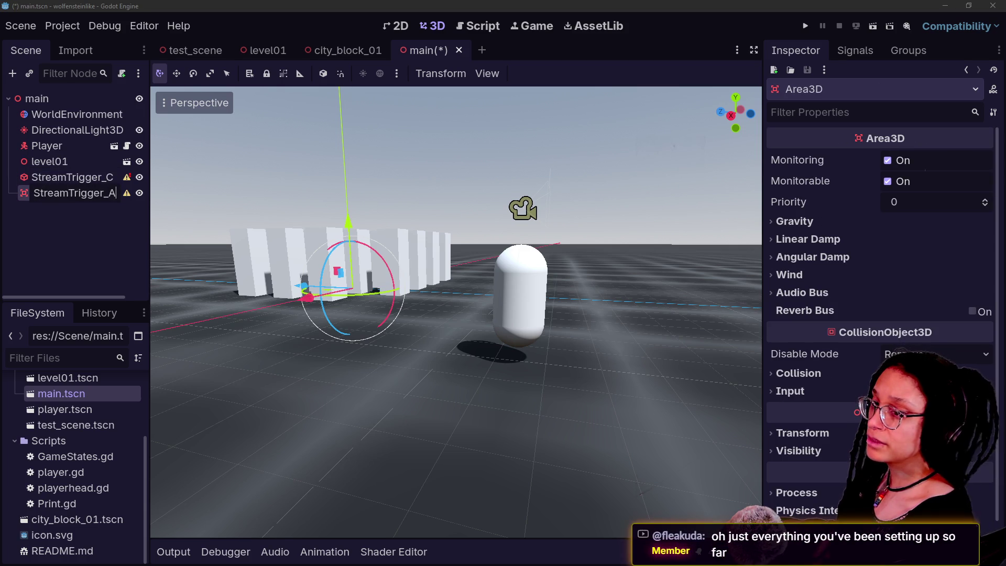
pyautogui.press('Return')
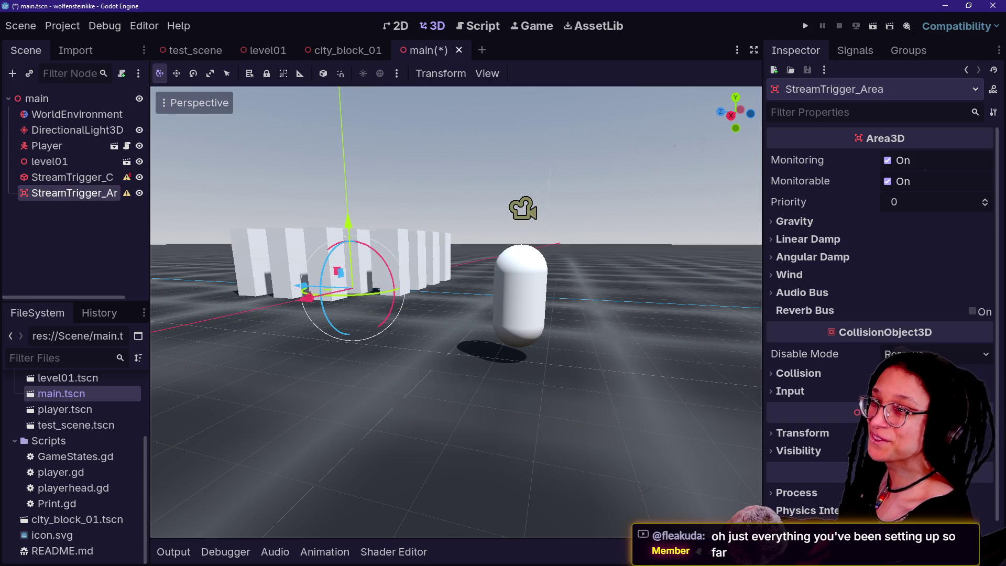
# Nest StreamTrigger_Collison under StreamTrigger_Area and select it to list shape types.
pyautogui.click(45, 192)
pyautogui.moveTo(48, 177); pyautogui.dragTo(52, 193)
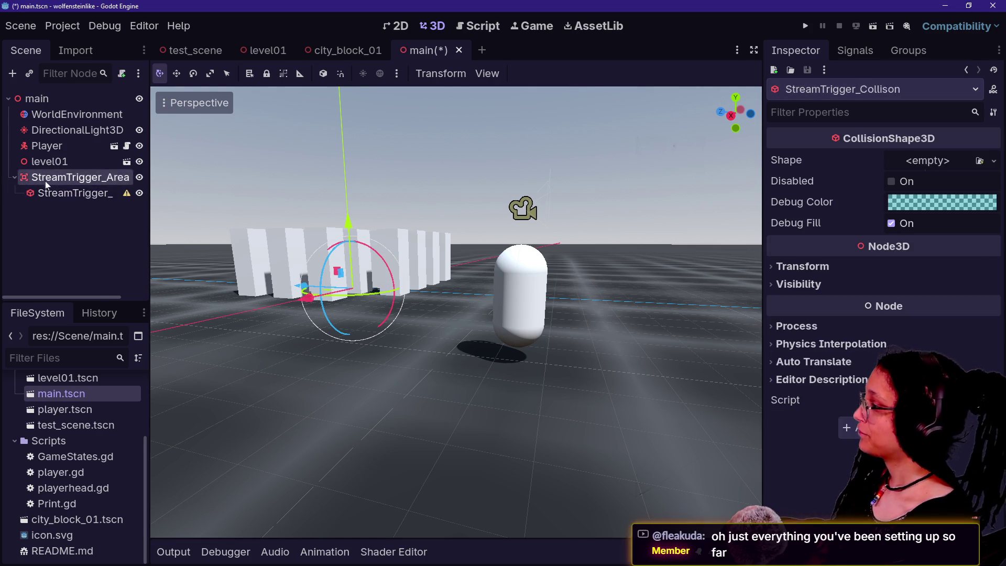
pyautogui.moveTo(456, 312)
pyautogui.mouseDown()
pyautogui.moveTo(488, 277)
pyautogui.moveTo(471, 262)
pyautogui.moveTo(461, 273)
pyautogui.moveTo(487, 303)
pyautogui.moveTo(472, 314)
pyautogui.moveTo(445, 304)
pyautogui.moveTo(467, 301)
pyautogui.moveTo(455, 293)
pyautogui.mouseUp()
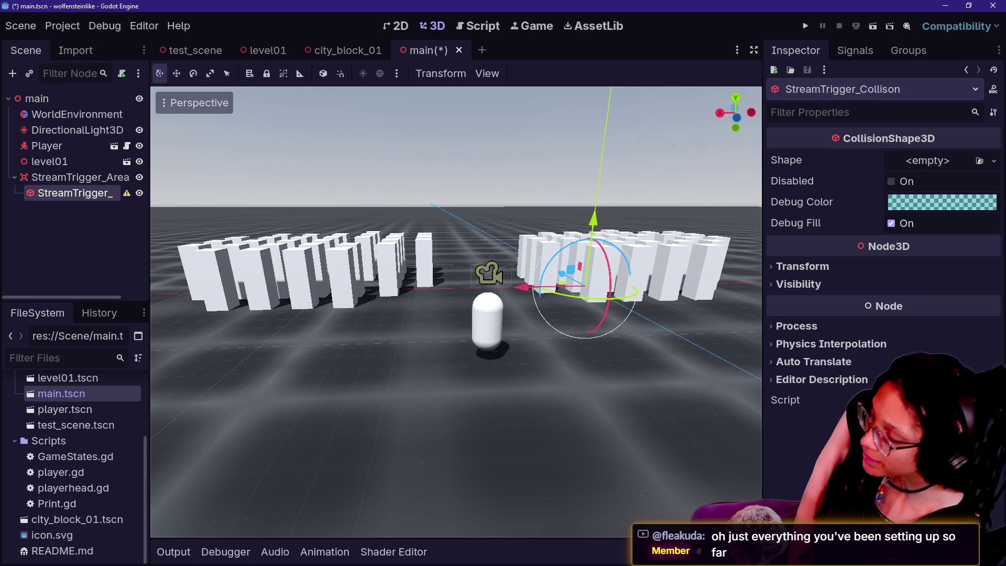
pyautogui.moveTo(455, 293); pyautogui.dragTo(409, 315)
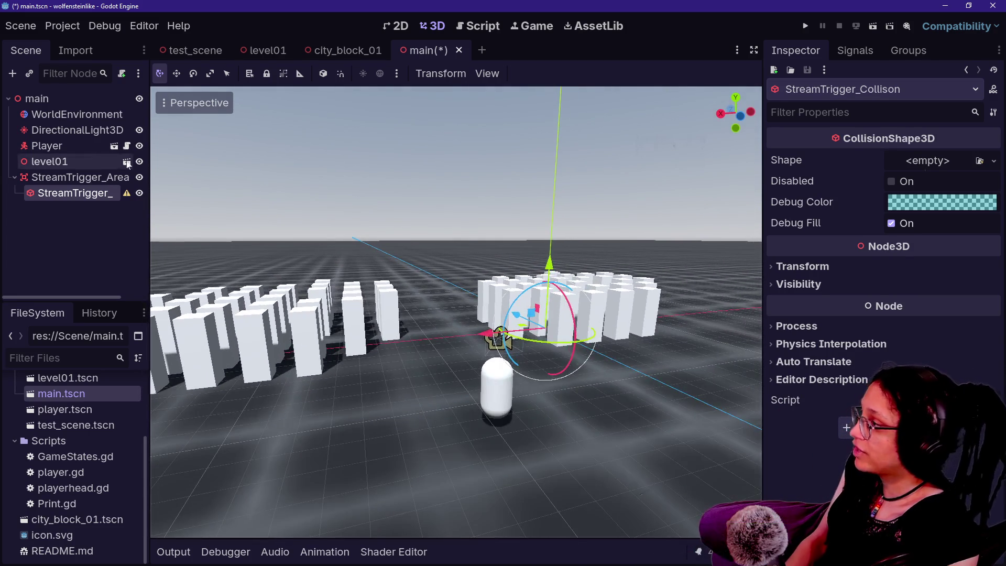
pyautogui.keyDown('ctrl'); pyautogui.click(114, 189); pyautogui.keyUp('ctrl')
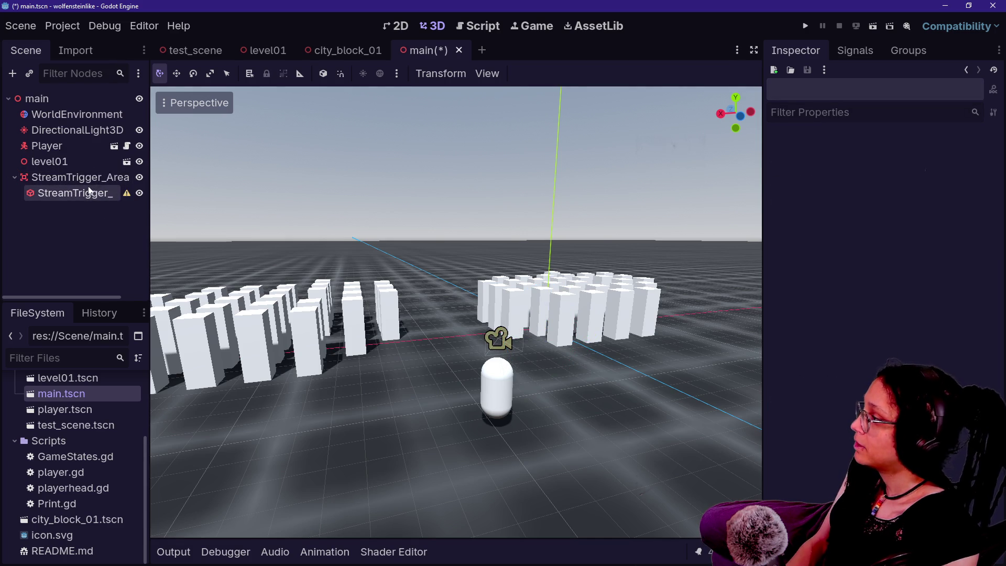
pyautogui.click(89, 181)
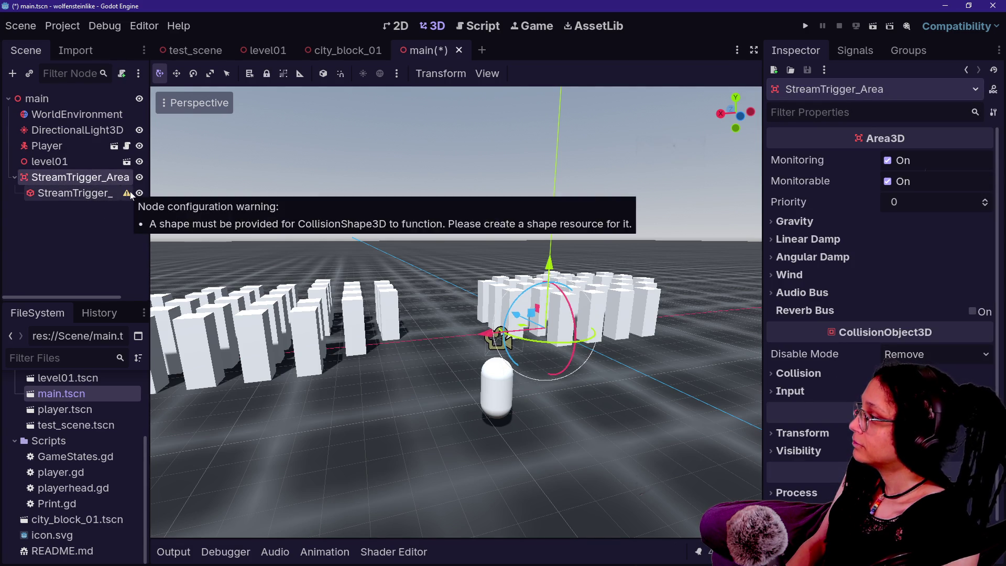
pyautogui.press('Down')
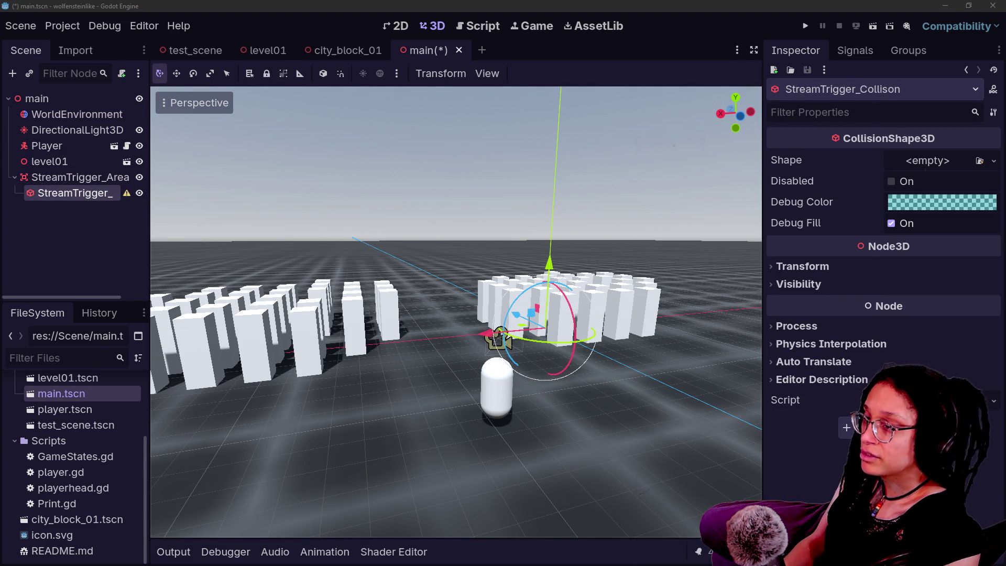
pyautogui.click(930, 160)
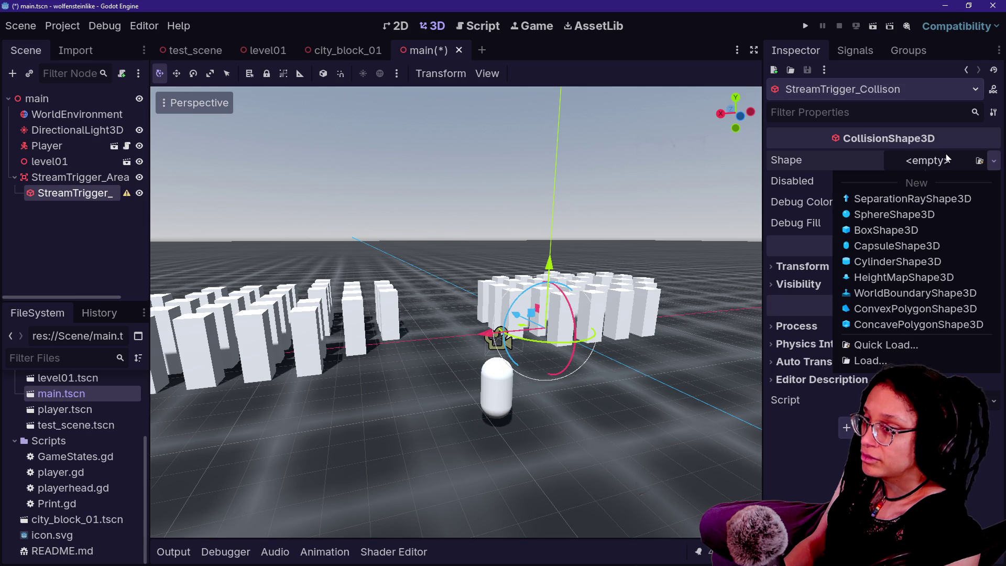
# Give StreamTrigger_Collison a BoxShape3D, about 10 along X, fitted over the right pillar block.
pyautogui.click(911, 230)
pyautogui.moveTo(521, 339); pyautogui.dragTo(521, 339)
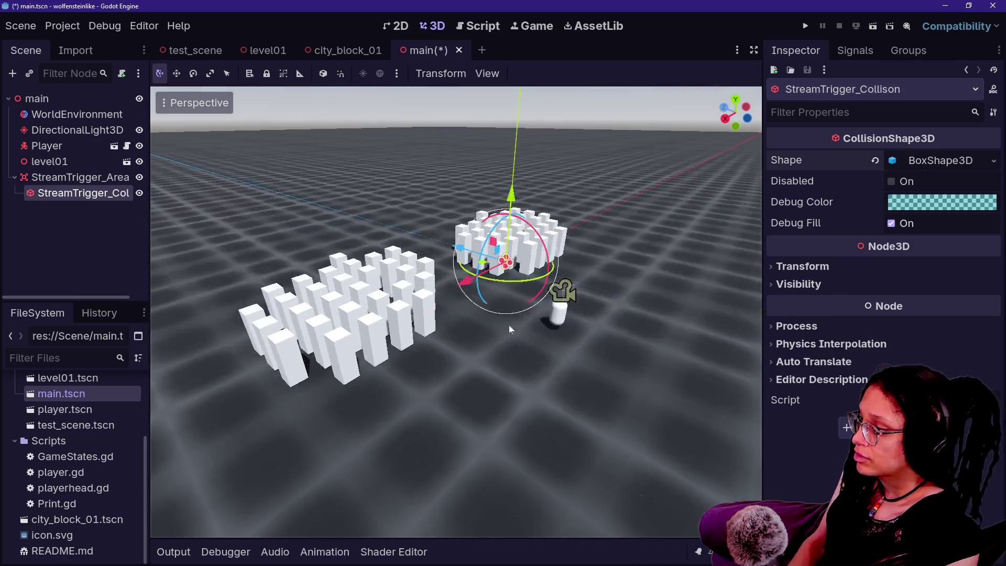
pyautogui.moveTo(464, 237); pyautogui.dragTo(710, 240)
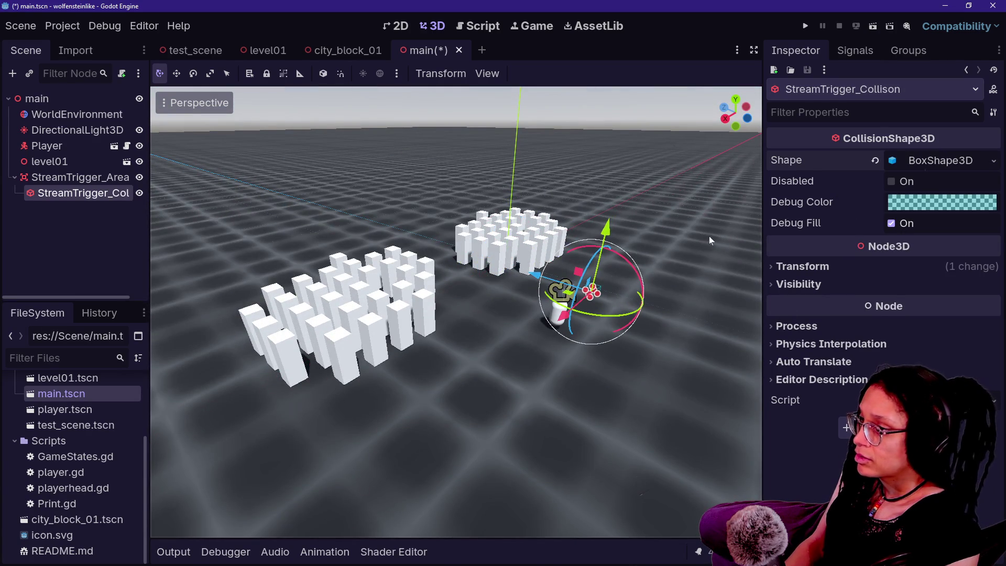
pyautogui.moveTo(589, 298); pyautogui.dragTo(580, 335)
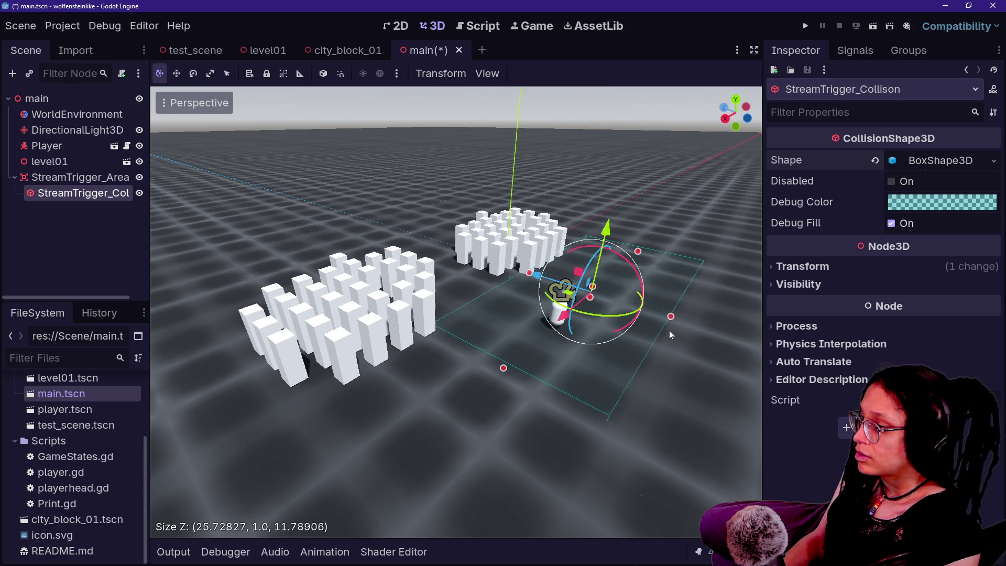
pyautogui.moveTo(548, 277)
pyautogui.mouseDown()
pyautogui.moveTo(568, 258)
pyautogui.moveTo(461, 233)
pyautogui.mouseUp()
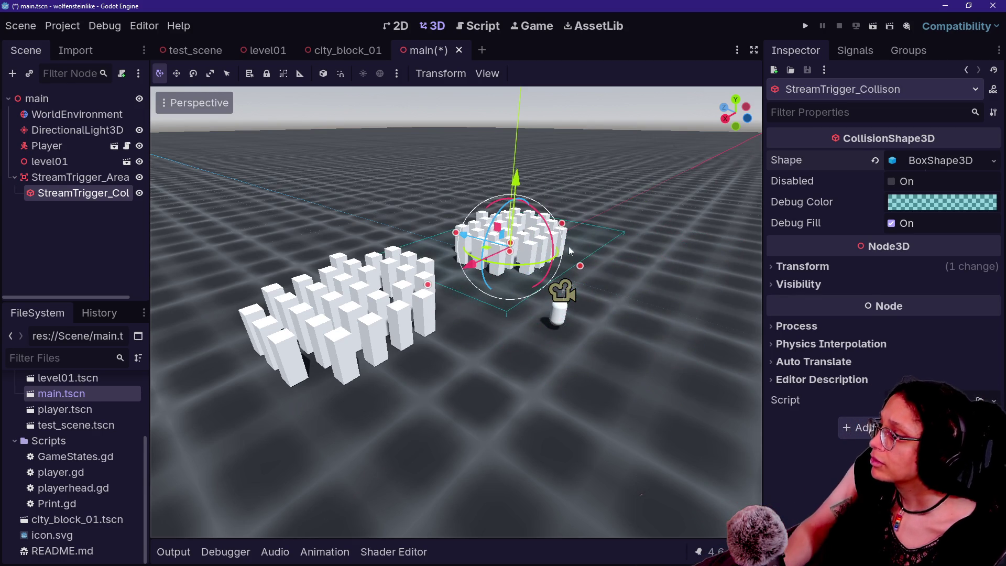
pyautogui.moveTo(580, 266); pyautogui.dragTo(676, 309)
pyautogui.moveTo(568, 270)
pyautogui.mouseDown()
pyautogui.moveTo(620, 359)
pyautogui.moveTo(549, 348)
pyautogui.mouseUp()
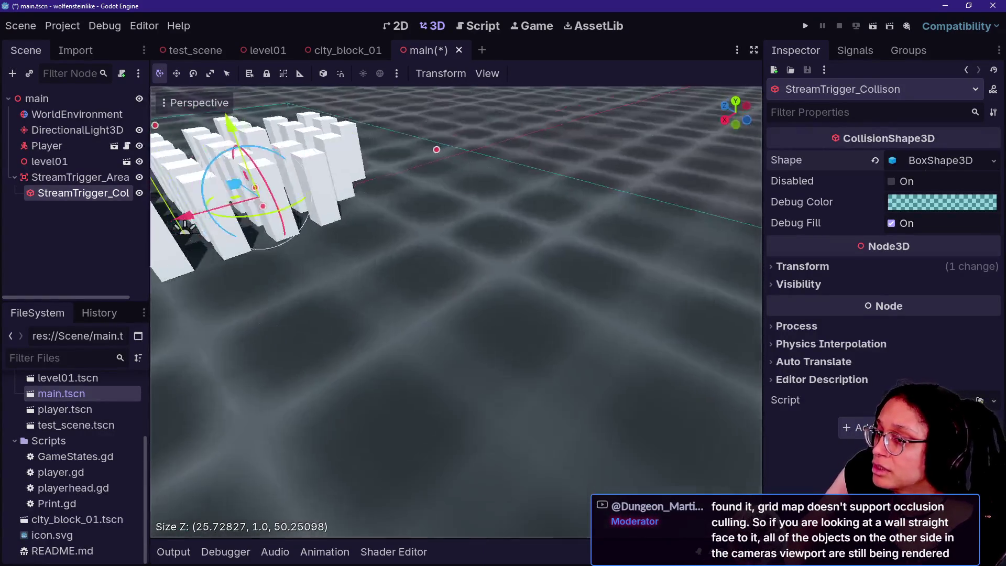
pyautogui.press('f')
pyautogui.moveTo(456, 315); pyautogui.dragTo(507, 288)
pyautogui.moveTo(456, 315)
pyautogui.mouseDown()
pyautogui.moveTo(477, 293)
pyautogui.moveTo(477, 251)
pyautogui.moveTo(518, 252)
pyautogui.mouseUp()
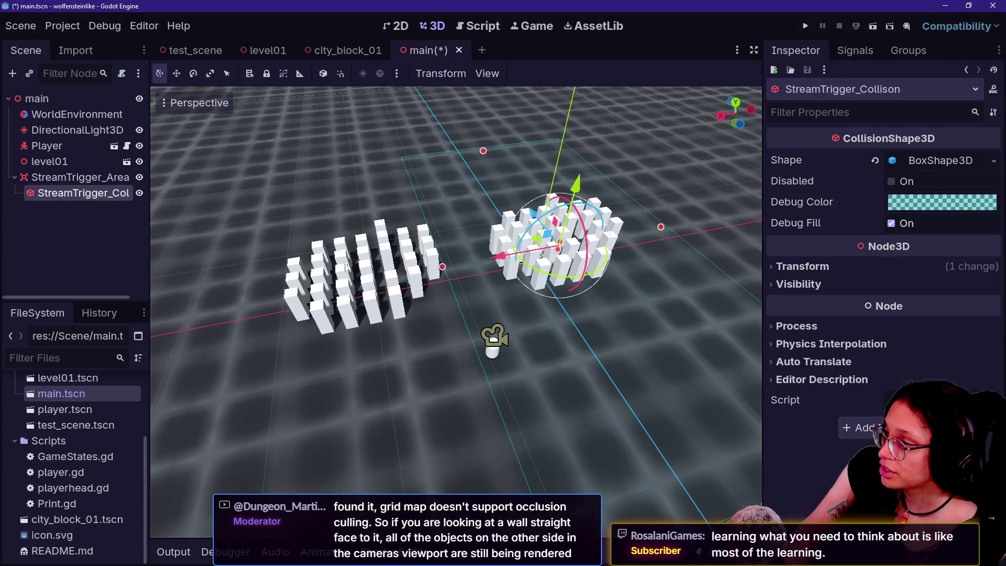
pyautogui.click(79, 178)
# Duplicate StreamTrigger_Area over the left pillar block, then remove both trigger areas from main.
pyautogui.hotkey('ctrl', 'd')
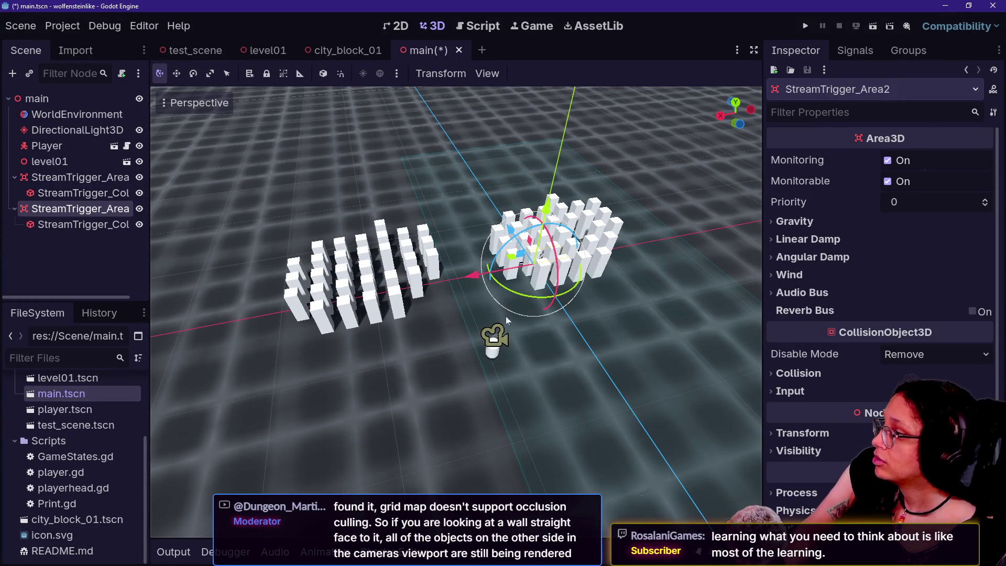
pyautogui.moveTo(178, 362); pyautogui.dragTo(253, 365)
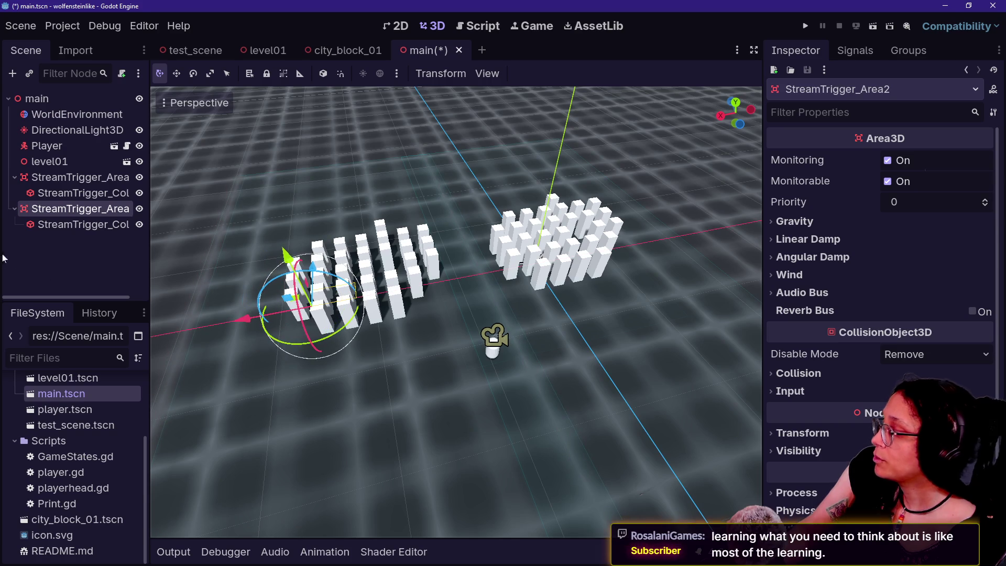
pyautogui.click(111, 243)
pyautogui.click(95, 177)
pyautogui.rightClick(94, 177)
pyautogui.click(41, 217)
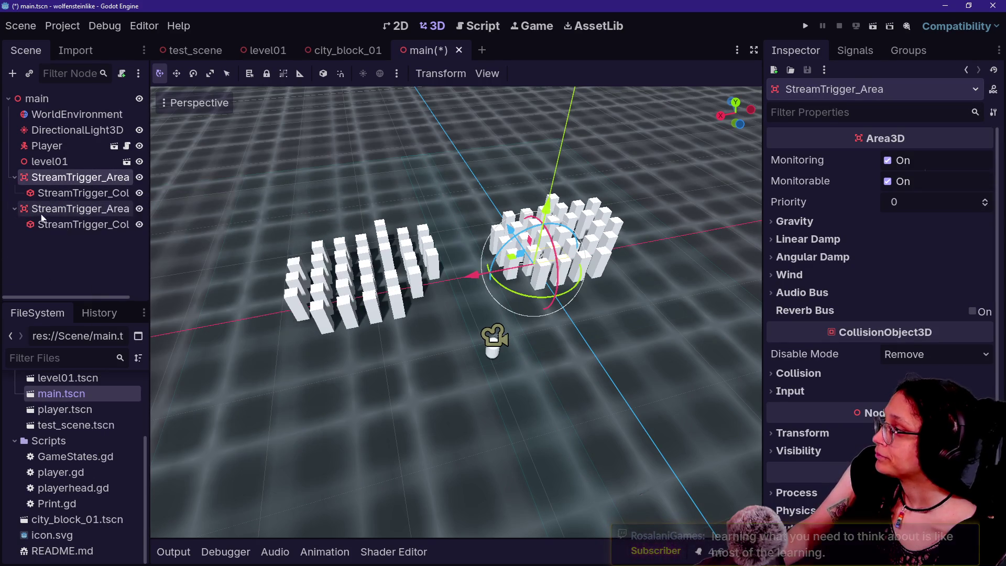
pyautogui.press('Delete')
pyautogui.click(55, 178)
pyautogui.press('Delete')
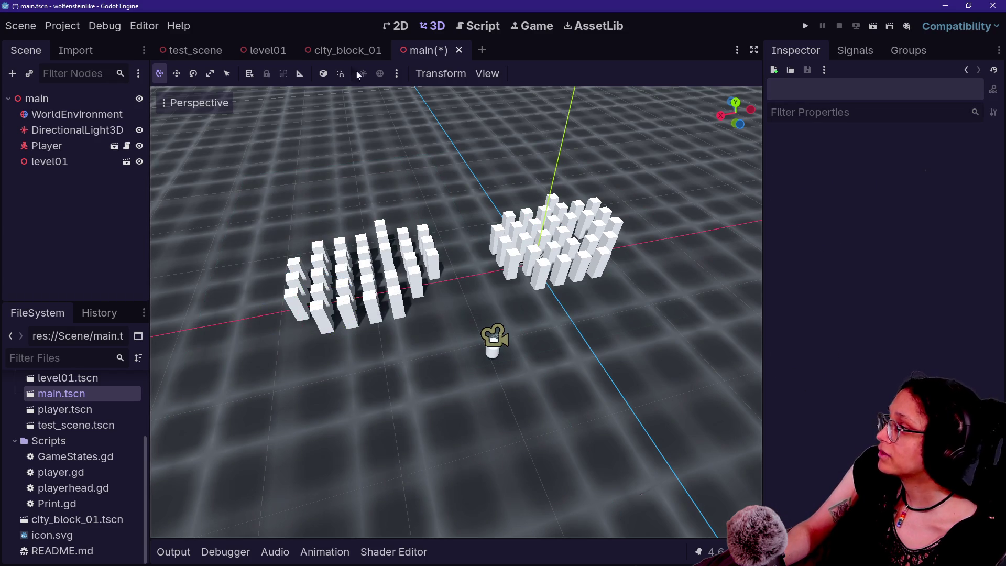
# Paste the trigger areas into city_block_01, undo the paste, and switch to level01.
pyautogui.click(352, 52)
pyautogui.hotkey('ctrl', 'v')
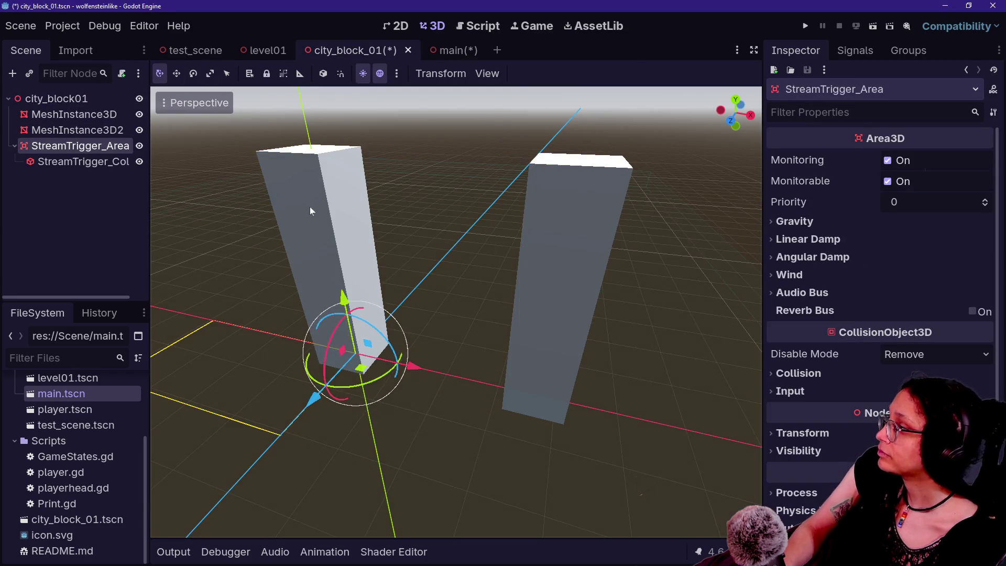
pyautogui.hotkey('ctrl', 'z')
pyautogui.click(244, 51)
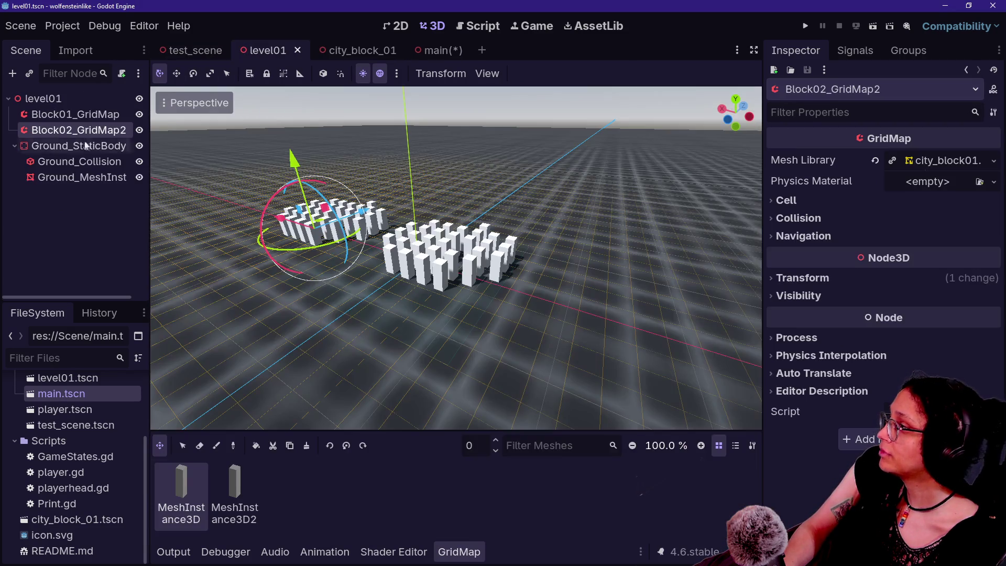
# In level01, delete Ground_StaticBody and restore it with undo.
pyautogui.click(100, 94)
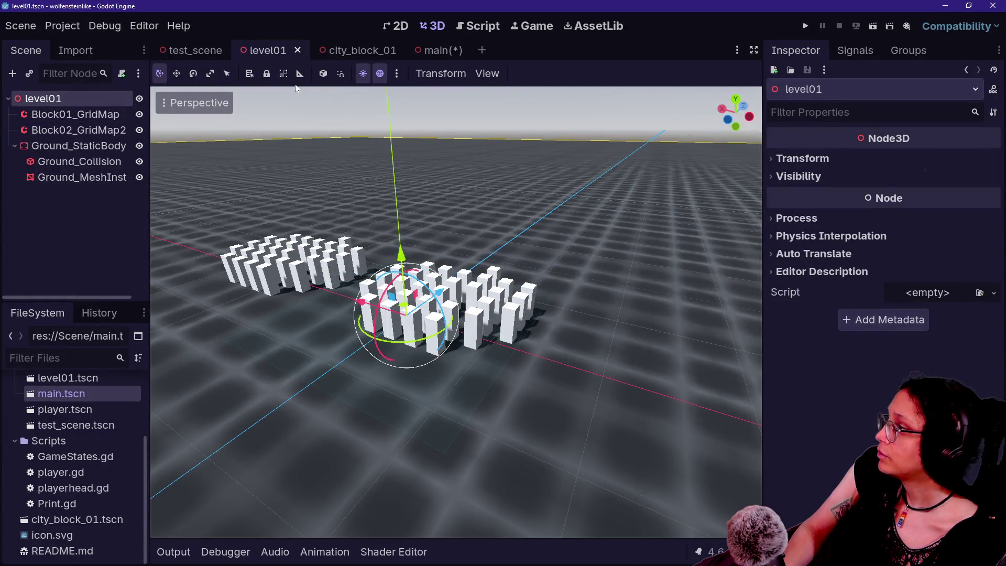
pyautogui.moveTo(350, 59)
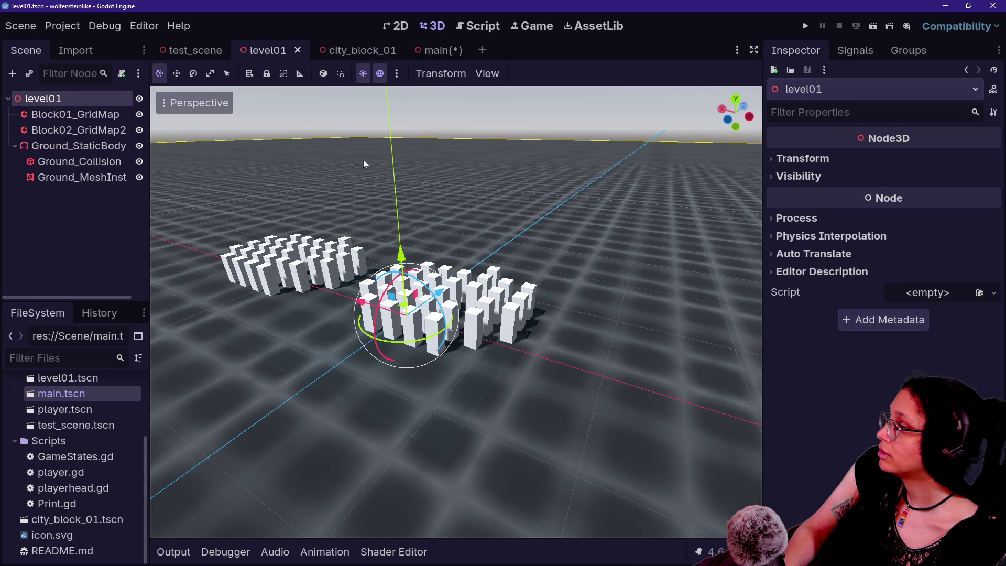
pyautogui.click(347, 59)
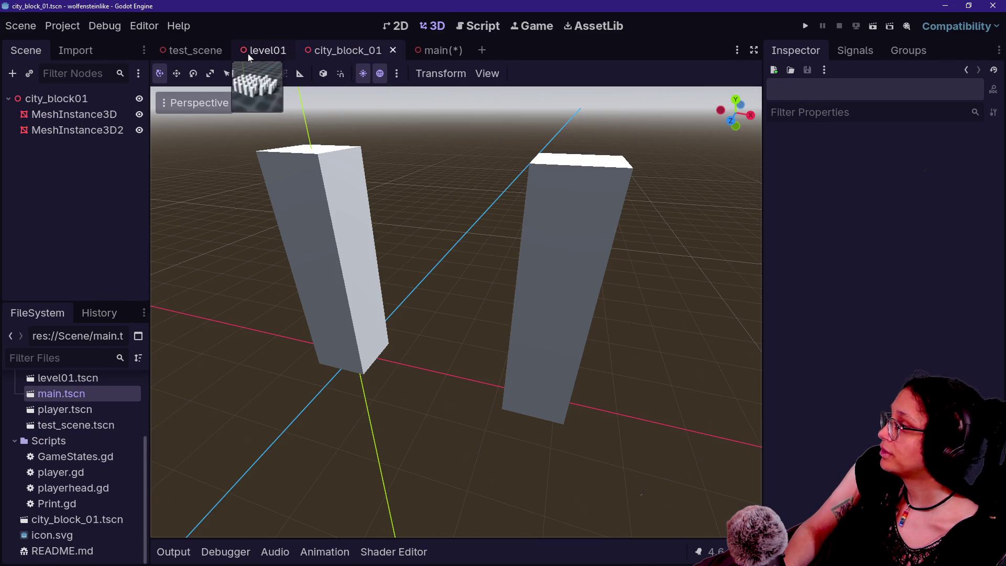
pyautogui.click(247, 53)
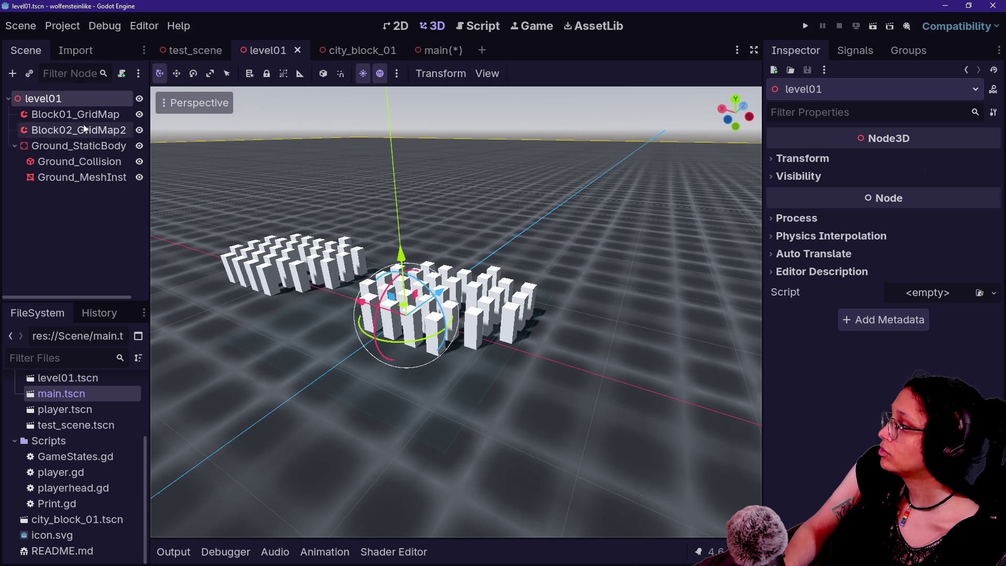
pyautogui.click(126, 114)
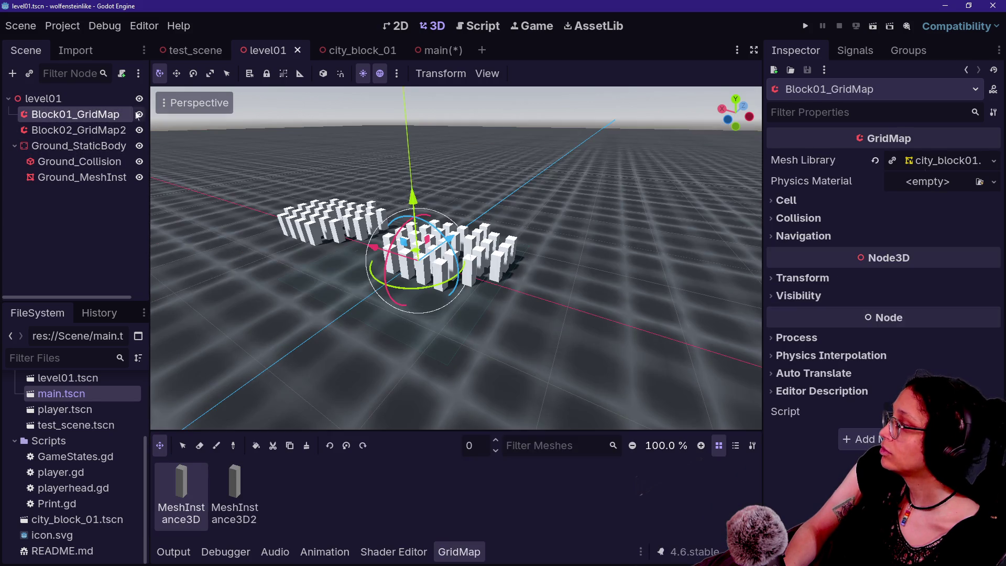
pyautogui.click(71, 144)
pyautogui.press('Delete')
pyautogui.press('Return')
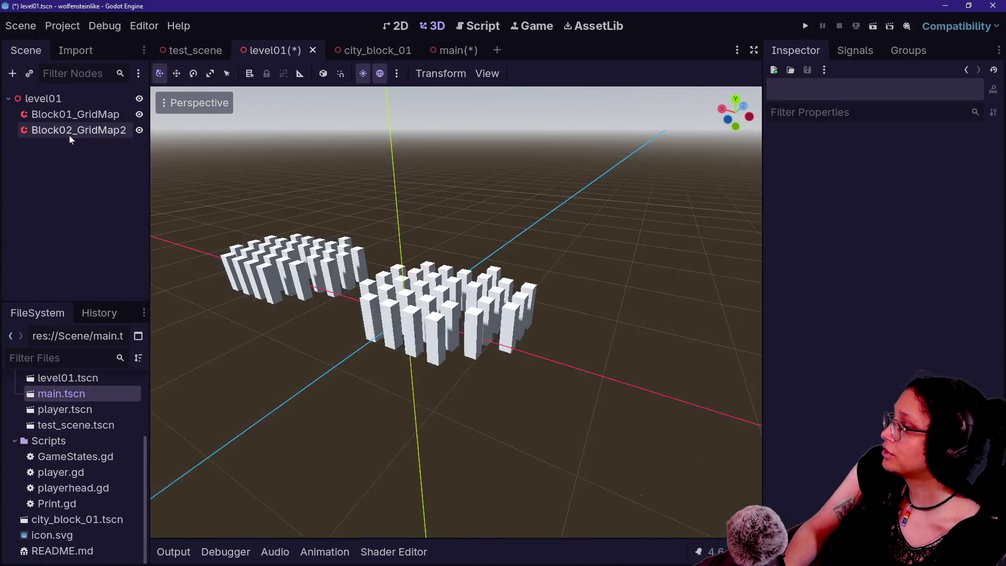
pyautogui.hotkey('ctrl', 'z')
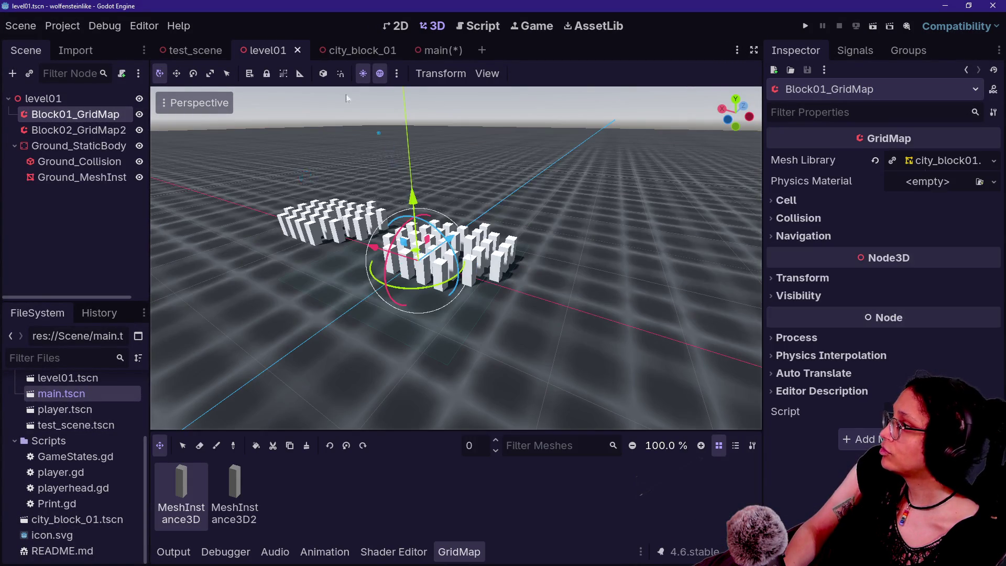
# Open and close a new empty scene, then frame city_block01's two pillar meshes.
pyautogui.click(481, 50)
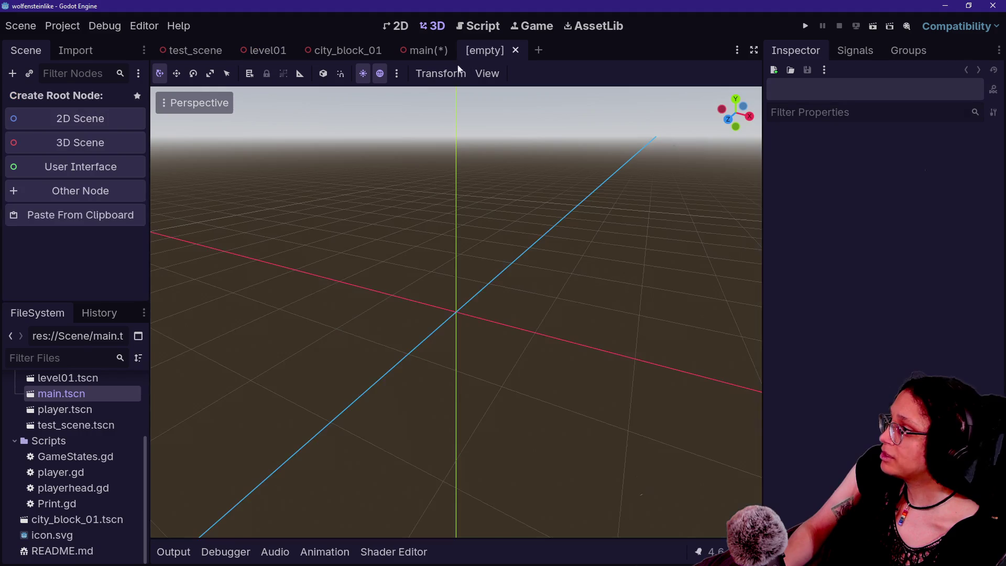
pyautogui.click(515, 49)
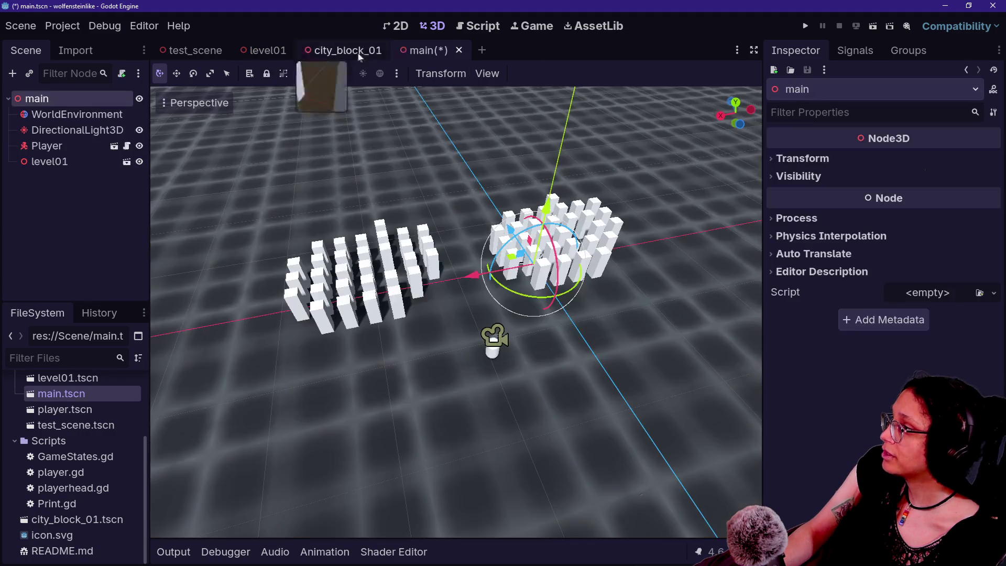
pyautogui.click(348, 50)
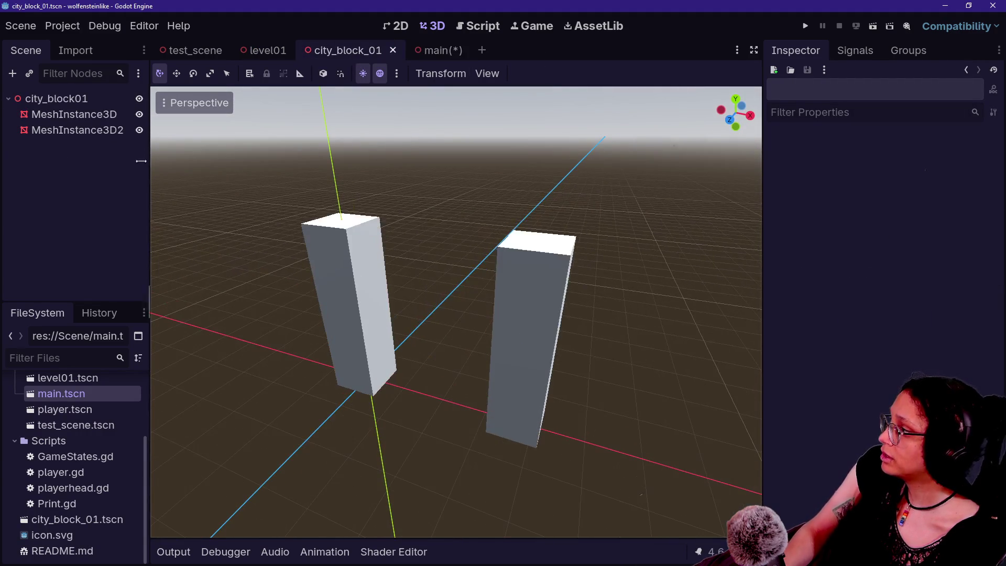
pyautogui.doubleClick(74, 114)
pyautogui.doubleClick(52, 99)
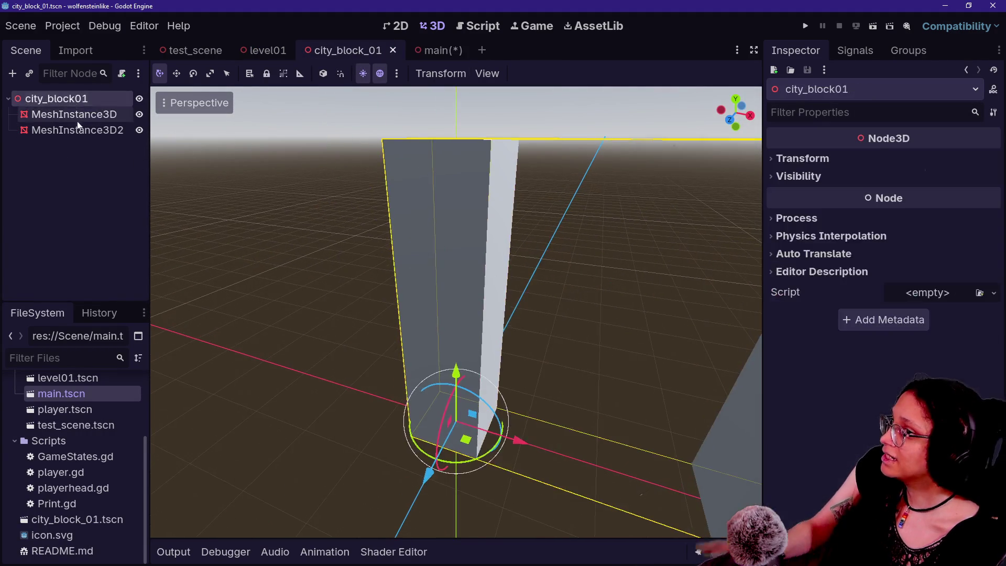
# Delete city_block01's two pillar meshes and paste StreamTrigger_Area in their place.
pyautogui.click(76, 131)
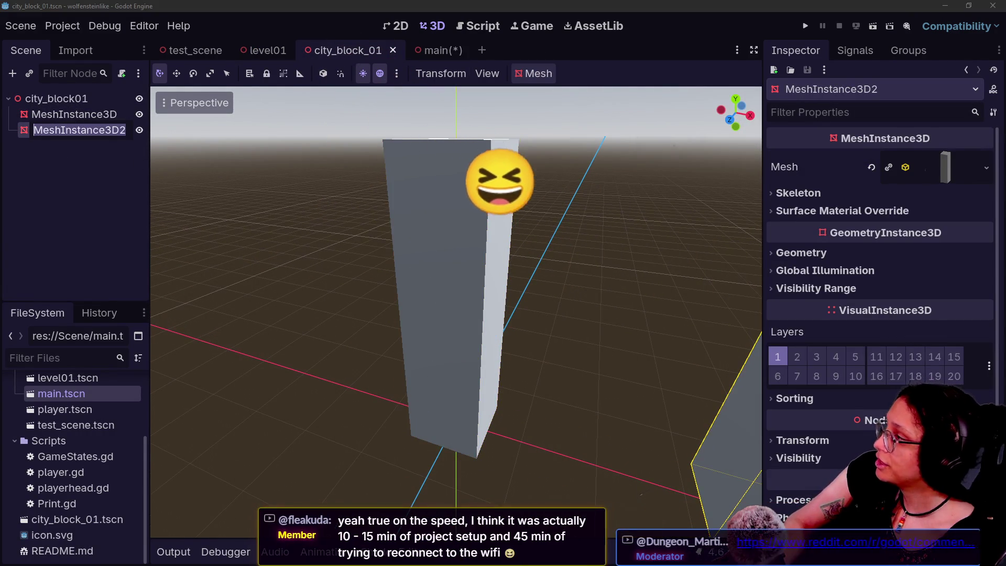
pyautogui.click(86, 115)
pyautogui.keyDown('shift'); pyautogui.click(82, 131); pyautogui.keyUp('shift')
pyautogui.press('Delete')
pyautogui.hotkey('ctrl', 'v')
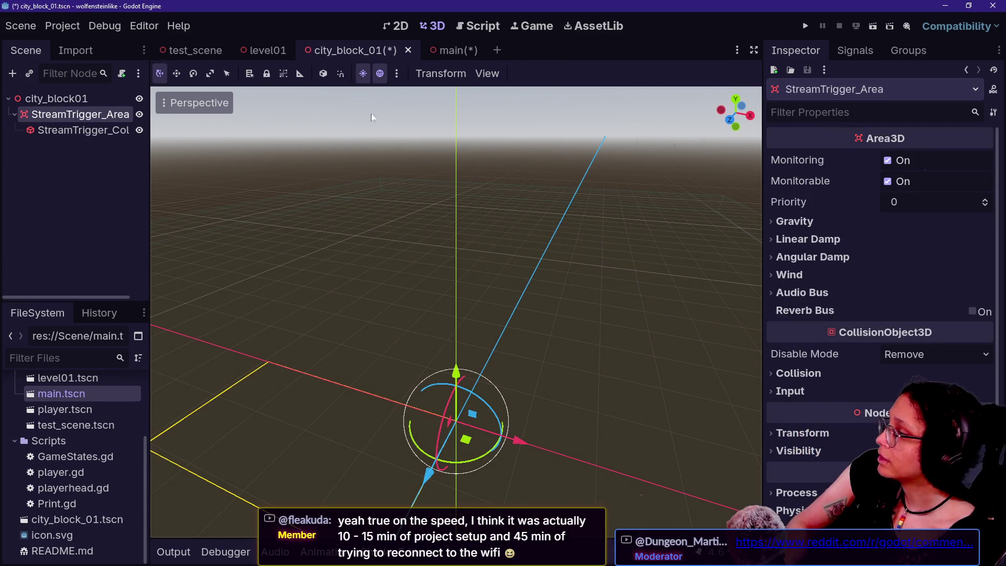
# Bring Block01_GridMap from level01 into city_block01 and reorder StreamTrigger_Area in the hierarchy.
pyautogui.click(429, 52)
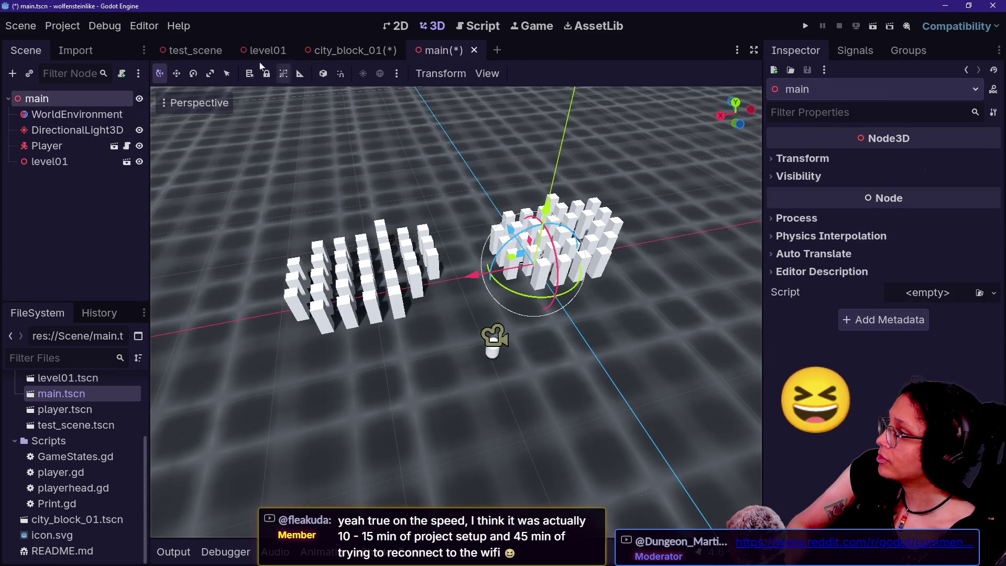
pyautogui.click(265, 50)
pyautogui.click(78, 131)
pyautogui.click(79, 114)
pyautogui.click(441, 52)
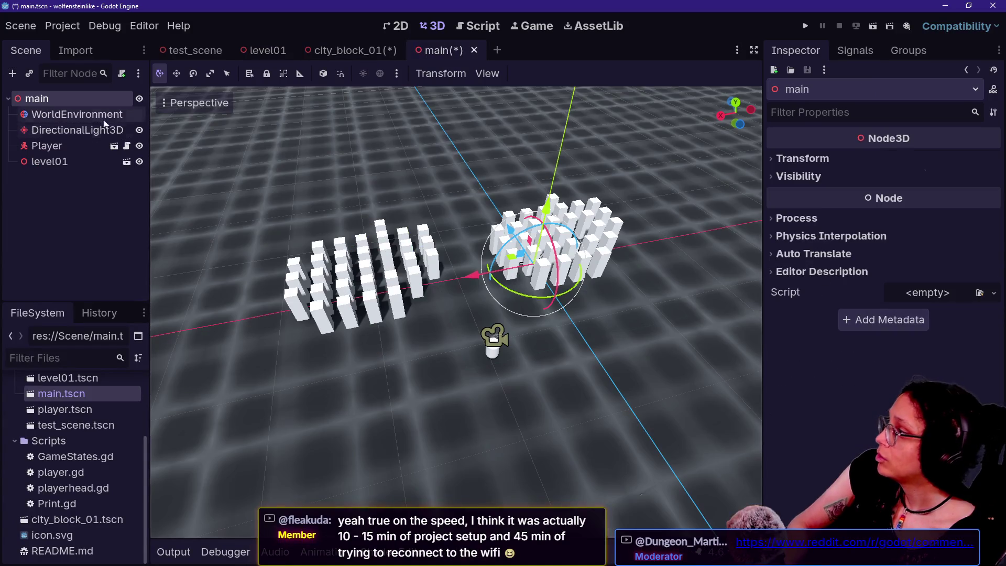
pyautogui.click(369, 50)
pyautogui.click(52, 98)
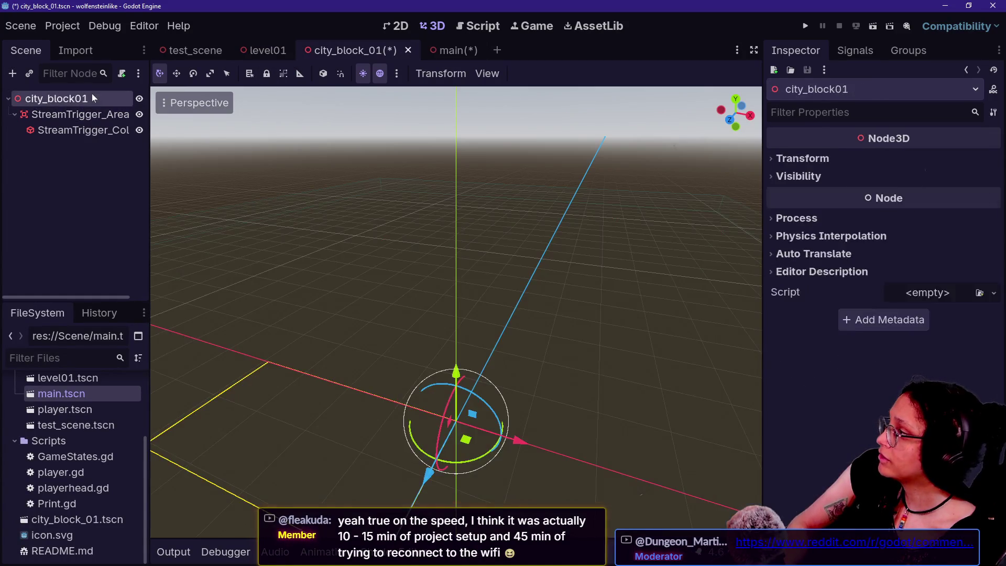
pyautogui.doubleClick(75, 146)
pyautogui.moveTo(82, 114); pyautogui.dragTo(84, 128)
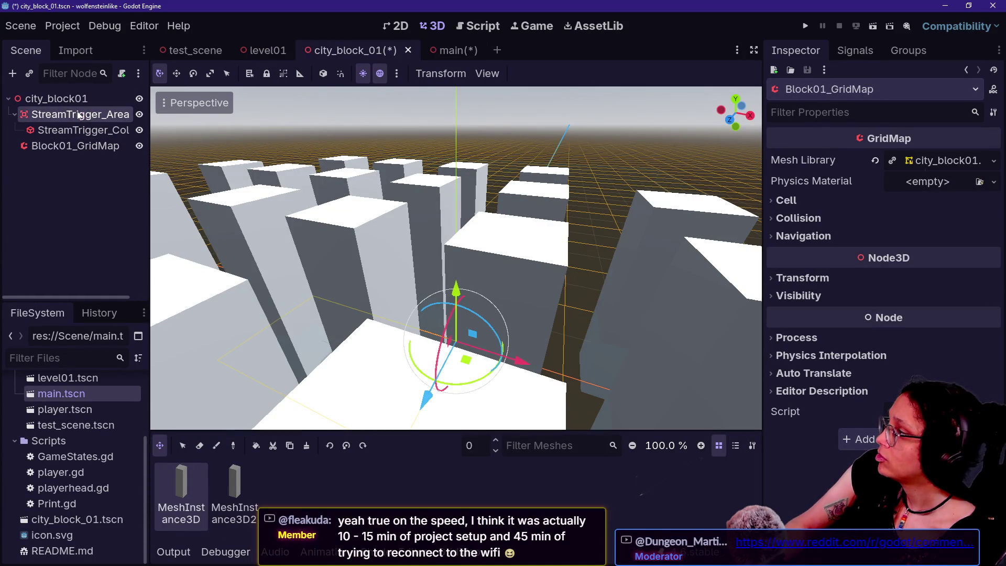
pyautogui.scroll(-6, 456, 257)
pyautogui.scroll(3, 456, 257)
pyautogui.moveTo(456, 257); pyautogui.dragTo(550, 235)
pyautogui.click(87, 147)
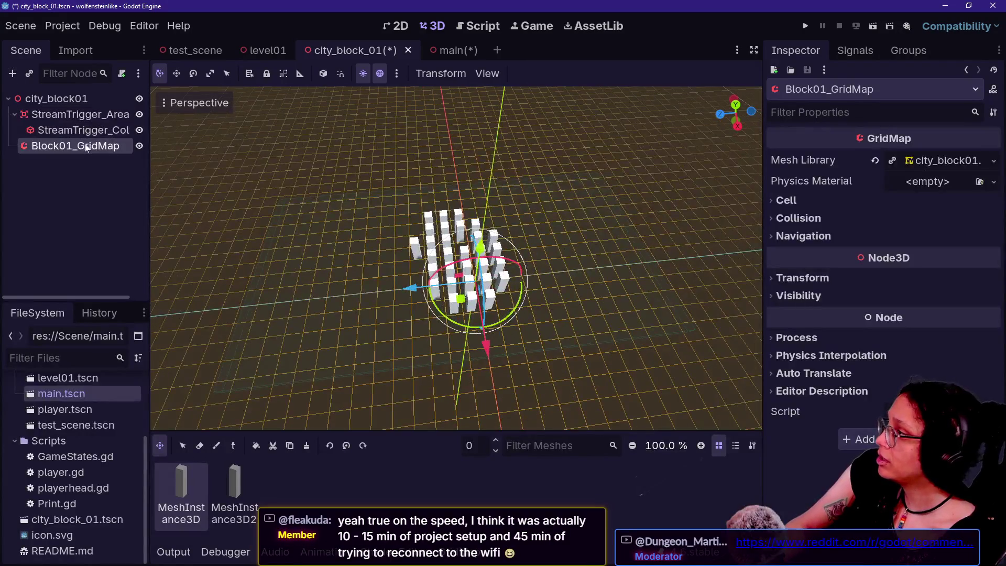
# Resize StreamTrigger_Collison's box to about 50.7 × 5.1 × 50.25 and save city_block_01.
pyautogui.click(62, 181)
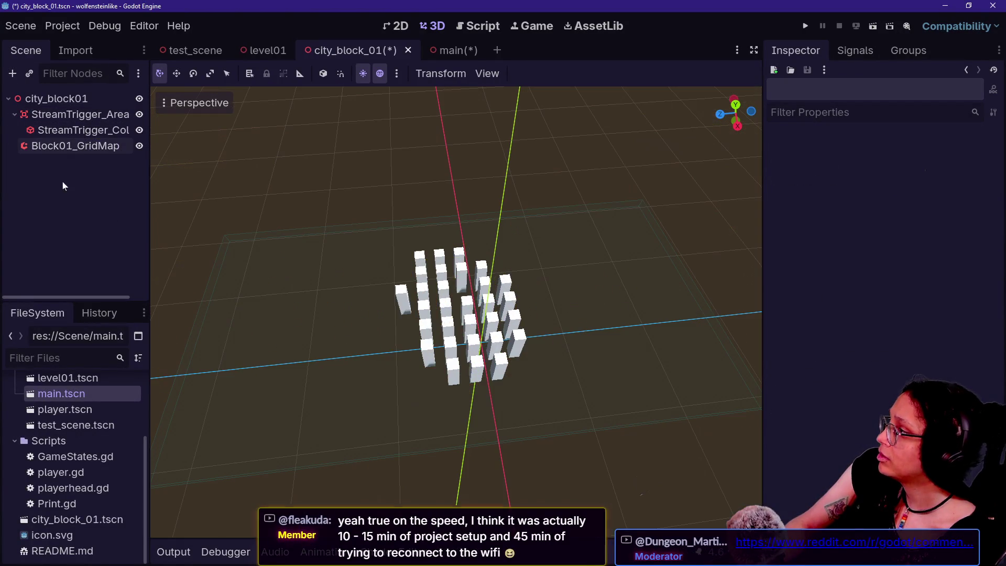
pyautogui.click(63, 149)
pyautogui.click(66, 131)
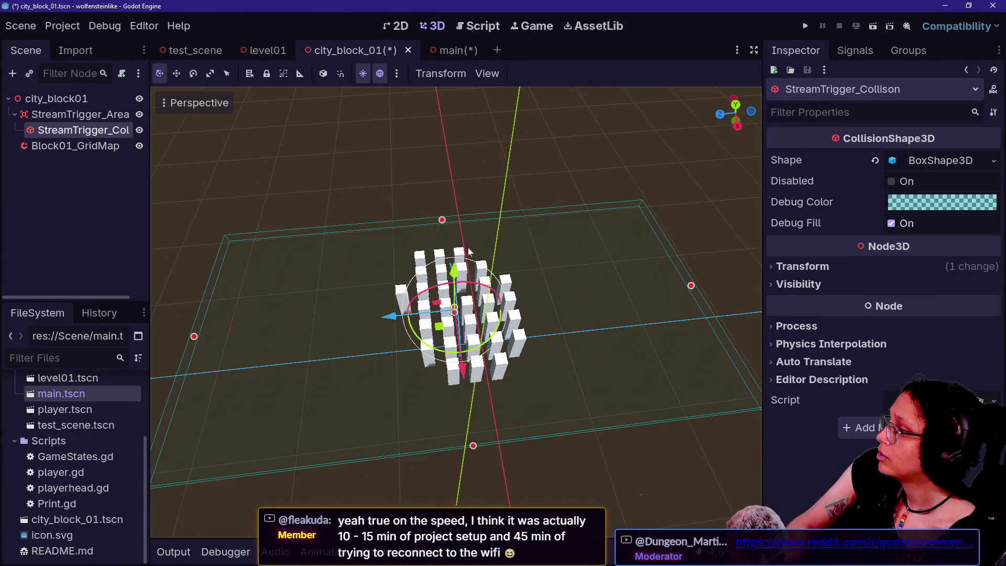
pyautogui.scroll(-5, 518, 430)
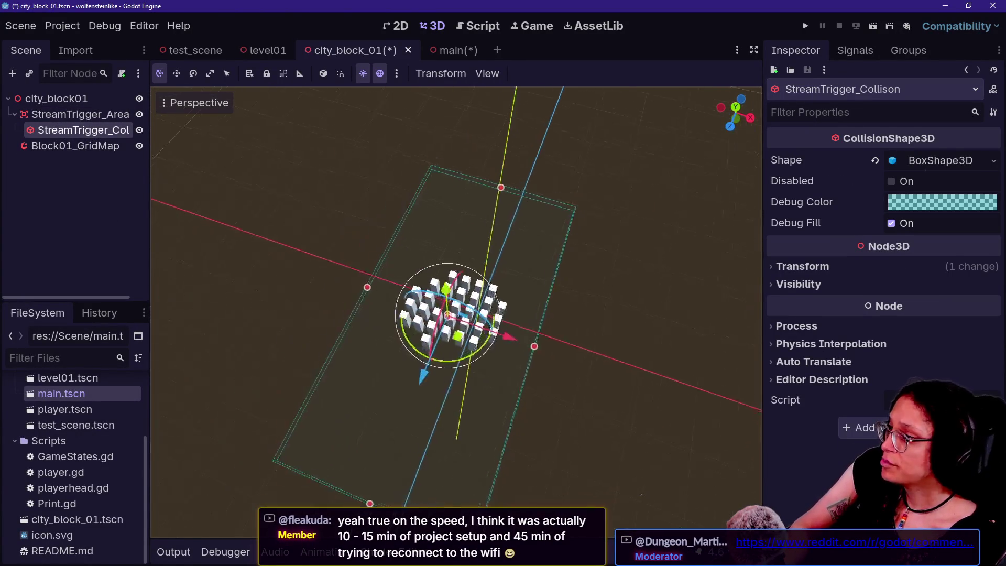
pyautogui.press('f')
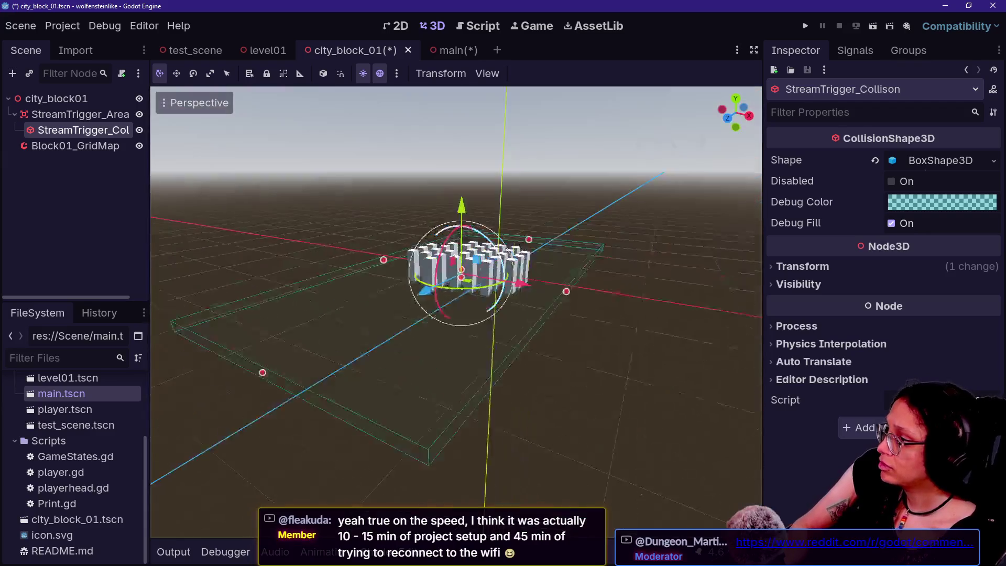
pyautogui.moveTo(460, 285); pyautogui.dragTo(459, 252)
pyautogui.moveTo(567, 286)
pyautogui.mouseDown()
pyautogui.moveTo(645, 310)
pyautogui.moveTo(652, 435)
pyautogui.moveTo(618, 419)
pyautogui.moveTo(644, 413)
pyautogui.moveTo(613, 404)
pyautogui.moveTo(629, 398)
pyautogui.mouseUp()
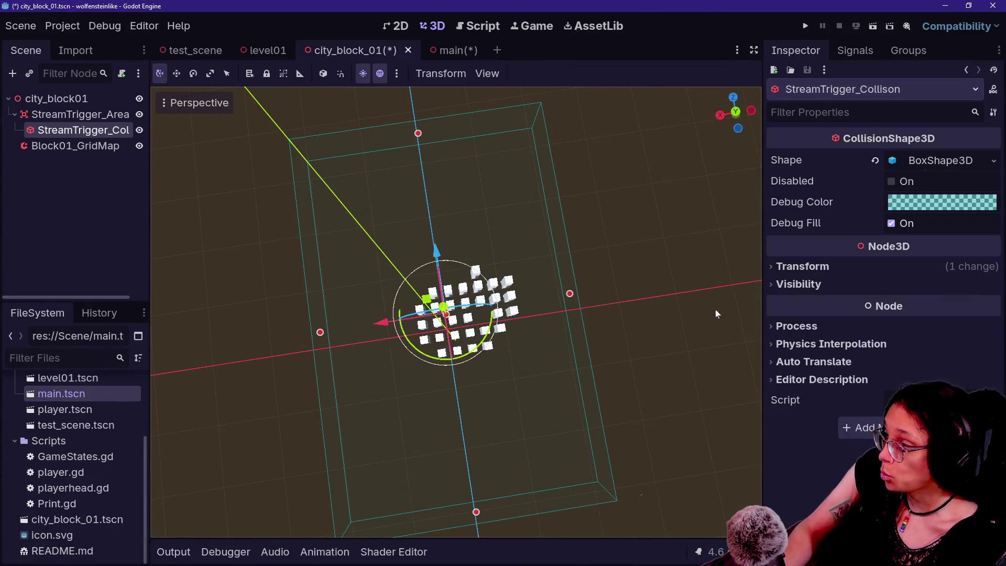
pyautogui.moveTo(572, 295)
pyautogui.mouseDown()
pyautogui.moveTo(725, 293)
pyautogui.moveTo(591, 289)
pyautogui.mouseUp()
pyautogui.moveTo(320, 332); pyautogui.dragTo(271, 330)
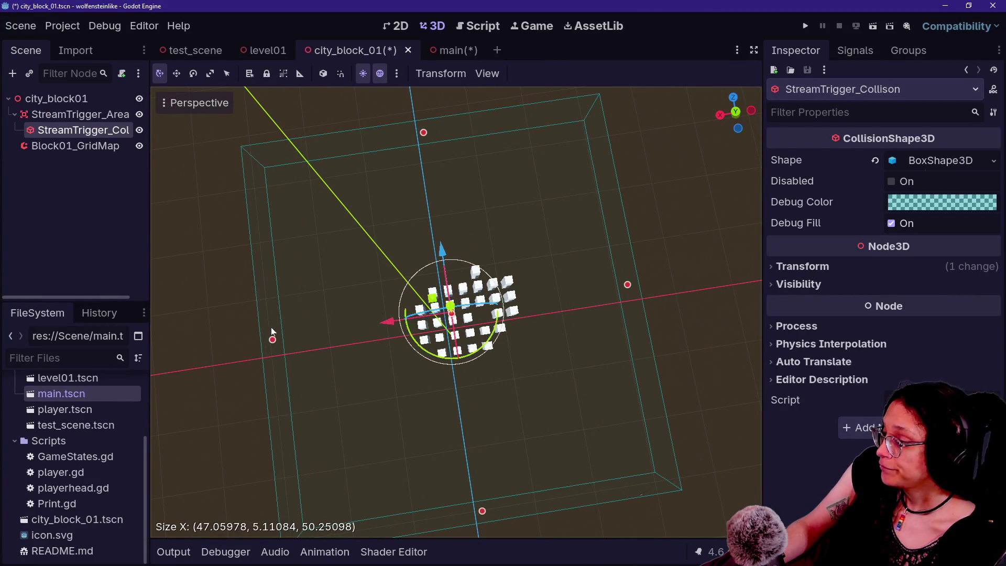
pyautogui.moveTo(631, 283)
pyautogui.mouseDown()
pyautogui.moveTo(655, 287)
pyautogui.moveTo(612, 272)
pyautogui.moveTo(550, 220)
pyautogui.moveTo(502, 207)
pyautogui.moveTo(607, 328)
pyautogui.mouseUp()
pyautogui.click(73, 182)
pyautogui.hotkey('ctrl', 's')
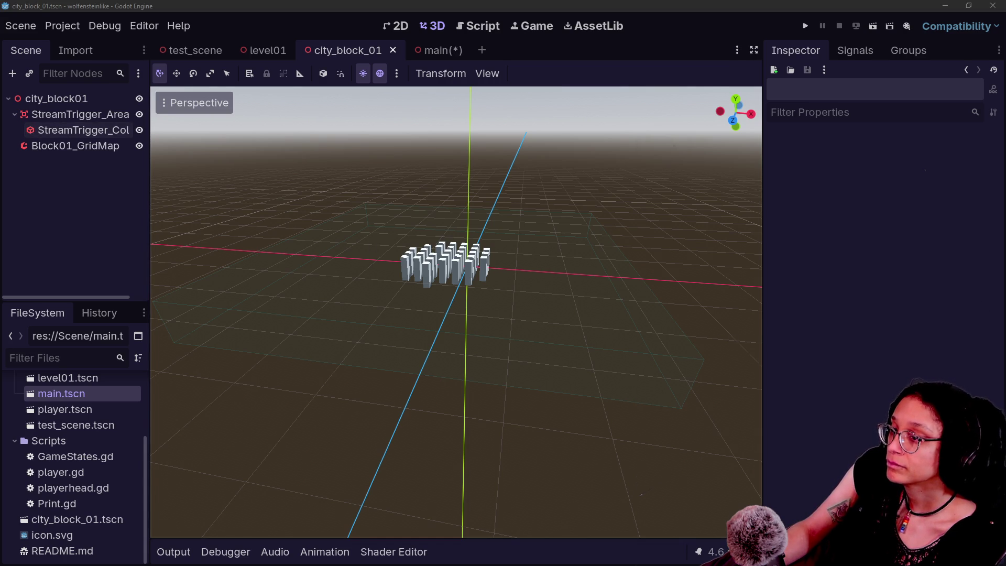
# In the browser, open the r/godot thread about OccluderInstance3D ignoring a gridmap and read the post.
pyautogui.hotkey('alt', 'Tab')
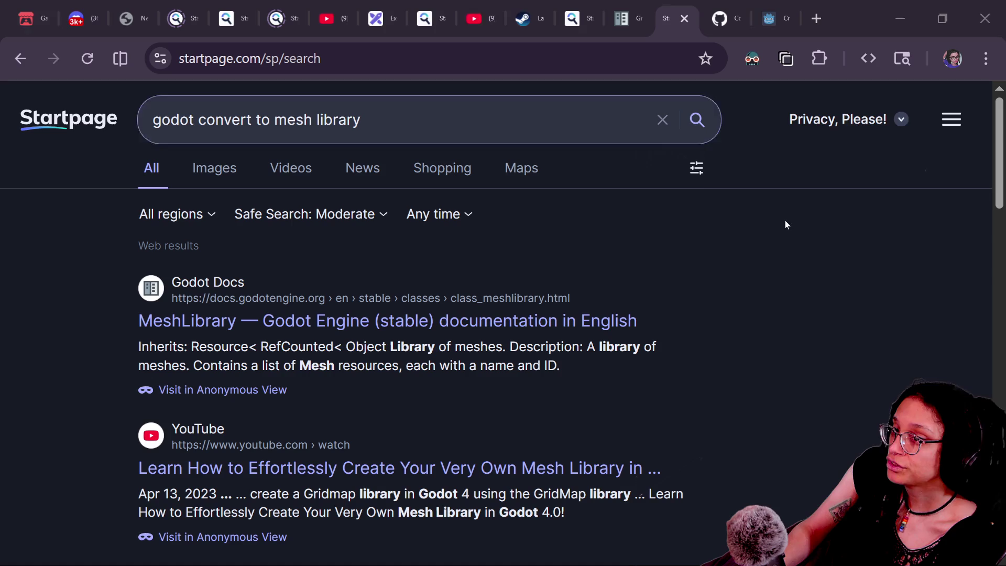
pyautogui.click(469, 58)
pyautogui.write('reddit')
pyautogui.press('Return')
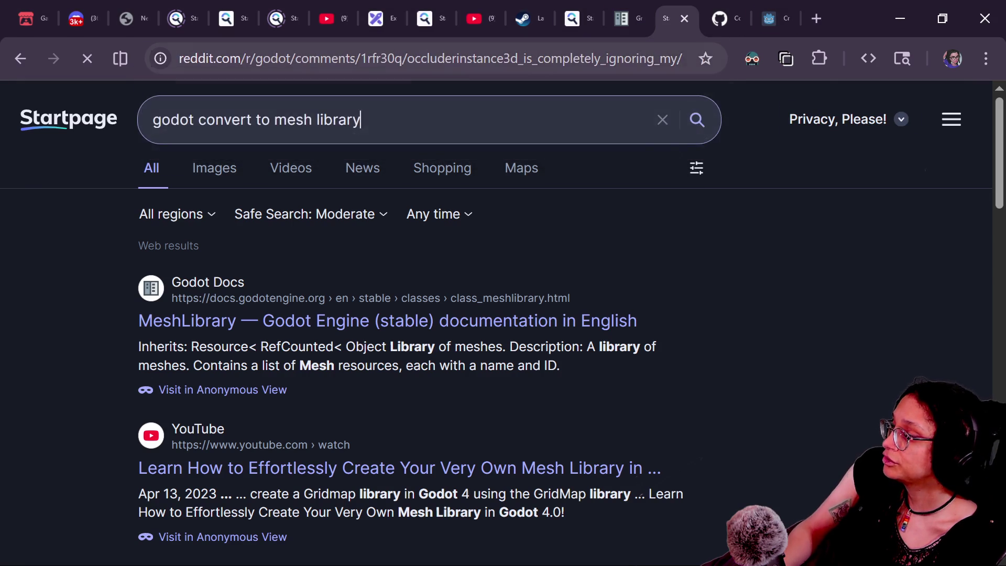
pyautogui.scroll(-2, 406, 203)
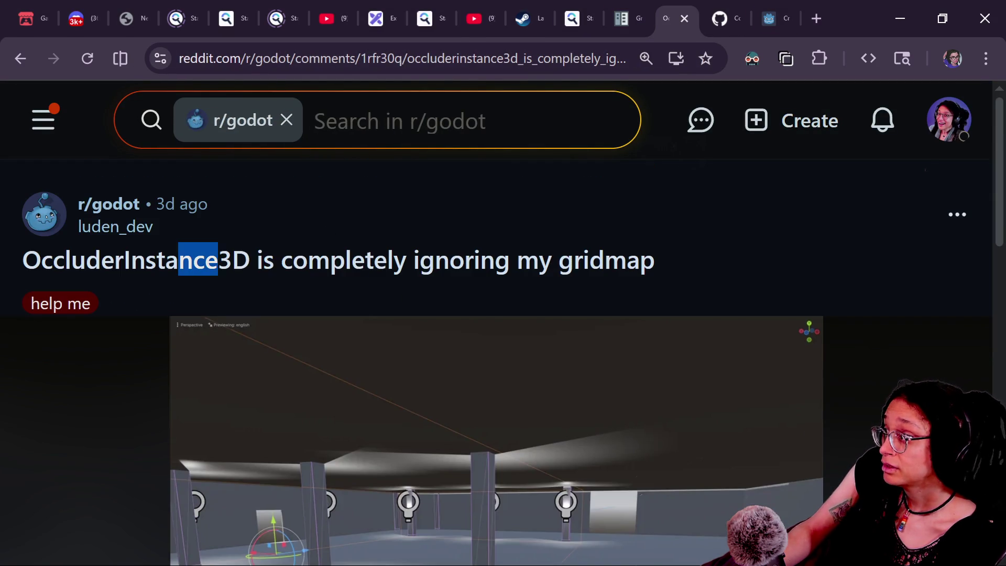
pyautogui.moveTo(218, 259)
pyautogui.mouseDown()
pyautogui.moveTo(435, 260)
pyautogui.moveTo(123, 260)
pyautogui.mouseUp()
pyautogui.click(122, 259)
pyautogui.scroll(-5, 429, 278)
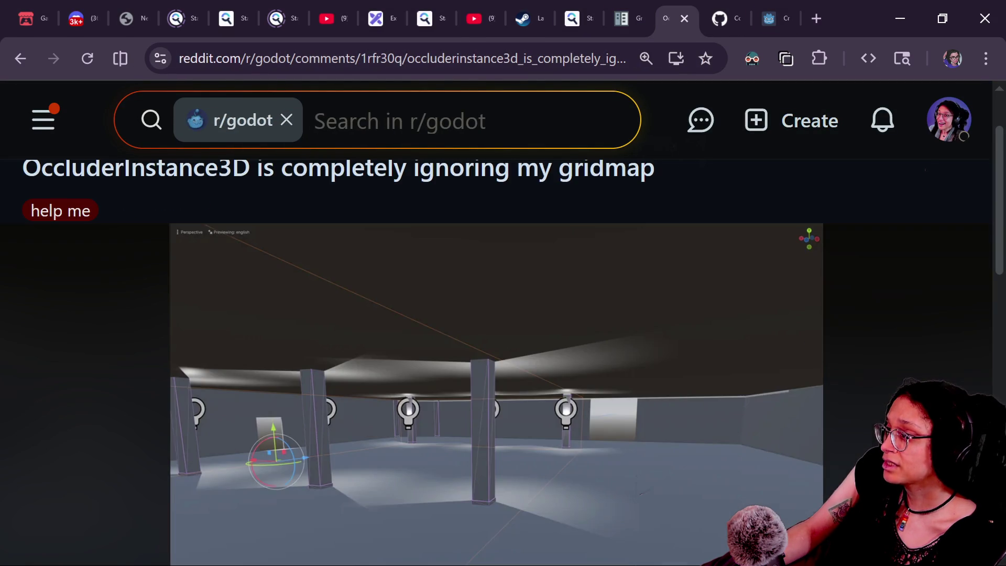
pyautogui.scroll(-2, 245, 344)
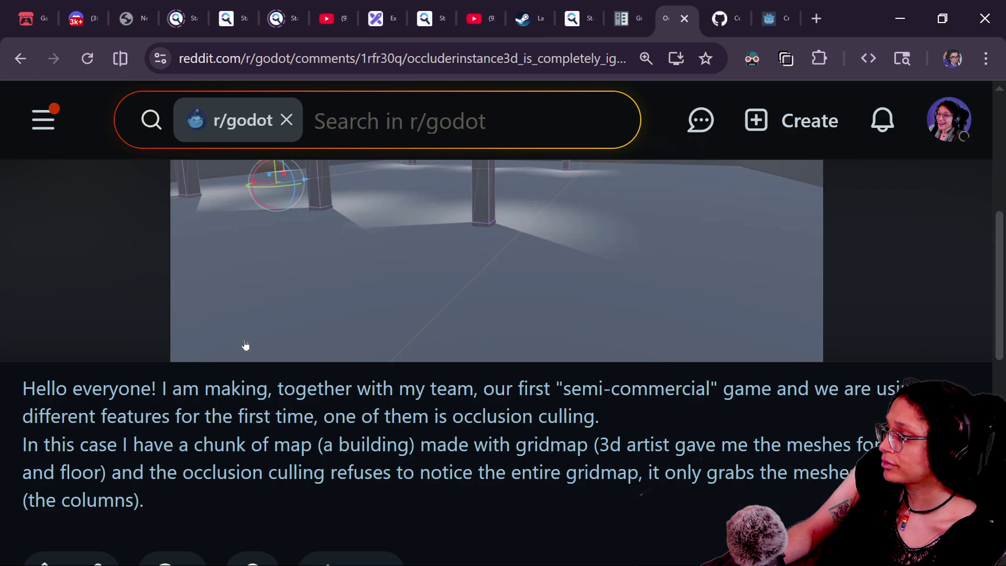
# Read the reply saying a GridMap counts as one occlusion object, then return to Godot.
pyautogui.moveTo(173, 388); pyautogui.dragTo(486, 416)
pyautogui.click(485, 417)
pyautogui.scroll(-6, 485, 417)
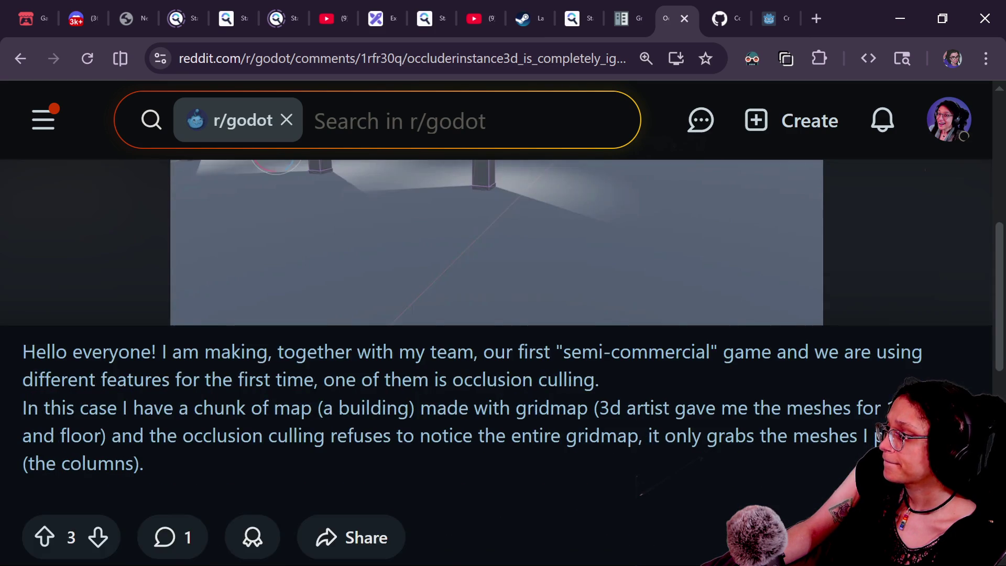
pyautogui.scroll(-4, 485, 418)
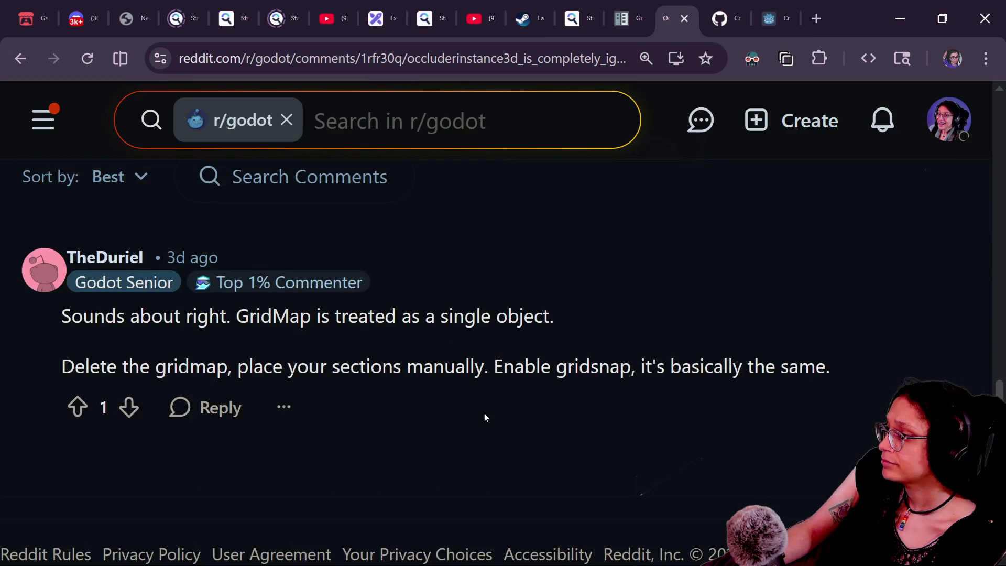
pyautogui.moveTo(188, 366)
pyautogui.mouseDown()
pyautogui.moveTo(544, 366)
pyautogui.moveTo(330, 337)
pyautogui.moveTo(575, 367)
pyautogui.mouseUp()
pyautogui.moveTo(272, 367); pyautogui.dragTo(642, 384)
pyautogui.click(643, 385)
pyautogui.moveTo(678, 347)
pyautogui.mouseDown()
pyautogui.moveTo(262, 366)
pyautogui.moveTo(65, 301)
pyautogui.moveTo(427, 367)
pyautogui.moveTo(186, 347)
pyautogui.mouseUp()
pyautogui.moveTo(179, 367); pyautogui.dragTo(167, 366)
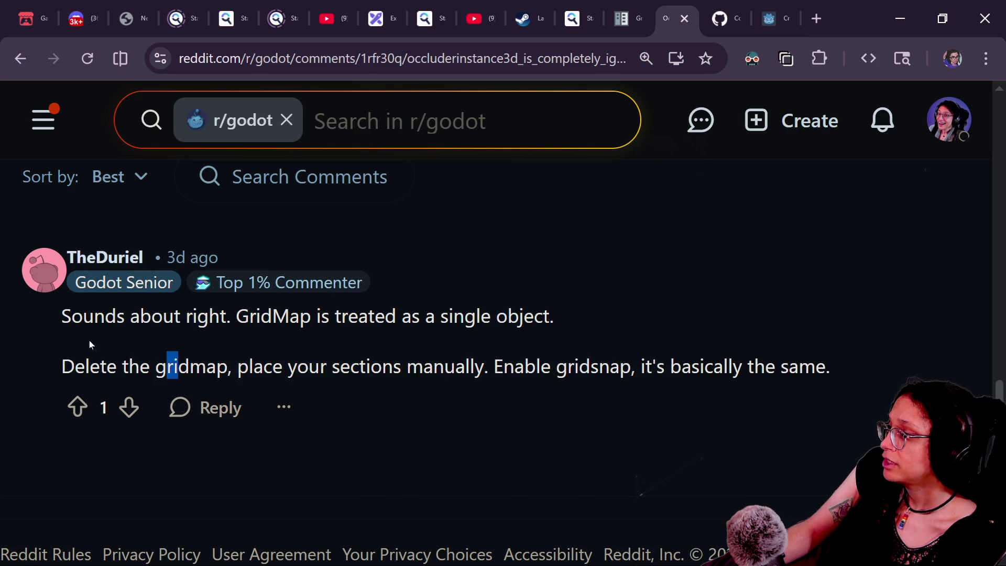
pyautogui.moveTo(92, 344); pyautogui.dragTo(549, 350)
pyautogui.moveTo(608, 367); pyautogui.dragTo(611, 366)
pyautogui.moveTo(338, 364); pyautogui.dragTo(729, 366)
pyautogui.moveTo(855, 371)
pyautogui.mouseDown()
pyautogui.moveTo(444, 367)
pyautogui.moveTo(6, 318)
pyautogui.mouseUp()
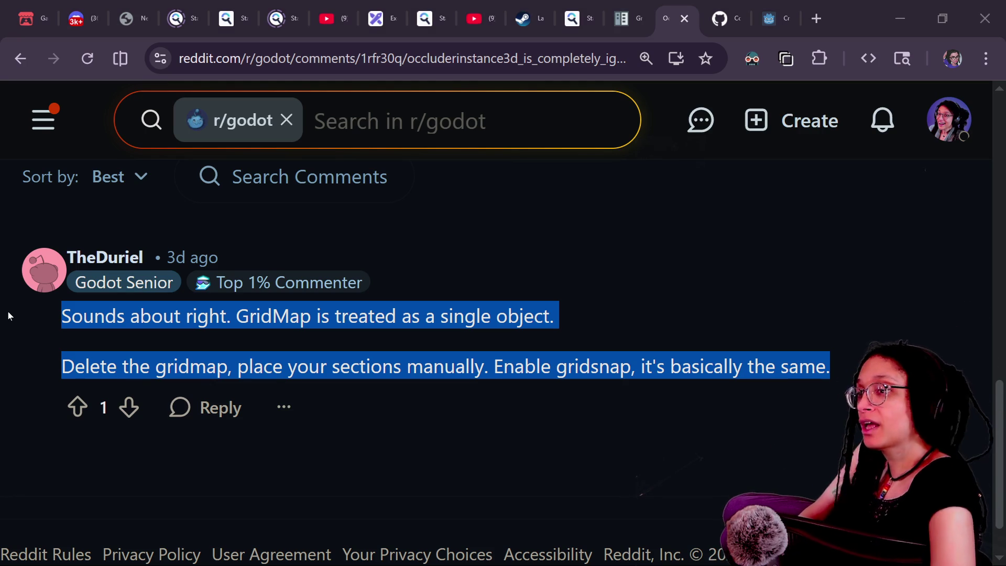
pyautogui.hotkey('alt', 'Tab')
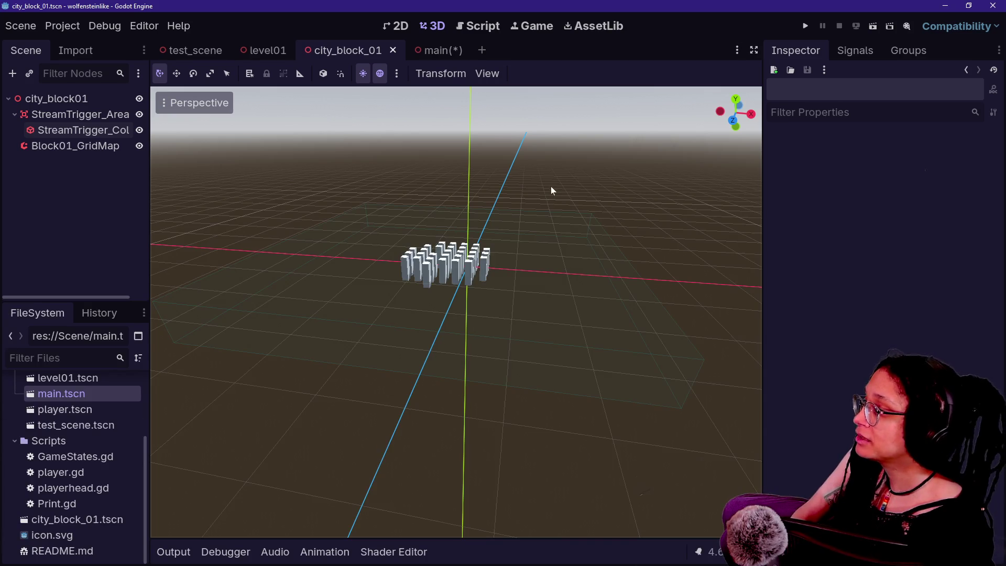
# Switch from the main scene to the level01 scene.
pyautogui.scroll(3, 551, 185)
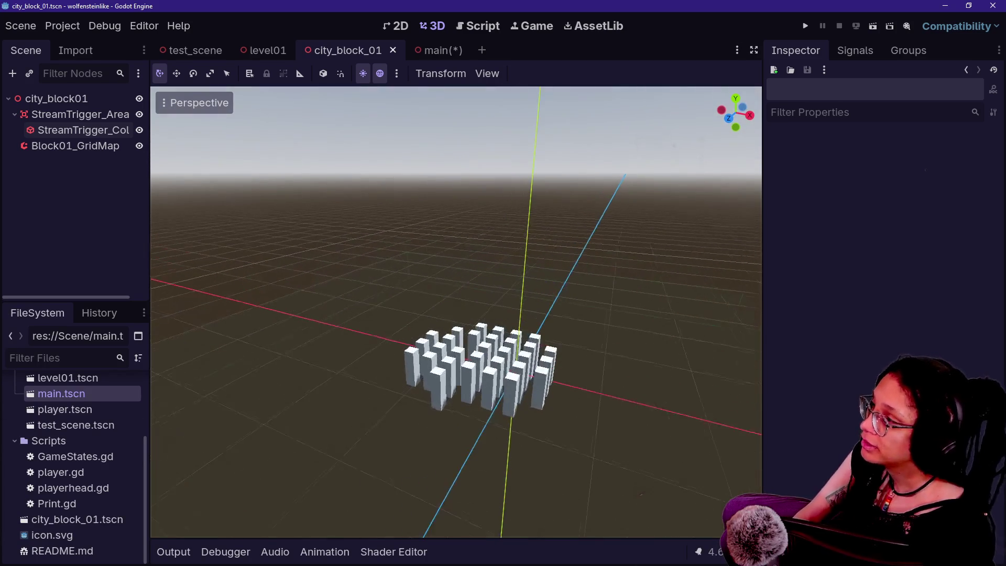
pyautogui.click(435, 50)
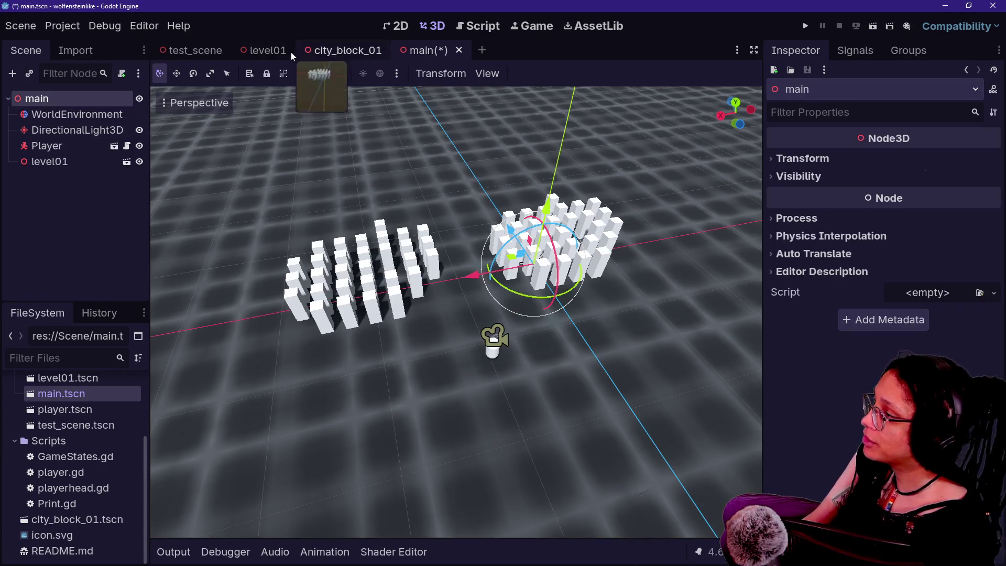
pyautogui.scroll(5, 388, 230)
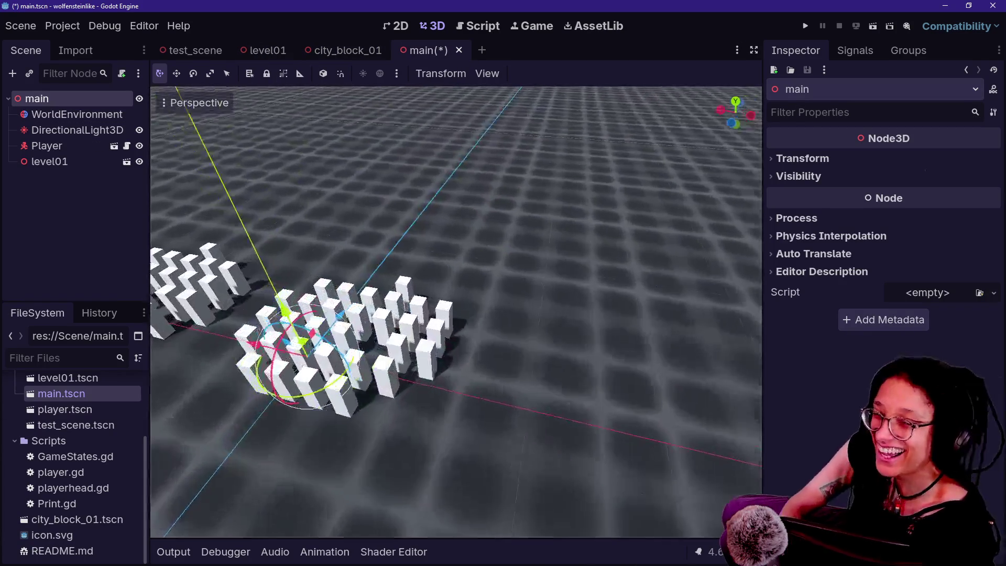
pyautogui.scroll(-5, 455, 312)
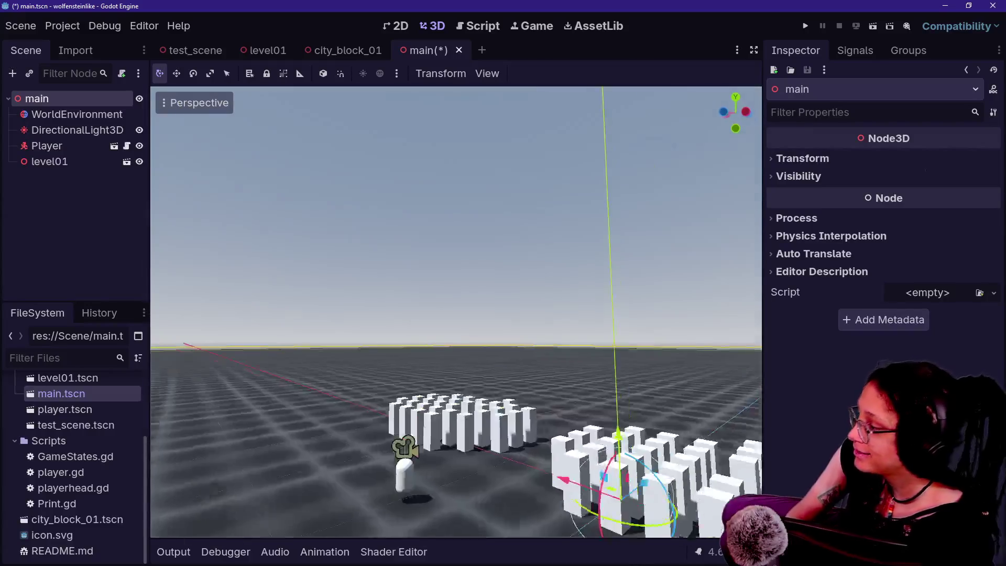
pyautogui.scroll(-2, 455, 314)
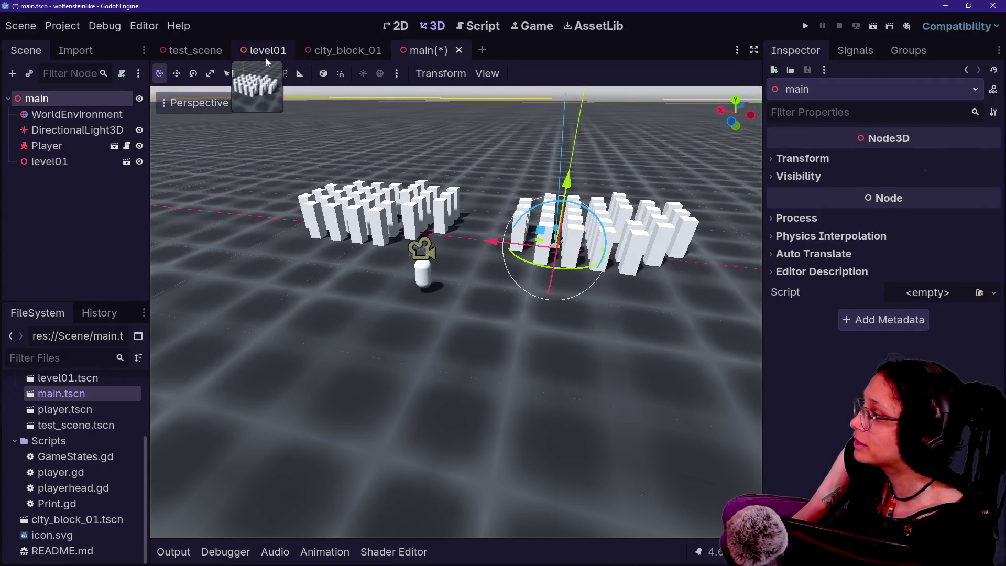
pyautogui.click(247, 51)
# Select Block01_GridMap, pick a pillar mesh and paint rows of pillars beside the buildings.
pyautogui.moveTo(394, 287); pyautogui.dragTo(348, 281)
pyautogui.click(334, 326)
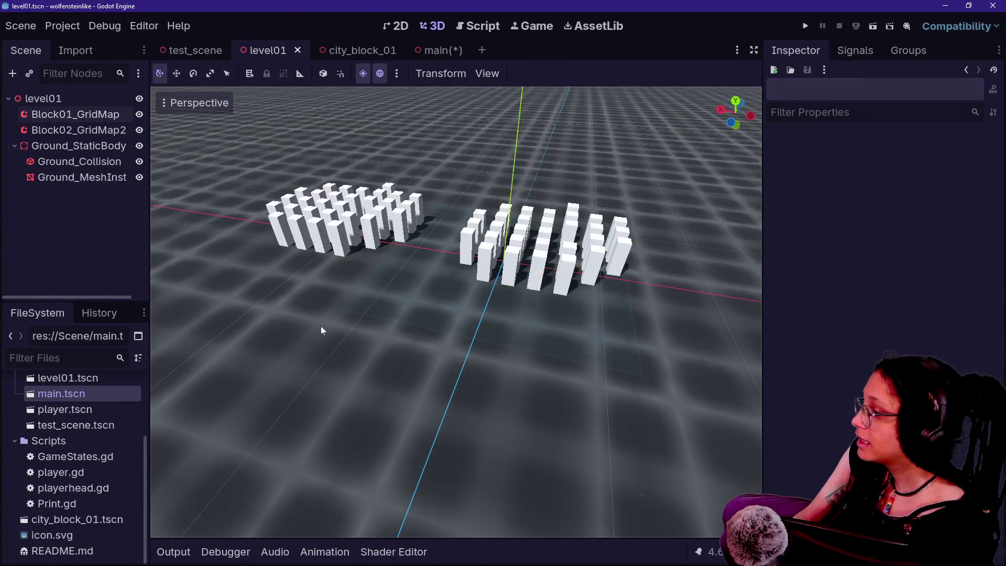
pyautogui.click(75, 114)
pyautogui.moveTo(282, 297)
pyautogui.mouseDown()
pyautogui.moveTo(233, 341)
pyautogui.moveTo(222, 491)
pyautogui.mouseUp()
pyautogui.click(74, 114)
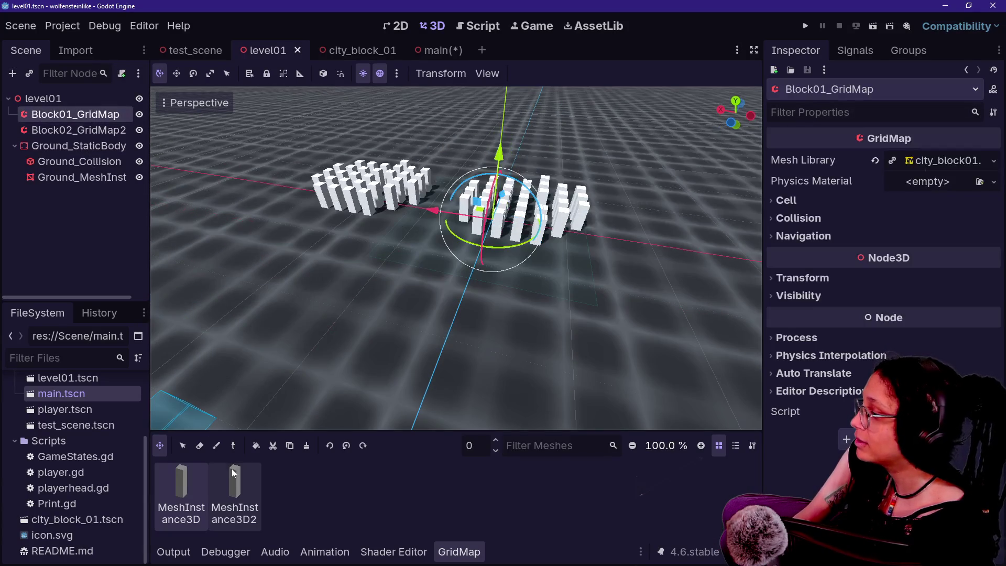
pyautogui.click(217, 445)
pyautogui.moveTo(230, 367)
pyautogui.mouseDown()
pyautogui.moveTo(264, 291)
pyautogui.moveTo(623, 314)
pyautogui.moveTo(660, 267)
pyautogui.mouseUp()
# Inspect the ground mesh and its collision shape, then frame the view on the ground.
pyautogui.click(643, 271)
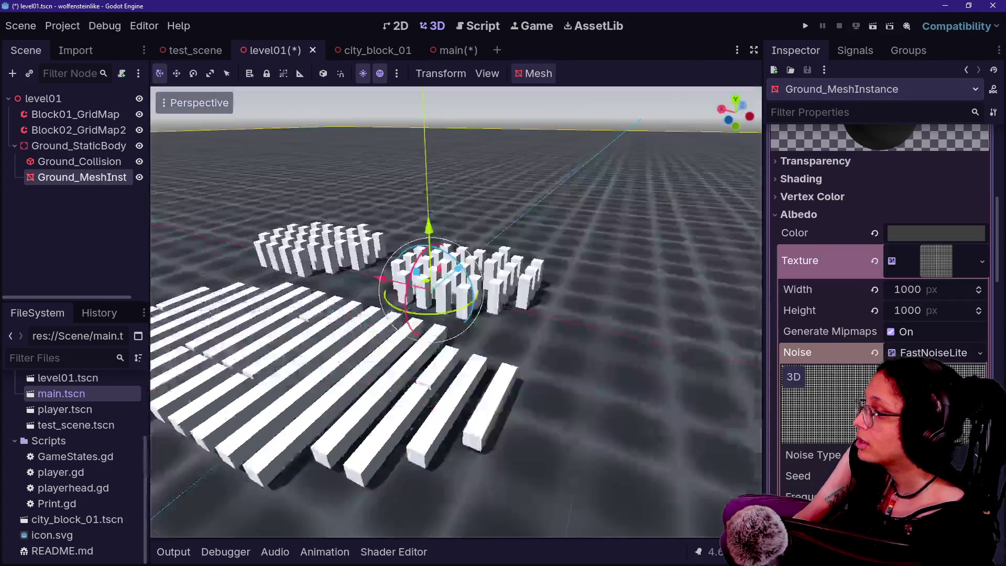
pyautogui.click(79, 161)
pyautogui.click(82, 177)
pyautogui.moveTo(557, 236)
pyautogui.mouseDown()
pyautogui.moveTo(513, 214)
pyautogui.moveTo(722, 223)
pyautogui.mouseUp()
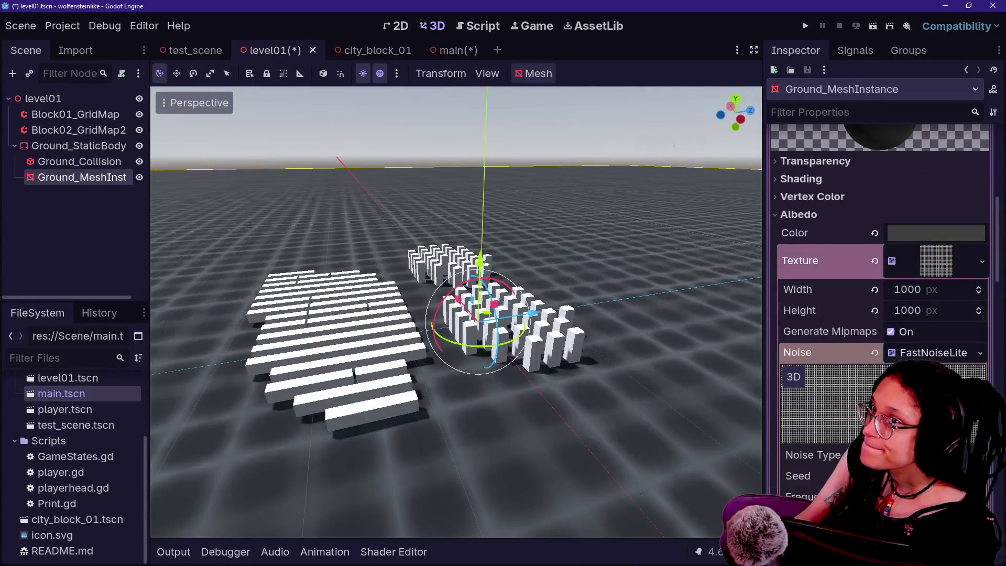
pyautogui.click(541, 124)
pyautogui.press('w')
pyautogui.press('w')
pyautogui.press('w')
pyautogui.press('w')
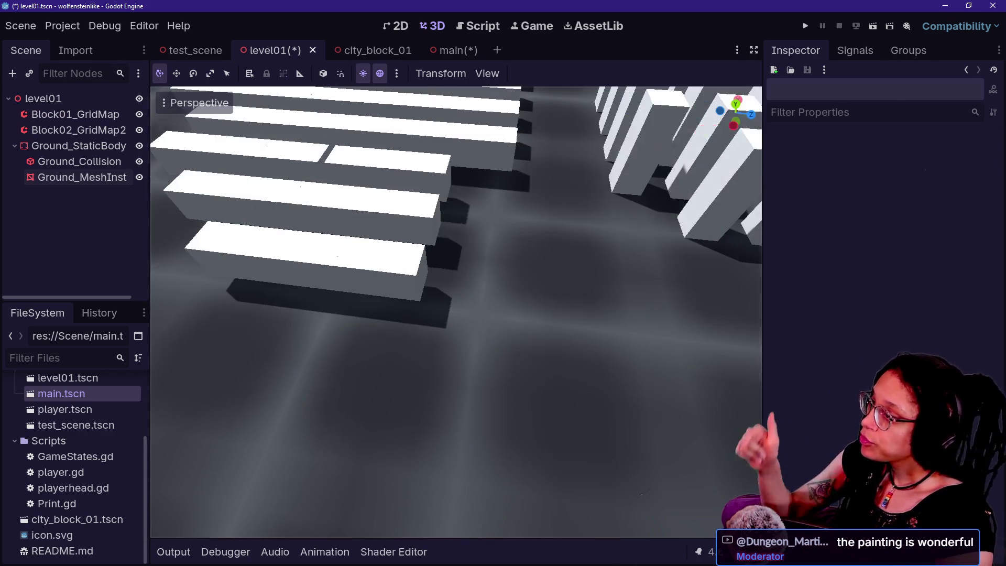
pyautogui.click(82, 177)
pyautogui.press('f')
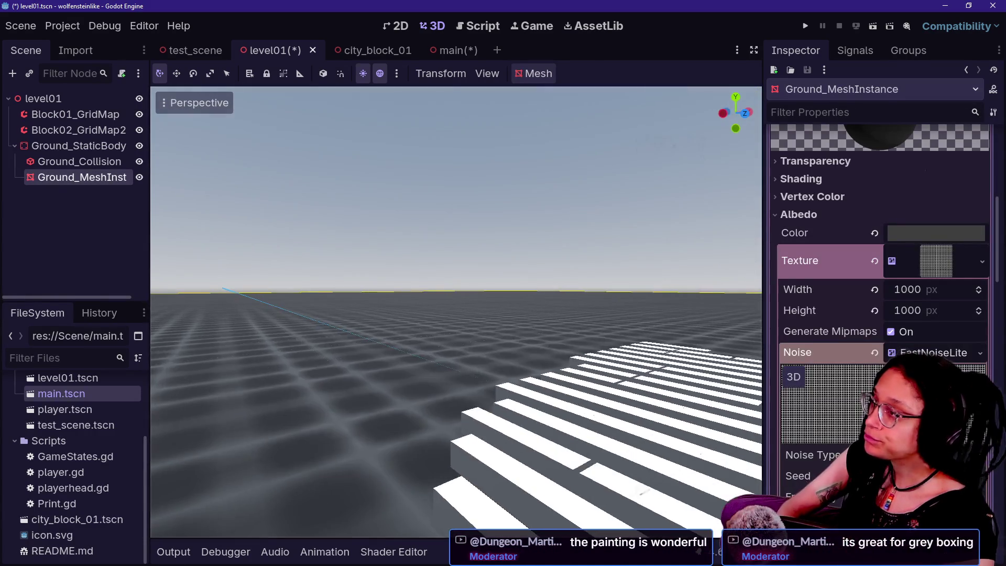
pyautogui.click(364, 50)
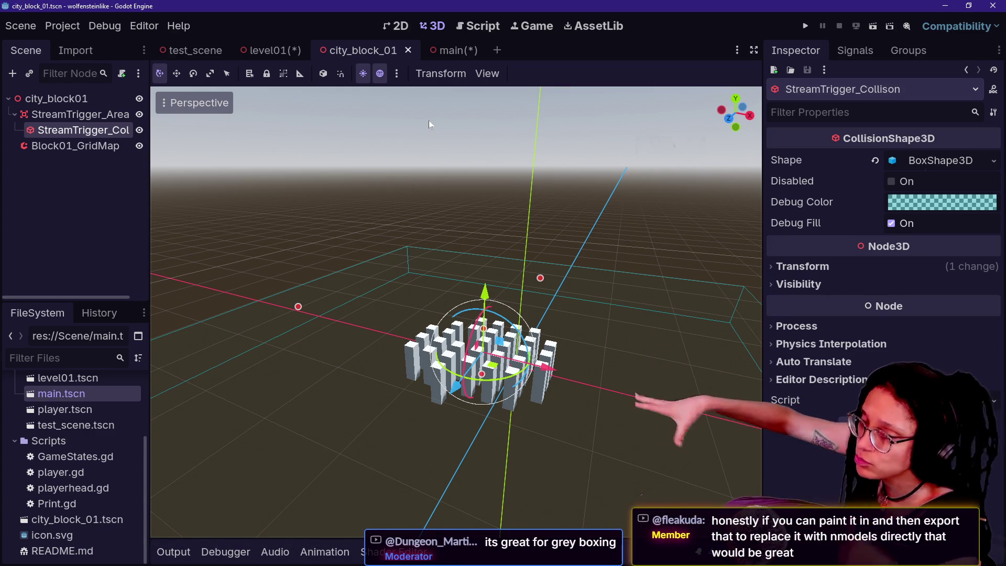
# Select StreamTrigger_Area and its collision shape in the city_block_01 Scene tree to inspect them.
pyautogui.click(722, 301)
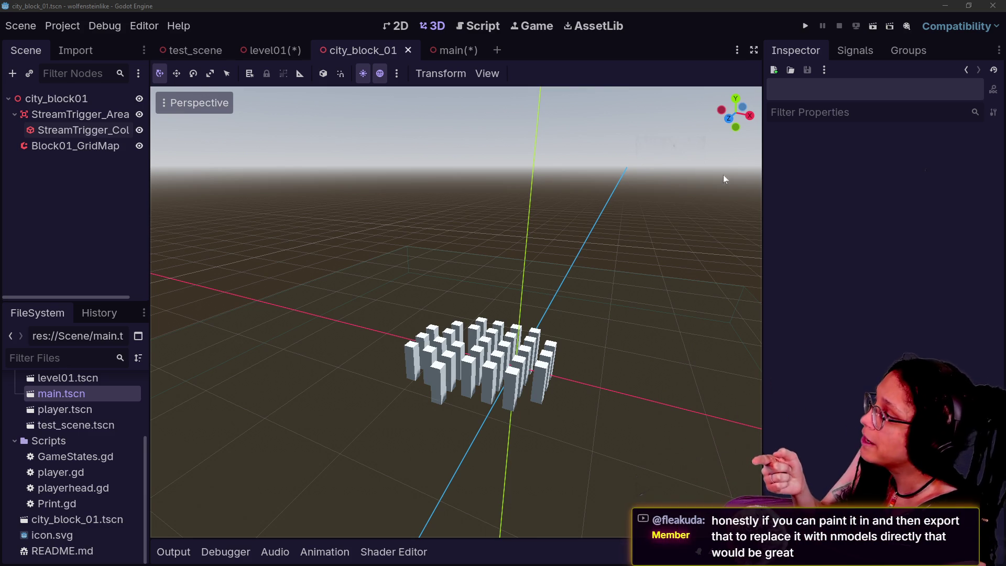
pyautogui.click(56, 129)
pyautogui.click(56, 114)
pyautogui.click(57, 129)
pyautogui.click(60, 114)
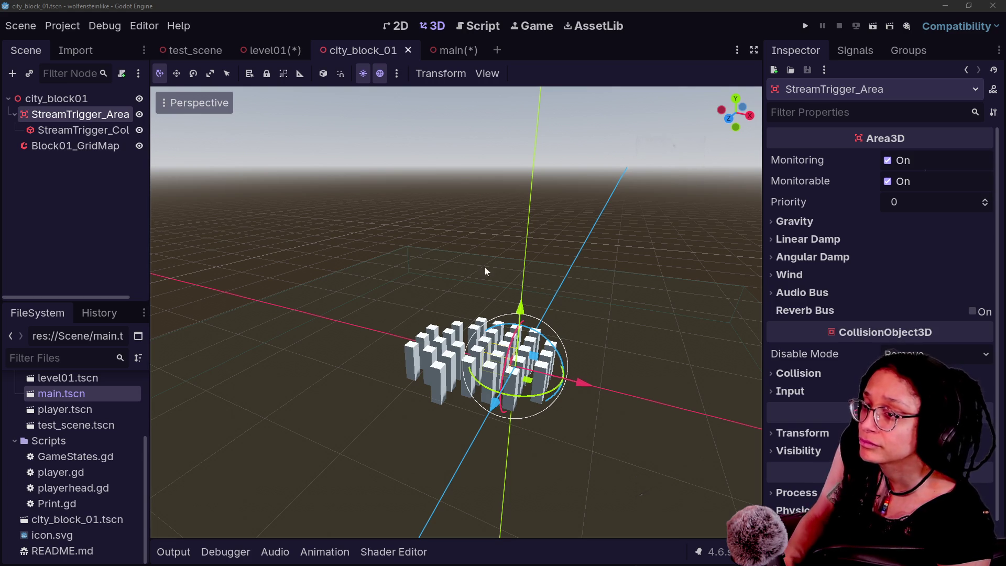
# Close the city_block_01 scene and keep the main scene open.
pyautogui.click(56, 98)
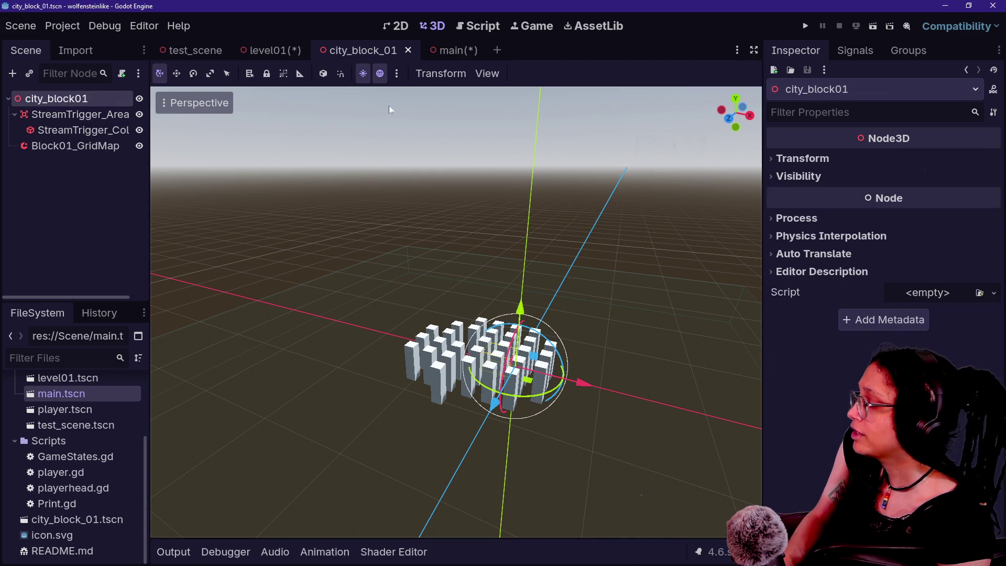
pyautogui.click(408, 51)
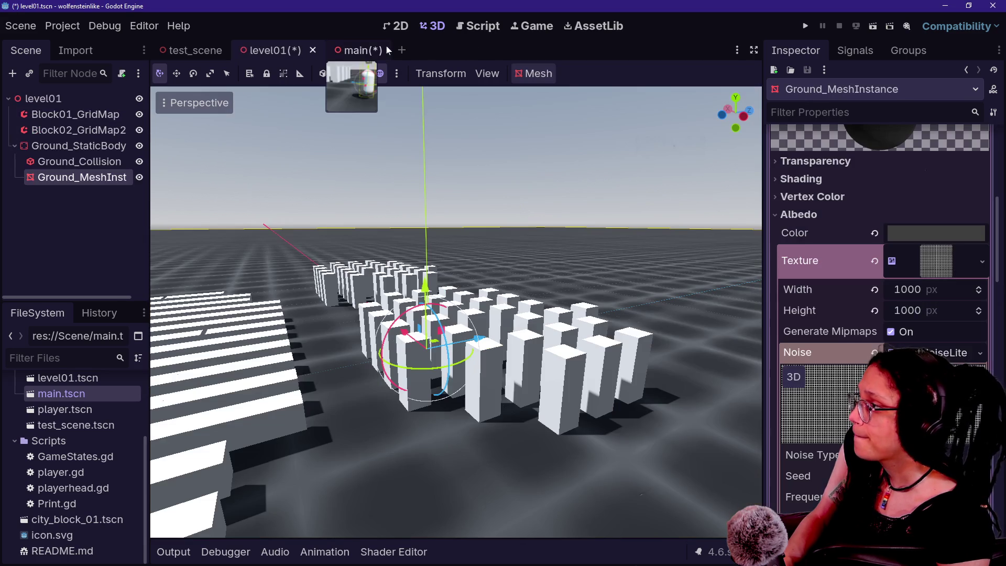
pyautogui.click(375, 53)
pyautogui.click(378, 54)
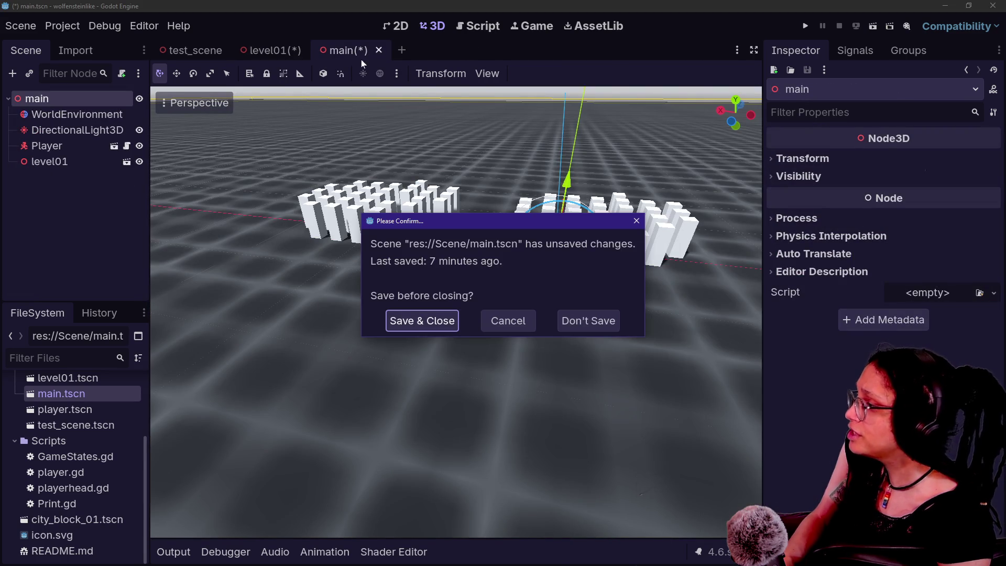
pyautogui.click(533, 322)
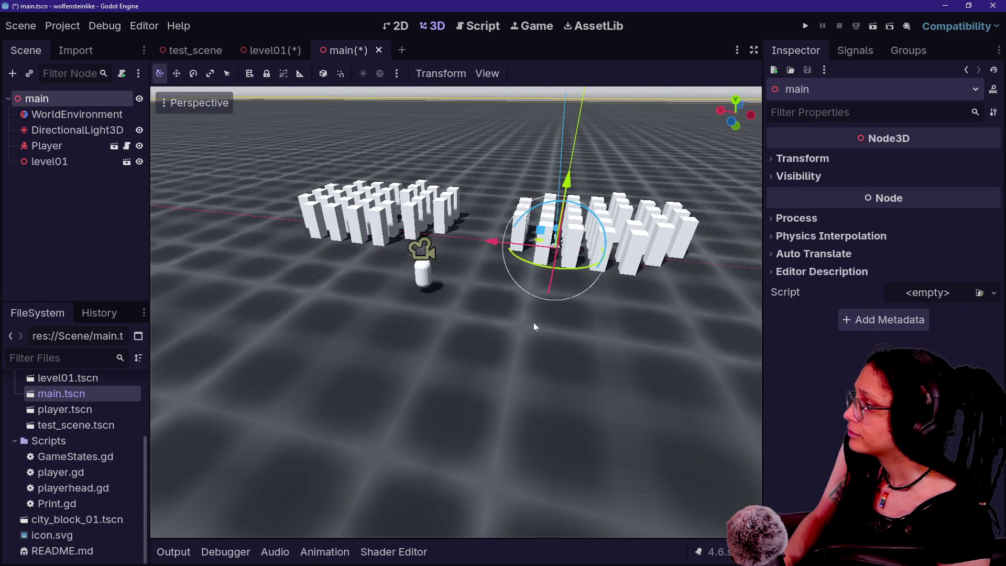
# Save the main scene, keeping its level01 instance instead of deleting it.
pyautogui.click(58, 163)
pyautogui.hotkey('ctrl', 's')
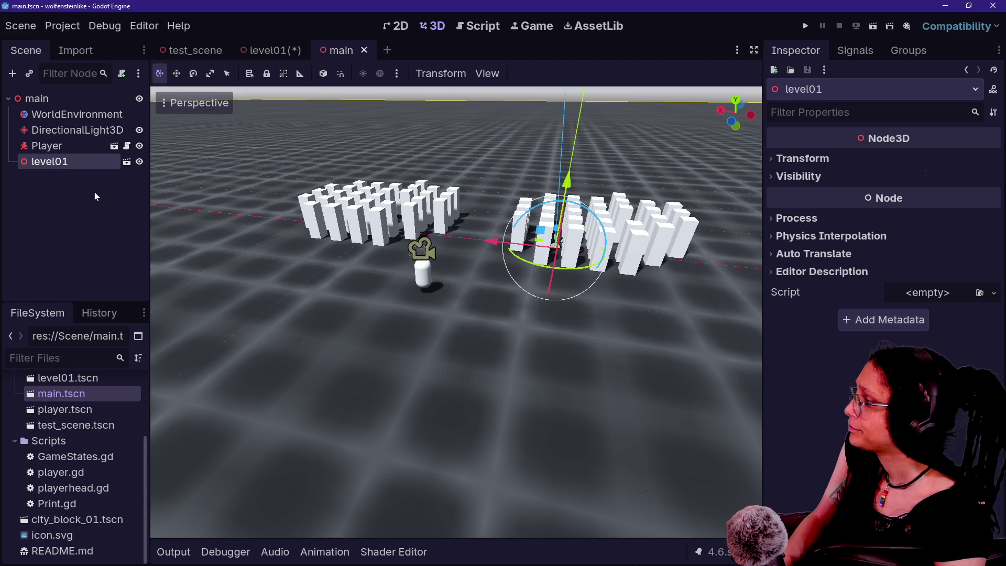
pyautogui.press('Delete')
pyautogui.press('Escape')
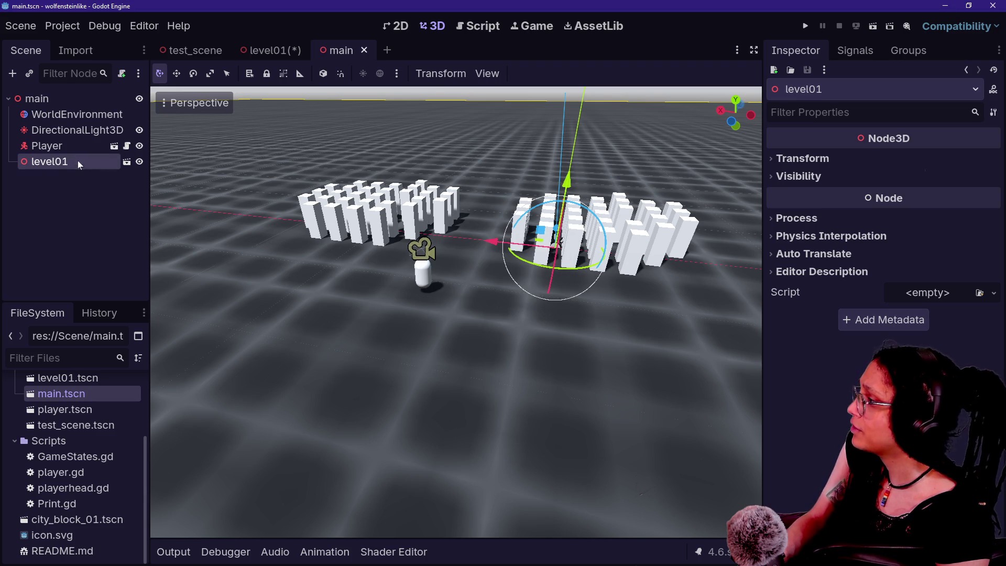
# In the level01 scene, select Ground_StaticBody.
pyautogui.click(283, 48)
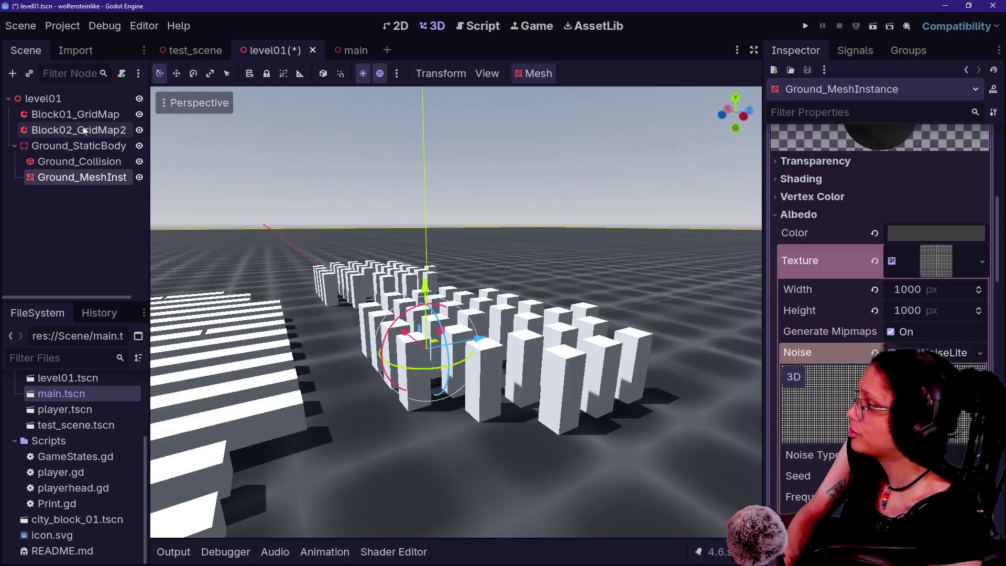
pyautogui.click(75, 114)
pyautogui.click(55, 147)
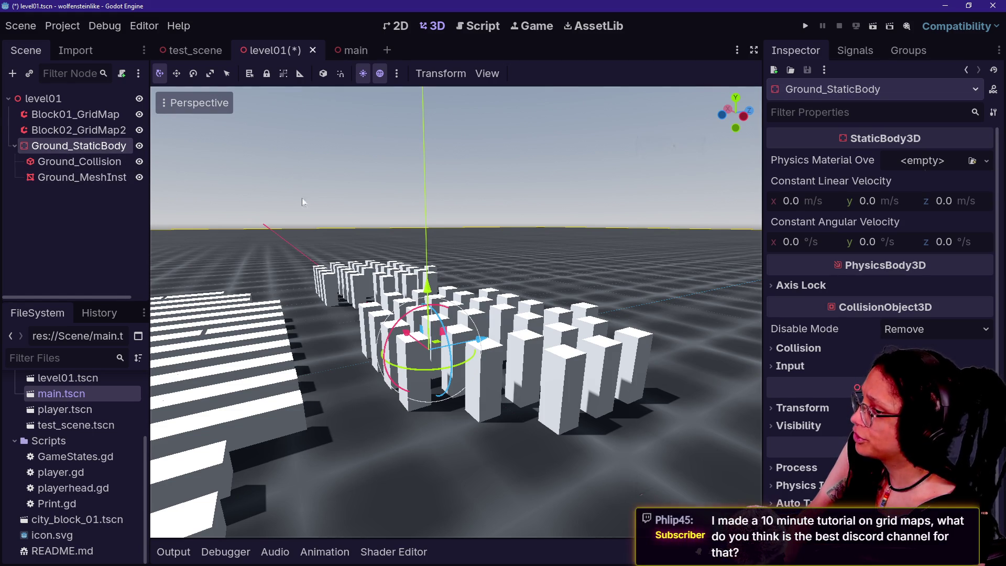
# Cut Ground_StaticBody from level01, paste it under the main root, and save level01.
pyautogui.press('Delete')
pyautogui.click(348, 55)
pyautogui.click(52, 96)
pyautogui.hotkey('ctrl', 'v')
pyautogui.click(126, 161)
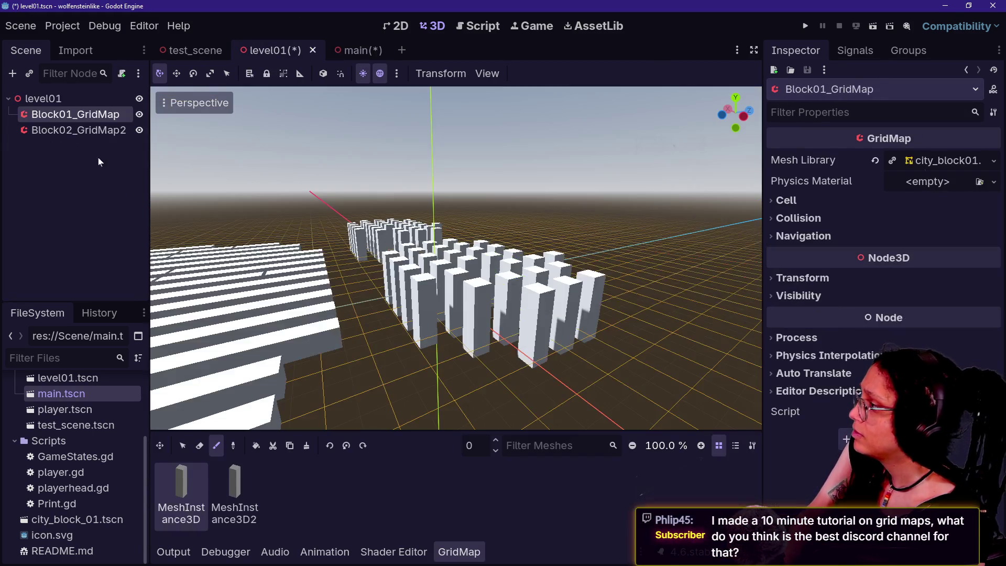
pyautogui.hotkey('ctrl', 's')
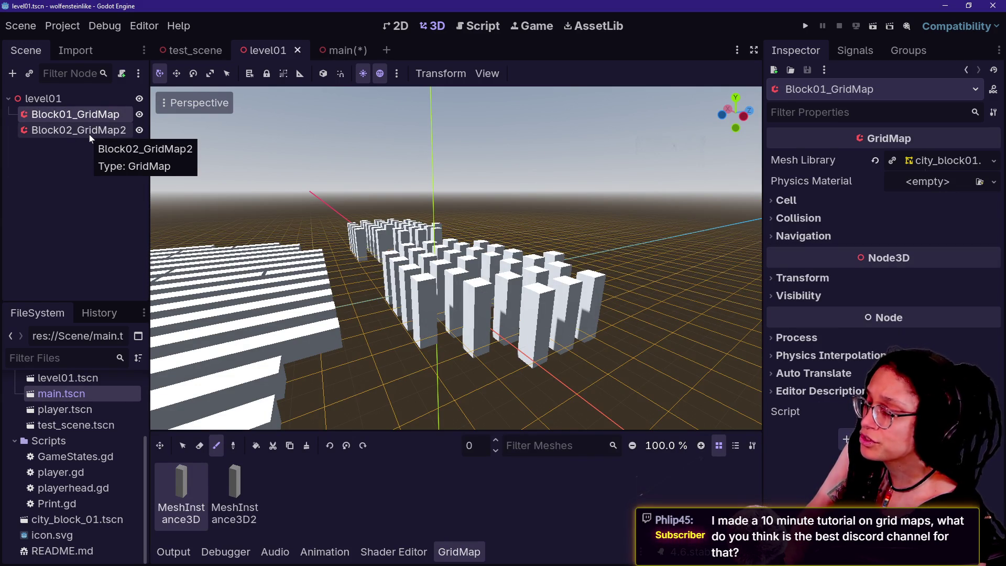
# Delete Block01_GridMap and Block02_GridMap2, leaving only the level01 root node.
pyautogui.press('Delete')
pyautogui.press('Return')
pyautogui.click(30, 122)
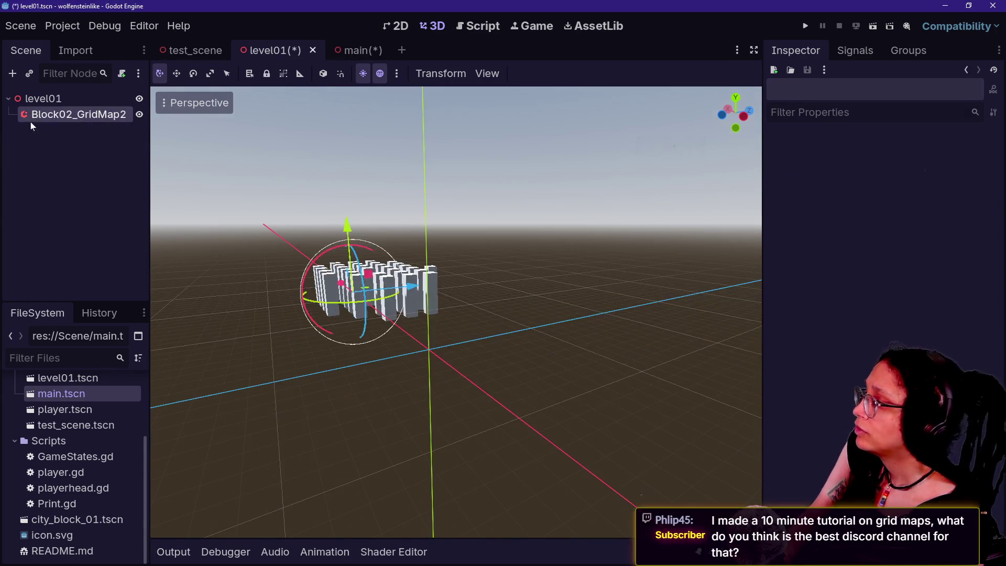
pyautogui.press('Delete')
pyautogui.press('Return')
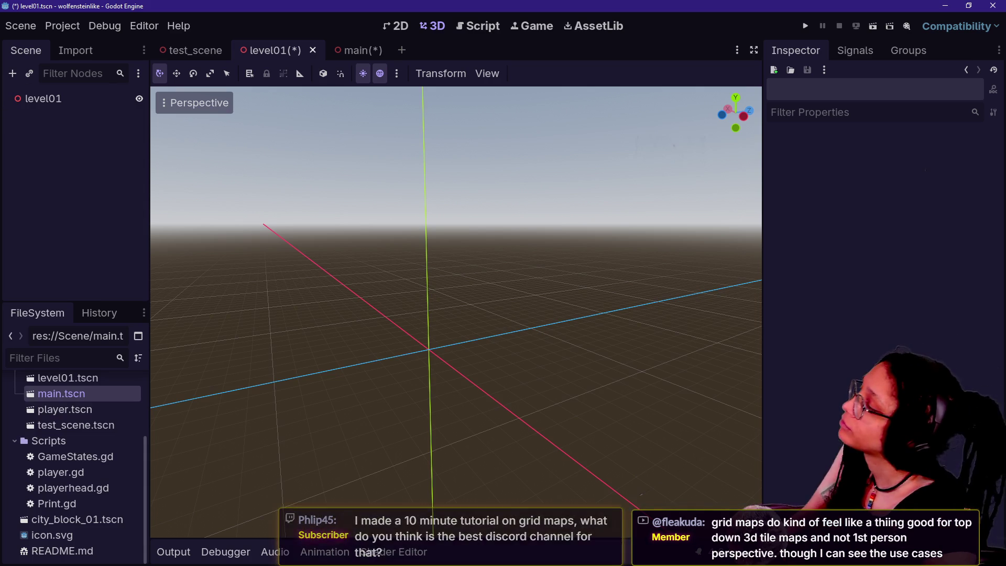
pyautogui.click(51, 101)
# Save level01 and close the test_scene.
pyautogui.hotkey('ctrl', 's')
pyautogui.click(172, 51)
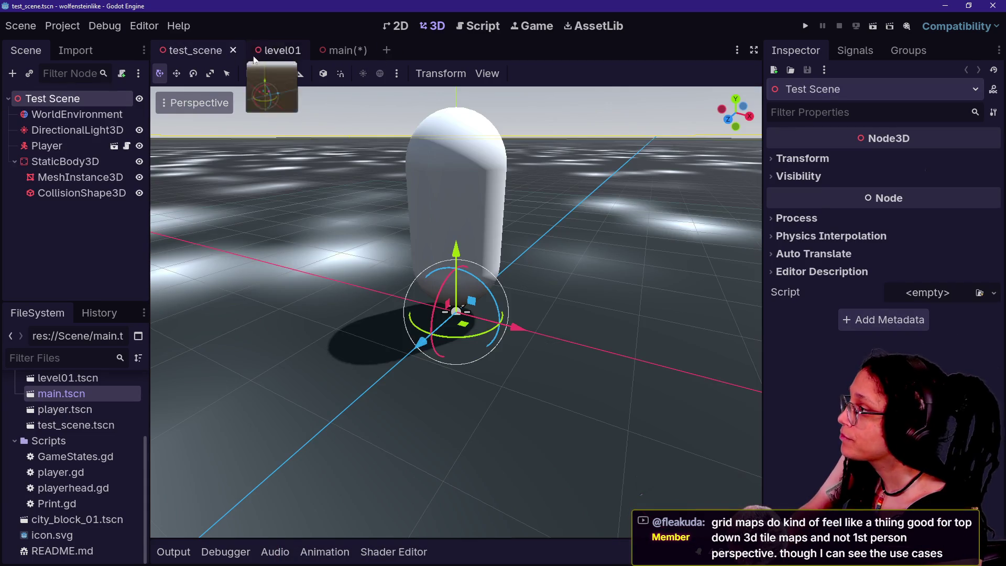
pyautogui.click(233, 51)
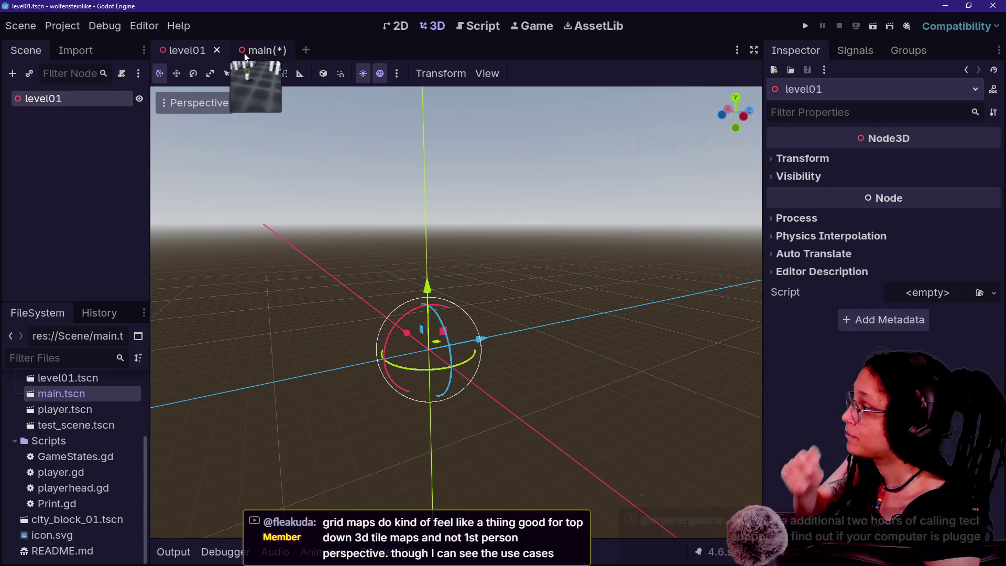
pyautogui.click(246, 51)
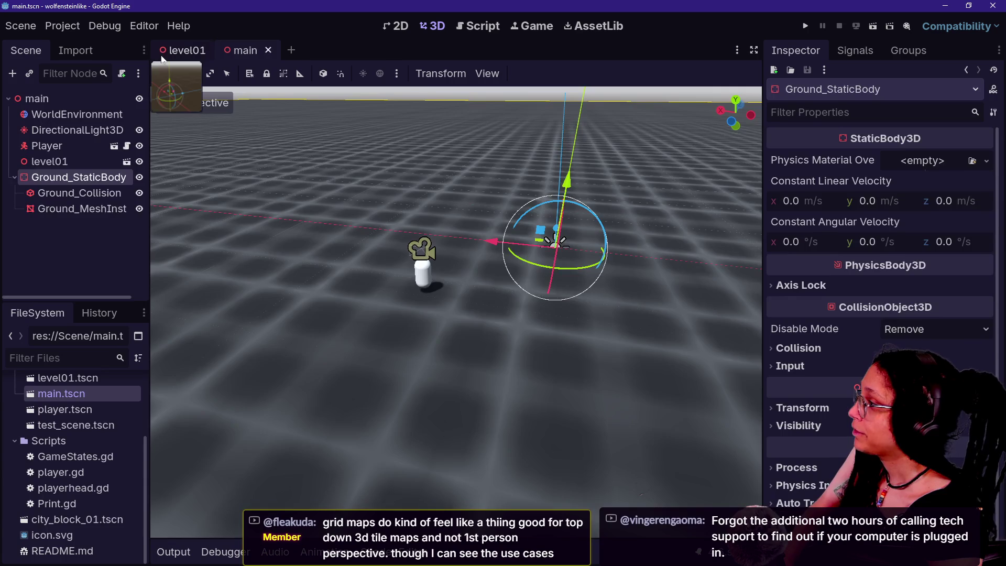
pyautogui.click(184, 50)
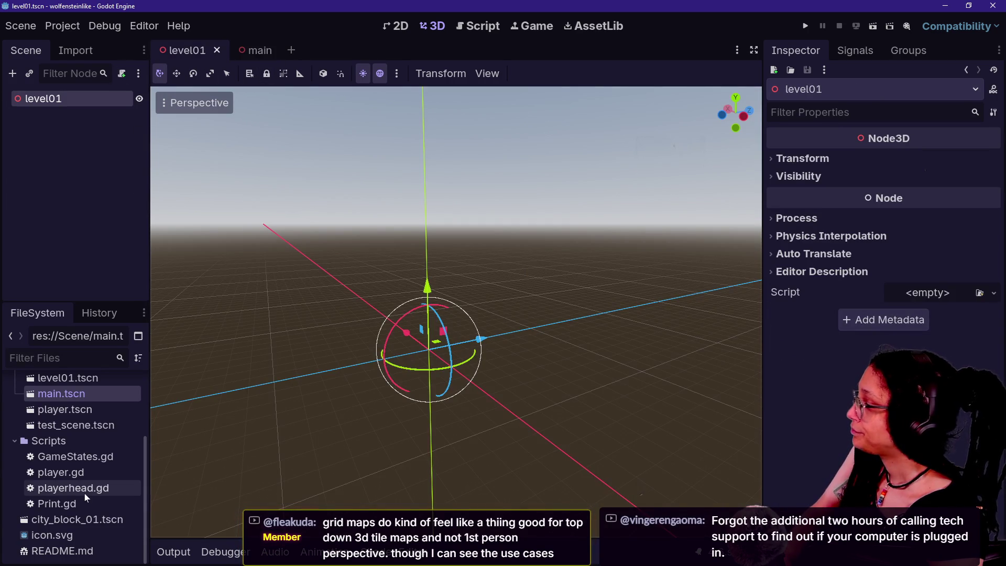
# Attempt deleting the MeshLibraries folder and city_block01 meshlib, but keep both.
pyautogui.scroll(5, 83, 492)
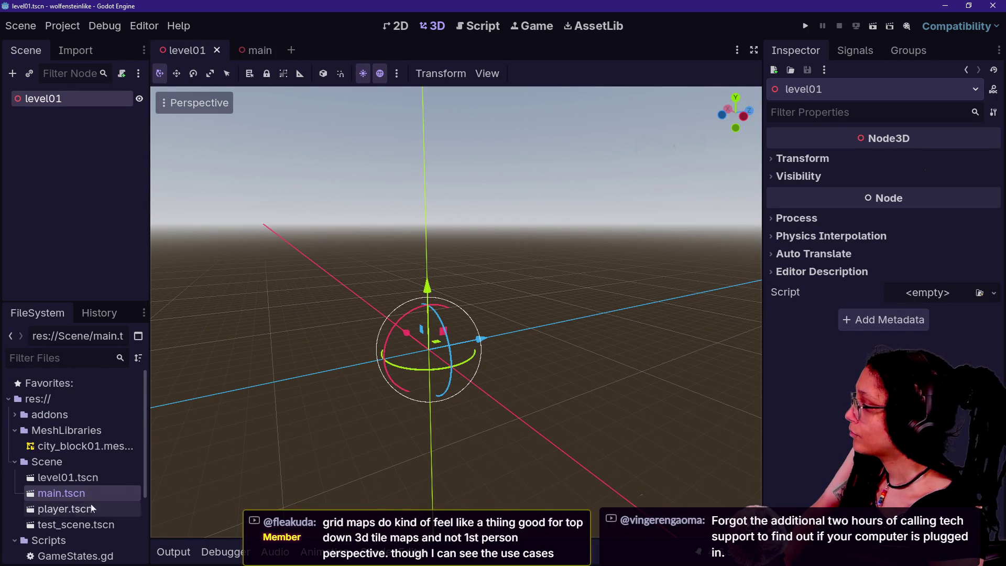
pyautogui.scroll(-3, 95, 498)
pyautogui.scroll(2, 64, 401)
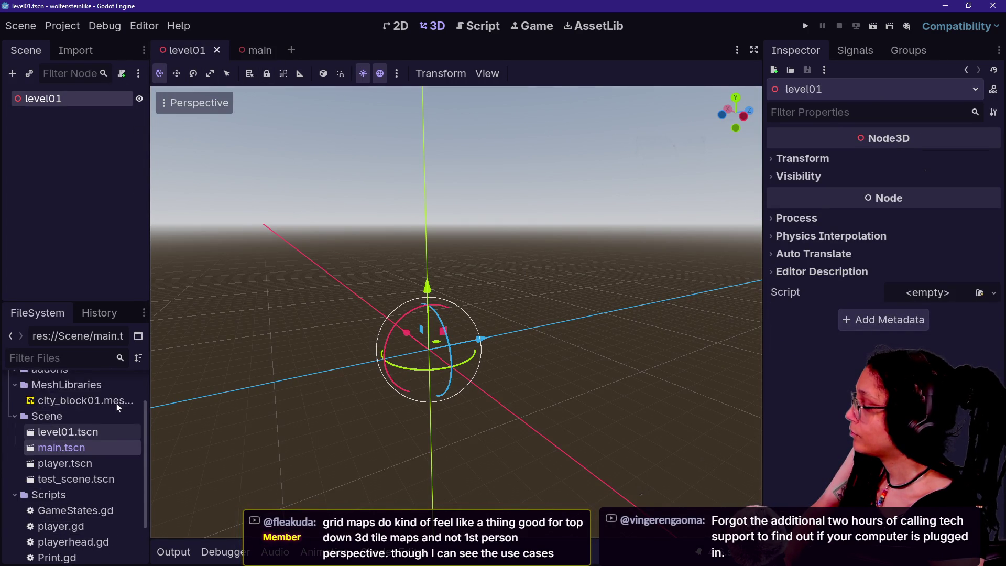
pyautogui.click(66, 407)
pyautogui.press('Delete')
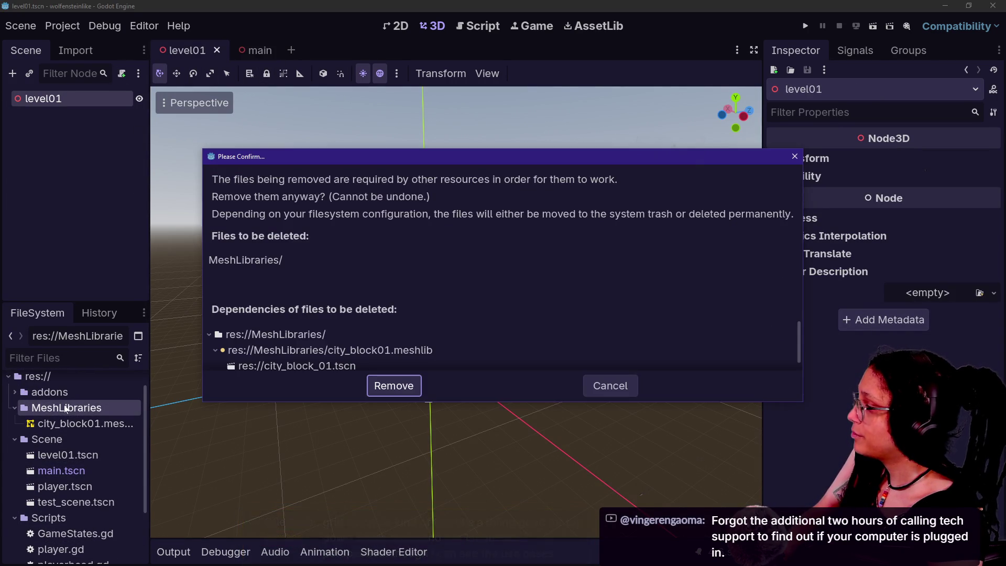
pyautogui.press('Return')
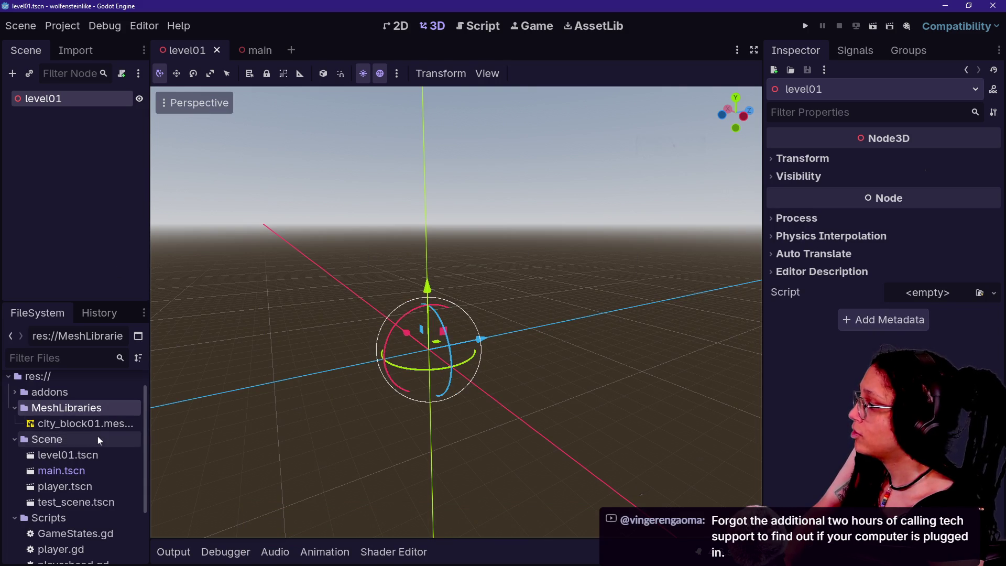
pyautogui.press('Down')
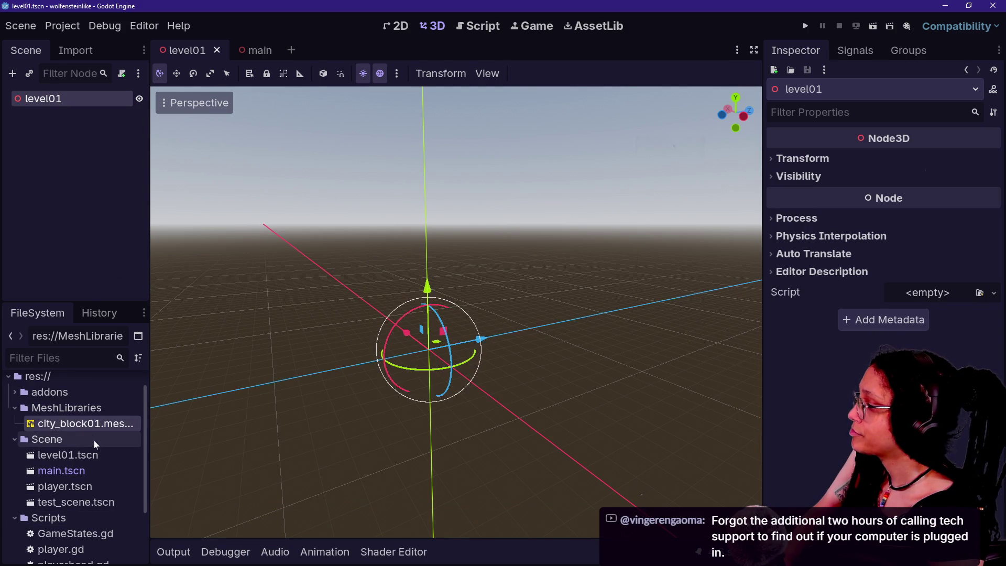
pyautogui.press('Delete')
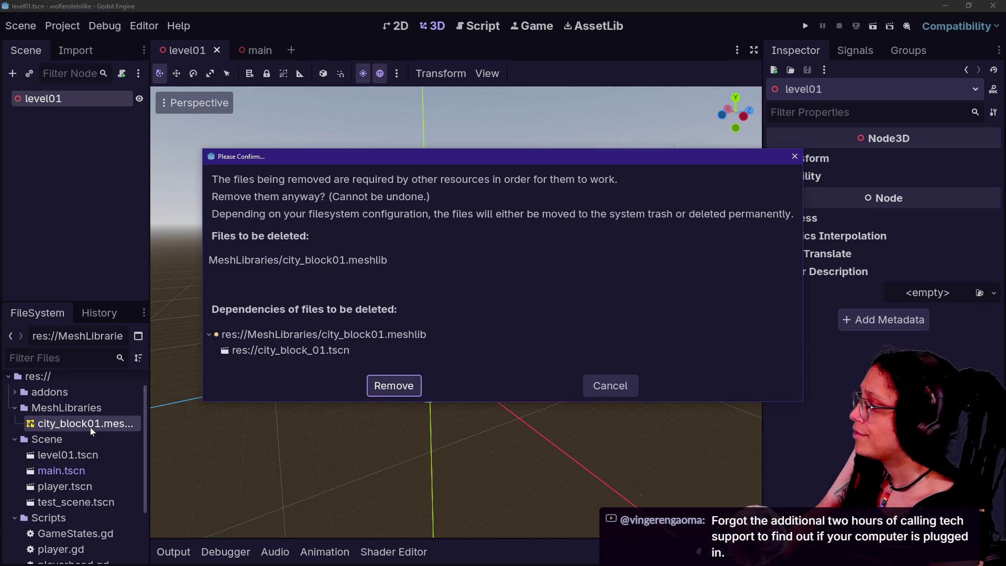
pyautogui.press('Return')
# Move city_block_01.tscn into the res://Scene folder.
pyautogui.scroll(-3, 87, 460)
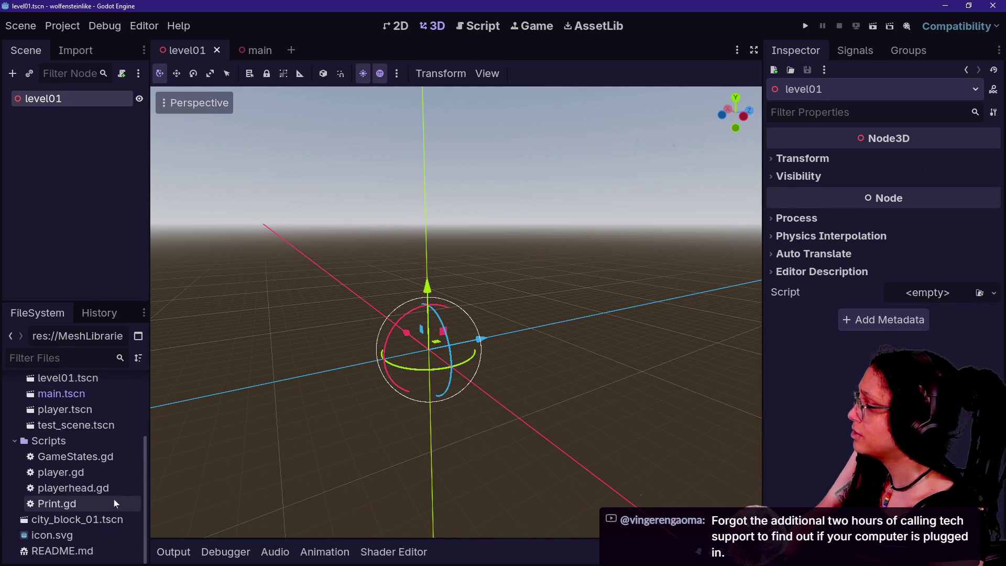
pyautogui.moveTo(89, 524)
pyautogui.mouseDown()
pyautogui.moveTo(90, 428)
pyautogui.moveTo(86, 477)
pyautogui.moveTo(87, 463)
pyautogui.mouseUp()
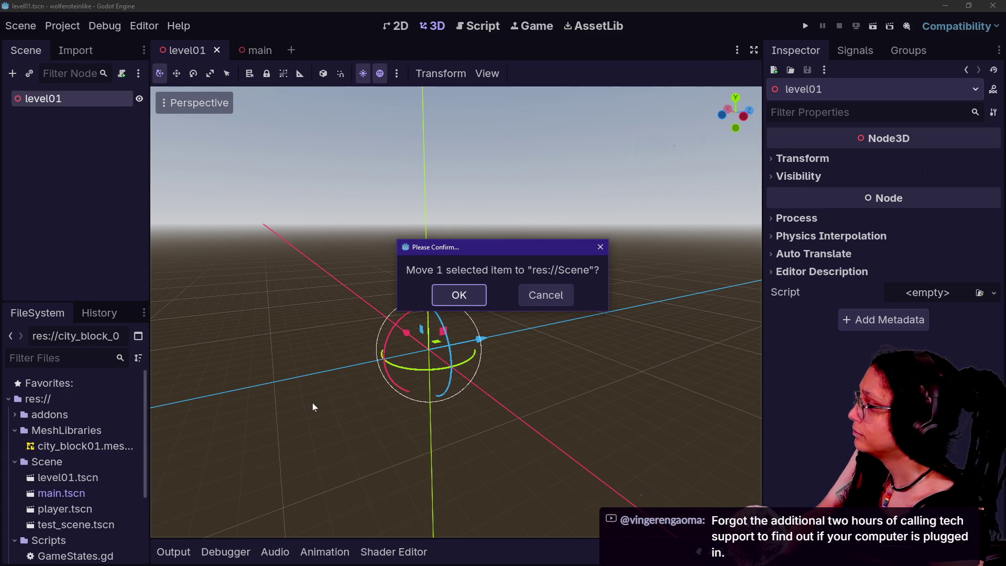
pyautogui.press('Return')
pyautogui.press('Return')
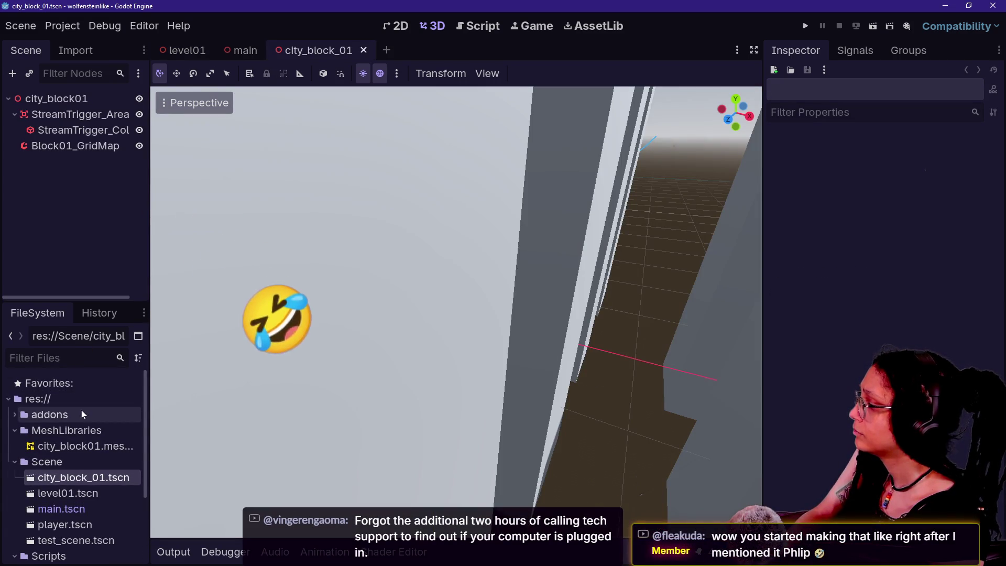
pyautogui.click(77, 462)
pyautogui.click(86, 461)
pyautogui.rightClick(70, 464)
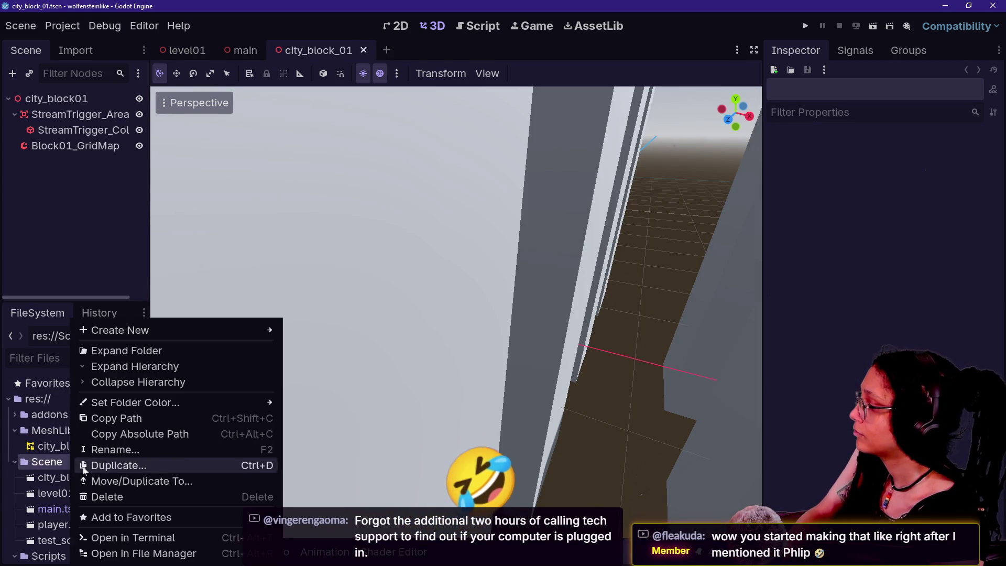
pyautogui.click(116, 449)
pyautogui.write('Scenes')
pyautogui.press('Return')
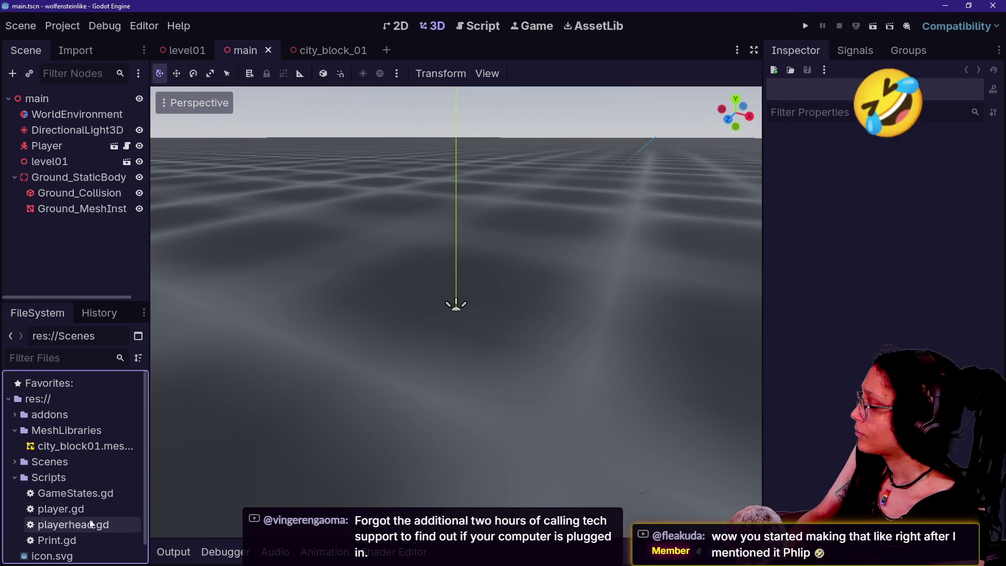
pyautogui.scroll(-1, 75, 447)
pyautogui.click(72, 443)
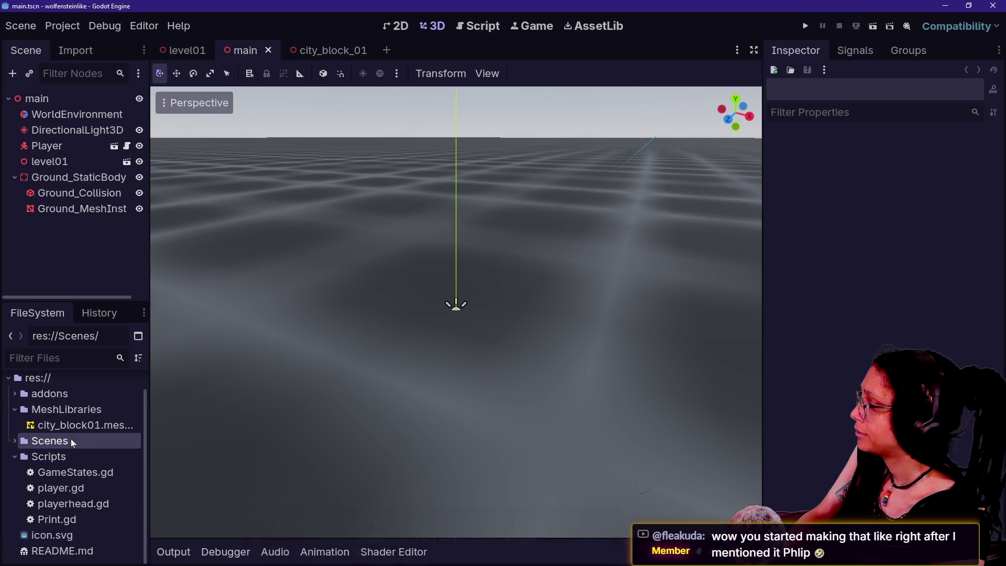
pyautogui.doubleClick(70, 440)
pyautogui.doubleClick(52, 457)
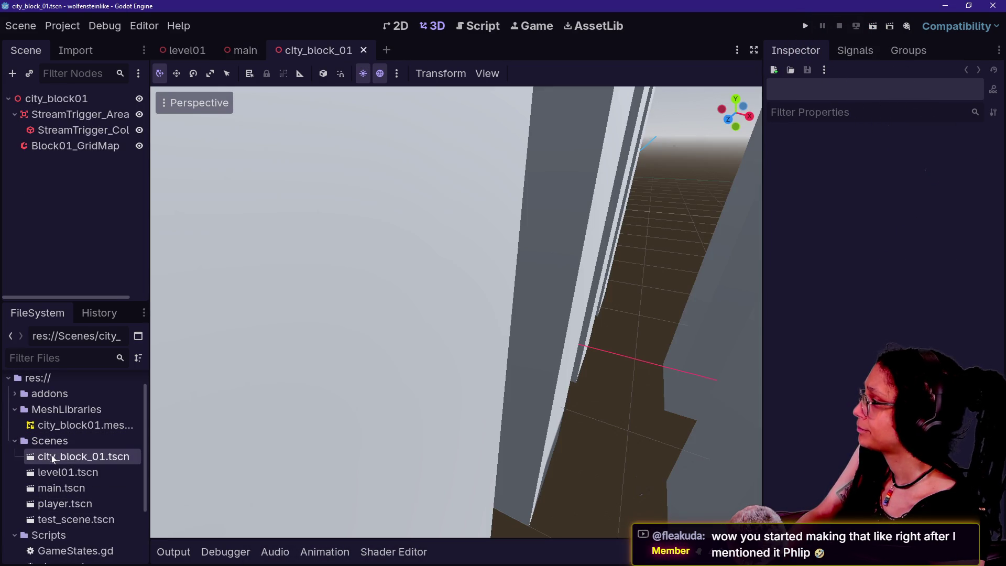
pyautogui.click(73, 114)
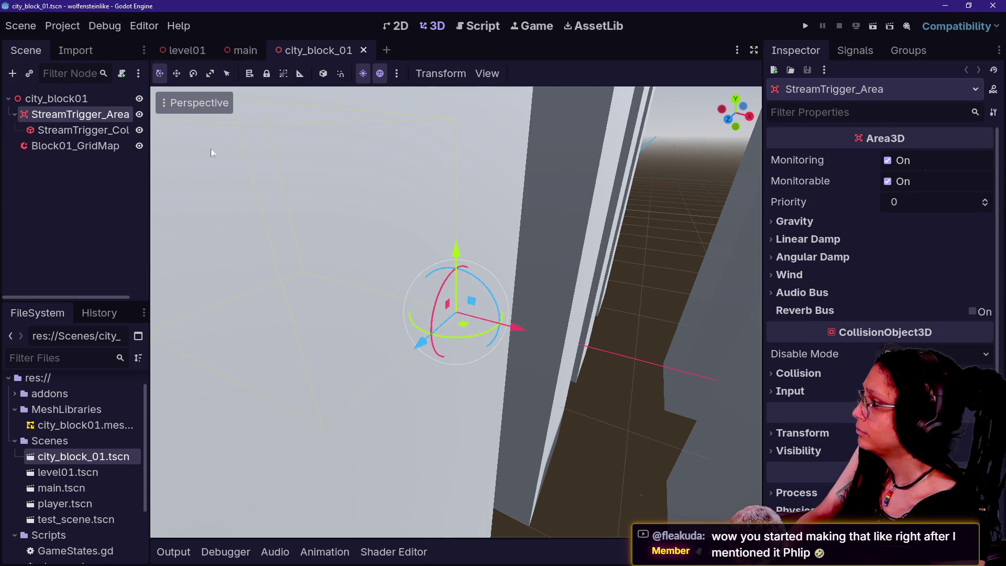
pyautogui.click(104, 147)
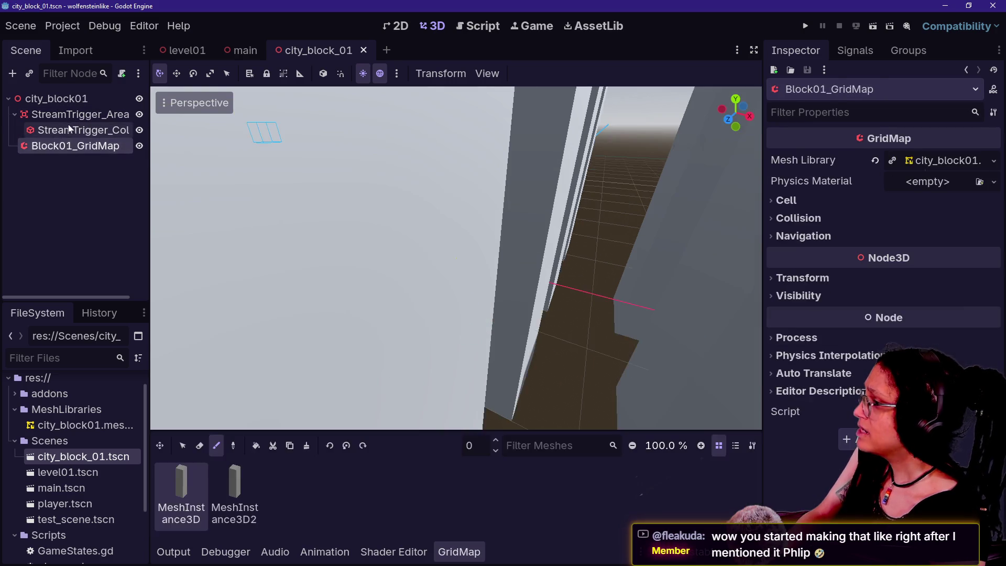
pyautogui.click(70, 129)
pyautogui.click(250, 149)
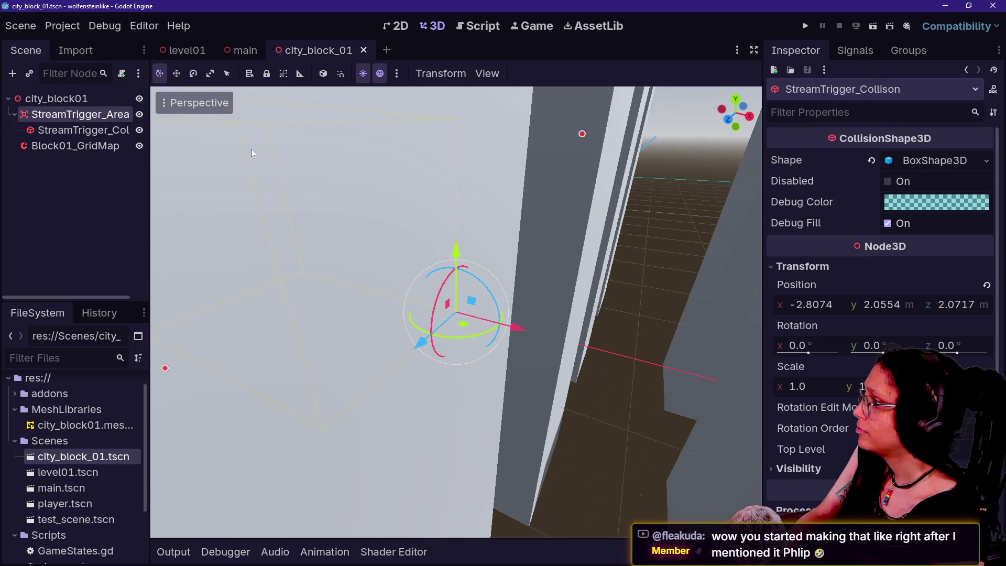
pyautogui.press('Delete')
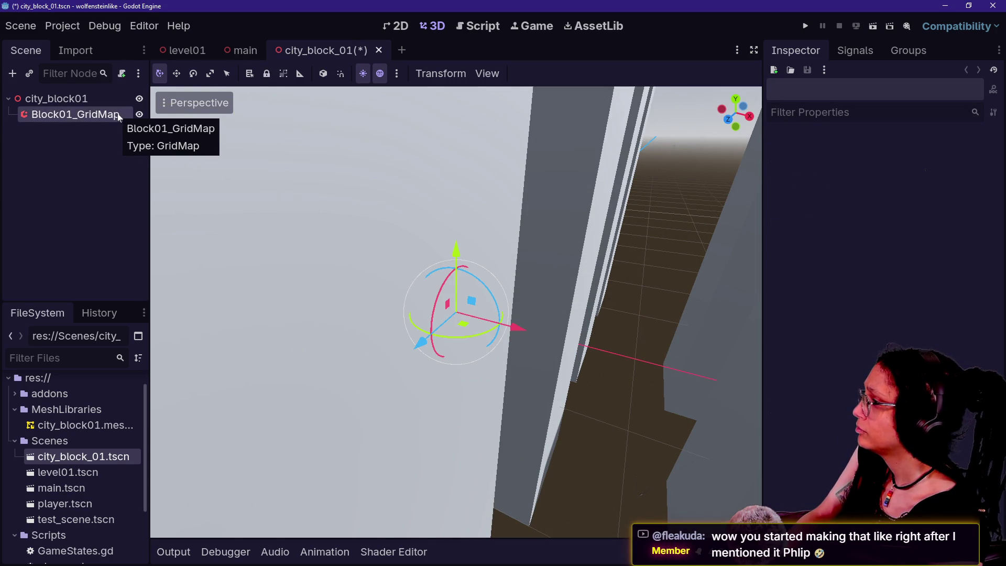
pyautogui.hotkey('ctrl', 'z')
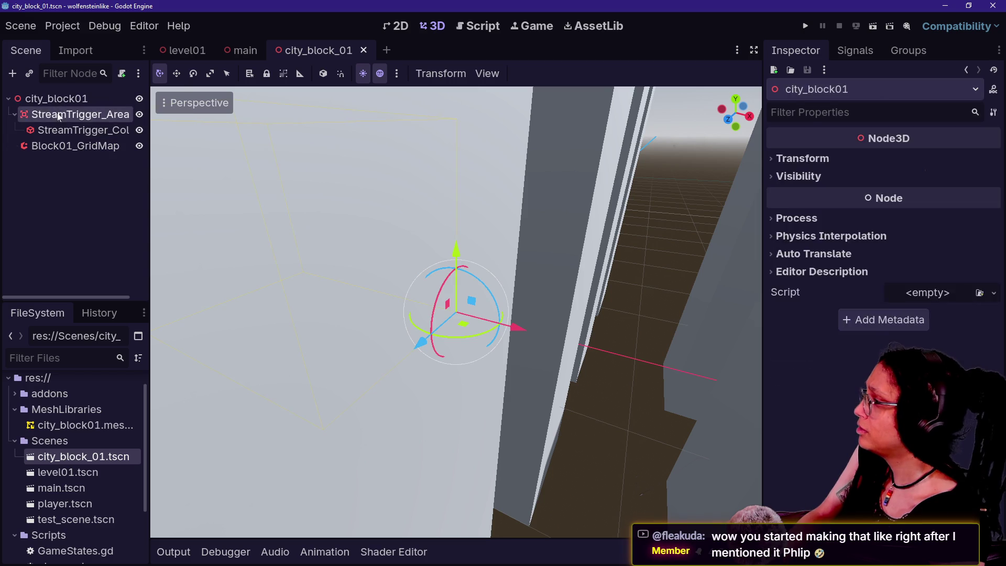
pyautogui.click(68, 131)
pyautogui.click(68, 114)
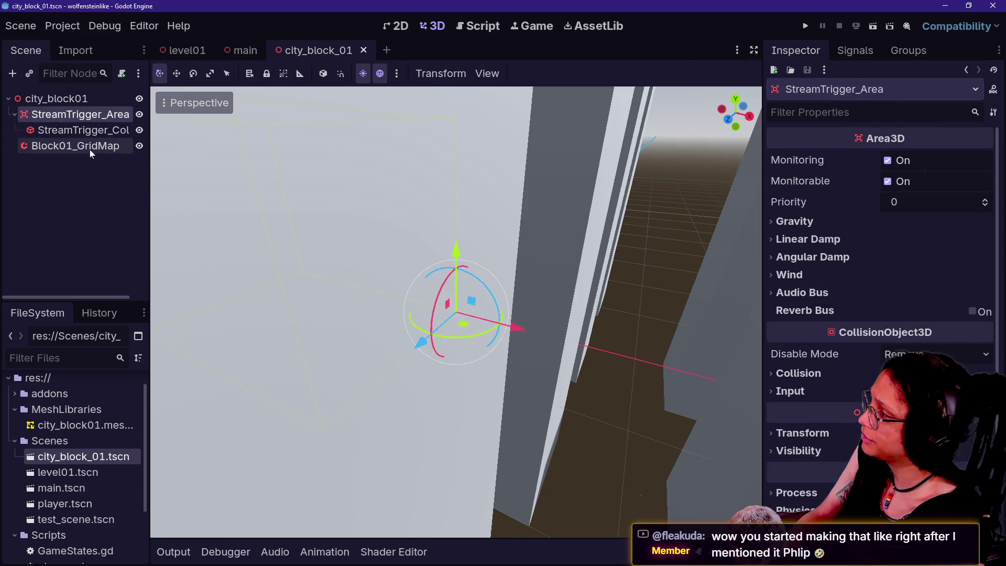
pyautogui.click(69, 114)
pyautogui.click(79, 183)
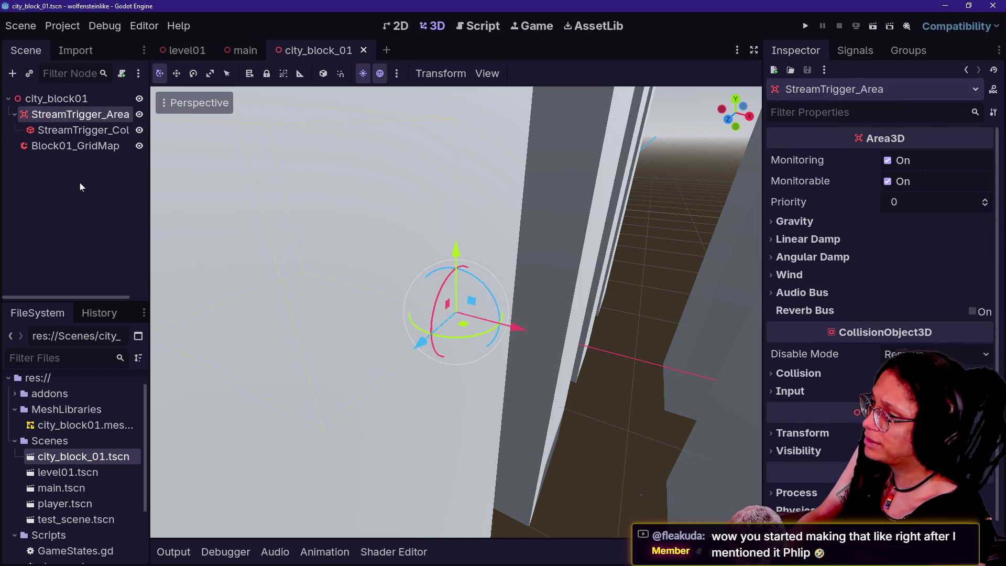
pyautogui.click(78, 130)
pyautogui.click(62, 147)
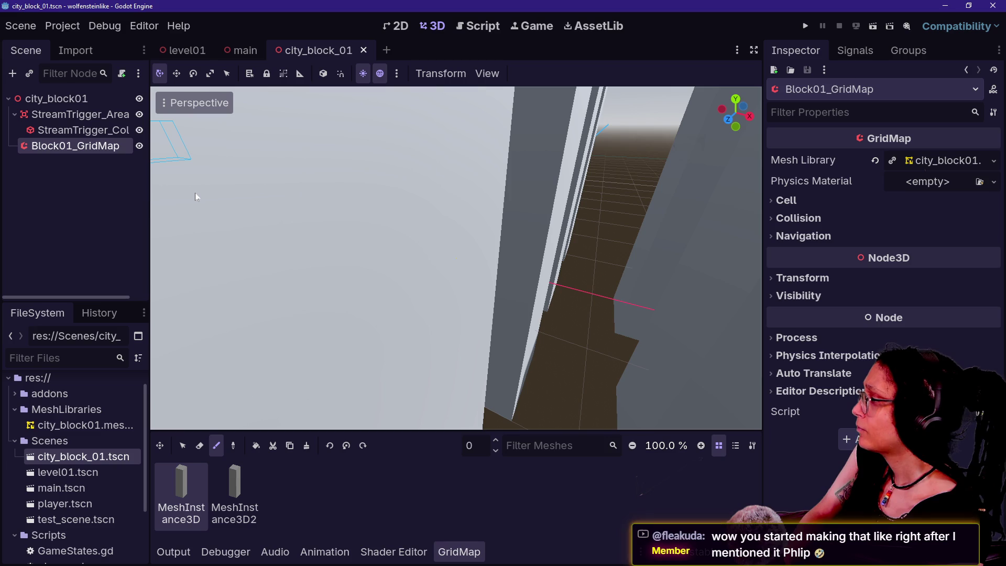
# Delete Block01_GridMap from city_block01, leaving StreamTrigger_Area and its collision shape.
pyautogui.click(72, 129)
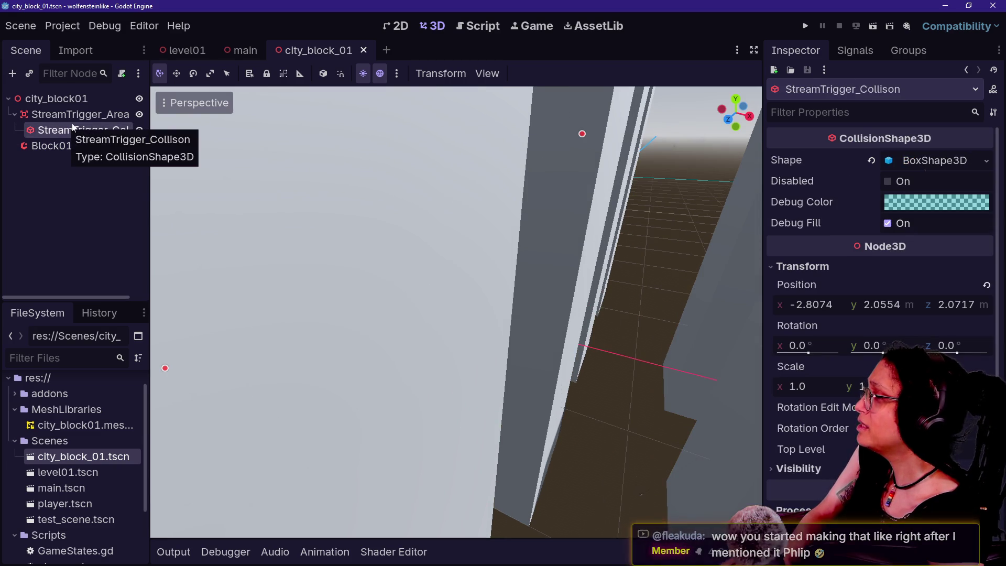
pyautogui.click(79, 114)
pyautogui.click(77, 148)
pyautogui.press('Delete')
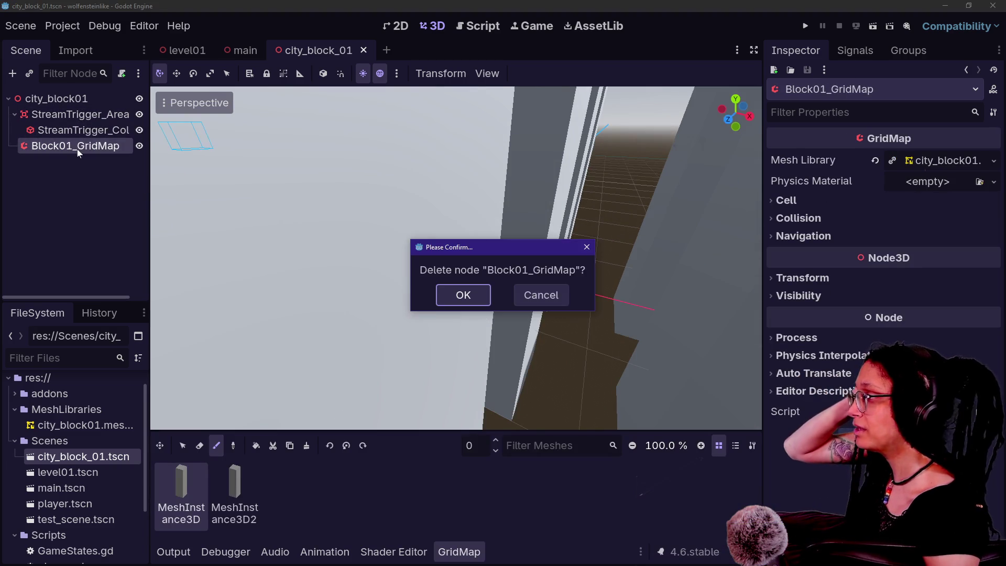
pyautogui.press('Return')
pyautogui.click(79, 114)
pyautogui.scroll(-8, 347, 237)
pyautogui.scroll(4, 348, 237)
pyautogui.moveTo(459, 312)
pyautogui.mouseDown()
pyautogui.moveTo(446, 319)
pyautogui.moveTo(449, 336)
pyautogui.moveTo(417, 287)
pyautogui.moveTo(498, 291)
pyautogui.mouseUp()
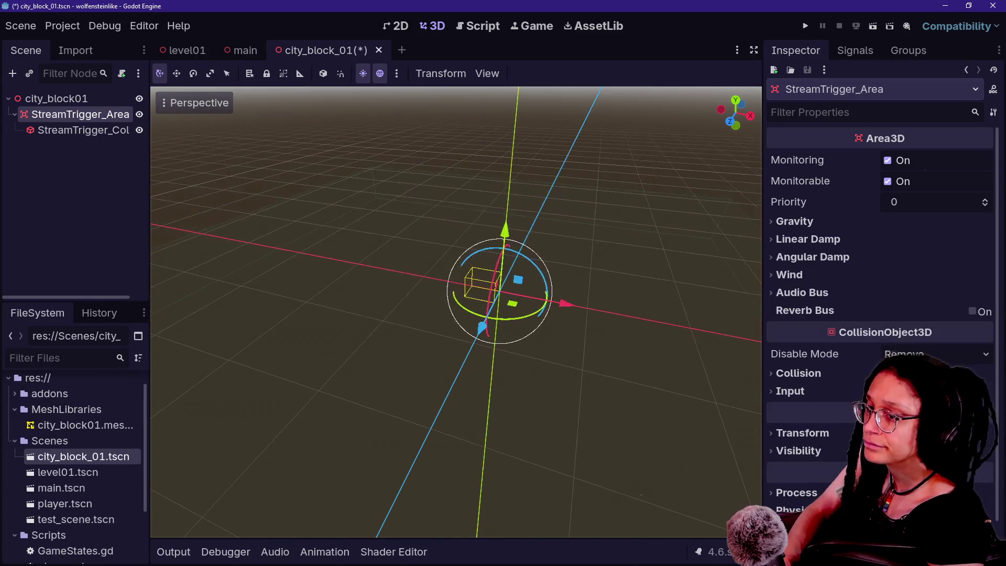
pyautogui.click(51, 151)
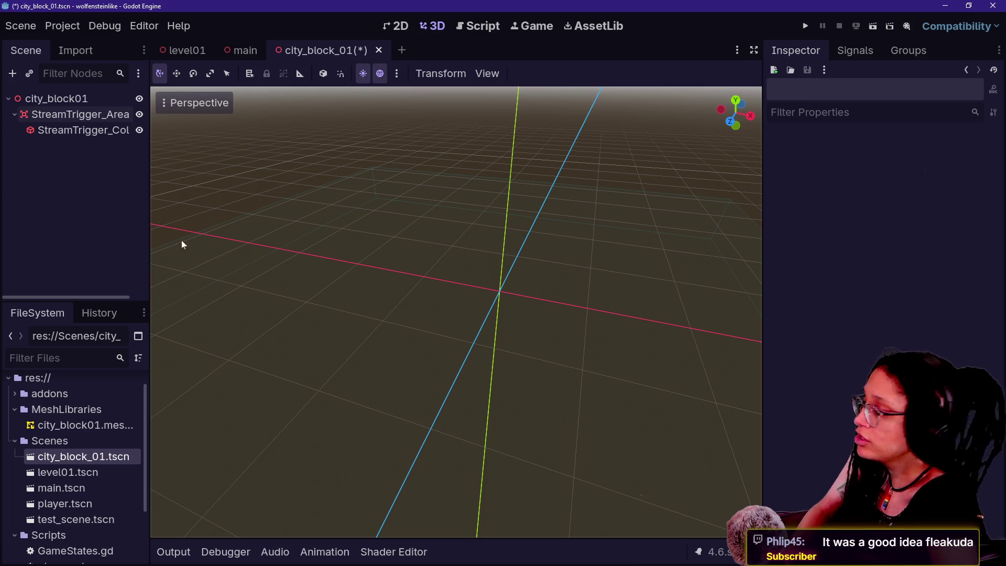
pyautogui.click(61, 114)
# Add a MeshInstance3D child node under the city_block01 root.
pyautogui.click(64, 99)
pyautogui.rightClick(67, 101)
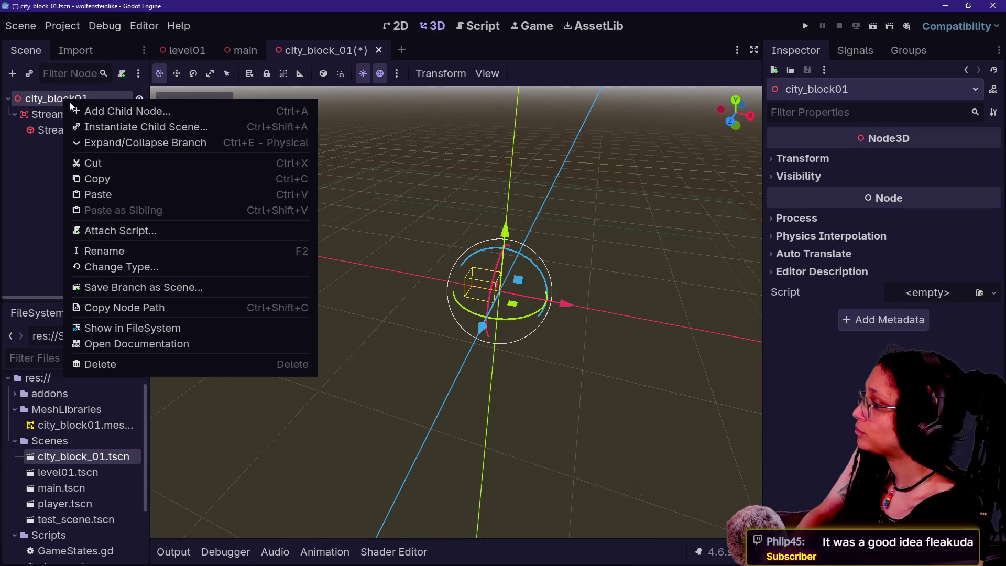
pyautogui.click(86, 111)
pyautogui.write('mesh')
pyautogui.press('Return')
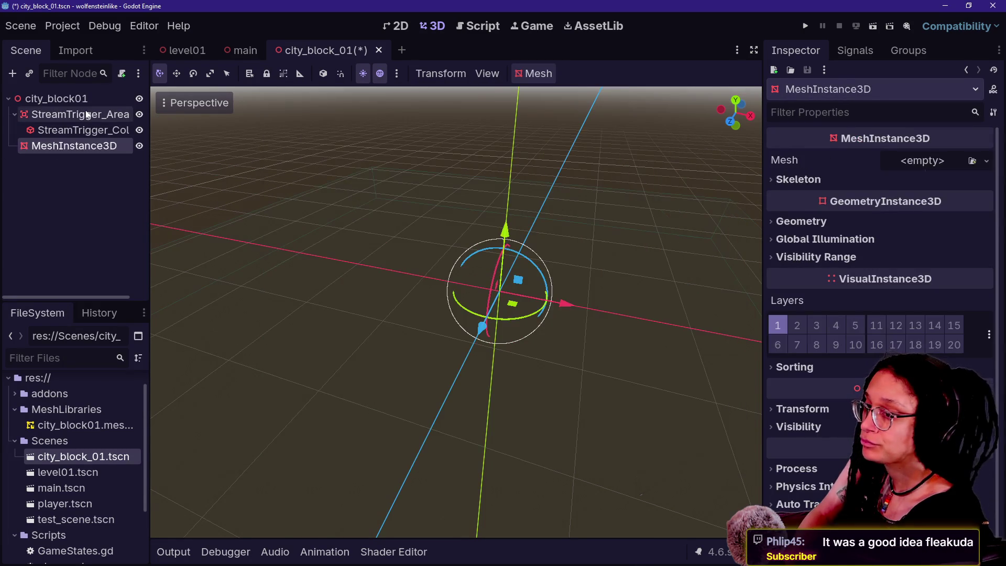
pyautogui.scroll(-5, 455, 312)
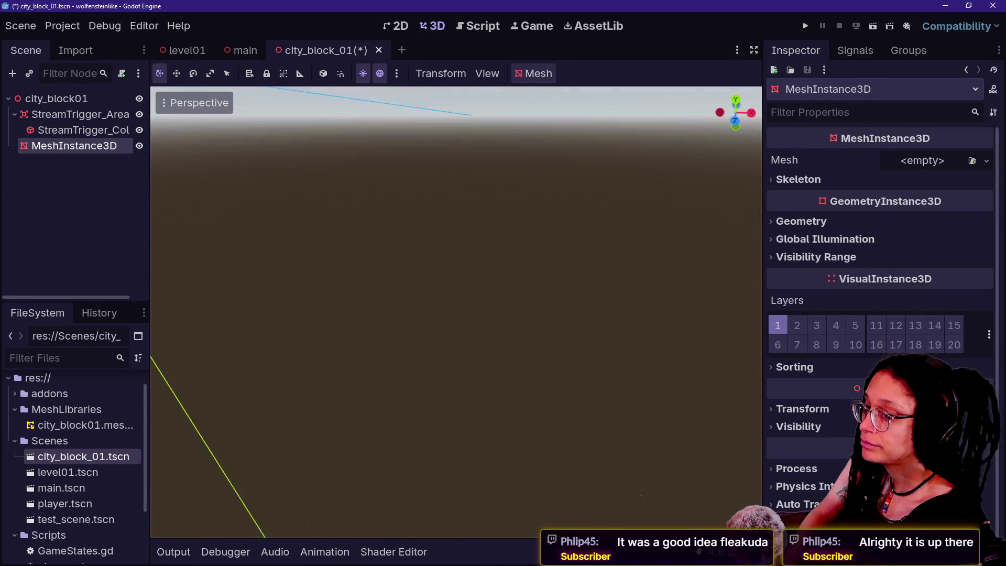
pyautogui.press('f')
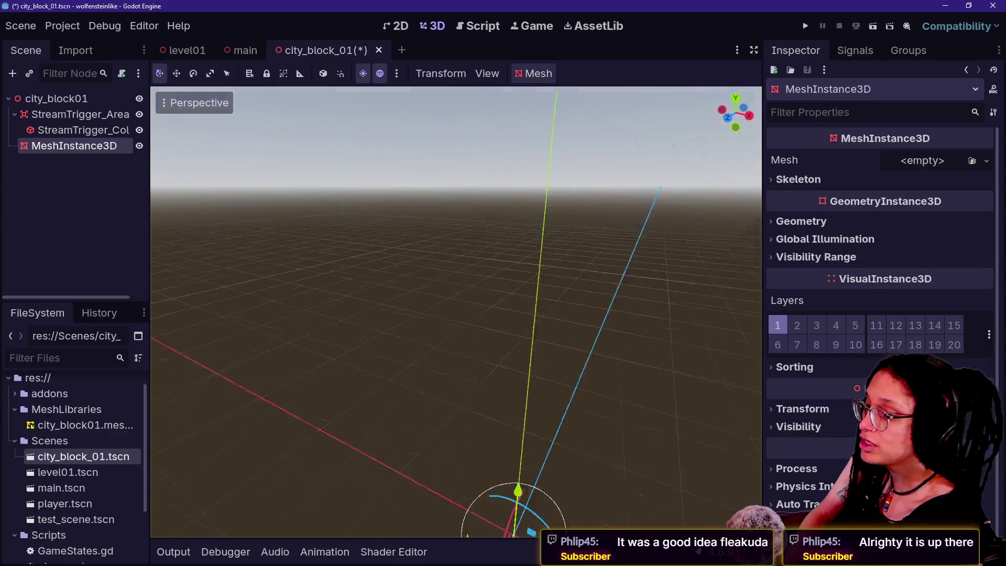
pyautogui.scroll(-4, 157, 430)
pyautogui.moveTo(456, 312)
pyautogui.mouseDown()
pyautogui.moveTo(472, 294)
pyautogui.moveTo(628, 212)
pyautogui.mouseUp()
# Give the MeshInstance3D a new BoxMesh and raise it slightly above the ground.
pyautogui.click(986, 161)
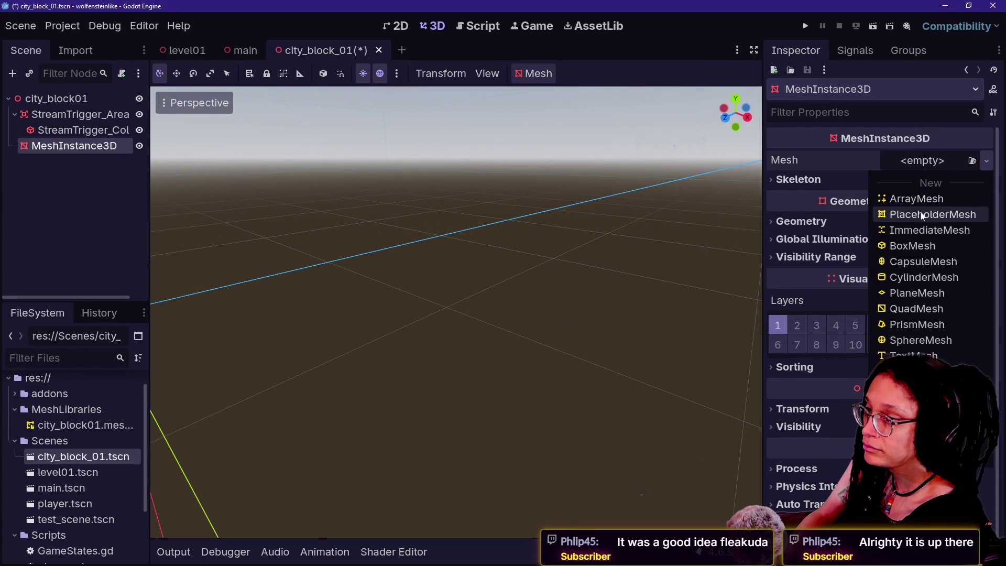
pyautogui.click(901, 244)
pyautogui.press('f')
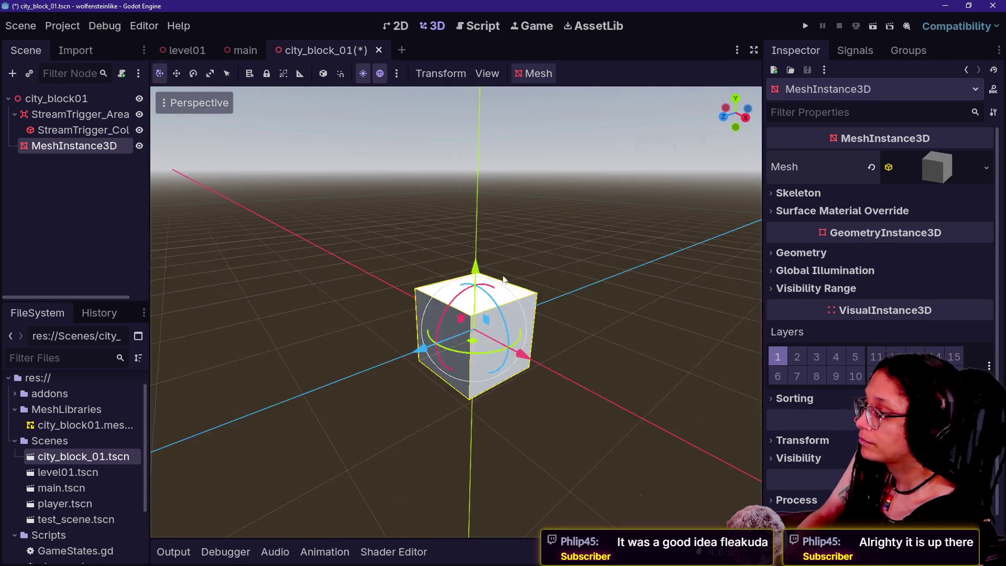
pyautogui.moveTo(475, 266); pyautogui.dragTo(474, 256)
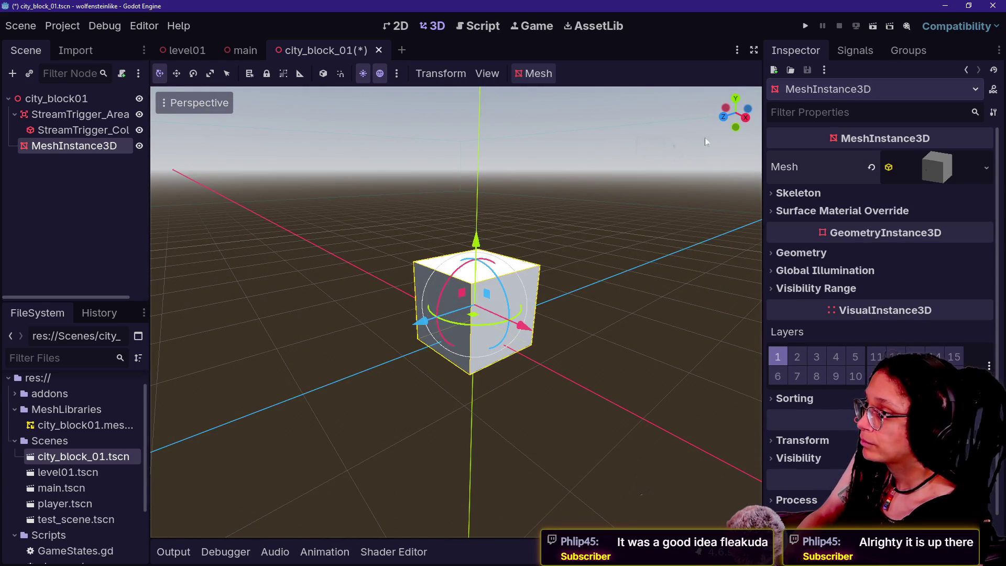
pyautogui.click(723, 116)
pyautogui.moveTo(624, 152); pyautogui.dragTo(624, 149)
pyautogui.moveTo(747, 115)
pyautogui.mouseDown()
pyautogui.moveTo(664, 133)
pyautogui.moveTo(622, 253)
pyautogui.mouseUp()
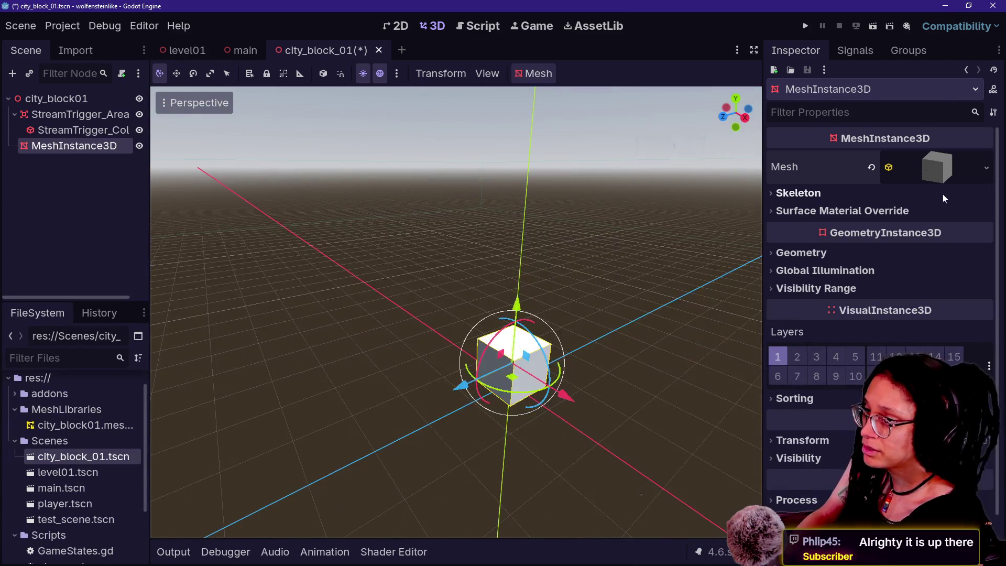
pyautogui.click(937, 171)
# Try box mesh heights of 1000, 500 and 300.
pyautogui.click(867, 296)
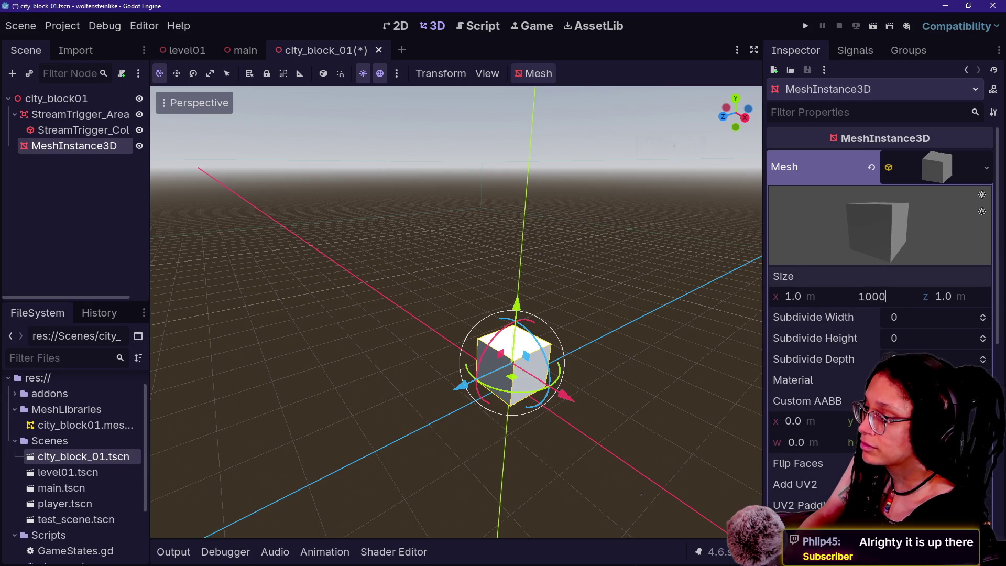
pyautogui.press('Return')
pyautogui.write('500')
pyautogui.press('Return')
pyautogui.write('300')
pyautogui.press('Return')
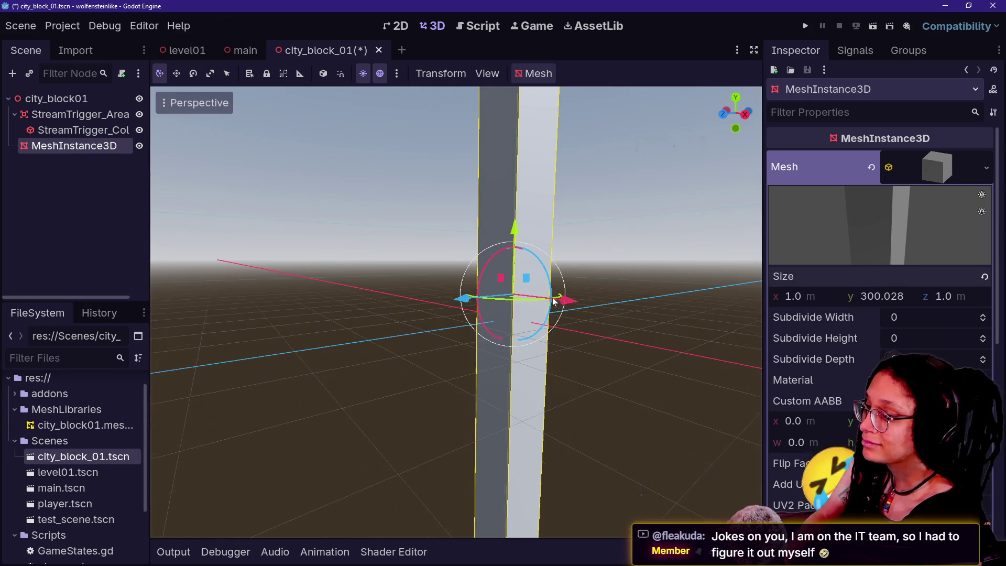
# Set the box height to 50, then drag it down to about 7.378 m.
pyautogui.click(79, 130)
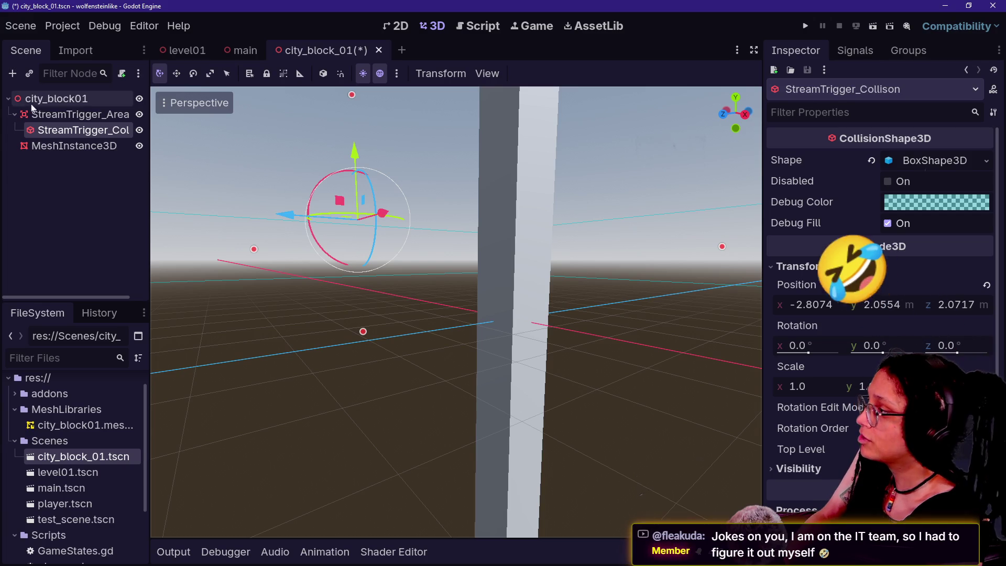
pyautogui.click(61, 148)
pyautogui.click(885, 296)
pyautogui.write('200')
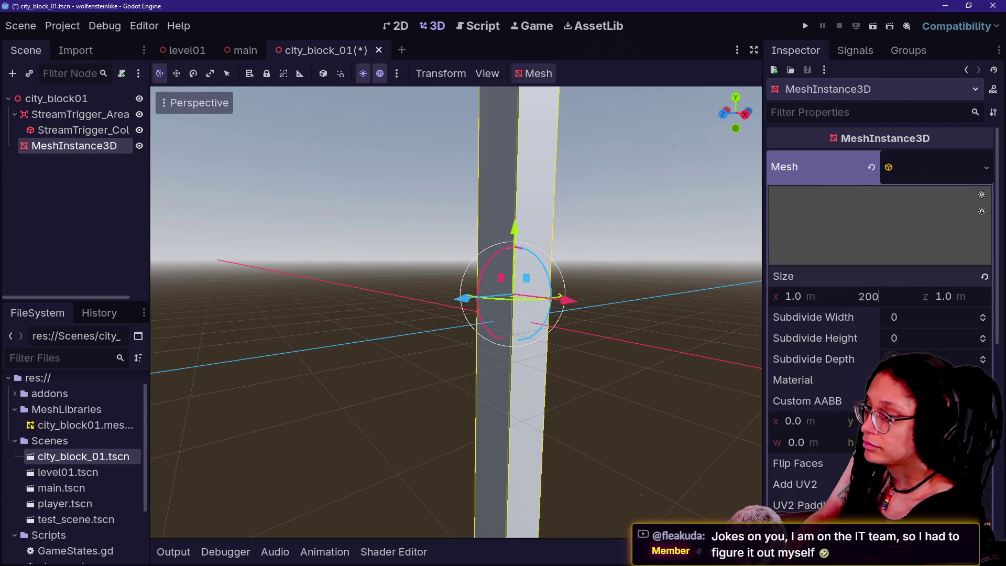
pyautogui.write('50')
pyautogui.press('Return')
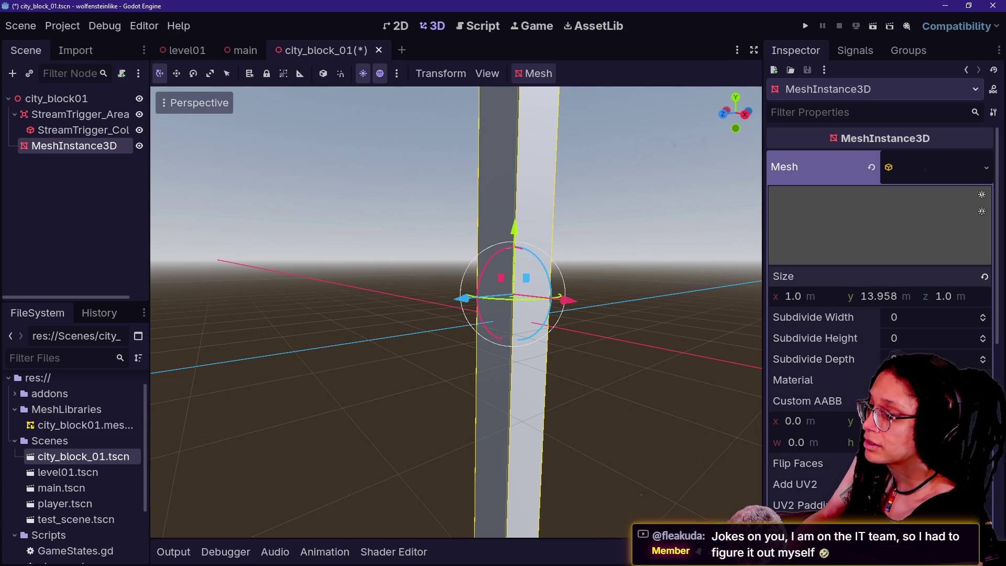
pyautogui.moveTo(875, 296)
pyautogui.mouseDown()
pyautogui.moveTo(822, 296)
pyautogui.moveTo(843, 296)
pyautogui.mouseUp()
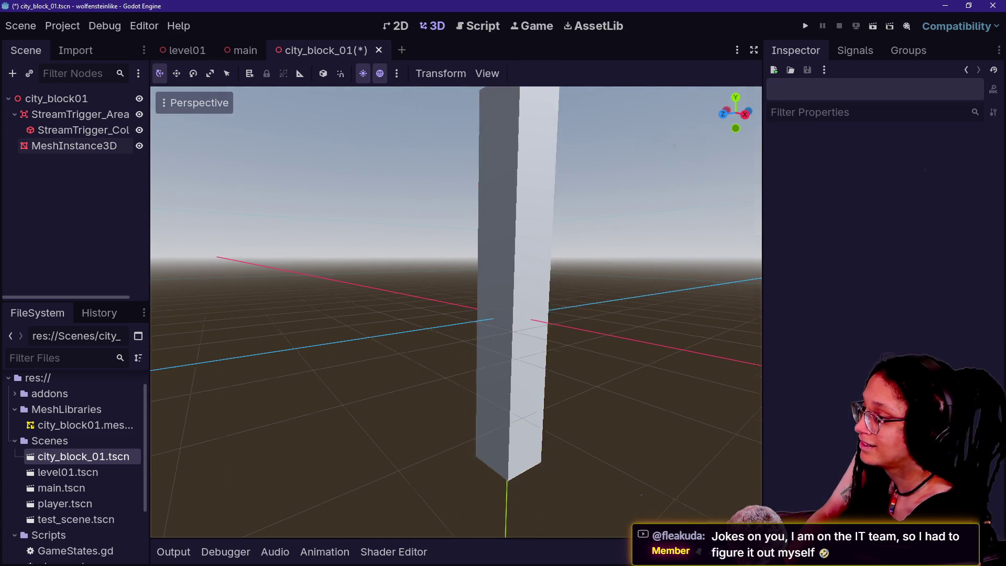
# Lift the pillar to stand on the ground and save city_block01.
pyautogui.scroll(-5, 553, 323)
pyautogui.scroll(3, 206, 170)
pyautogui.moveTo(503, 243)
pyautogui.mouseDown()
pyautogui.moveTo(515, 121)
pyautogui.moveTo(519, 137)
pyautogui.mouseUp()
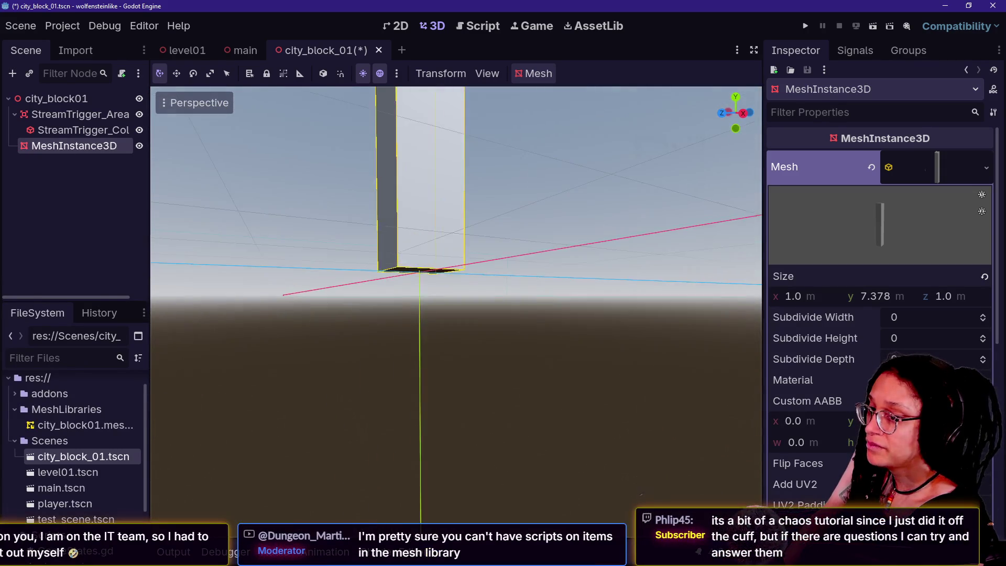
pyautogui.click(561, 259)
pyautogui.hotkey('ctrl', 's')
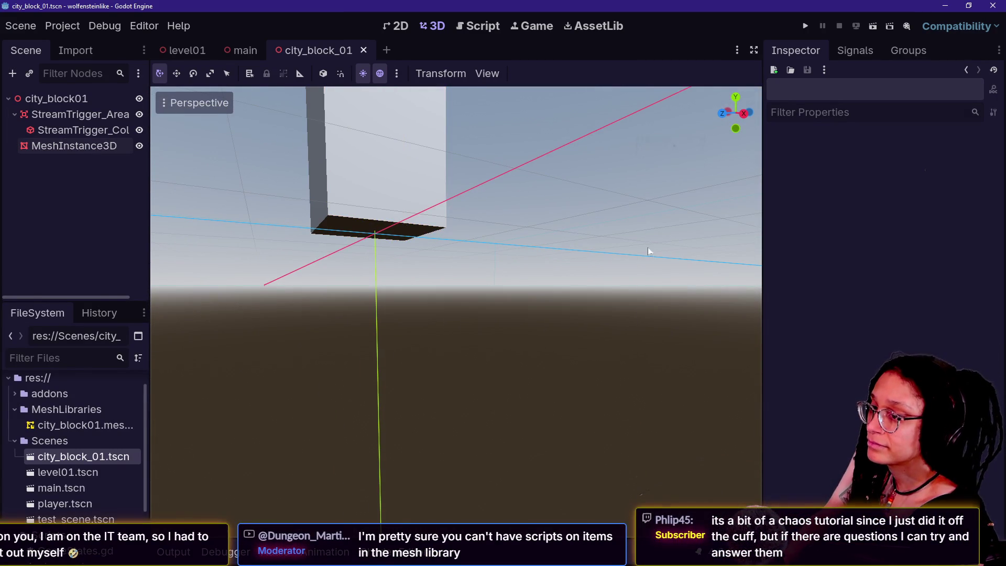
pyautogui.moveTo(761, 106)
pyautogui.mouseDown()
pyautogui.moveTo(701, 108)
pyautogui.moveTo(887, 113)
pyautogui.mouseUp()
pyautogui.click(848, 113)
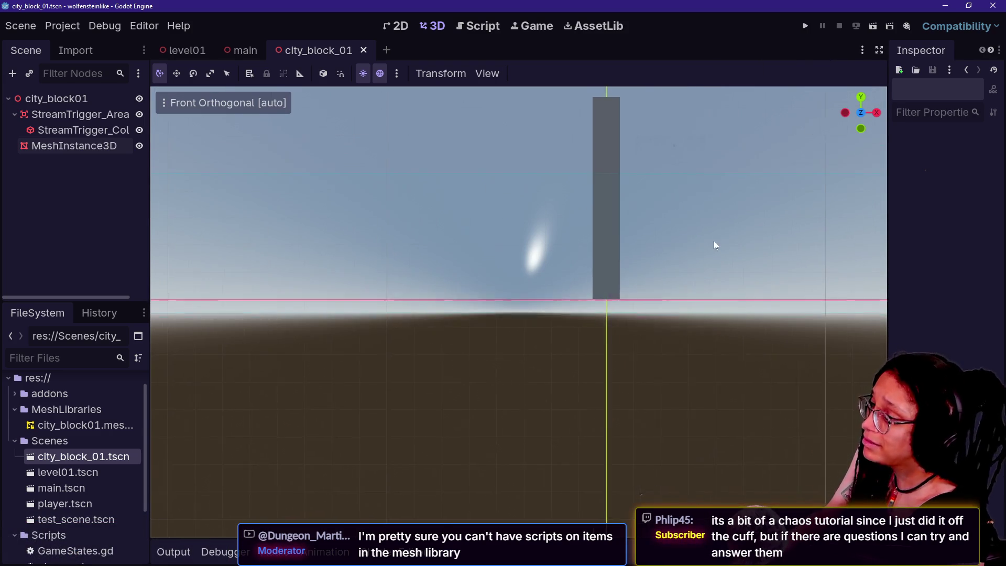
# Select the pillar mesh in city_block_01, widen the Inspector, and save the scene.
pyautogui.scroll(5, 672, 246)
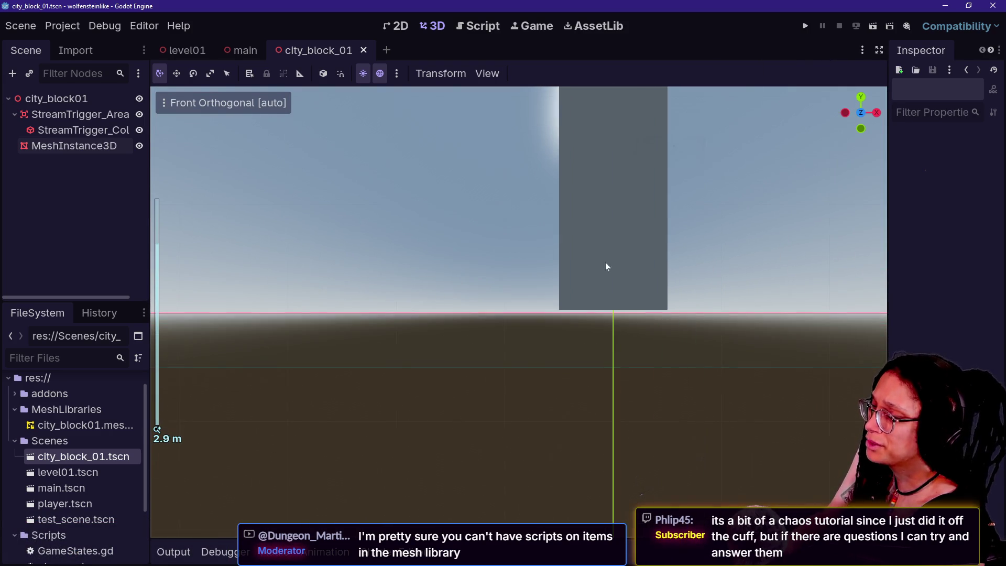
pyautogui.click(617, 293)
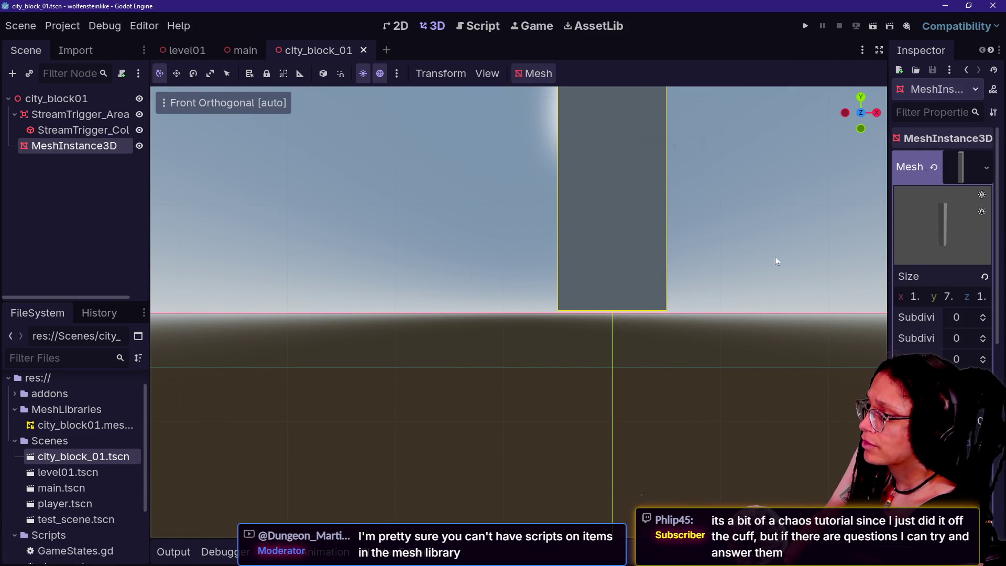
pyautogui.moveTo(888, 197); pyautogui.dragTo(833, 199)
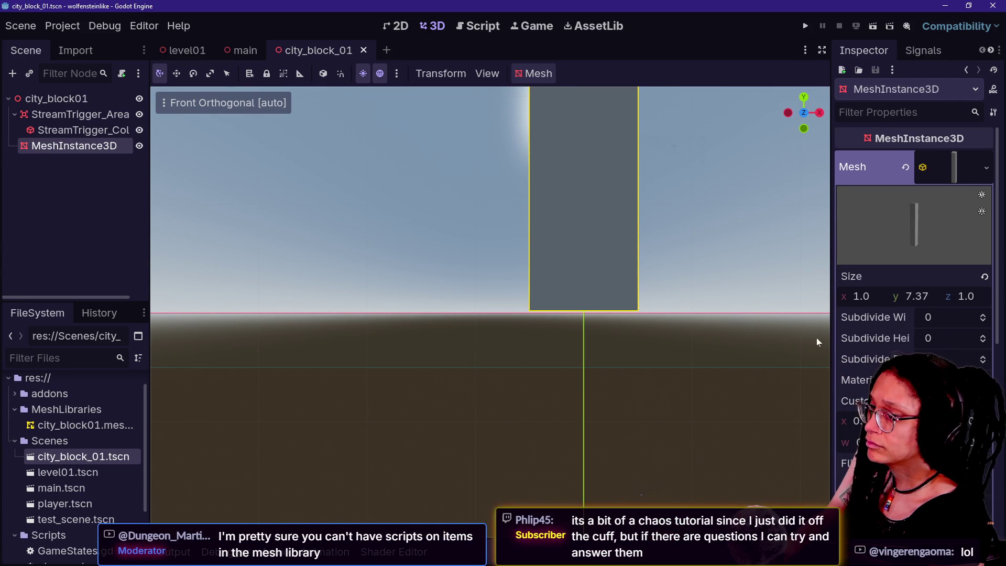
pyautogui.scroll(-5, 914, 261)
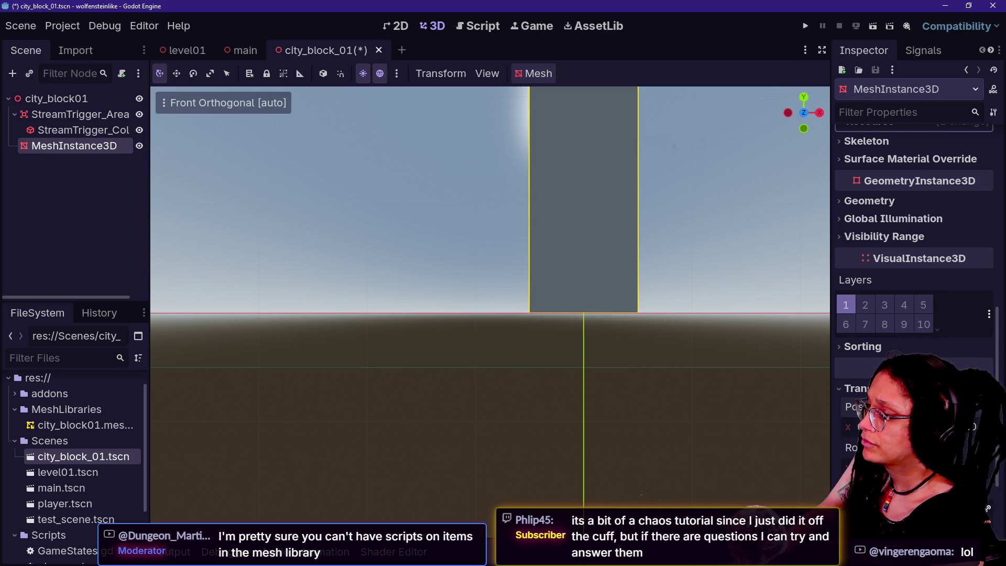
pyautogui.hotkey('ctrl', 's')
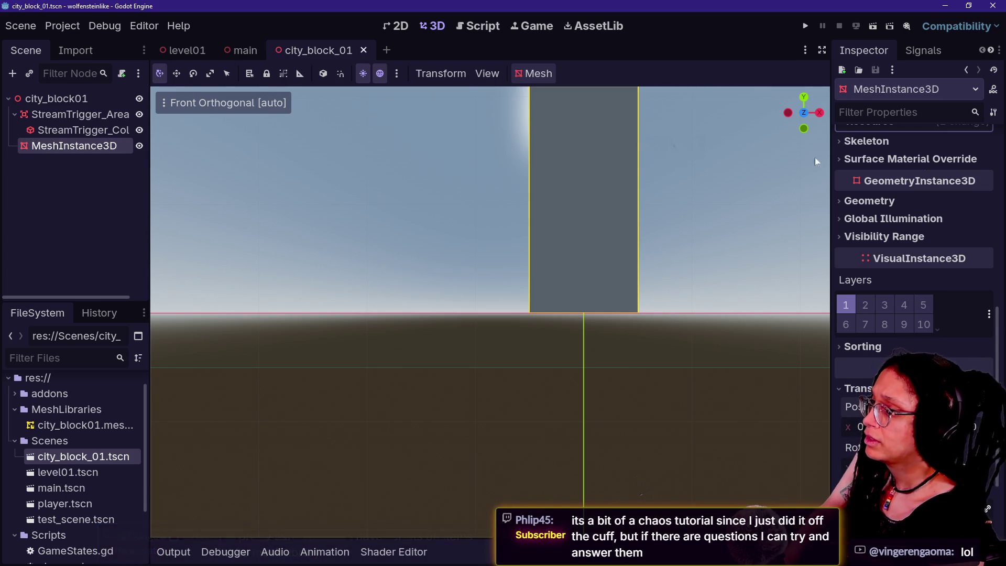
pyautogui.moveTo(804, 100)
pyautogui.mouseDown()
pyautogui.moveTo(629, 157)
pyautogui.moveTo(471, 178)
pyautogui.moveTo(337, 130)
pyautogui.mouseUp()
pyautogui.hotkey('ctrl', 's')
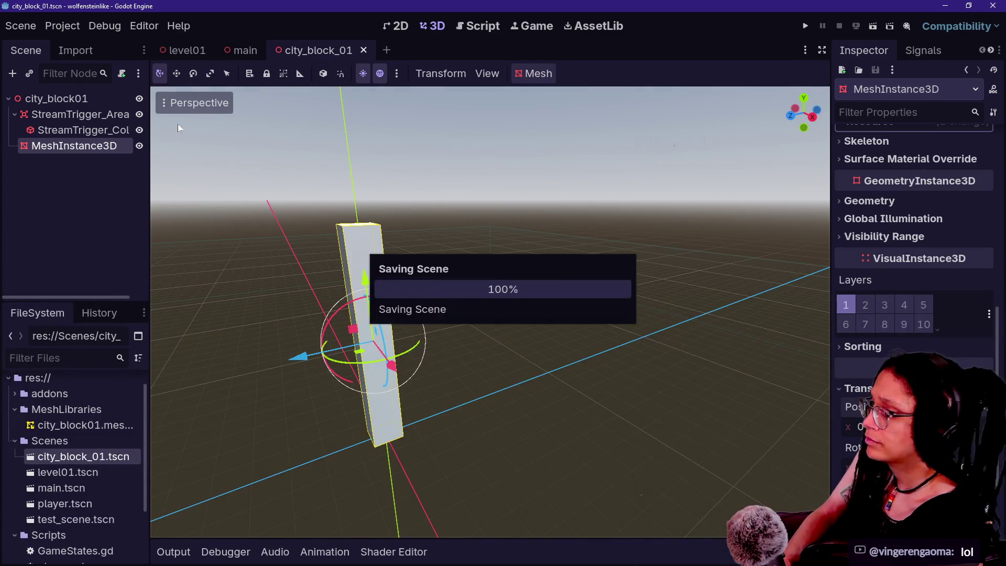
# Duplicate the pillar twice into three spaced pillars, save, and switch to the main scene.
pyautogui.click(140, 166)
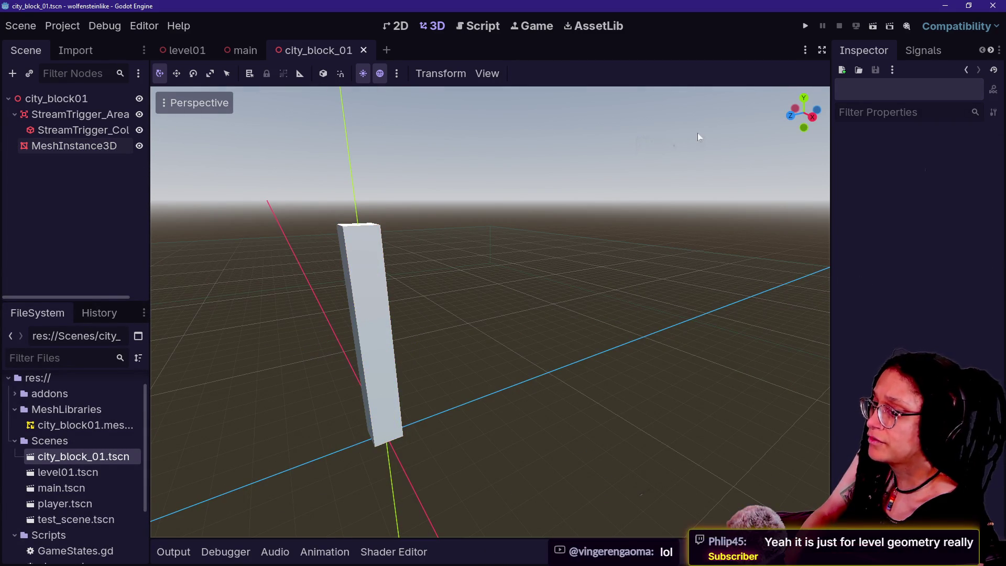
pyautogui.click(114, 152)
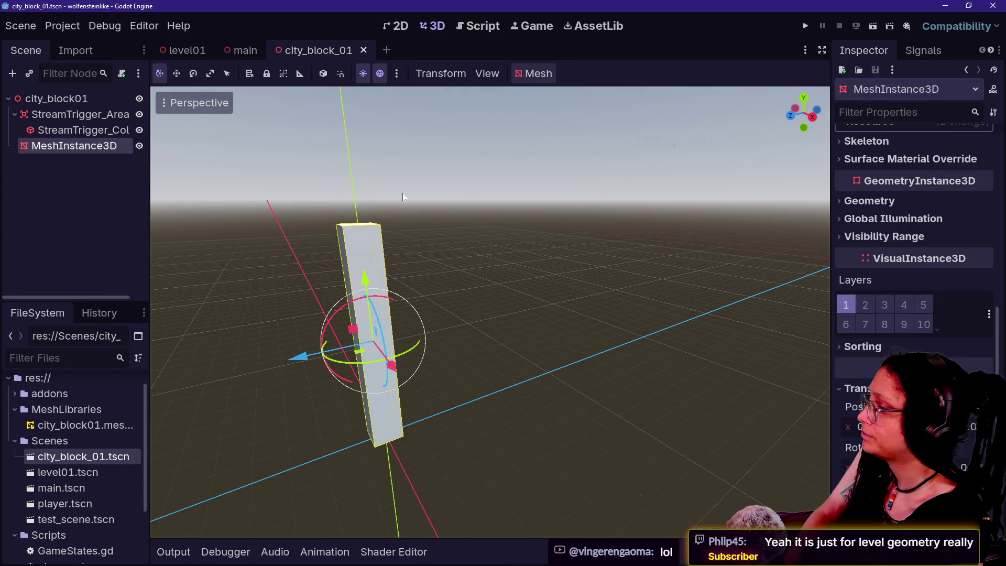
pyautogui.hotkey('ctrl', 'd')
pyautogui.moveTo(319, 372)
pyautogui.mouseDown()
pyautogui.moveTo(473, 347)
pyautogui.moveTo(419, 320)
pyautogui.moveTo(274, 311)
pyautogui.moveTo(295, 327)
pyautogui.mouseUp()
pyautogui.hotkey('ctrl', 'd')
pyautogui.moveTo(326, 297); pyautogui.dragTo(322, 301)
pyautogui.hotkey('ctrl', 's')
pyautogui.moveTo(491, 314); pyautogui.dragTo(450, 293)
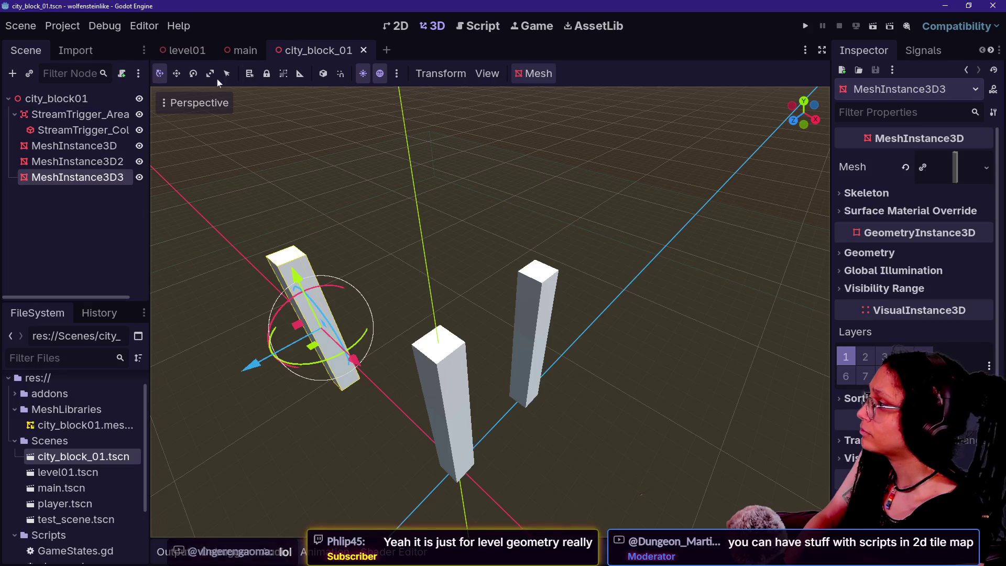
pyautogui.click(226, 52)
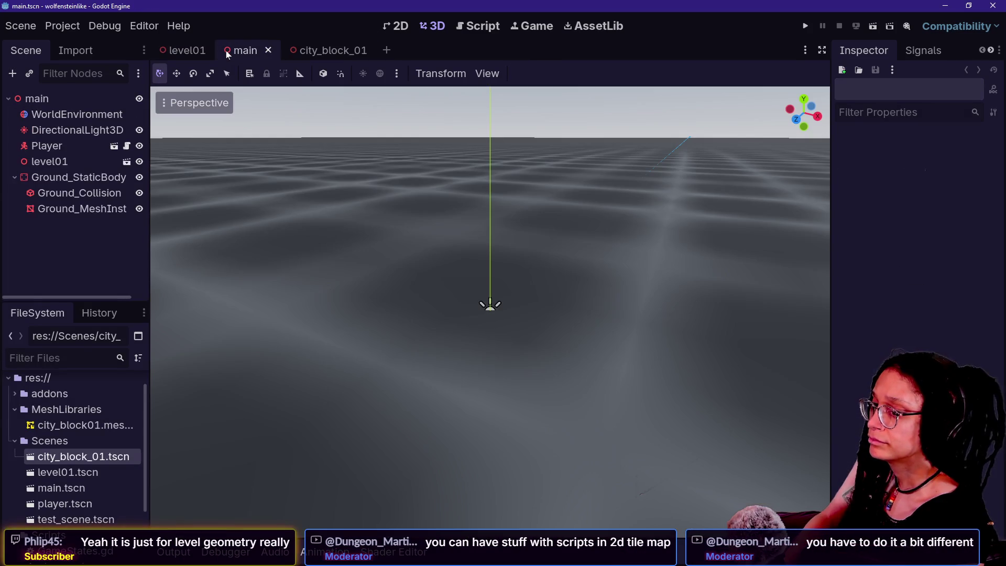
# Drop city_block_01.tscn into the main scene and turn on snapping.
pyautogui.moveTo(567, 219); pyautogui.dragTo(242, 172)
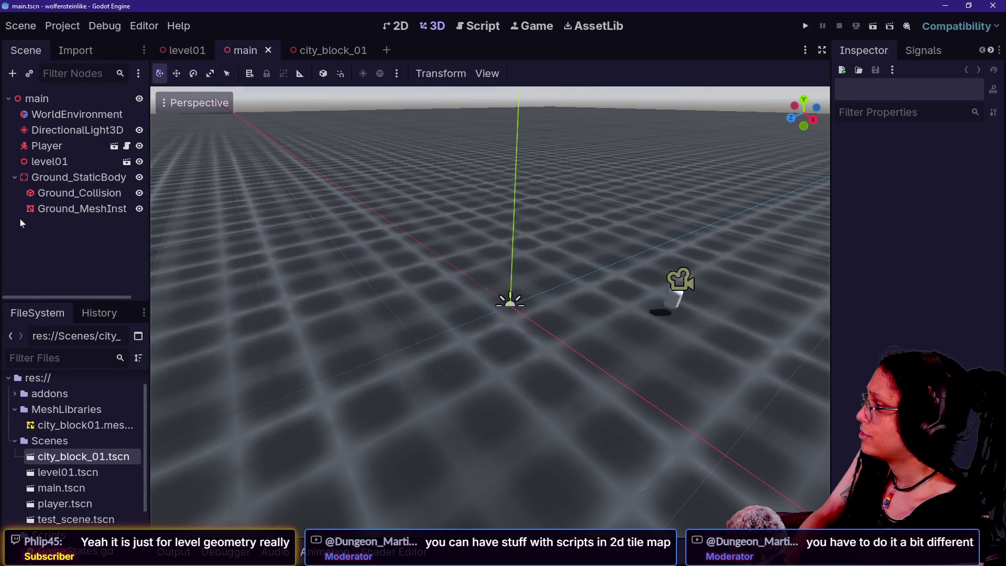
pyautogui.moveTo(78, 460)
pyautogui.mouseDown()
pyautogui.moveTo(78, 118)
pyautogui.moveTo(59, 99)
pyautogui.mouseUp()
pyautogui.moveTo(471, 293); pyautogui.dragTo(532, 277)
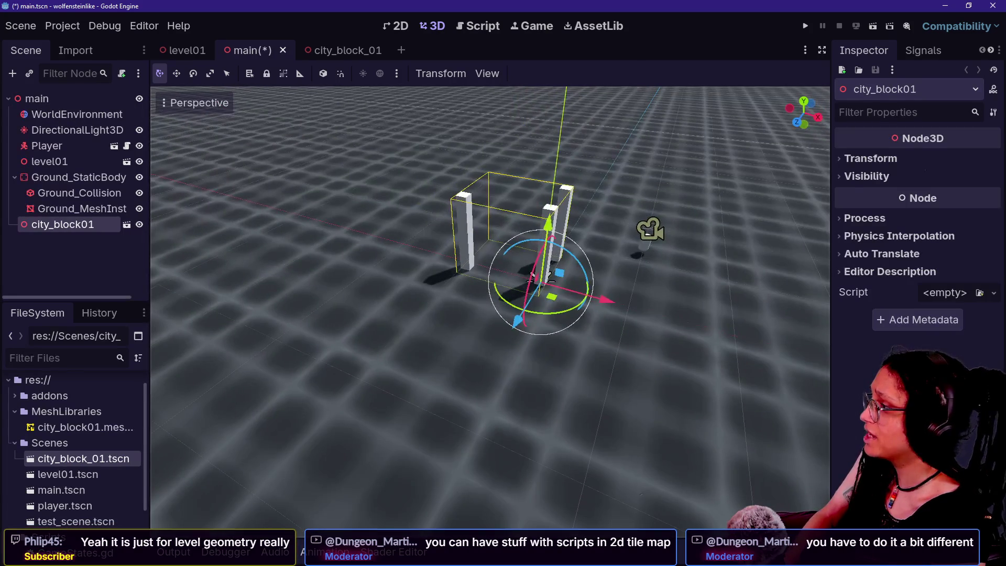
pyautogui.click(395, 75)
pyautogui.click(368, 77)
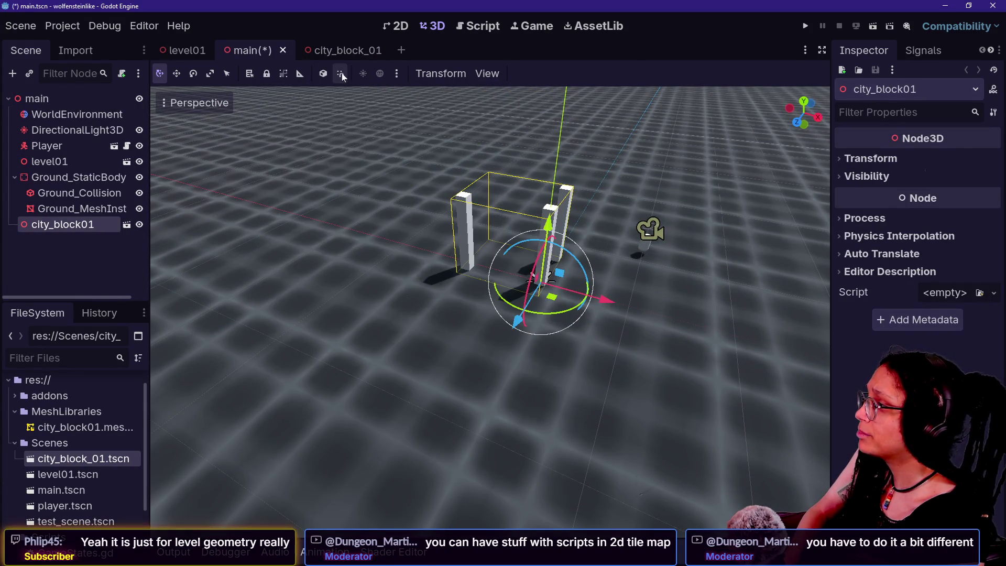
# Duplicate into city_block02–06, offsetting copies 13 units along X and 10 along Z, then save.
pyautogui.hotkey('ctrl', 'd')
pyautogui.moveTo(579, 292)
pyautogui.mouseDown()
pyautogui.moveTo(825, 370)
pyautogui.moveTo(741, 344)
pyautogui.moveTo(774, 353)
pyautogui.moveTo(752, 350)
pyautogui.mouseUp()
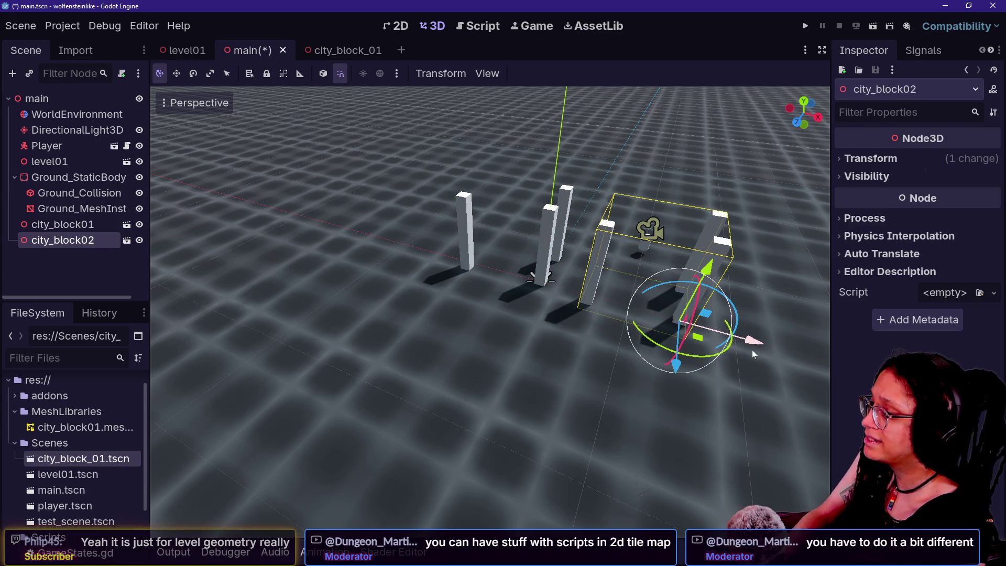
pyautogui.hotkey('ctrl', 'd')
pyautogui.moveTo(690, 367)
pyautogui.mouseDown()
pyautogui.moveTo(691, 448)
pyautogui.moveTo(522, 409)
pyautogui.mouseUp()
pyautogui.hotkey('ctrl', 'd')
pyautogui.hotkey('ctrl', 'd')
pyautogui.moveTo(455, 424)
pyautogui.mouseDown()
pyautogui.moveTo(555, 247)
pyautogui.moveTo(634, 194)
pyautogui.mouseUp()
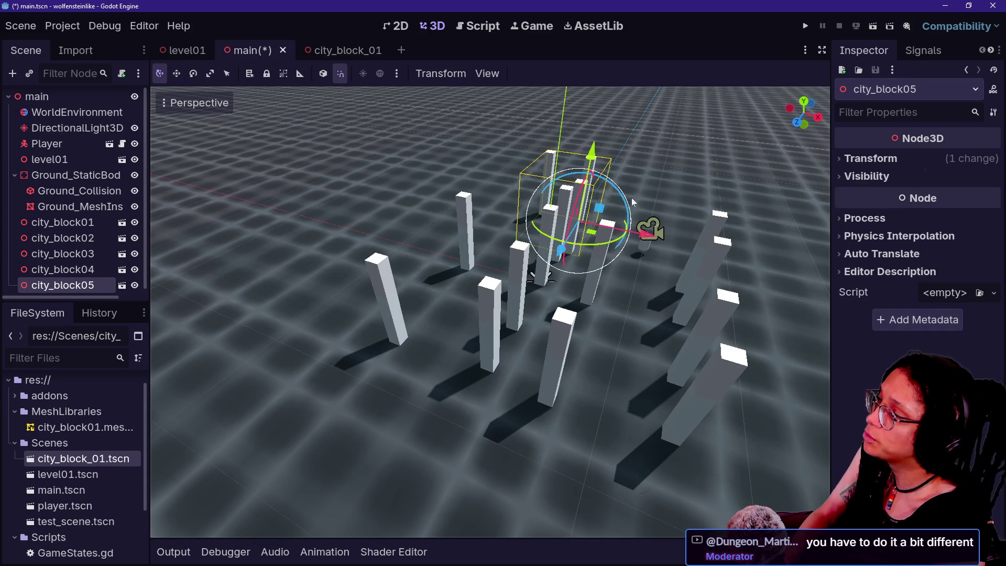
pyautogui.hotkey('ctrl', 'd')
pyautogui.moveTo(633, 237); pyautogui.dragTo(769, 234)
pyautogui.hotkey('ctrl', 's')
# Run the main scene, walk the first-person player among the pillars, then release the mouse with Esc.
pyautogui.click(804, 26)
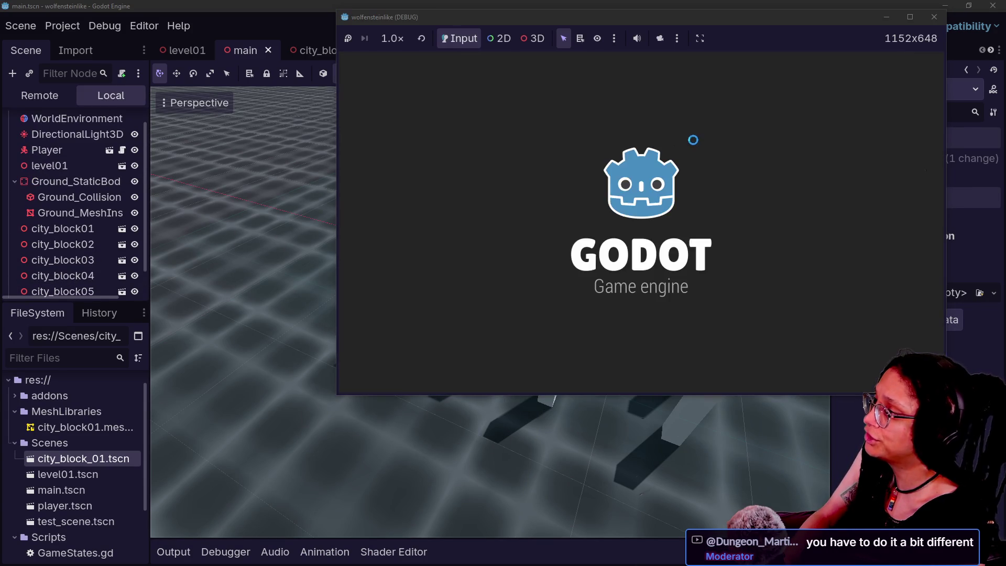
pyautogui.press('s')
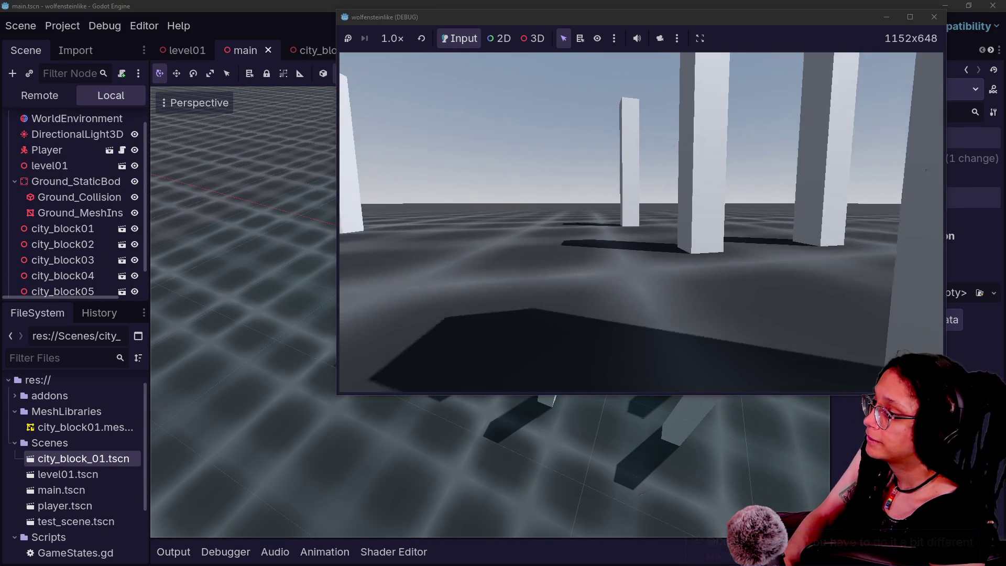
pyautogui.press('w')
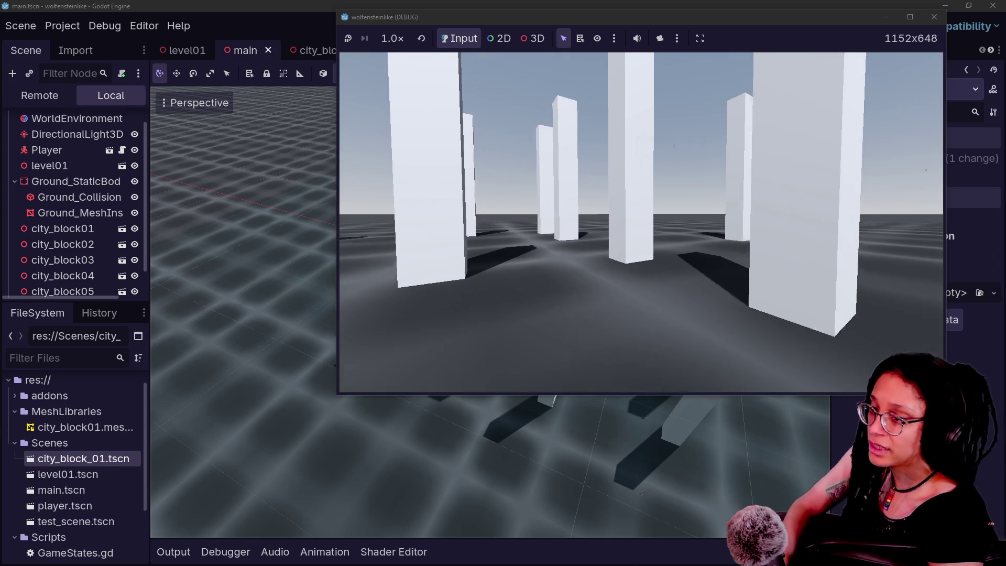
pyautogui.press('w')
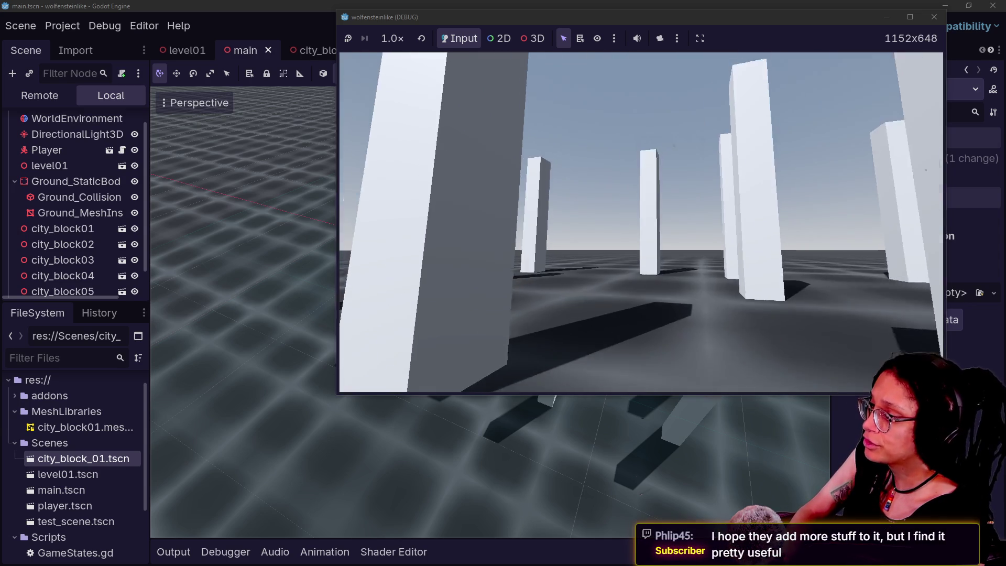
pyautogui.press('w')
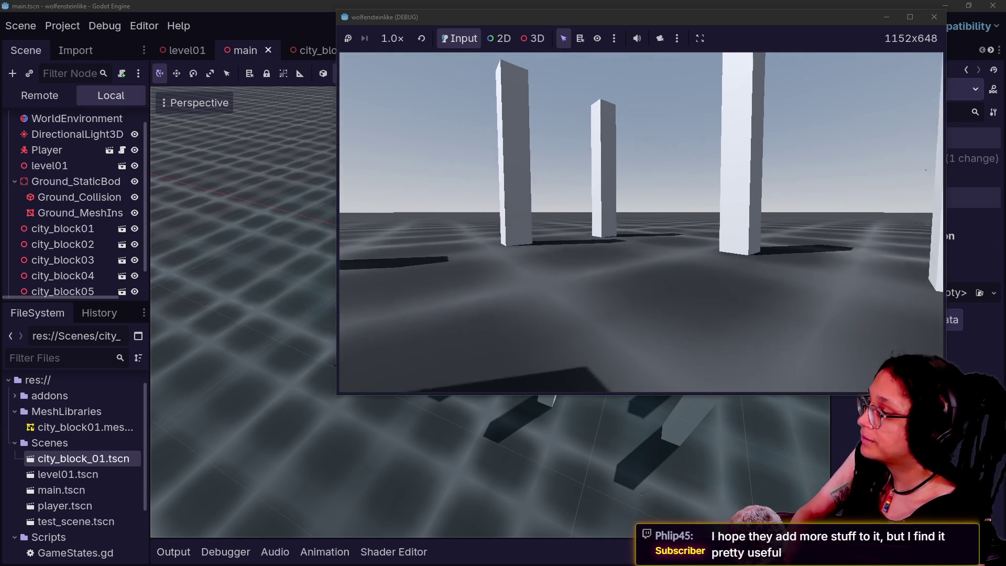
pyautogui.press('w')
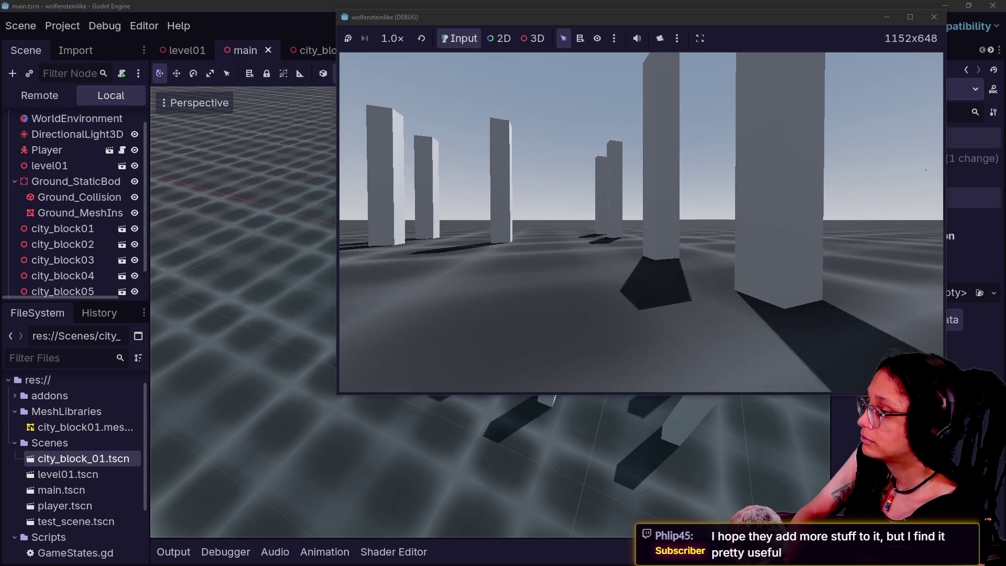
pyautogui.press('w')
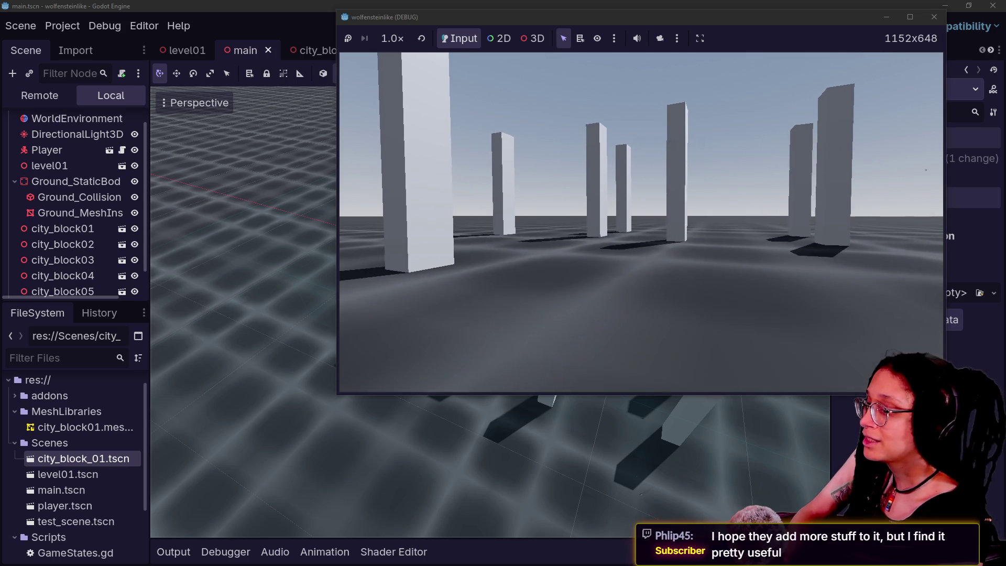
pyautogui.press('w')
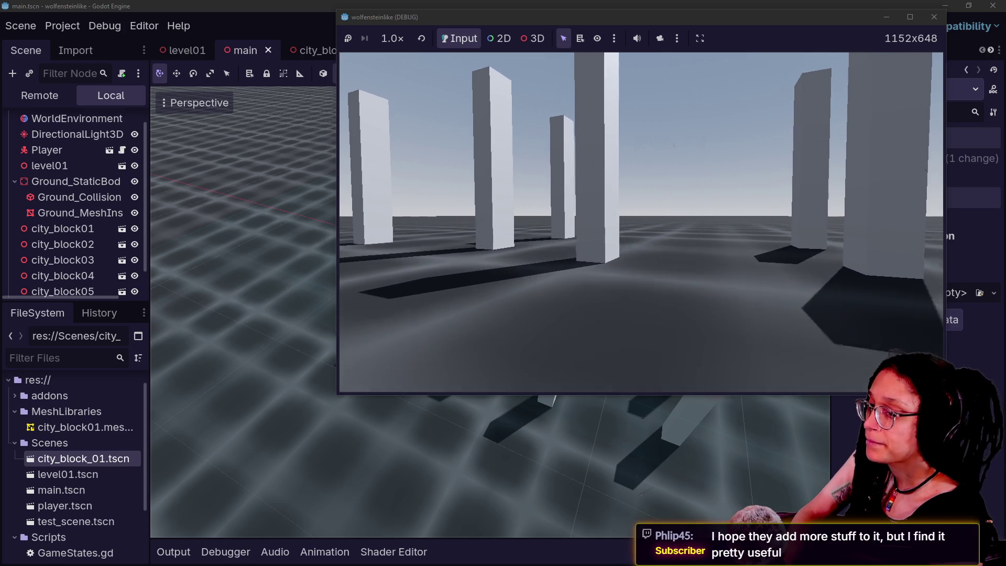
pyautogui.press('w')
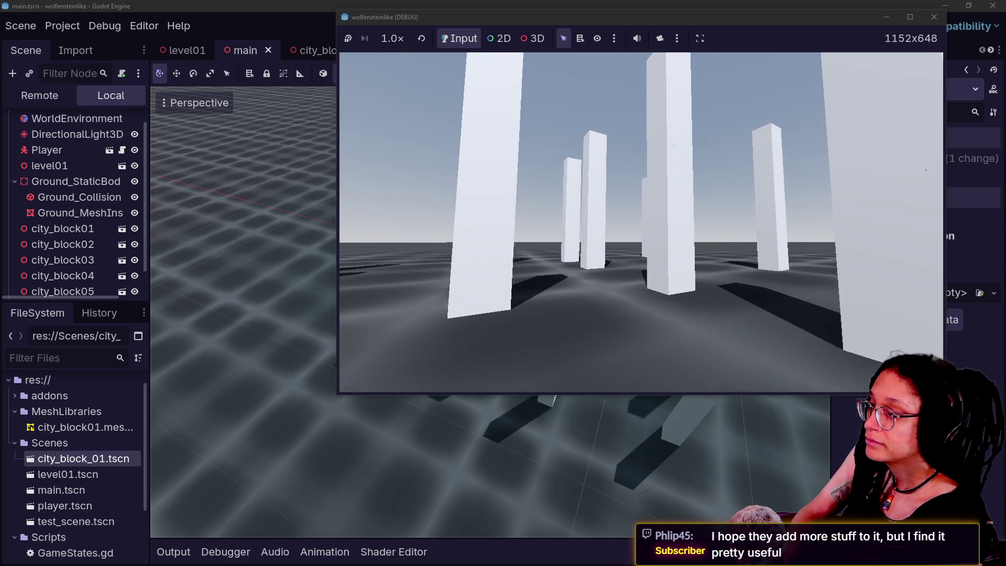
pyautogui.press('w')
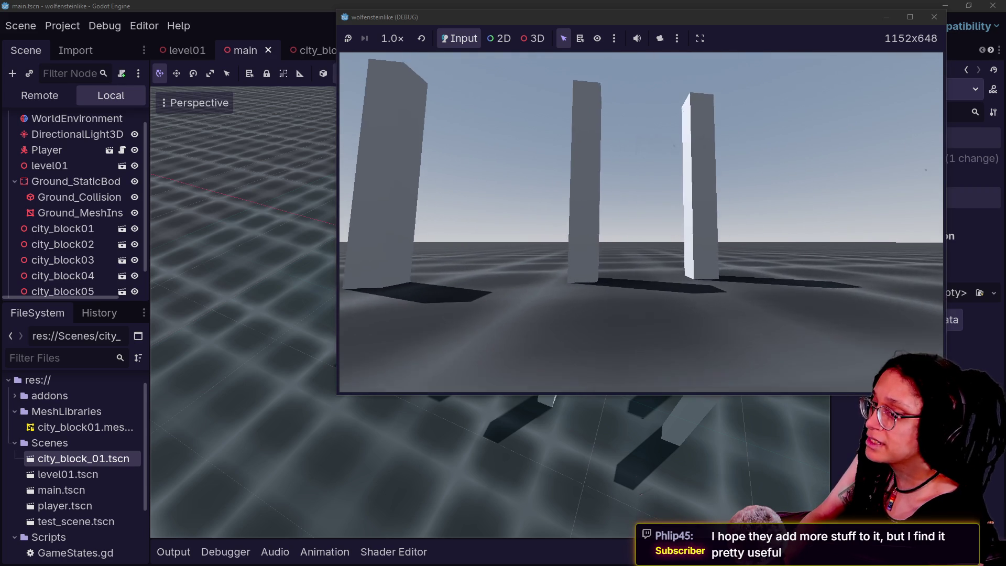
pyautogui.press('w')
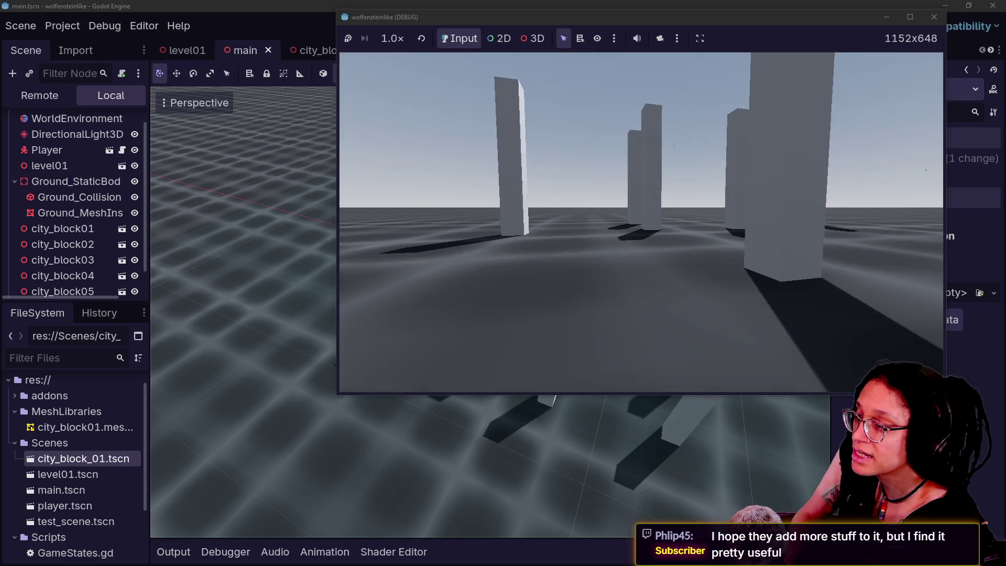
pyautogui.press('Right')
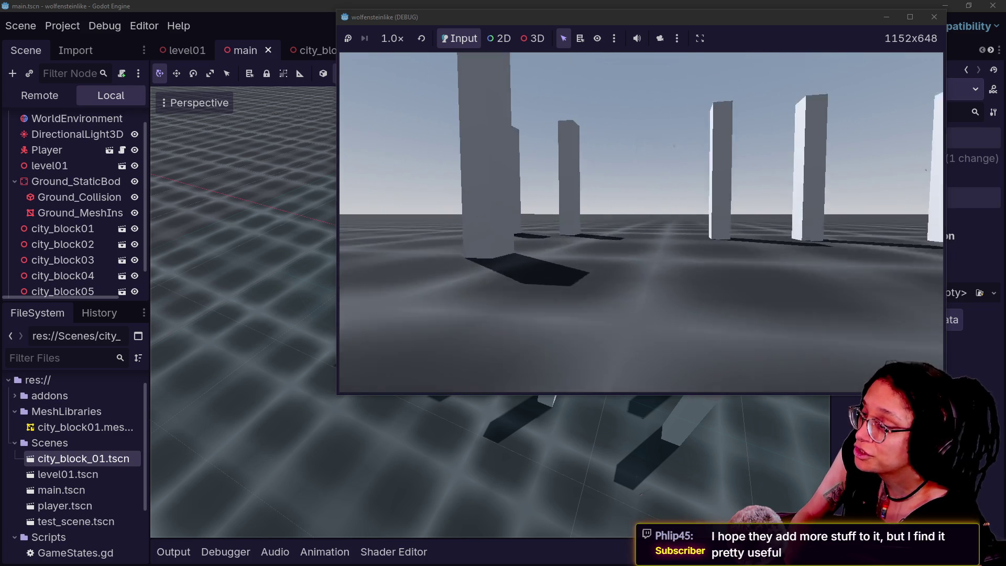
pyautogui.press('Left')
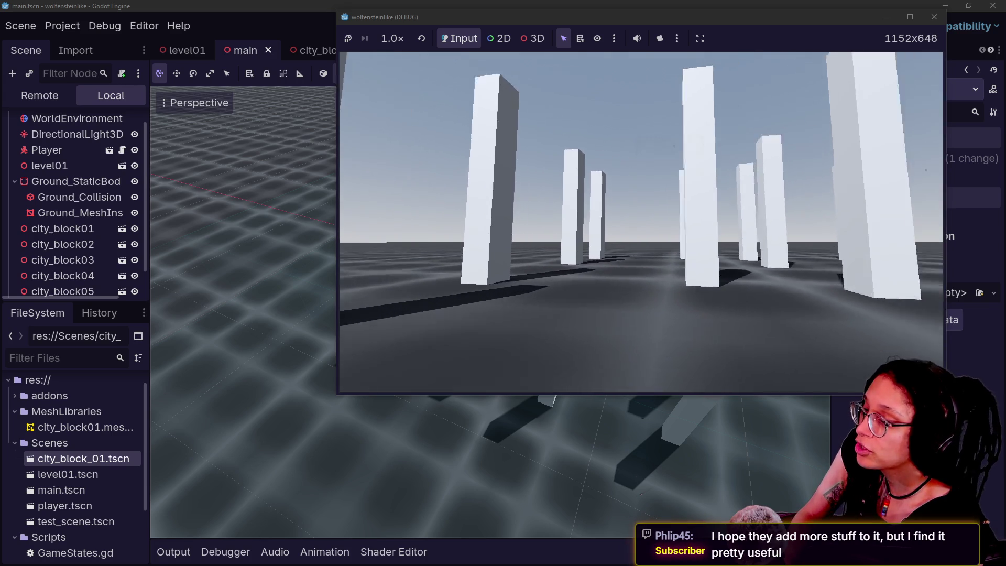
pyautogui.press('Up')
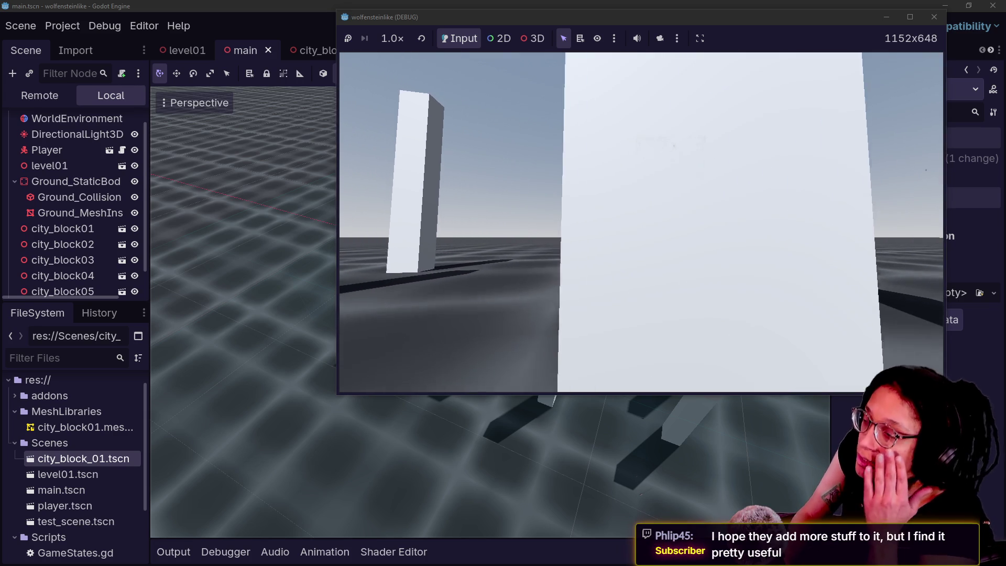
pyautogui.press('Down')
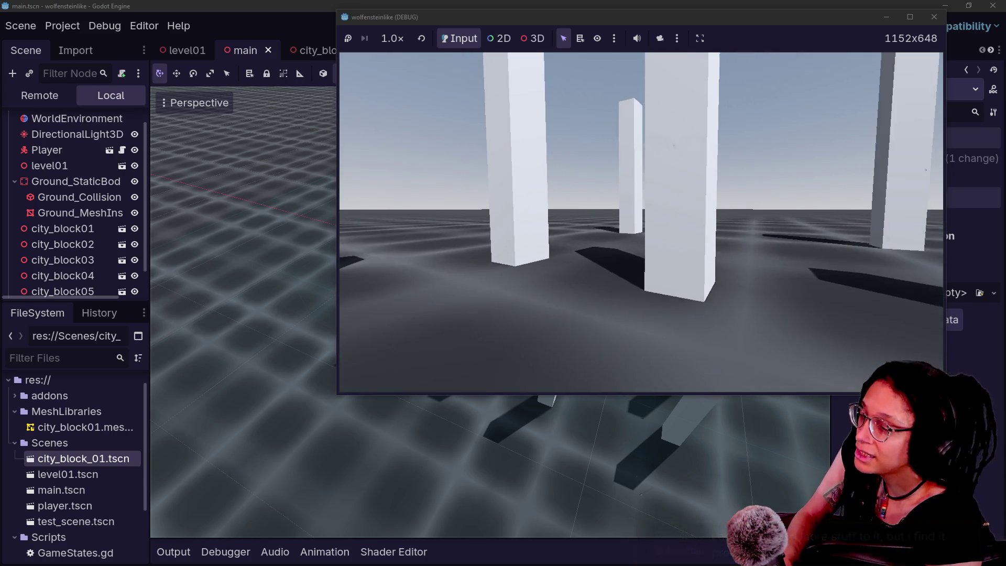
pyautogui.press('Right')
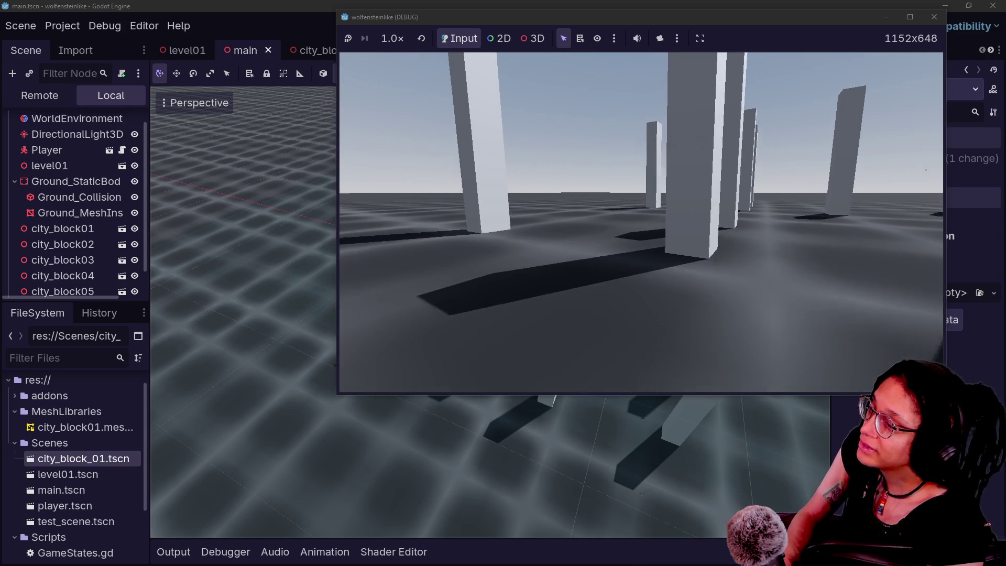
pyautogui.press('Up')
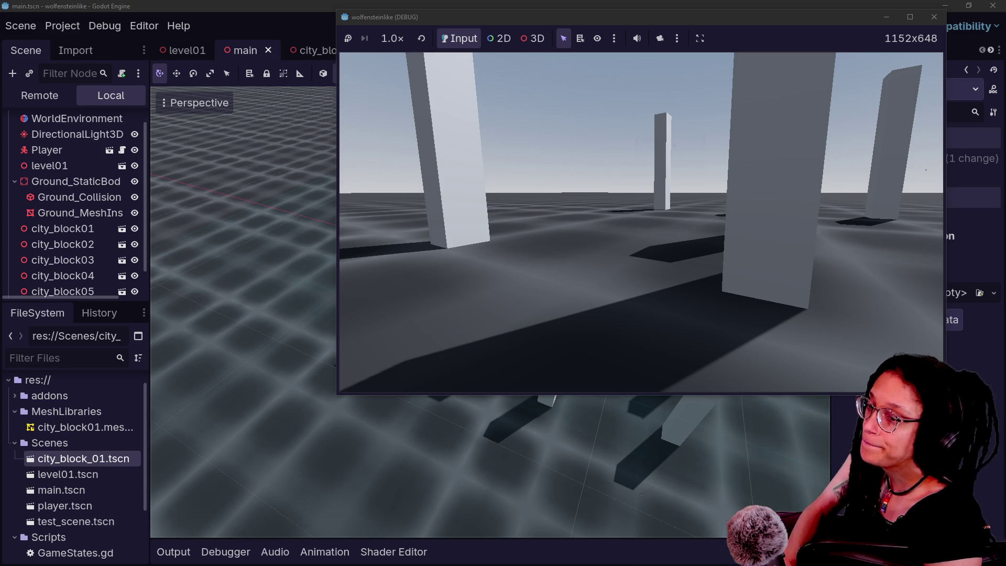
pyautogui.press('w')
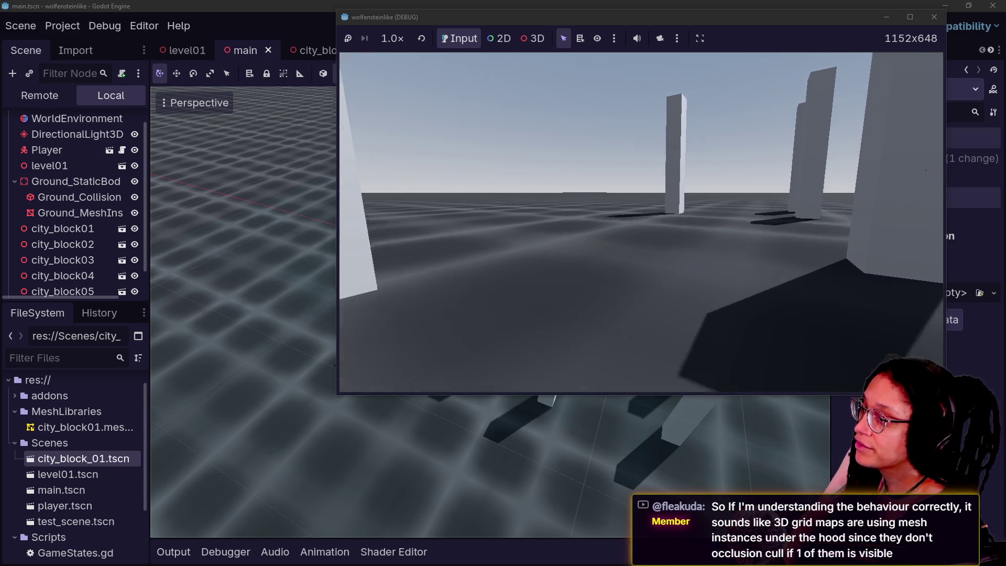
pyautogui.press('w')
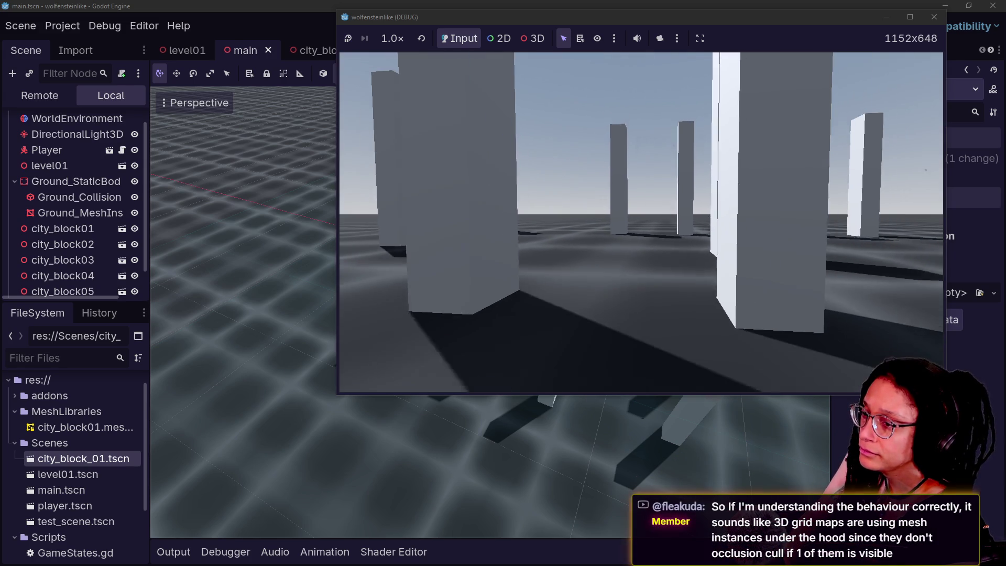
pyautogui.press('w')
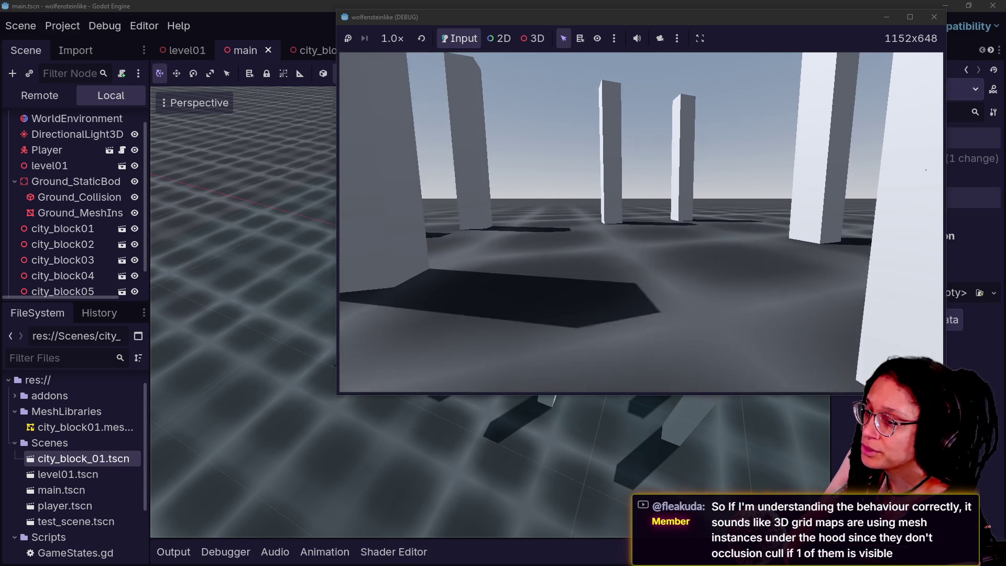
pyautogui.press('w')
pyautogui.press('w')
pyautogui.press('w')
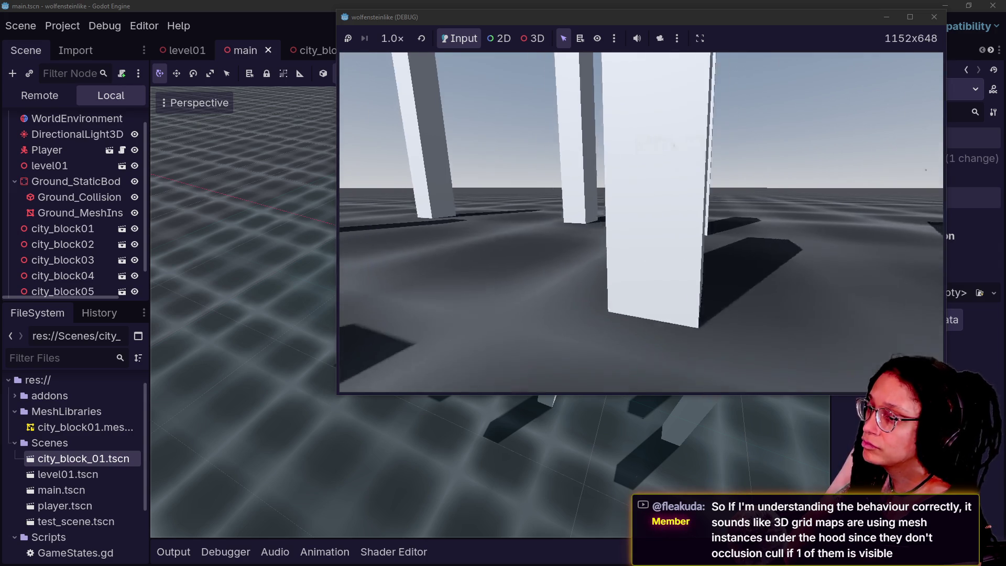
pyautogui.press('w')
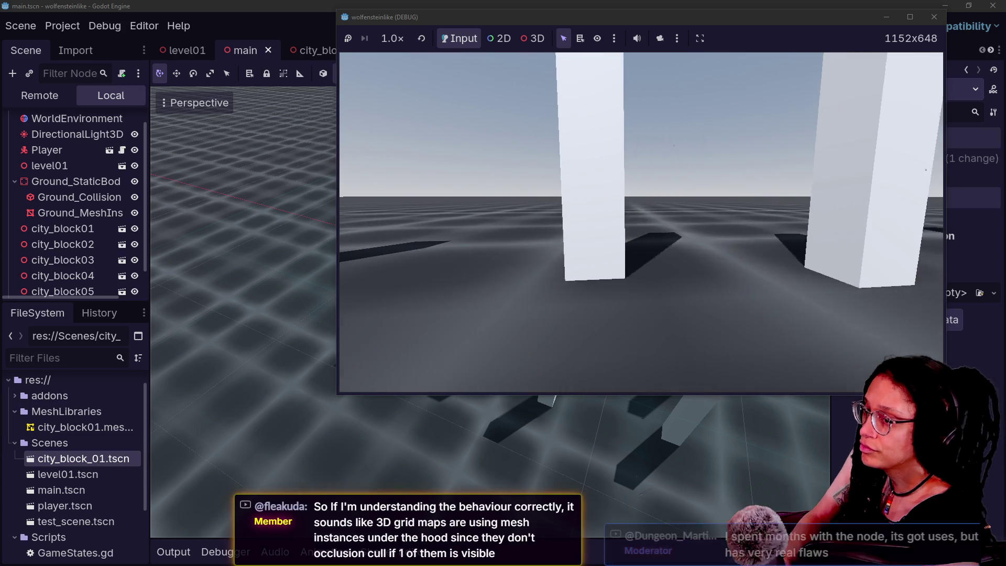
pyautogui.press('w')
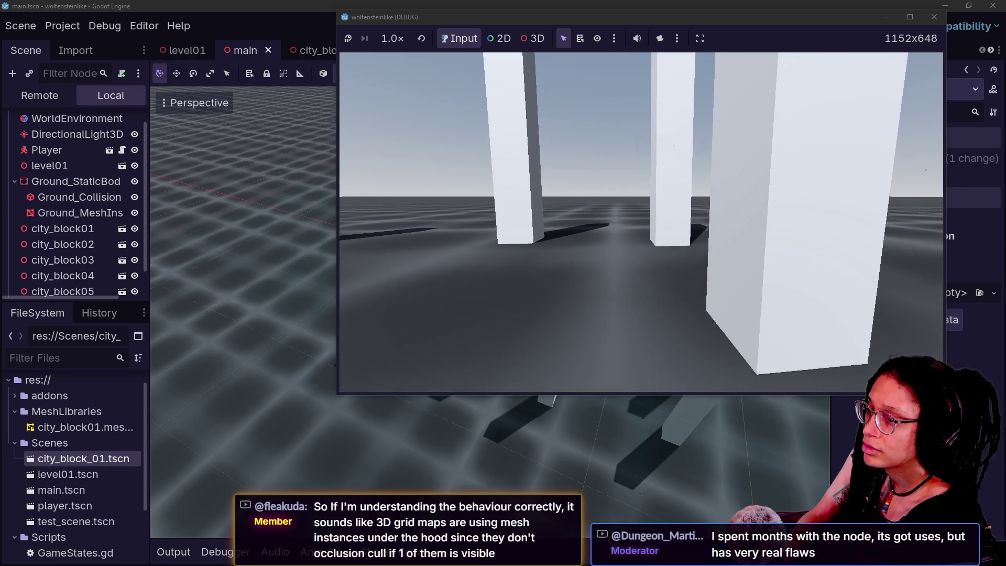
pyautogui.press('w')
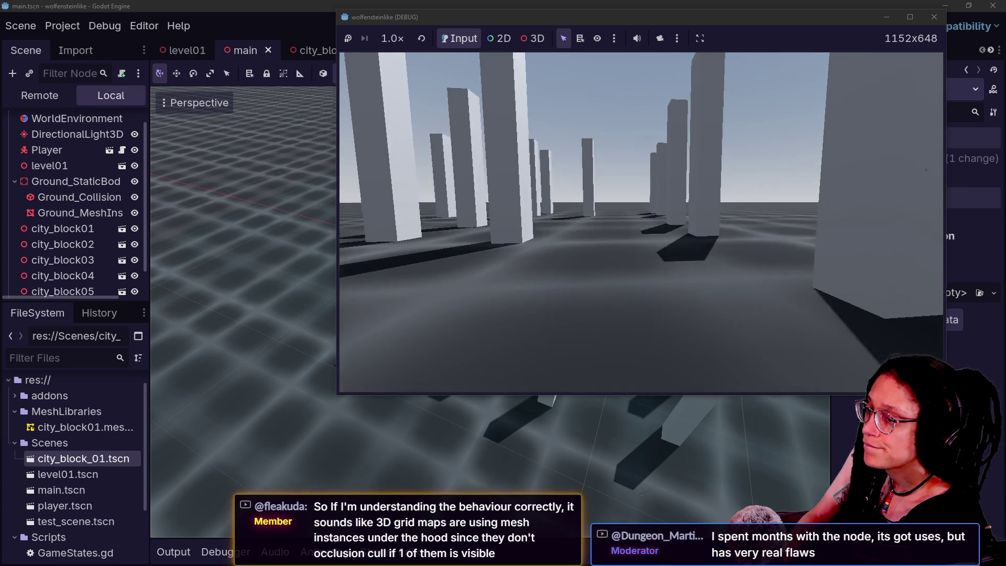
pyautogui.press('w')
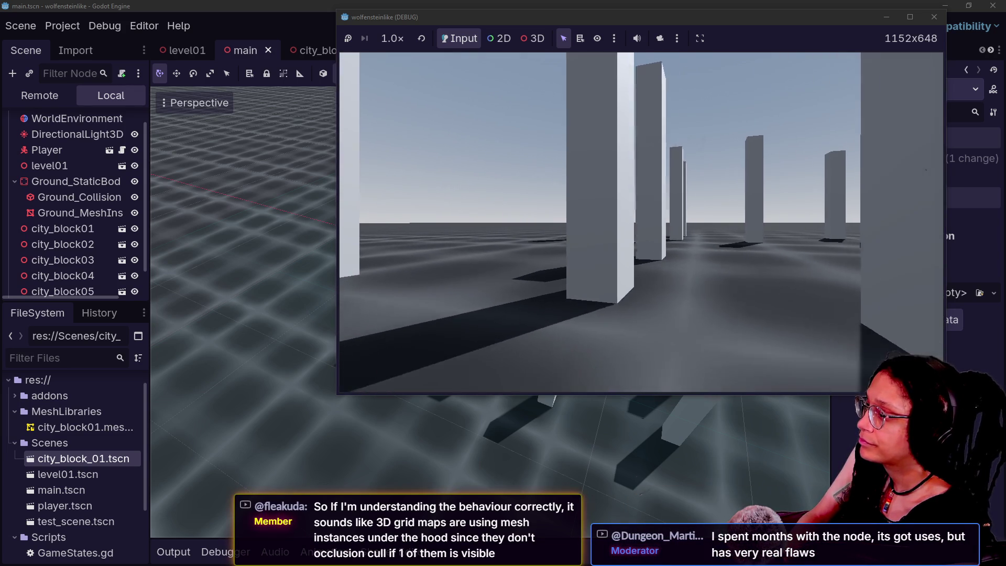
pyautogui.press('w')
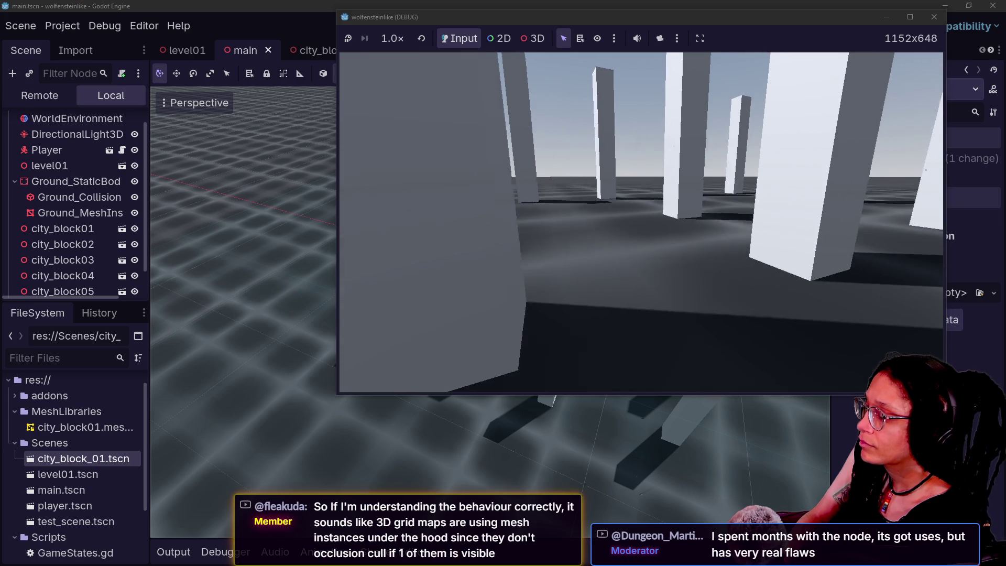
pyautogui.press('w')
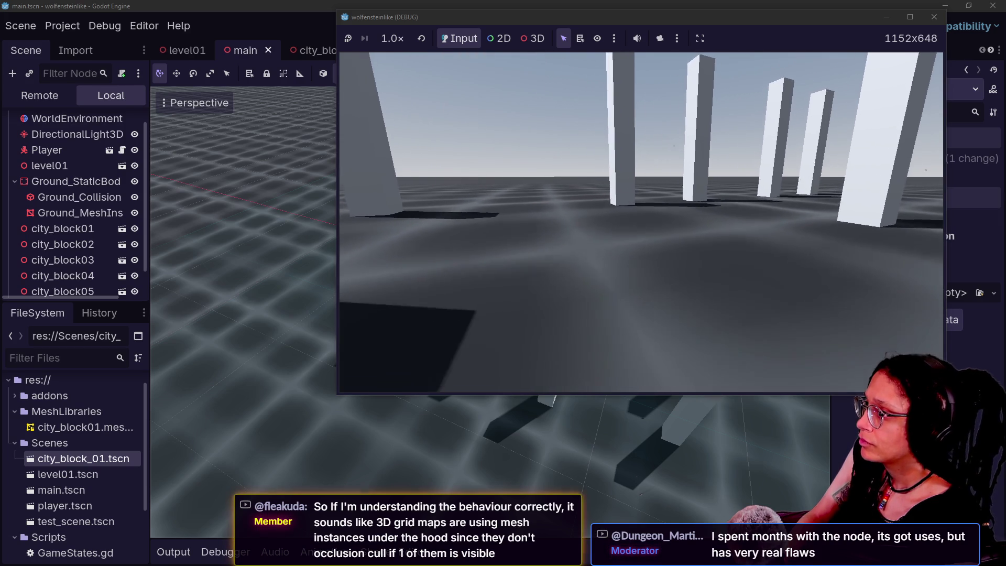
pyautogui.press('w')
pyautogui.press('Escape')
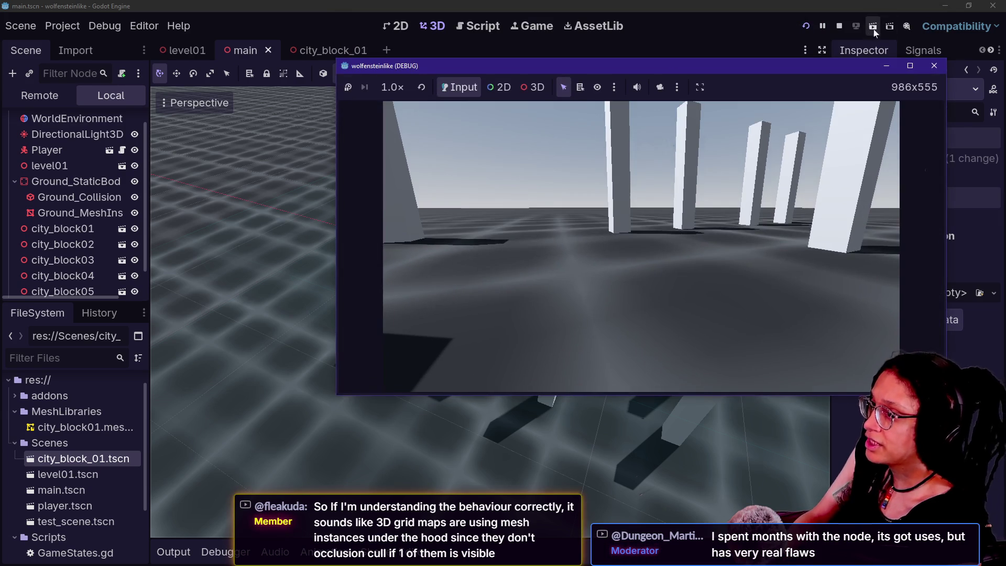
# Stop the playtest, save the main scene with Ground_StaticBody selected, and switch to File Explorer.
pyautogui.click(839, 27)
pyautogui.click(73, 158)
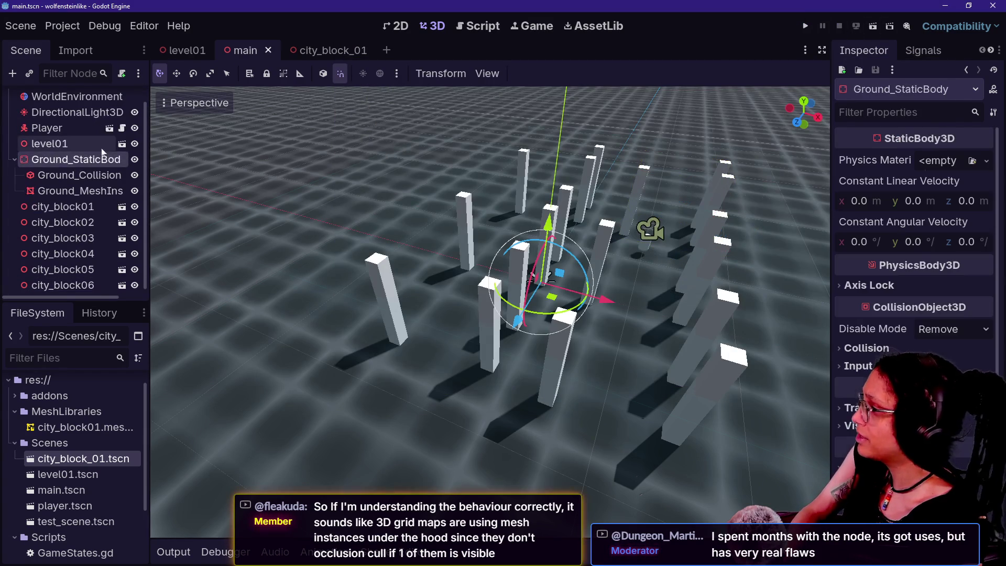
pyautogui.hotkey('ctrl', 's')
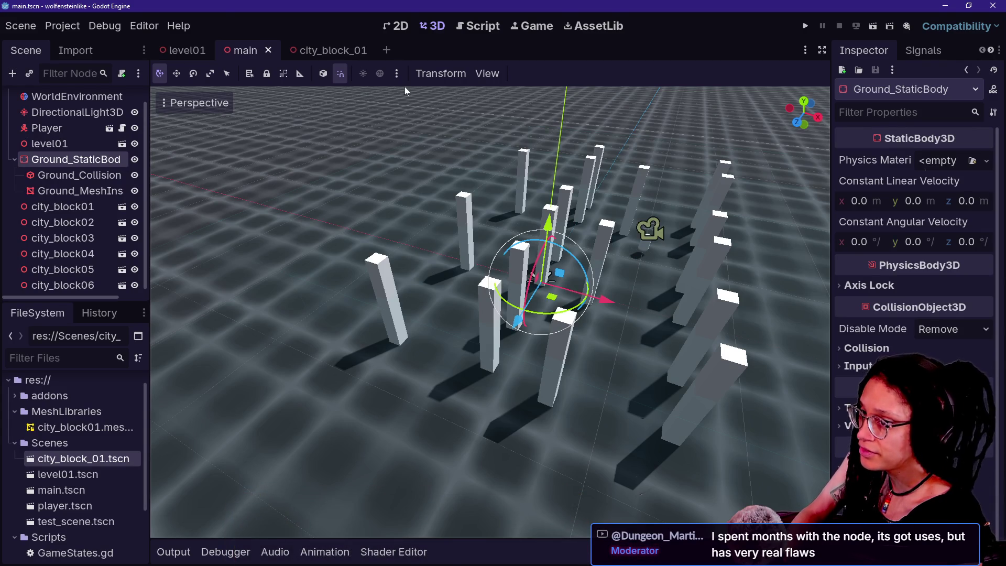
pyautogui.hotkey('alt', 'Tab')
pyautogui.hotkey('alt', 'Tab')
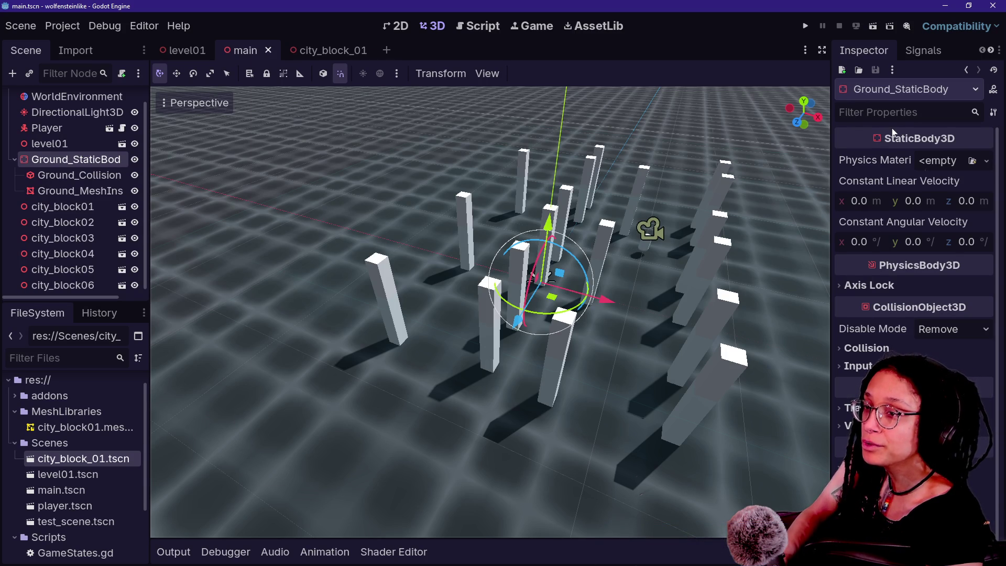
pyautogui.hotkey('alt', 'Tab')
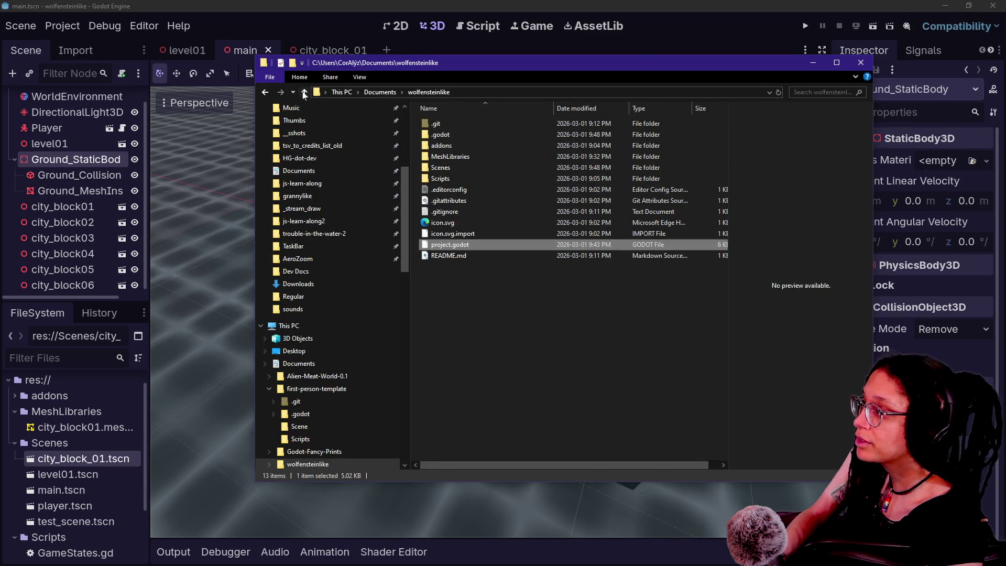
# Copy phone_model.tscn from cat-care-game3's Scenes folder into wolfensteinlike, then return to cat-care-game3.
pyautogui.click(304, 93)
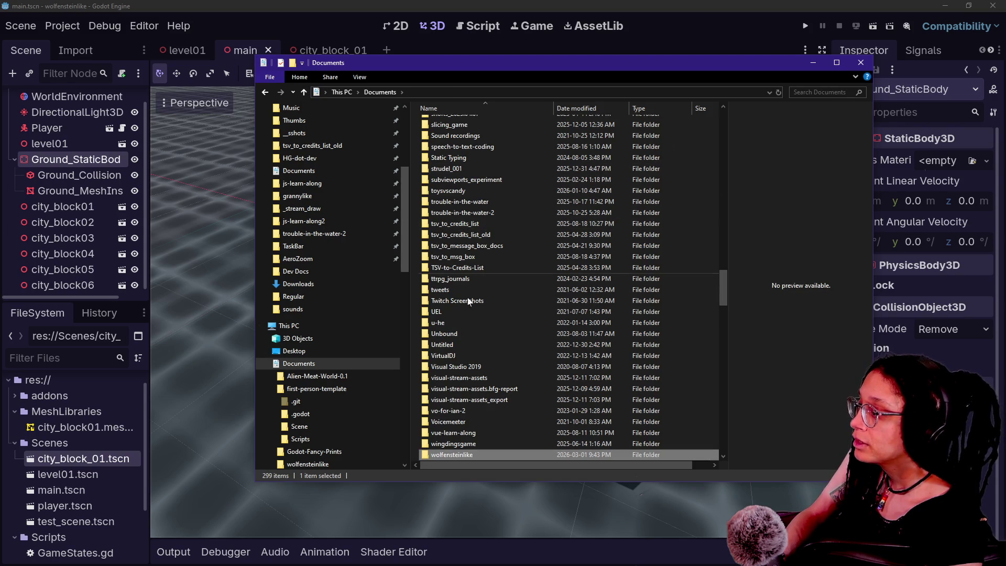
pyautogui.scroll(20, 471, 318)
pyautogui.scroll(20, 471, 315)
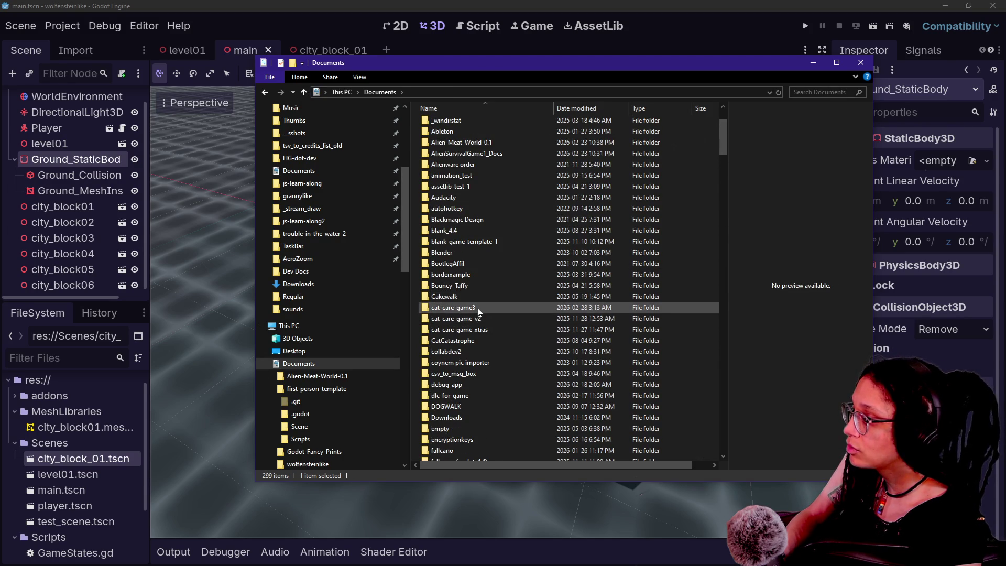
pyautogui.doubleClick(477, 308)
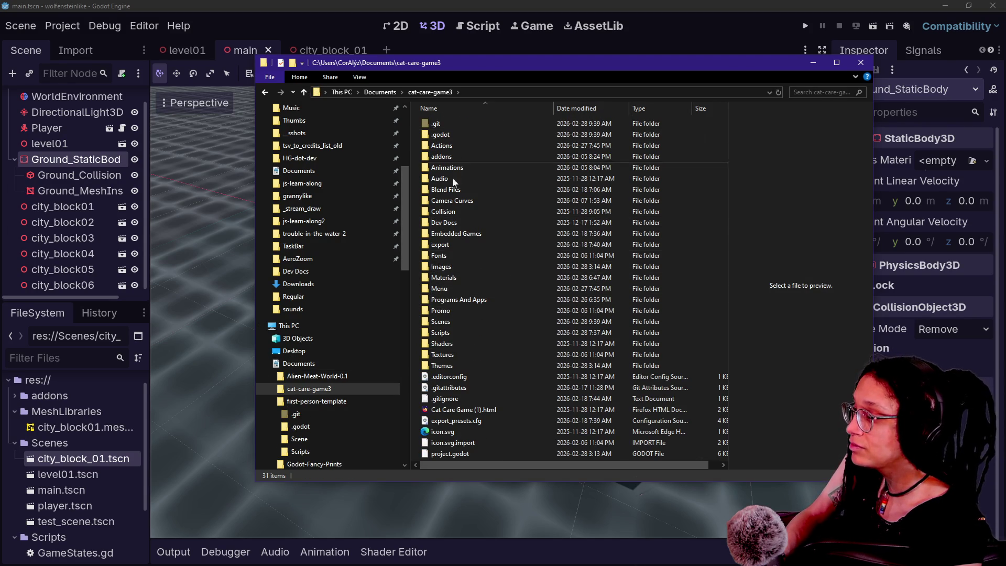
pyautogui.doubleClick(457, 324)
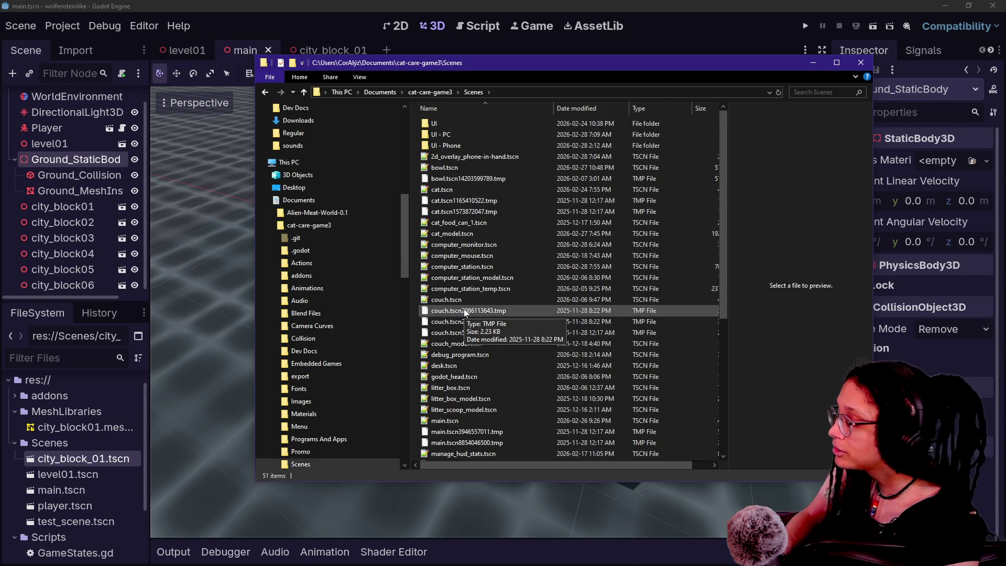
pyautogui.scroll(-7, 464, 313)
pyautogui.click(489, 355)
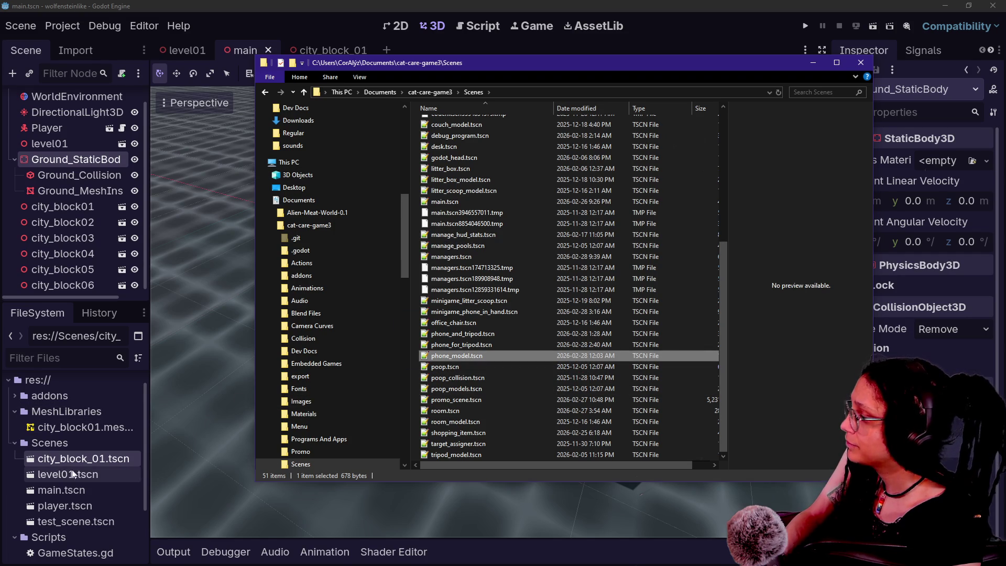
pyautogui.scroll(7, 532, 271)
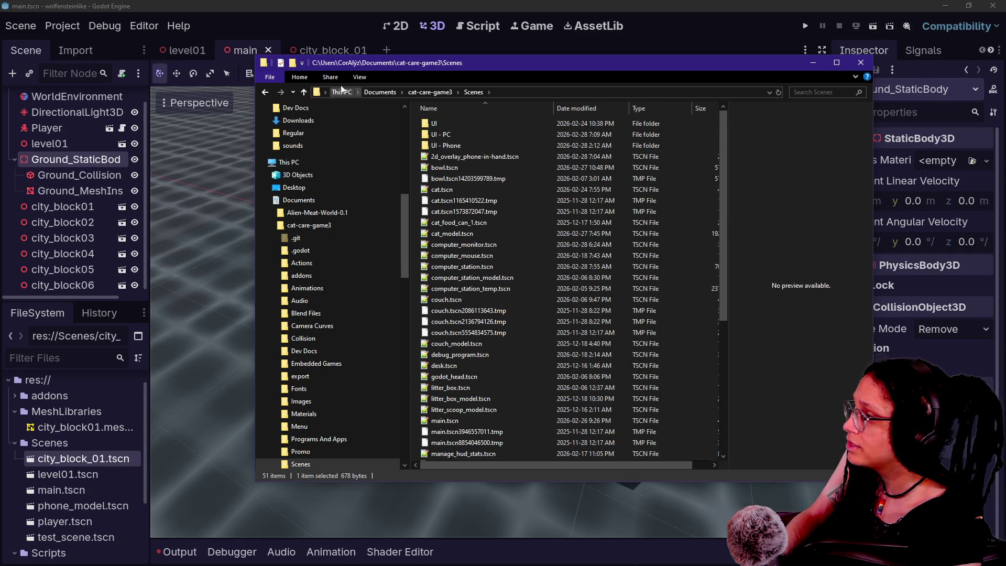
pyautogui.click(303, 92)
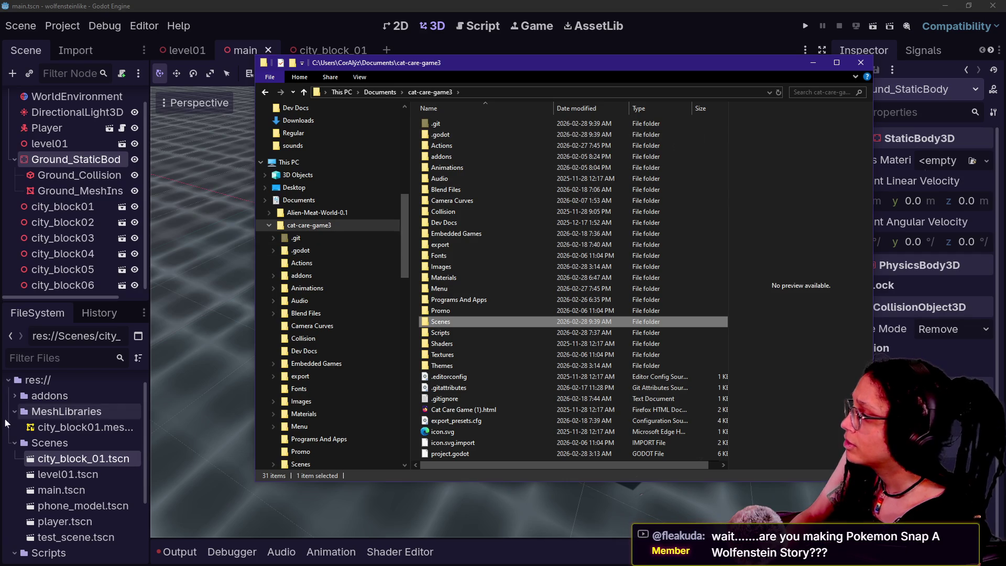
# Create a folder named 'Blend Files' and move it to res://.
pyautogui.rightClick(91, 478)
pyautogui.moveTo(330, 366)
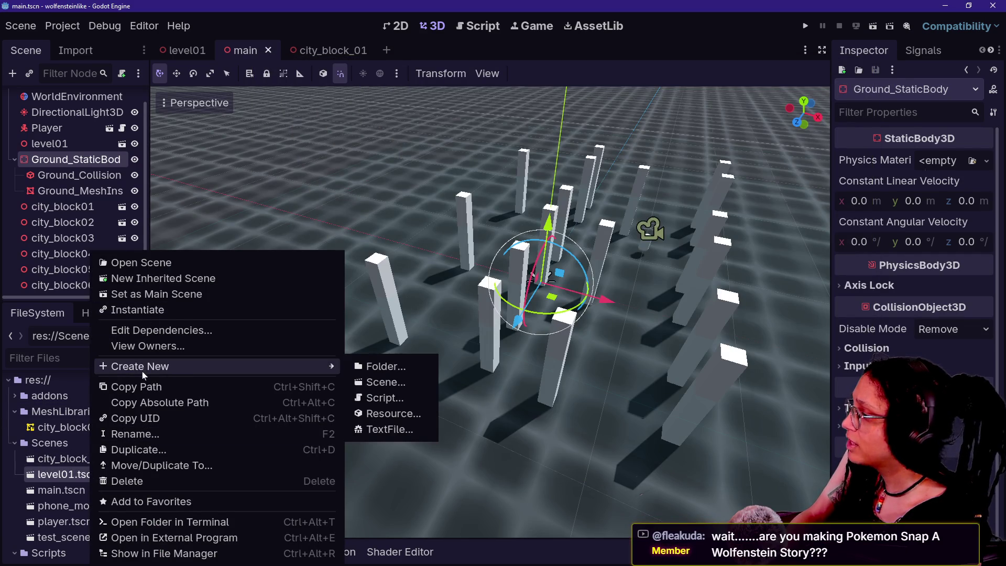
pyautogui.click(405, 369)
pyautogui.write('Ble')
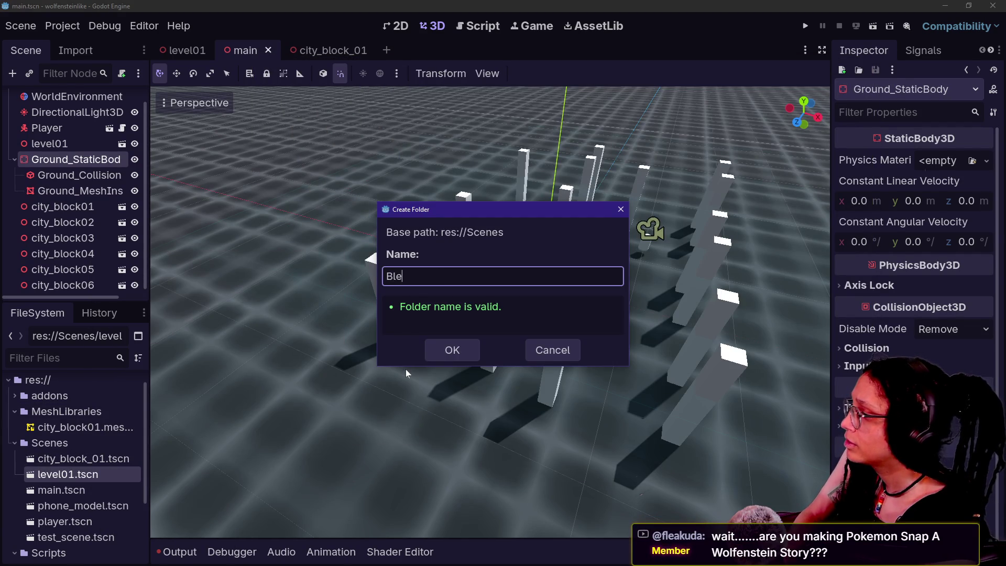
pyautogui.write('nd Files')
pyautogui.press('Return')
pyautogui.moveTo(89, 454)
pyautogui.mouseDown()
pyautogui.moveTo(93, 426)
pyautogui.moveTo(37, 379)
pyautogui.mouseUp()
pyautogui.click(456, 292)
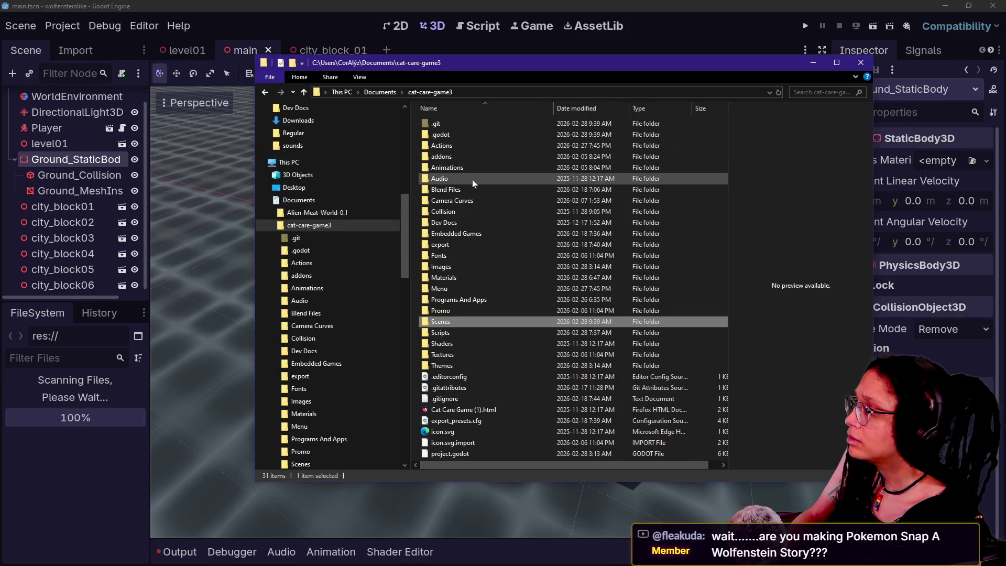
# Open cat-care-game3's Blend Files folder and drag phone.blend toward Godot's FileSystem dock.
pyautogui.doubleClick(472, 189)
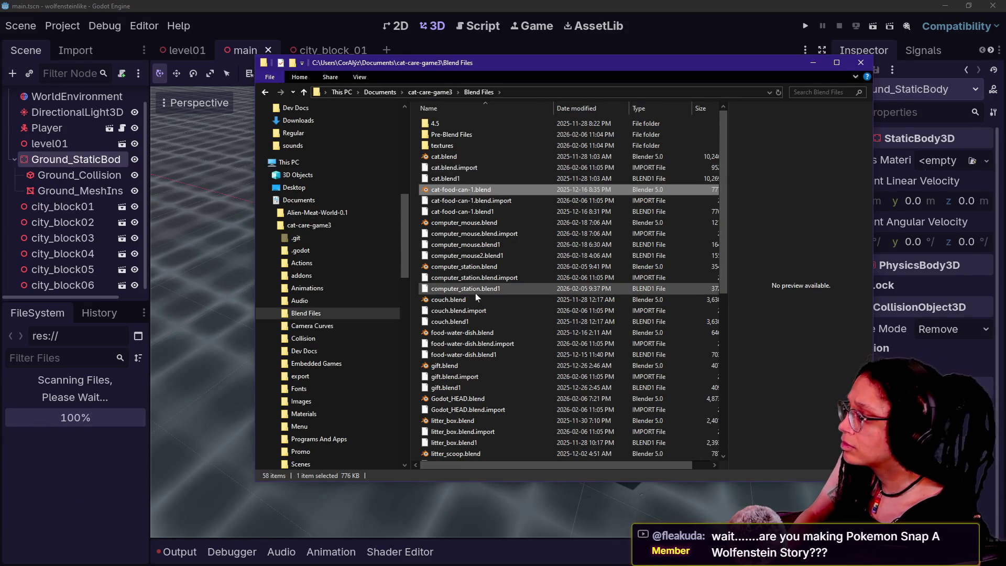
pyautogui.scroll(-9, 475, 293)
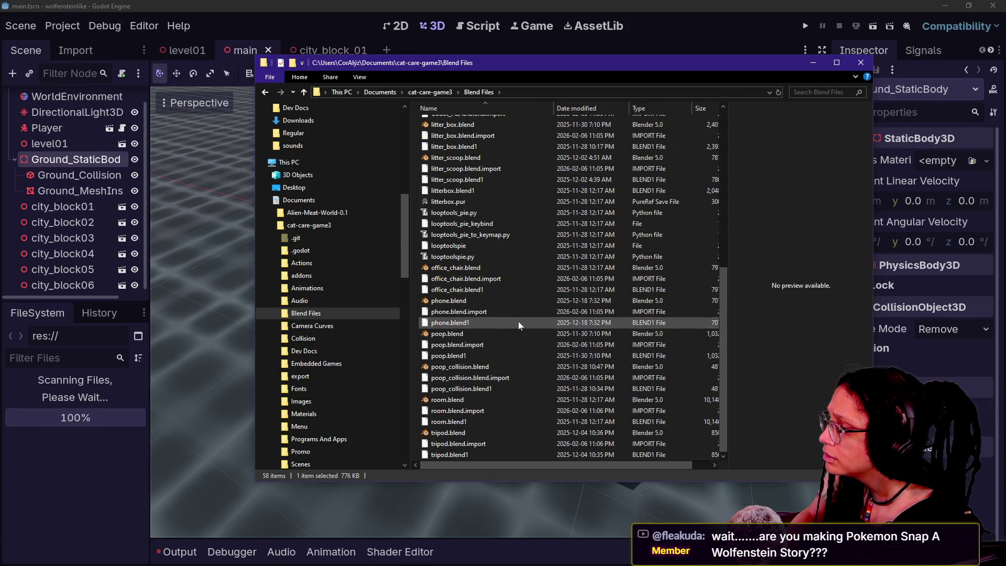
pyautogui.click(510, 300)
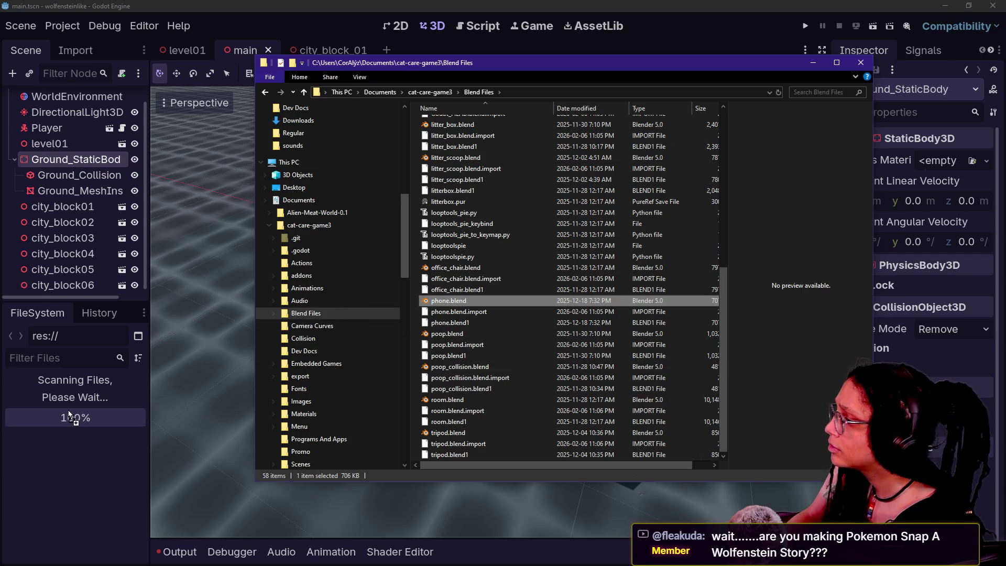
pyautogui.moveTo(309, 351); pyautogui.dragTo(141, 413)
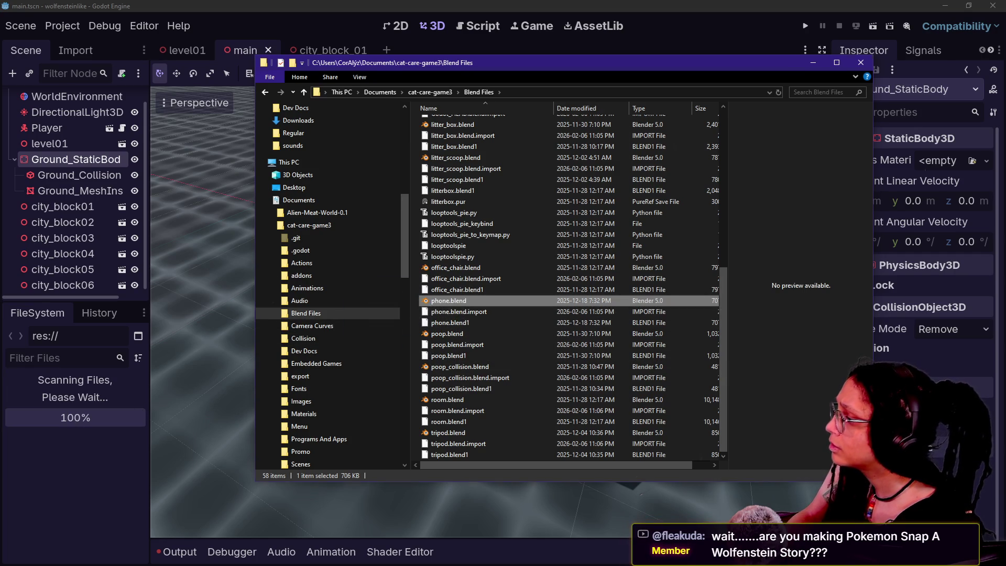
pyautogui.click(78, 413)
pyautogui.hotkey('alt', 'Tab')
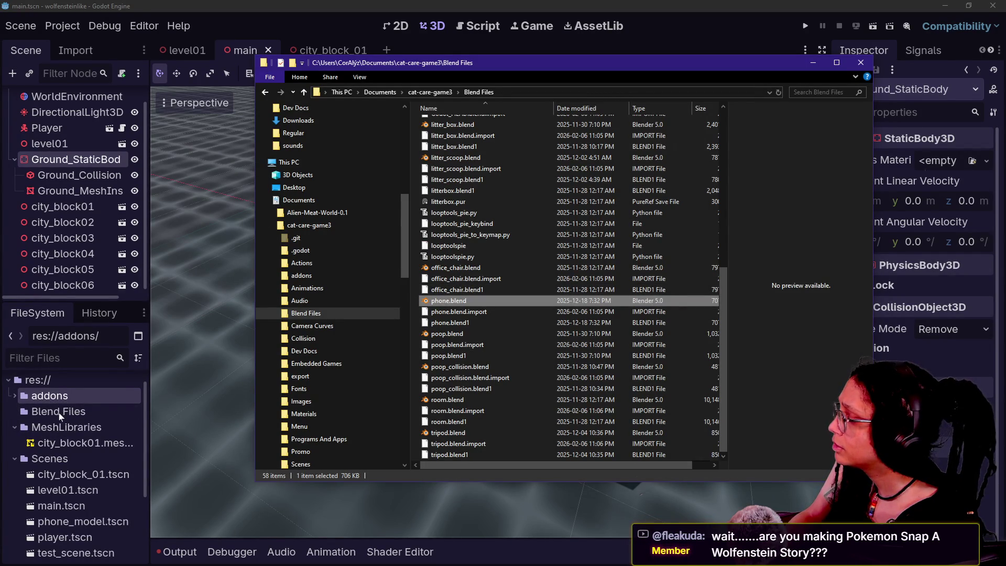
pyautogui.click(60, 415)
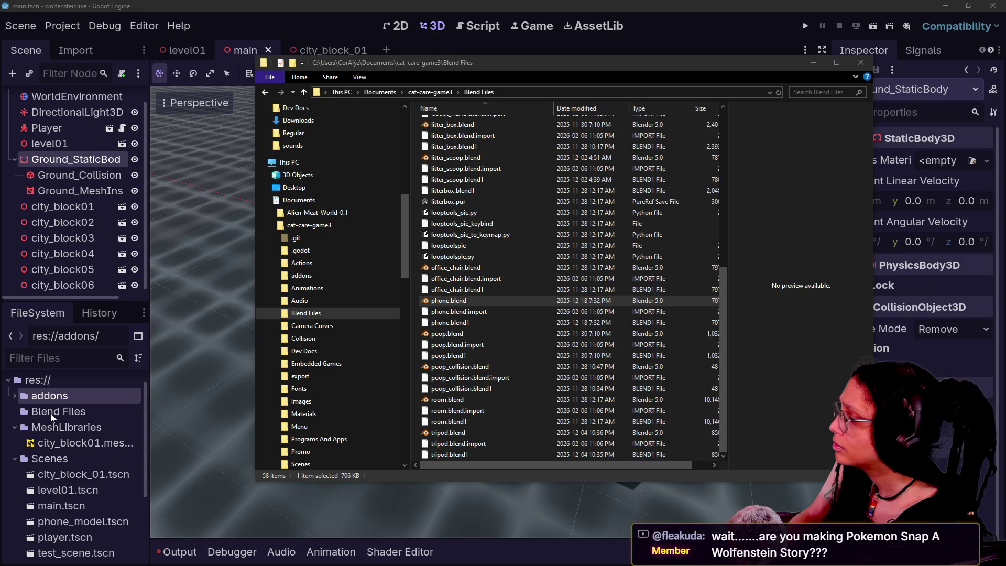
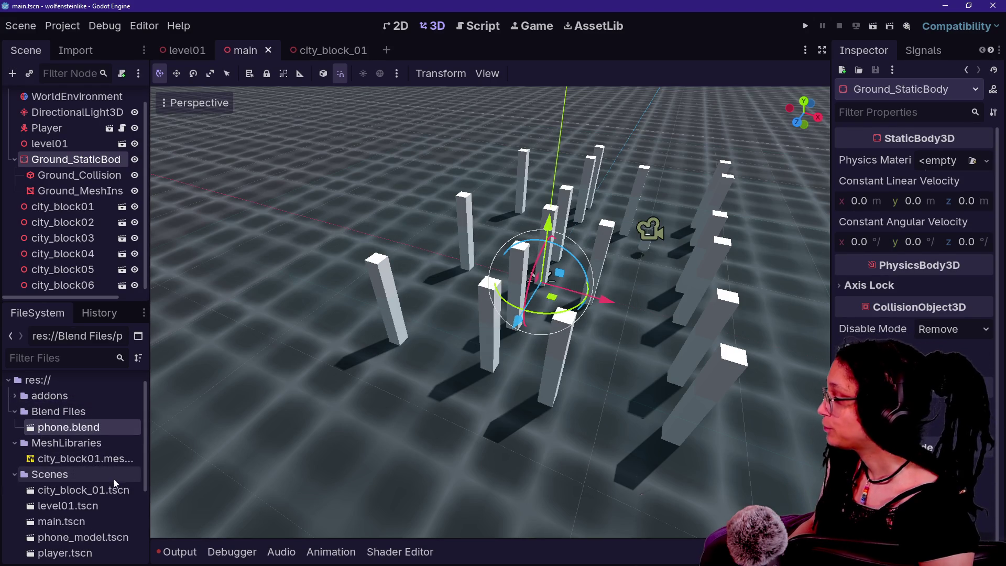
# Try opening phone_model.tscn, which fails on missing phone_back and phone_border materials.
pyautogui.click(83, 537)
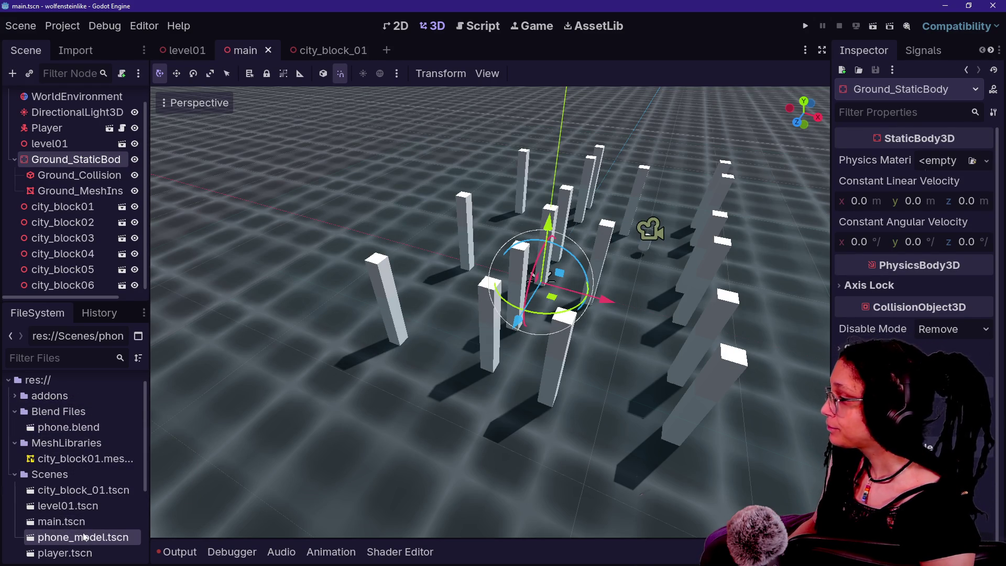
pyautogui.doubleClick(98, 537)
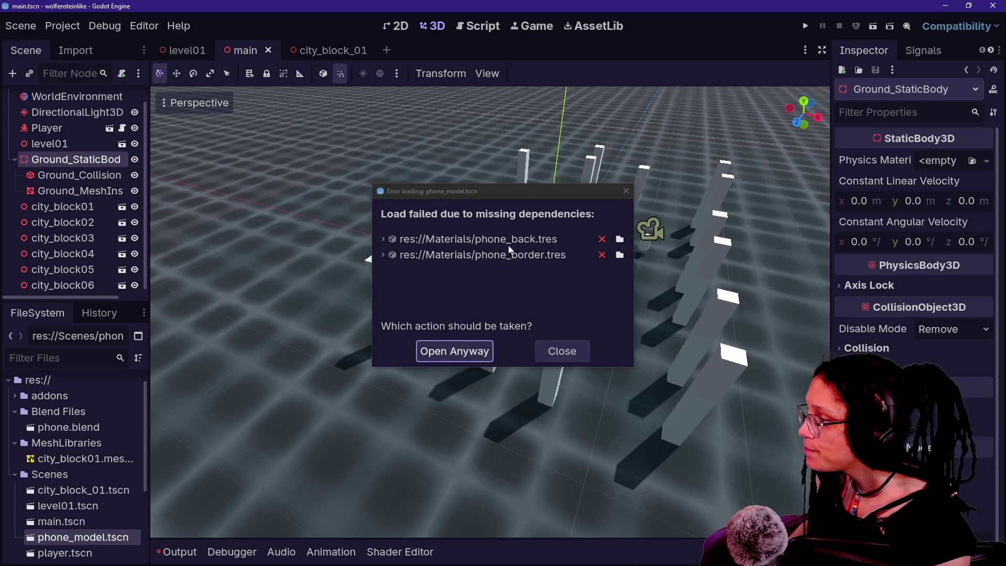
pyautogui.hotkey('alt', 'Tab')
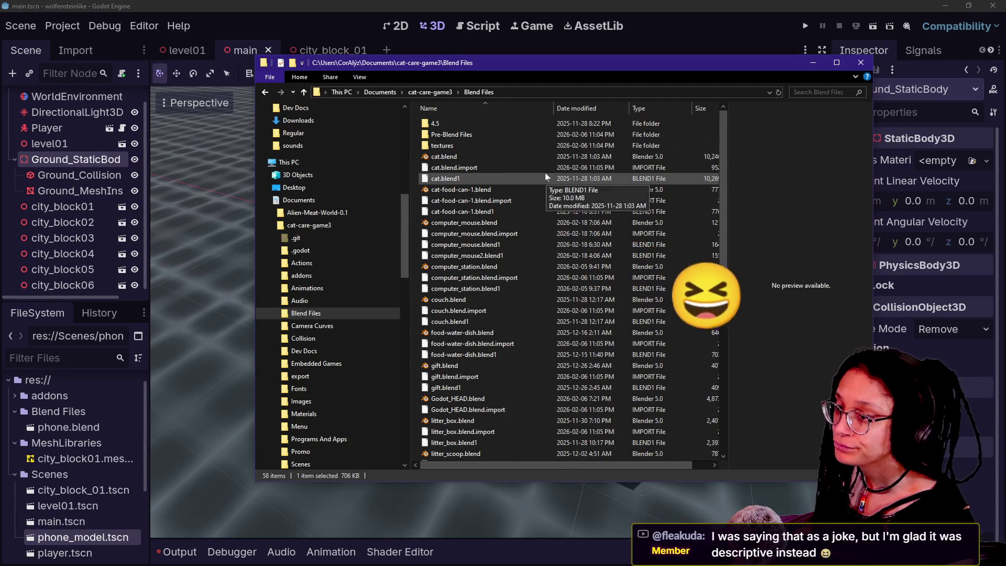
# Copy phone_back.tres through phone_screen_vert_in-hand.tres from cat-care-game3 Materials into Godot's Scenes folder.
pyautogui.click(303, 94)
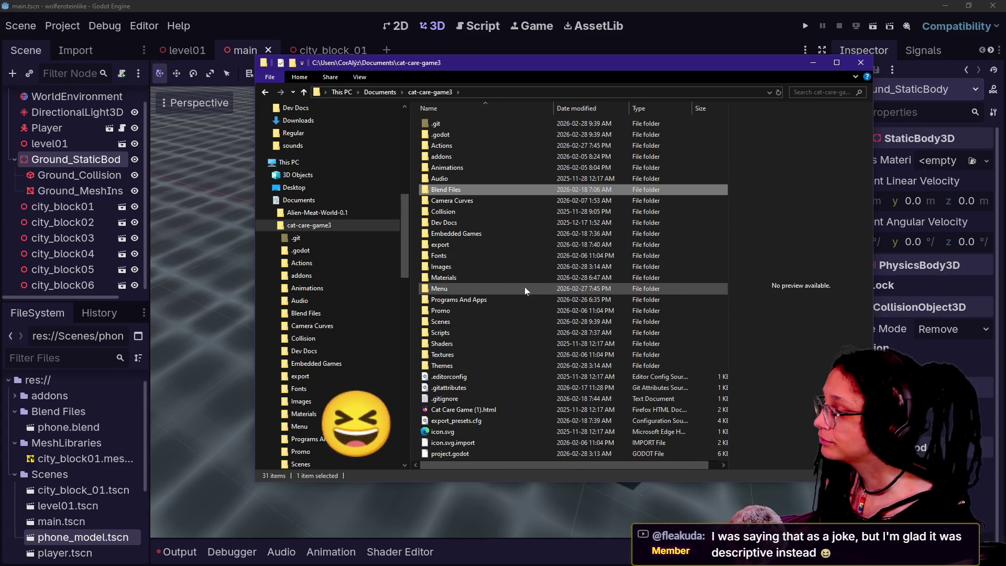
pyautogui.doubleClick(472, 275)
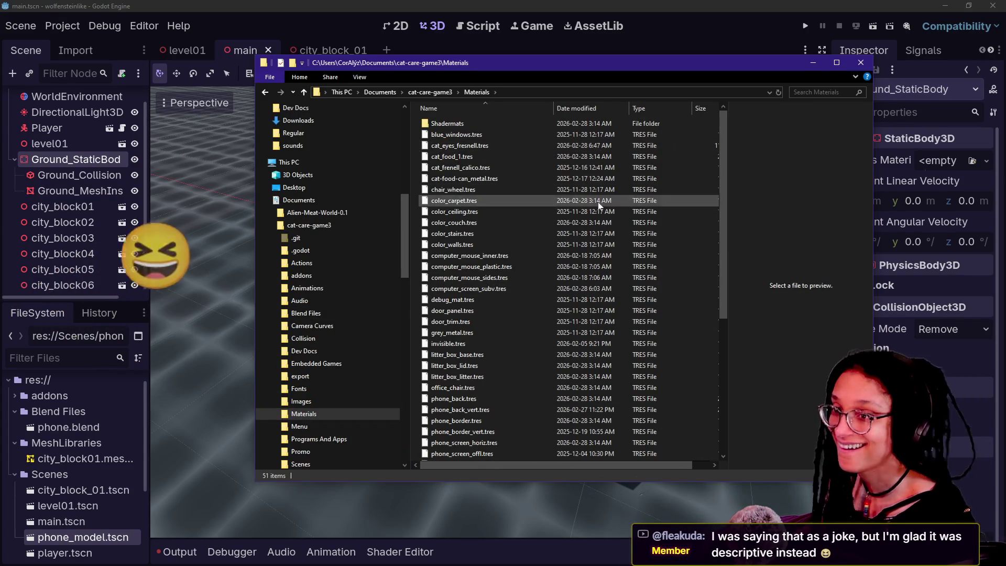
pyautogui.click(599, 303)
pyautogui.press('o')
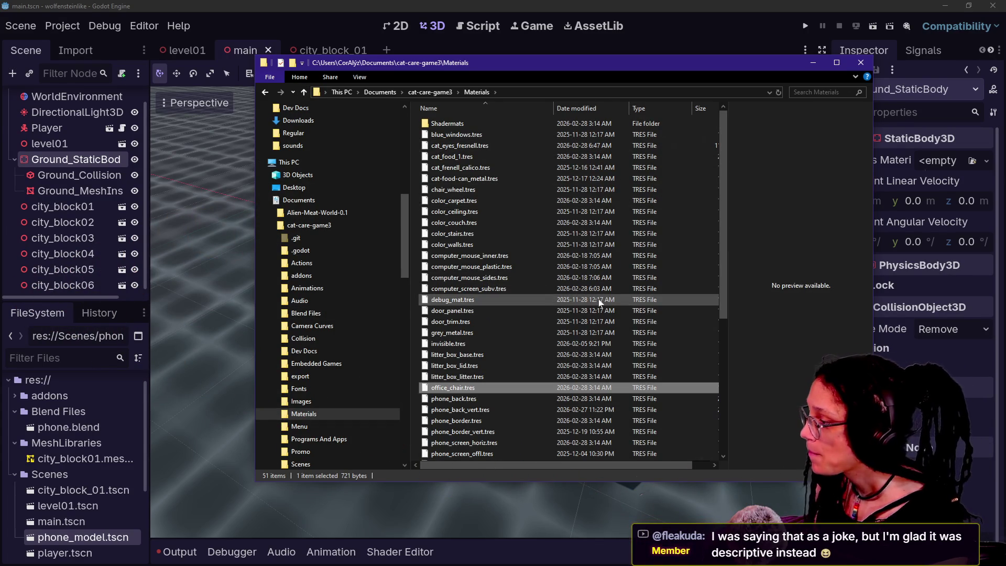
pyautogui.scroll(-3, 510, 389)
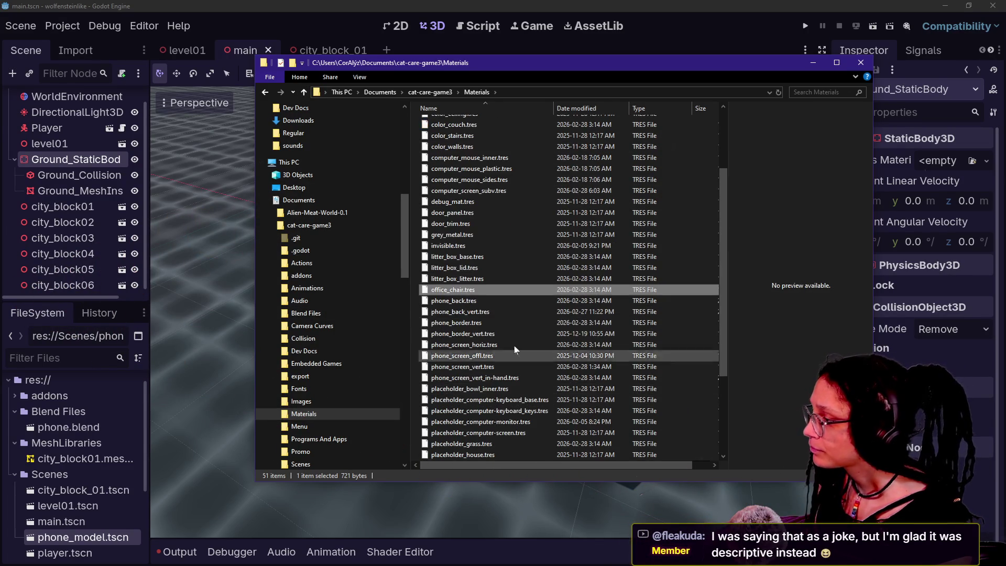
pyautogui.click(503, 298)
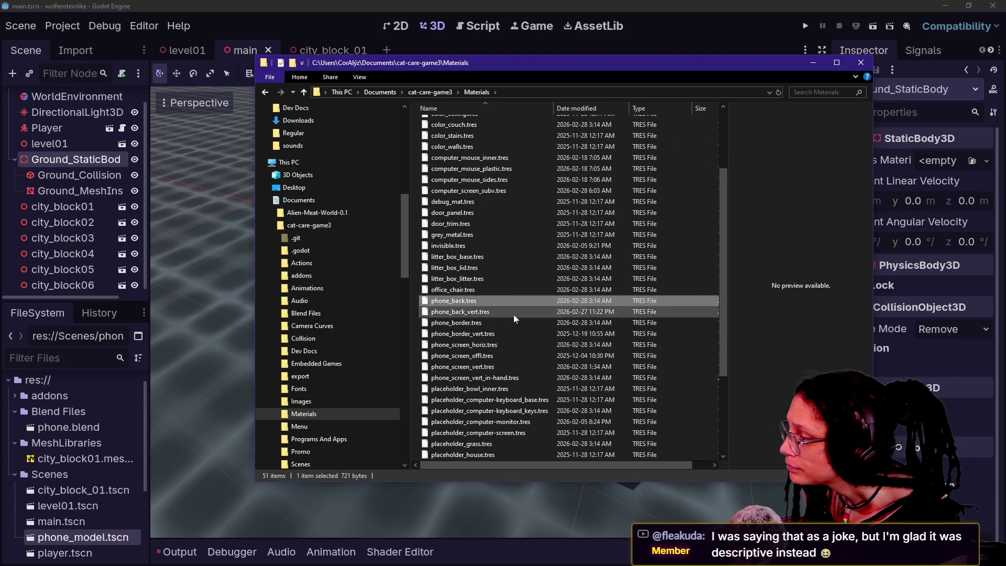
pyautogui.keyDown('shift'); pyautogui.click(533, 378); pyautogui.keyUp('shift')
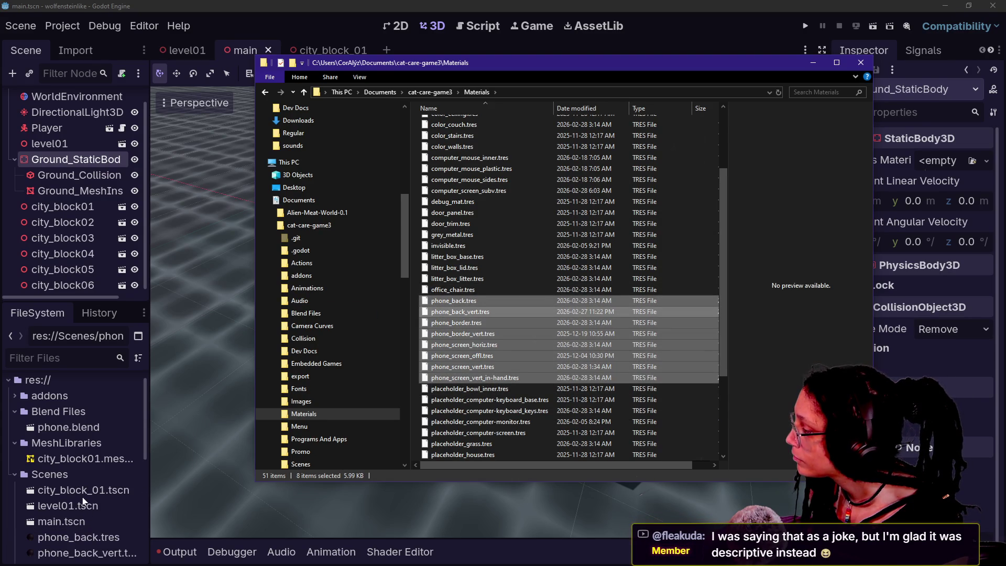
pyautogui.click(81, 446)
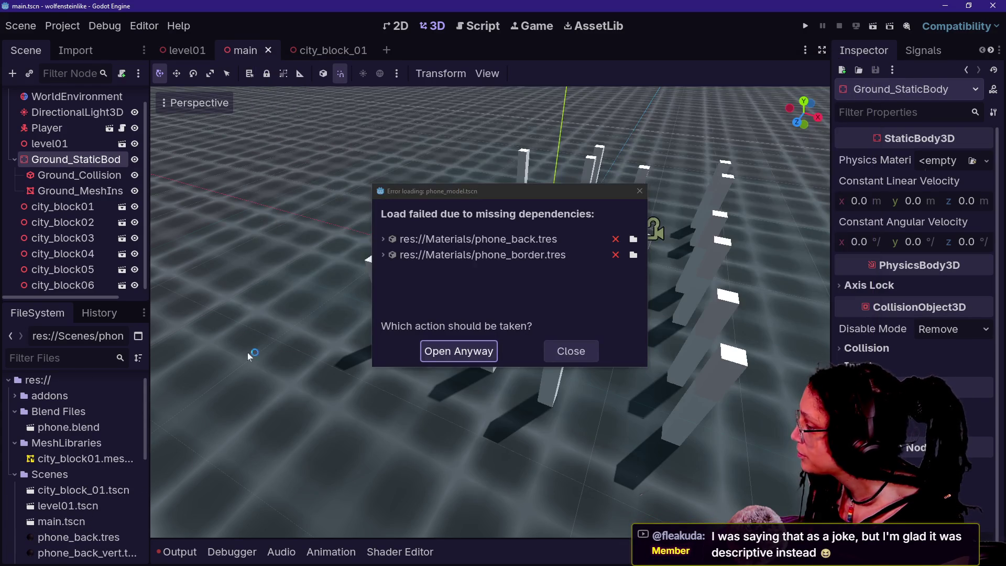
# Dismiss the load error and create a Materials folder at res://.
pyautogui.click(571, 350)
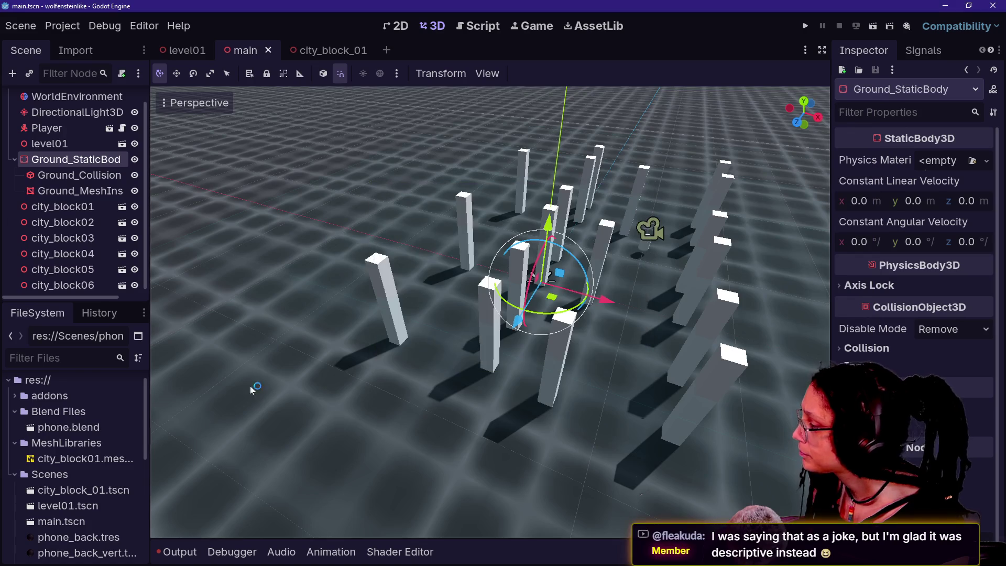
pyautogui.rightClick(84, 380)
pyautogui.moveTo(157, 390)
pyautogui.click(306, 388)
pyautogui.write('Mater')
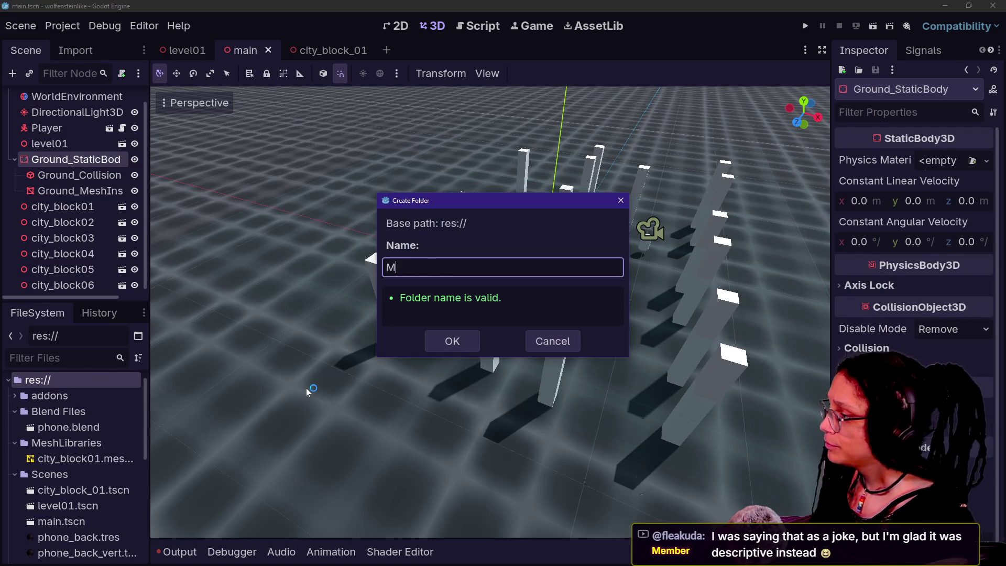
pyautogui.write('ials')
pyautogui.press('Return')
# Widen the FileSystem dock and select the eight phone material .tres files.
pyautogui.scroll(-3, 140, 472)
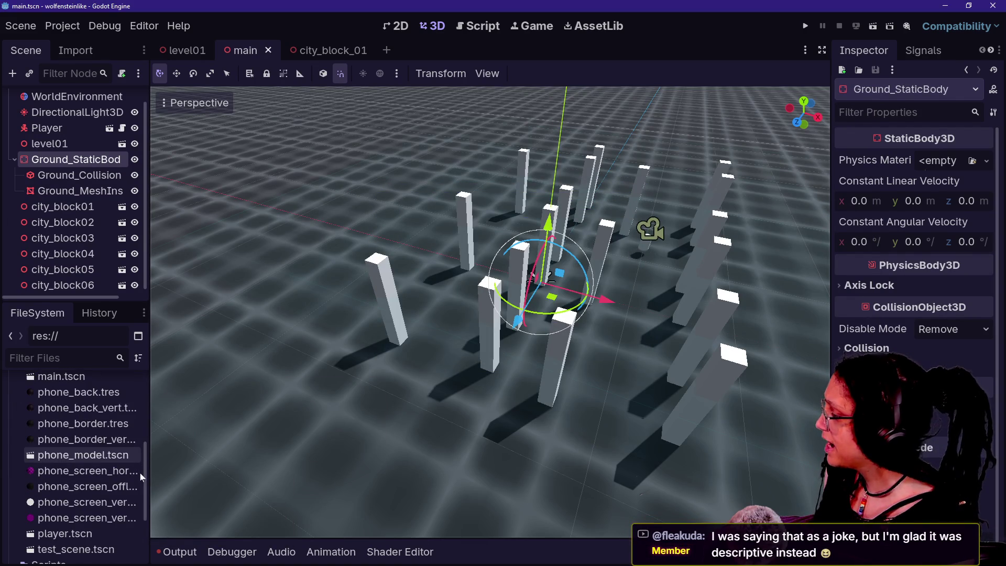
pyautogui.click(105, 392)
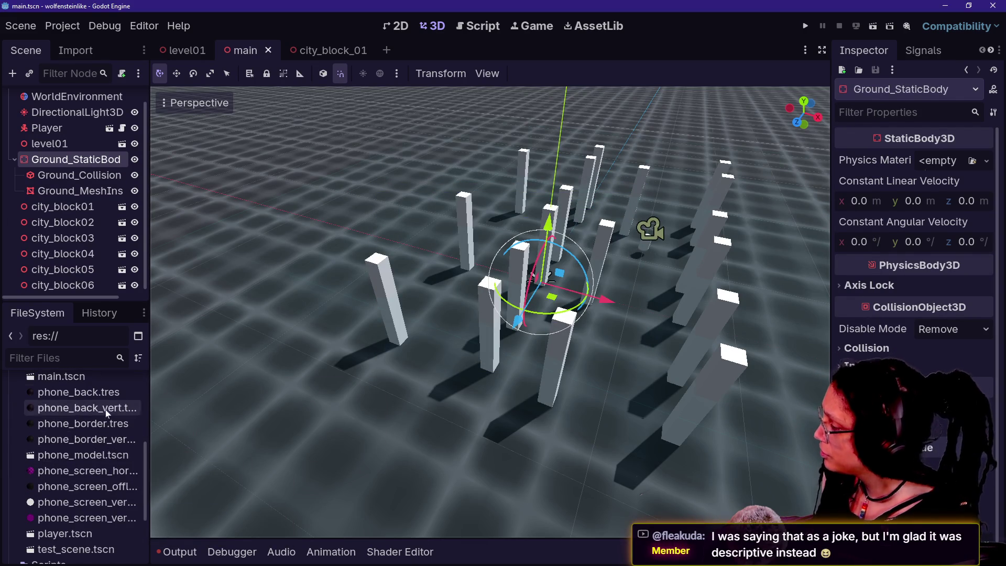
pyautogui.keyDown('shift'); pyautogui.click(107, 523); pyautogui.keyUp('shift')
pyautogui.click(79, 391)
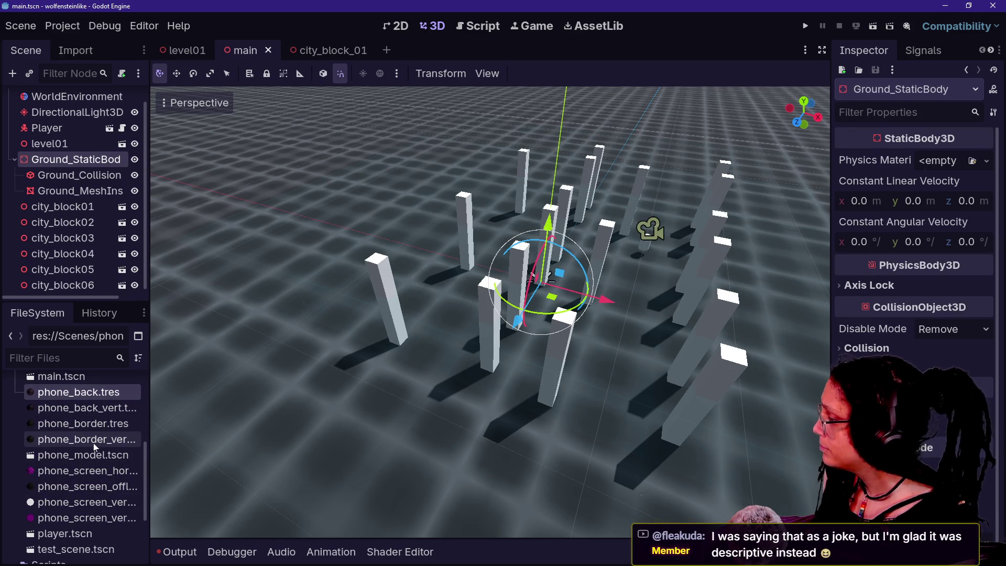
pyautogui.moveTo(150, 424); pyautogui.dragTo(326, 424)
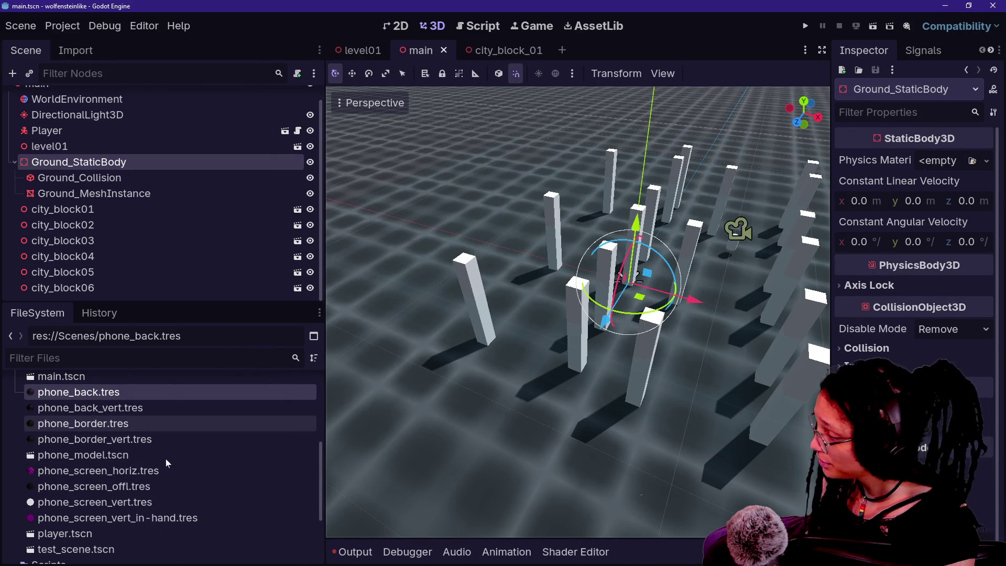
pyautogui.keyDown('shift'); pyautogui.click(75, 442); pyautogui.keyUp('shift')
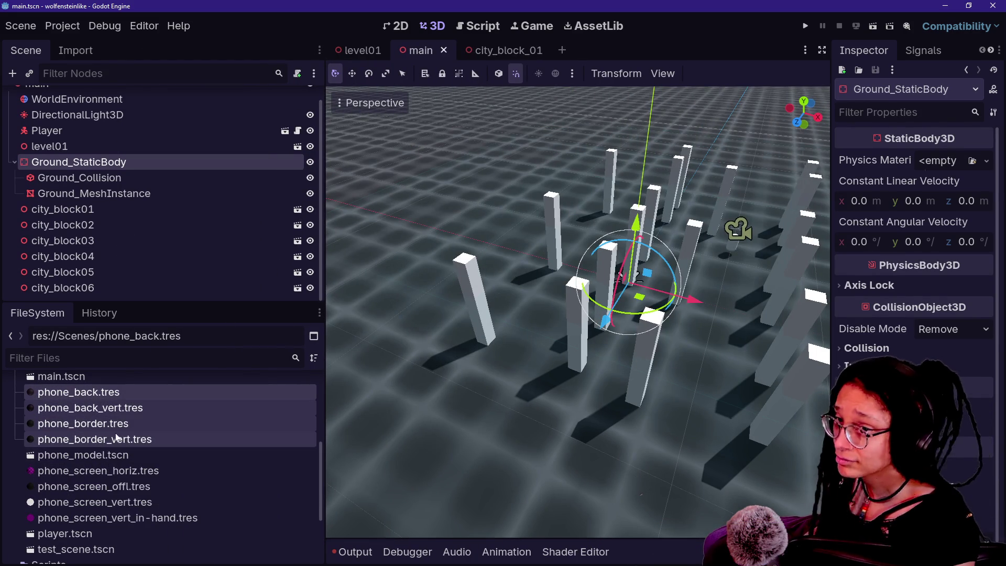
pyautogui.keyDown('ctrl'); pyautogui.click(131, 470); pyautogui.keyUp('ctrl')
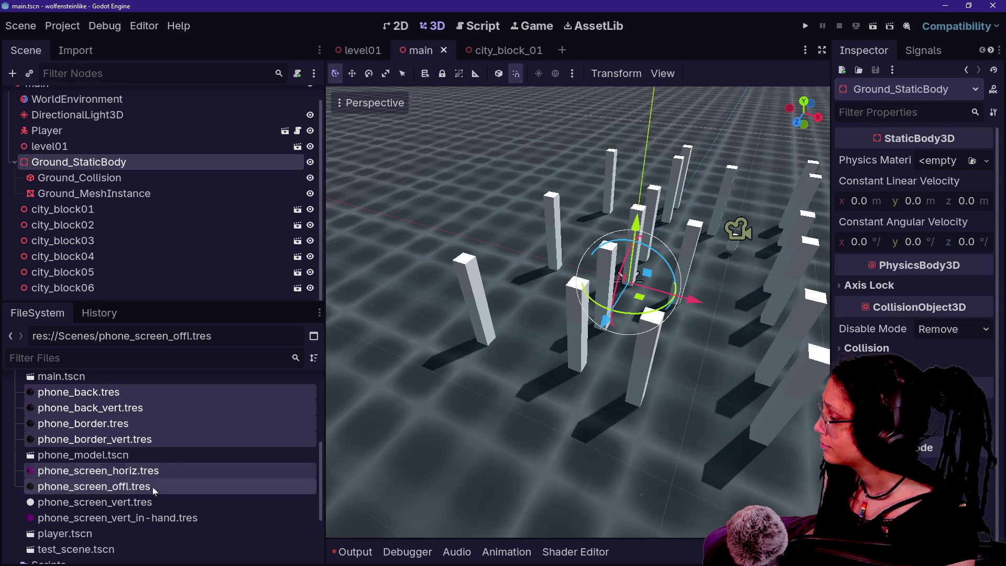
pyautogui.keyDown('shift'); pyautogui.click(125, 518); pyautogui.keyUp('shift')
pyautogui.scroll(5, 144, 457)
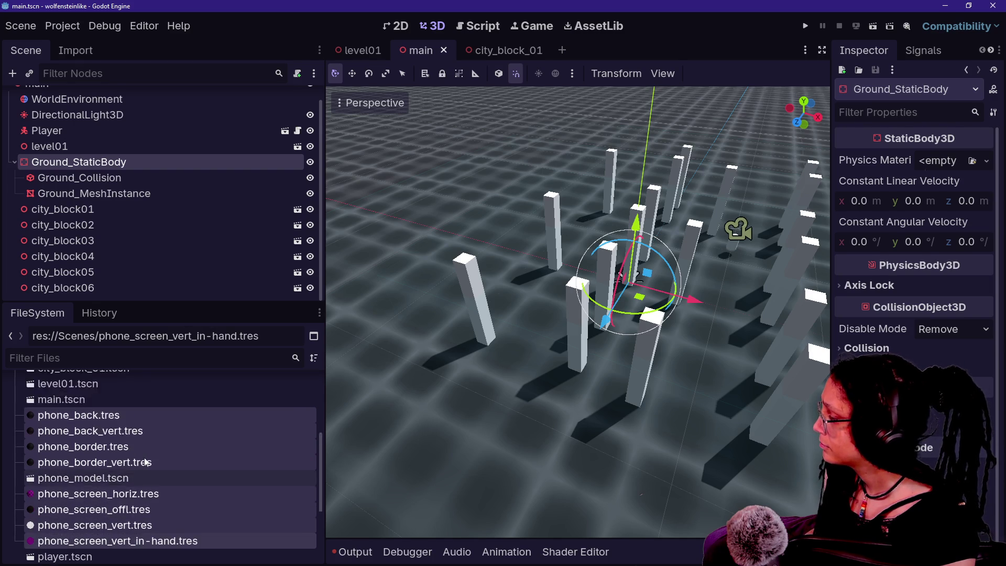
pyautogui.moveTo(144, 457)
pyautogui.mouseDown()
pyautogui.moveTo(101, 386)
pyautogui.moveTo(87, 441)
pyautogui.mouseUp()
pyautogui.click(554, 300)
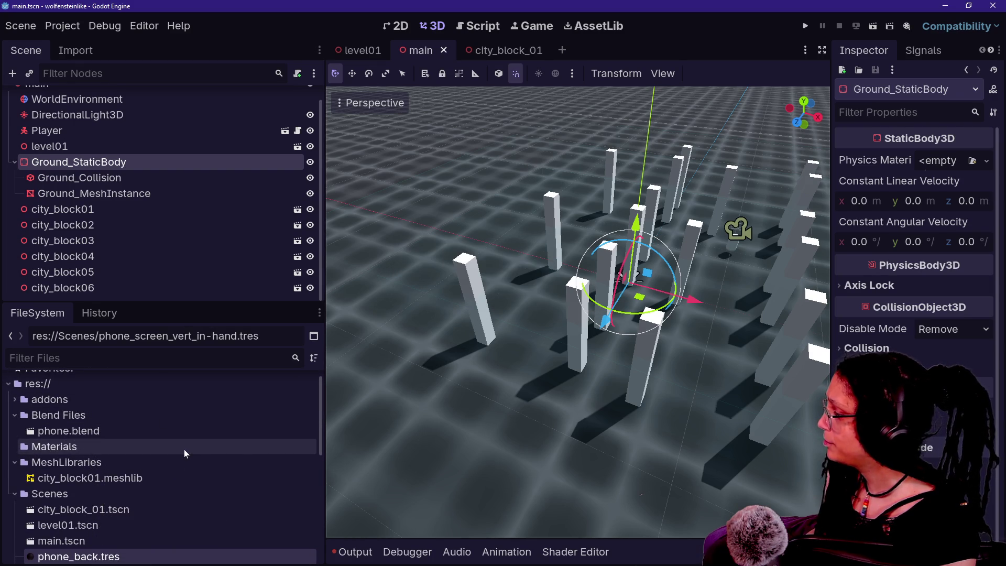
# Move the eight selected phone_*.tres files into res://Materials, then browse the project files.
pyautogui.moveTo(134, 555)
pyautogui.mouseDown()
pyautogui.moveTo(113, 487)
pyautogui.moveTo(81, 448)
pyautogui.mouseUp()
pyautogui.click(470, 299)
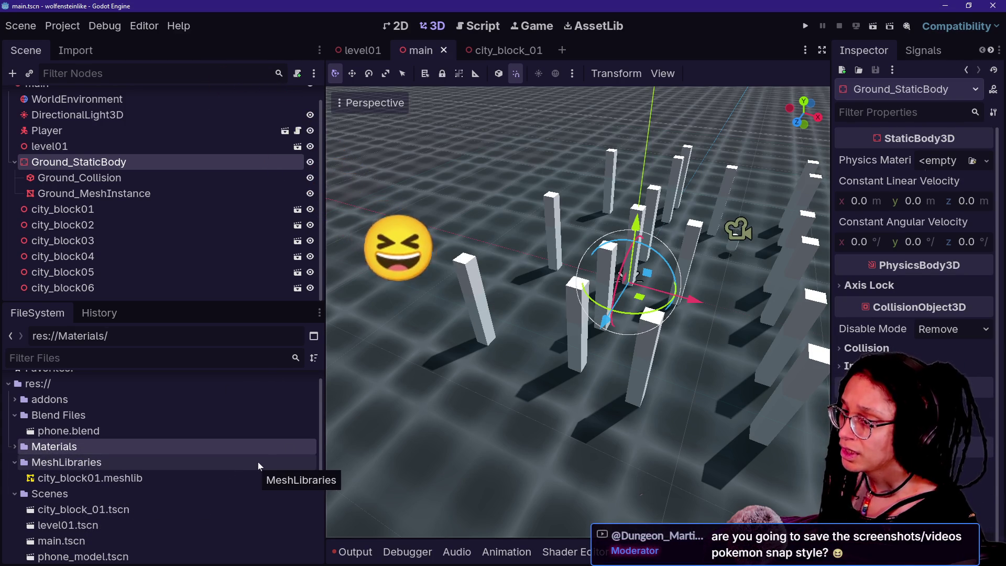
pyautogui.scroll(-3, 182, 468)
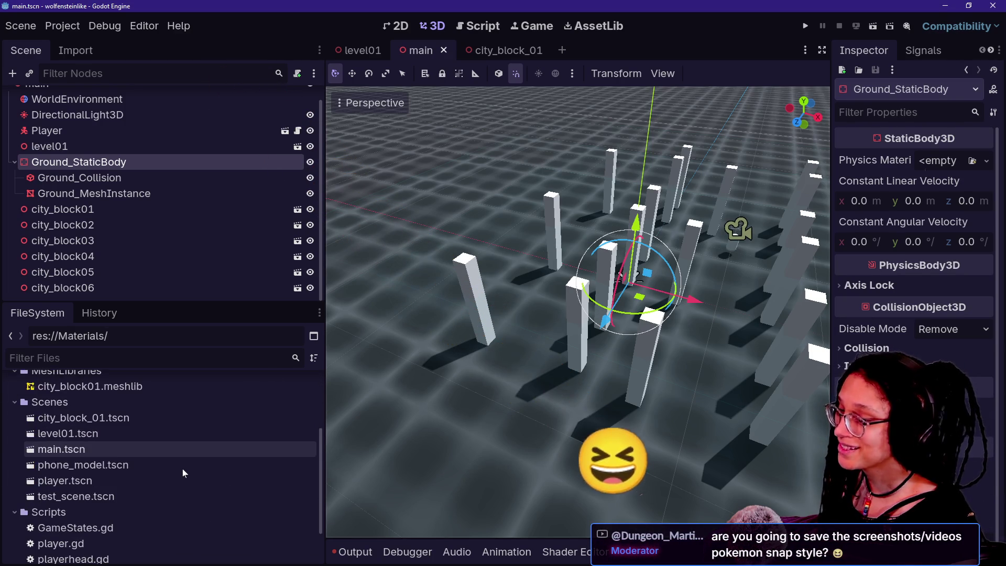
pyautogui.scroll(-2, 182, 468)
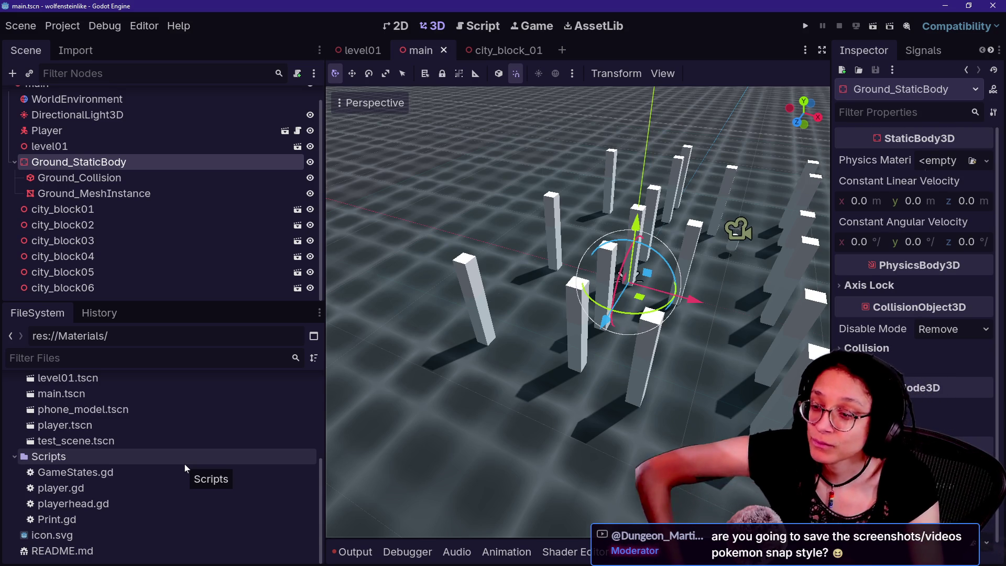
pyautogui.click(73, 440)
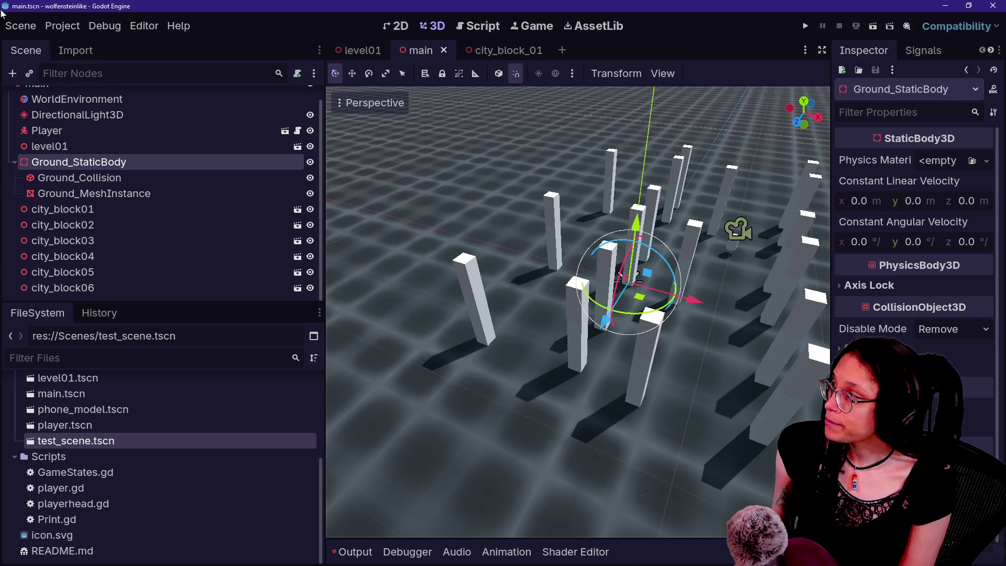
pyautogui.click(58, 25)
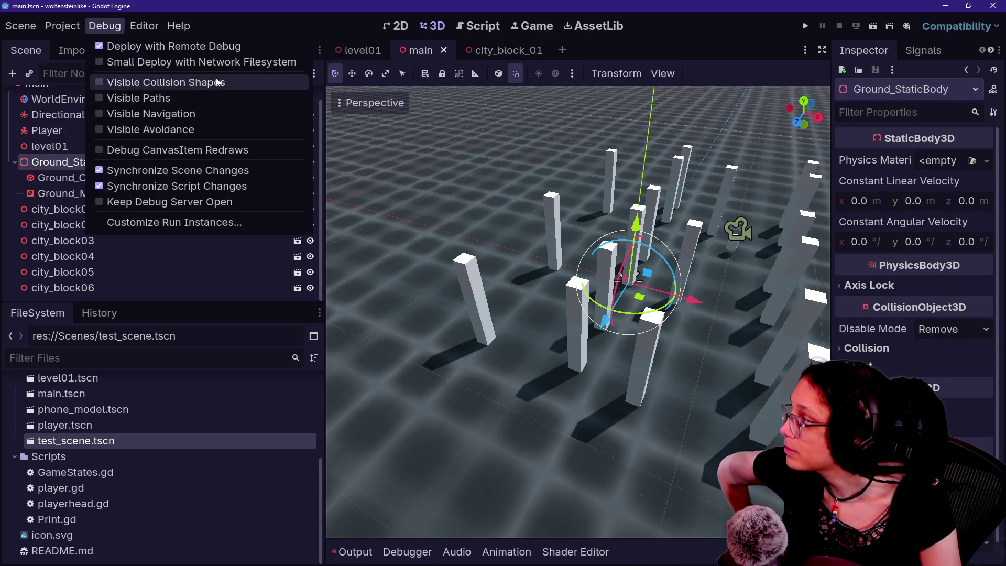
pyautogui.click(244, 6)
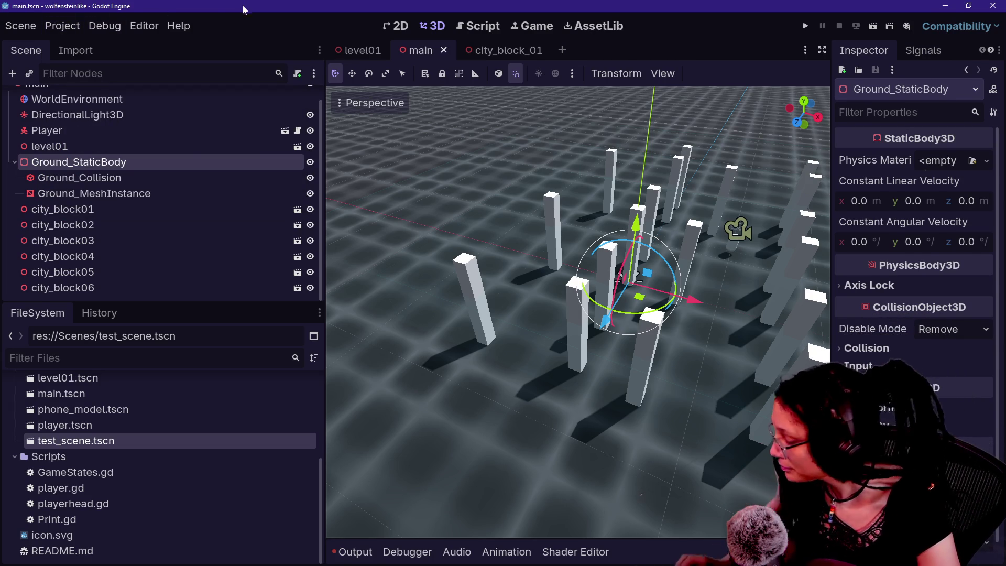
pyautogui.click(179, 26)
pyautogui.click(199, 41)
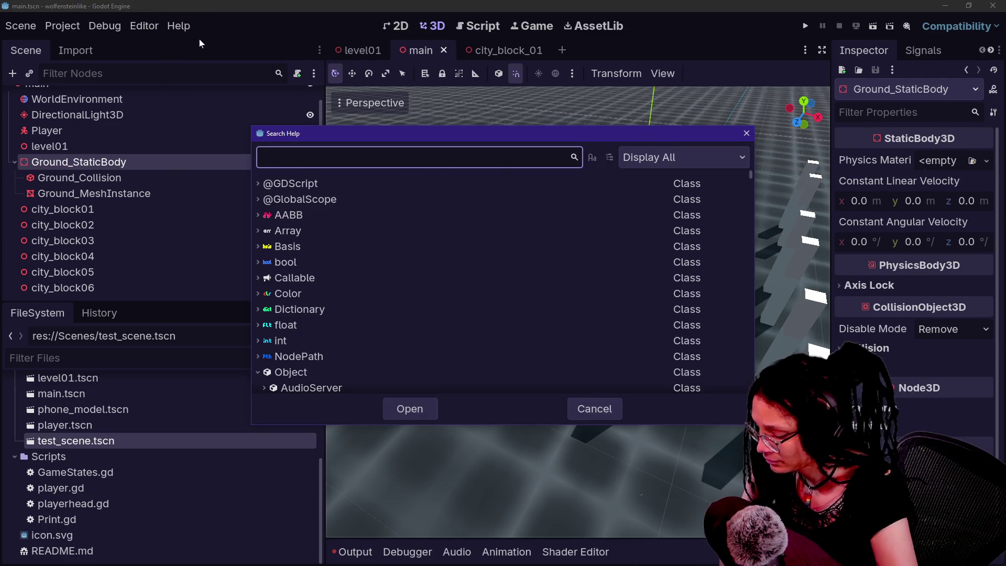
pyautogui.write('screenshot')
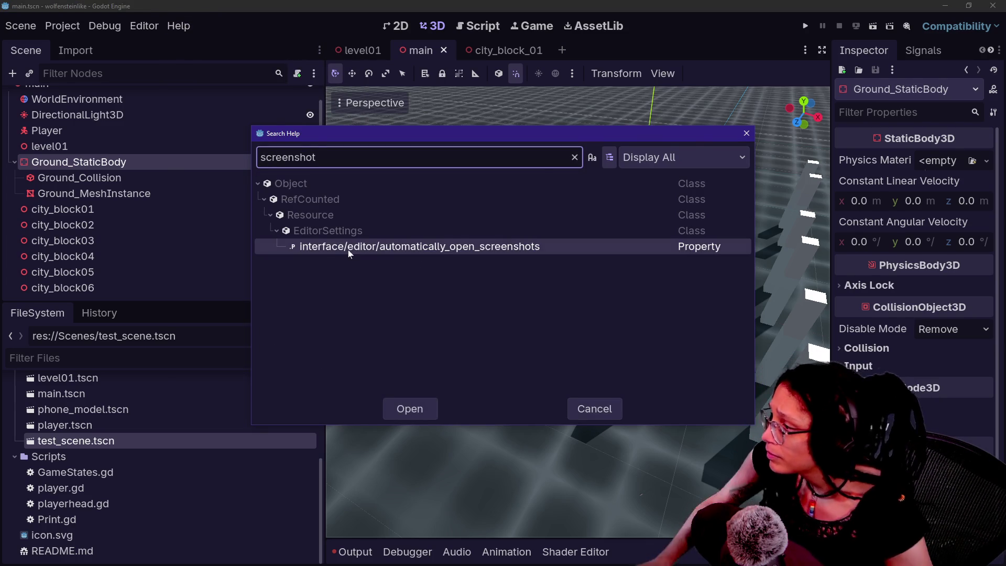
pyautogui.moveTo(384, 248)
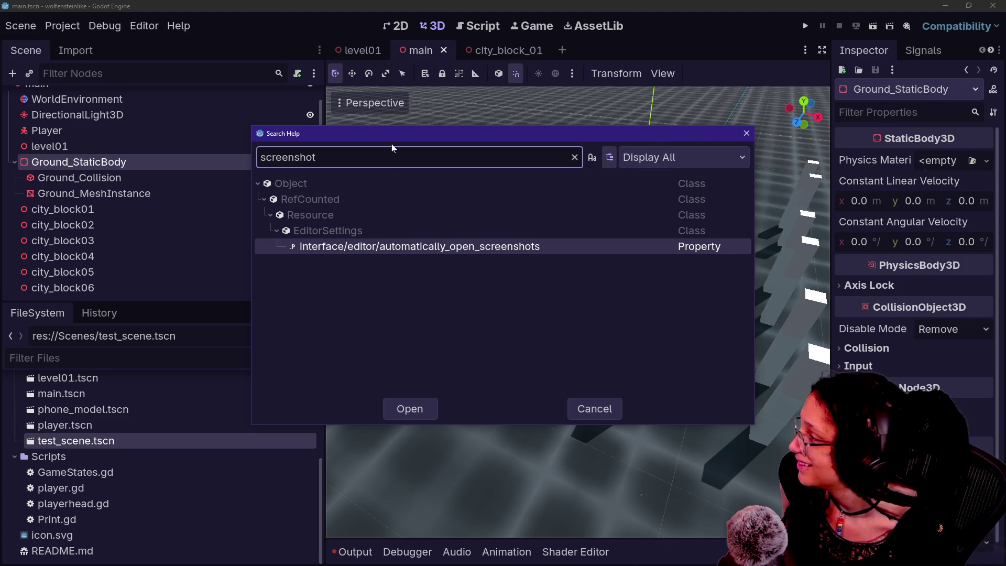
pyautogui.press('BackSpace')
pyautogui.write('m')
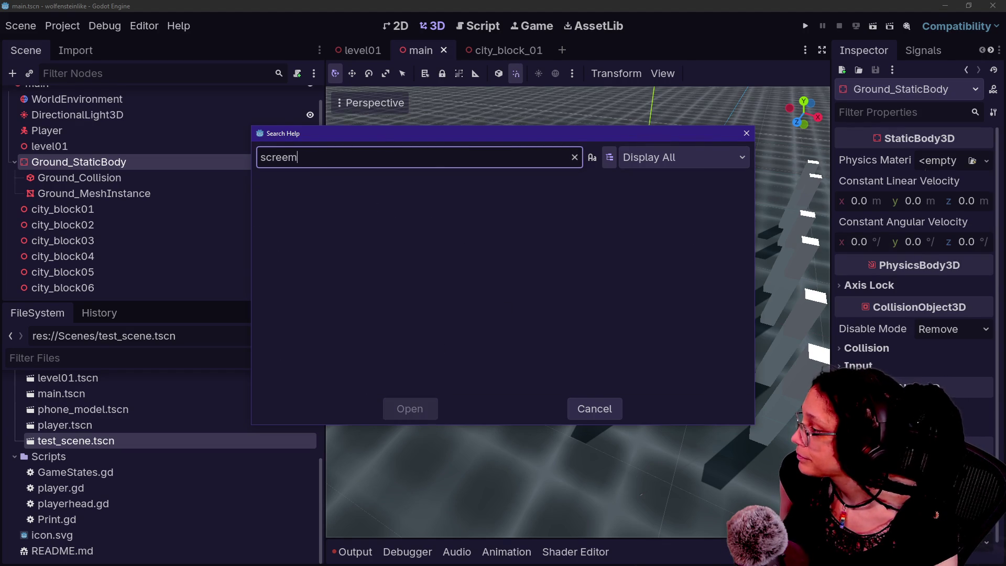
pyautogui.press('BackSpace')
pyautogui.write('n')
pyautogui.press('BackSpace')
pyautogui.press('BackSpace')
pyautogui.press('BackSpace')
pyautogui.press('Escape')
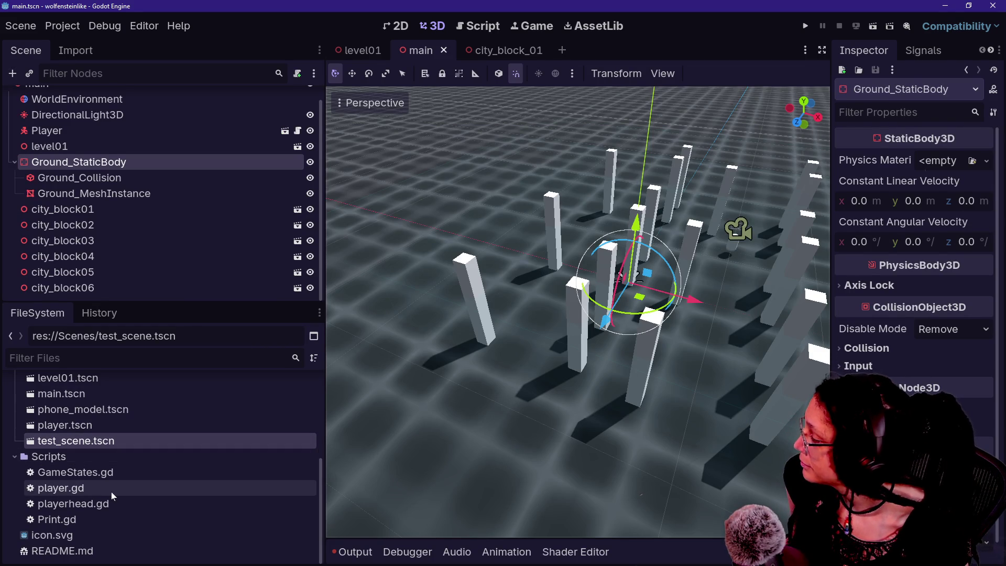
pyautogui.scroll(3, 109, 492)
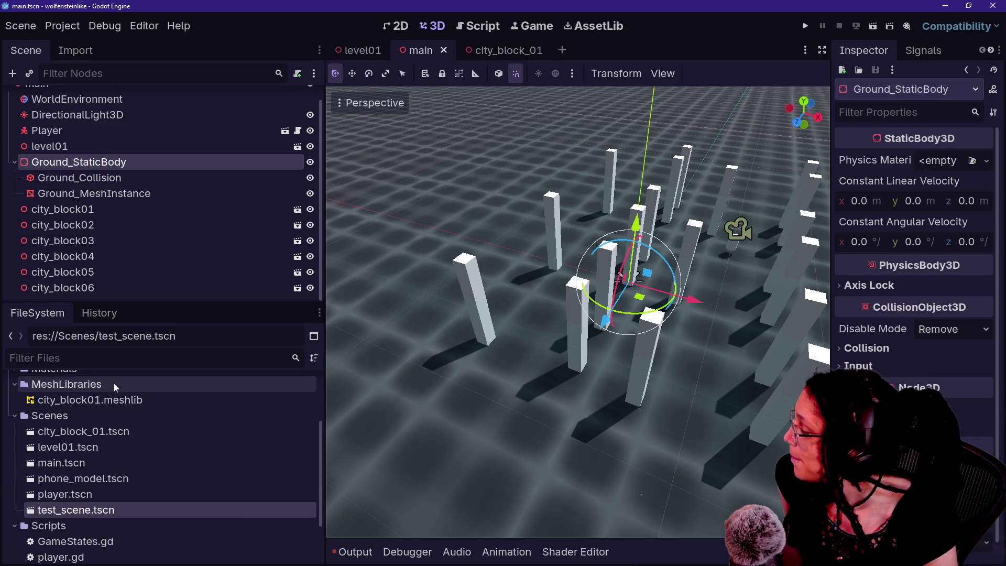
# Reopen phone_model.tscn, which now flags missing Shadermats/fresnel1, and browse on disk for it.
pyautogui.scroll(3, 137, 429)
pyautogui.scroll(-5, 137, 429)
pyautogui.doubleClick(98, 437)
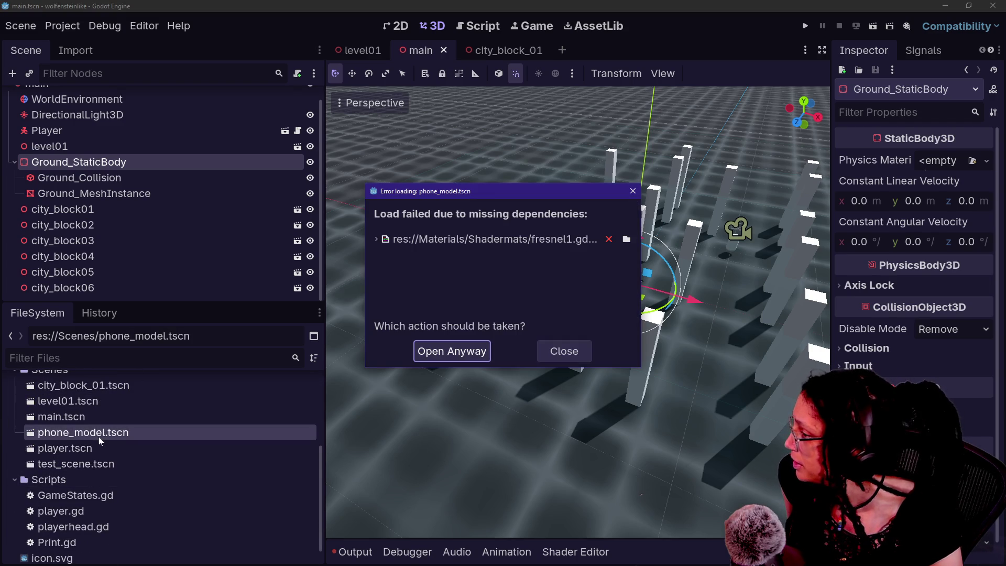
pyautogui.click(625, 240)
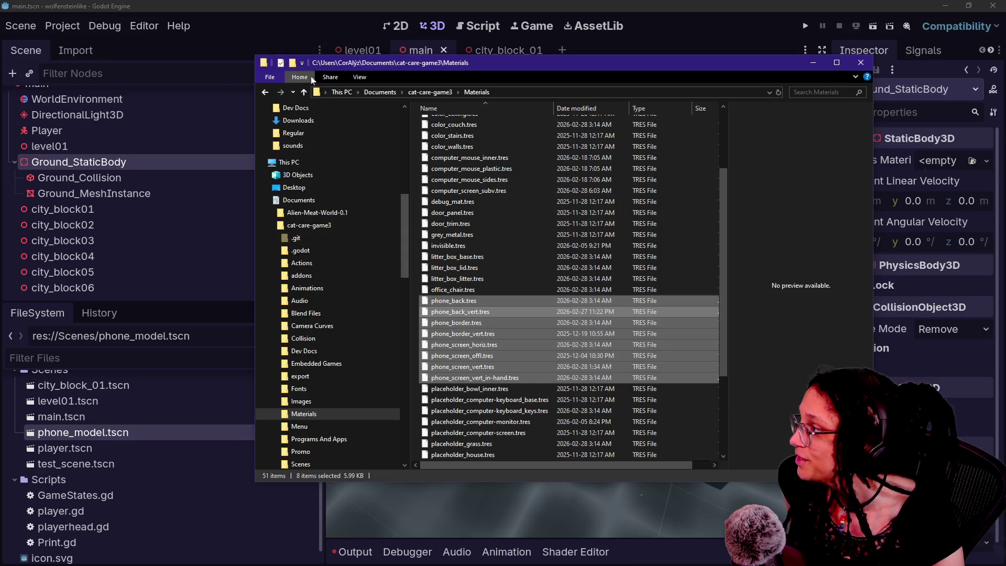
# Search cat-care-game3's Shaders subfolders, then find fresnel1.gdshader in Materials\Shadermats.
pyautogui.click(304, 91)
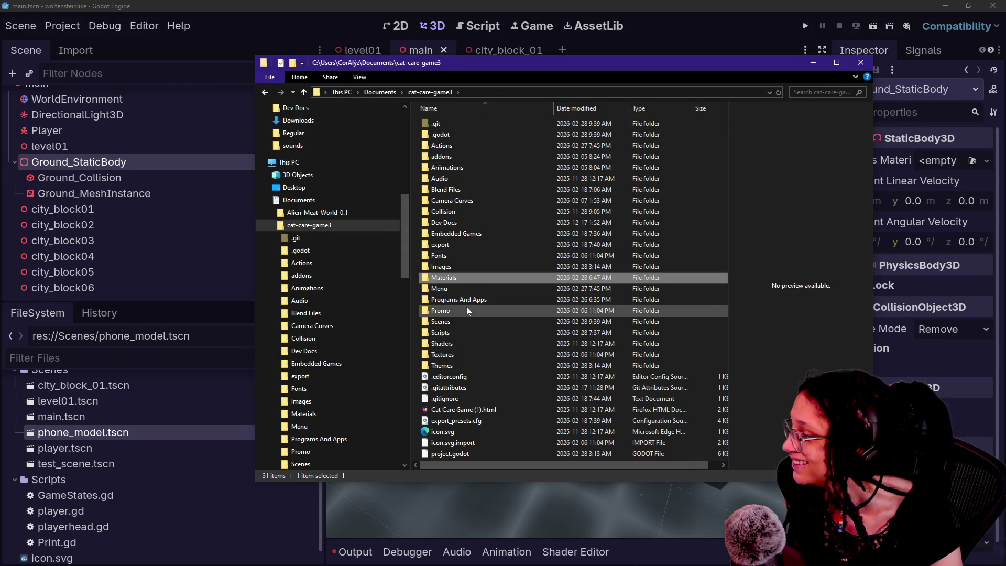
pyautogui.doubleClick(477, 341)
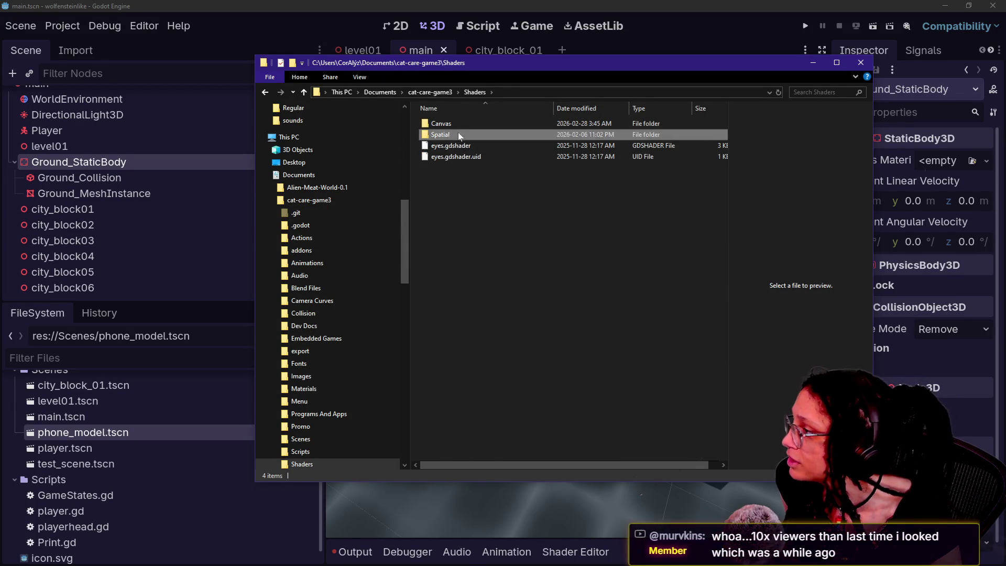
pyautogui.doubleClick(443, 134)
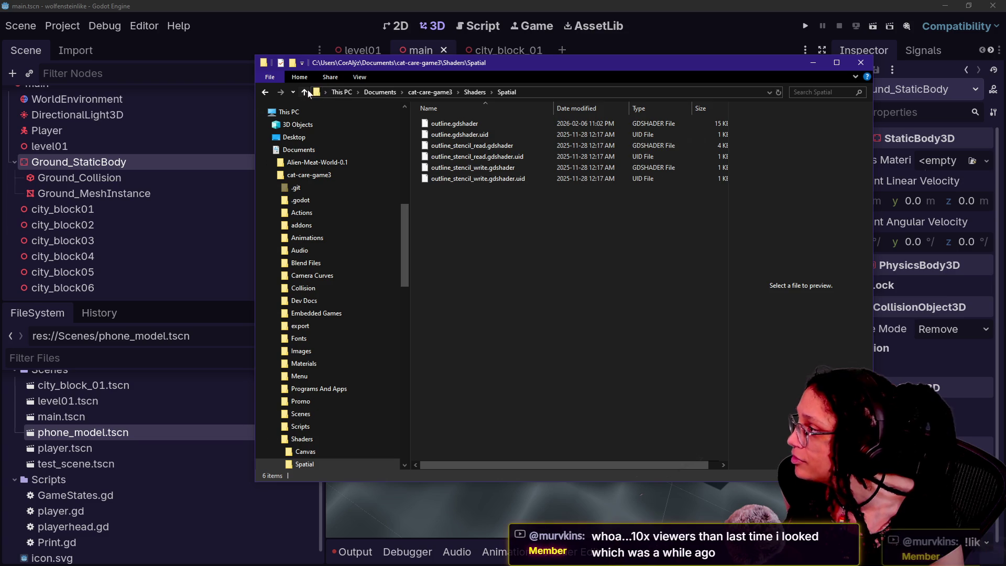
pyautogui.click(474, 92)
pyautogui.doubleClick(464, 125)
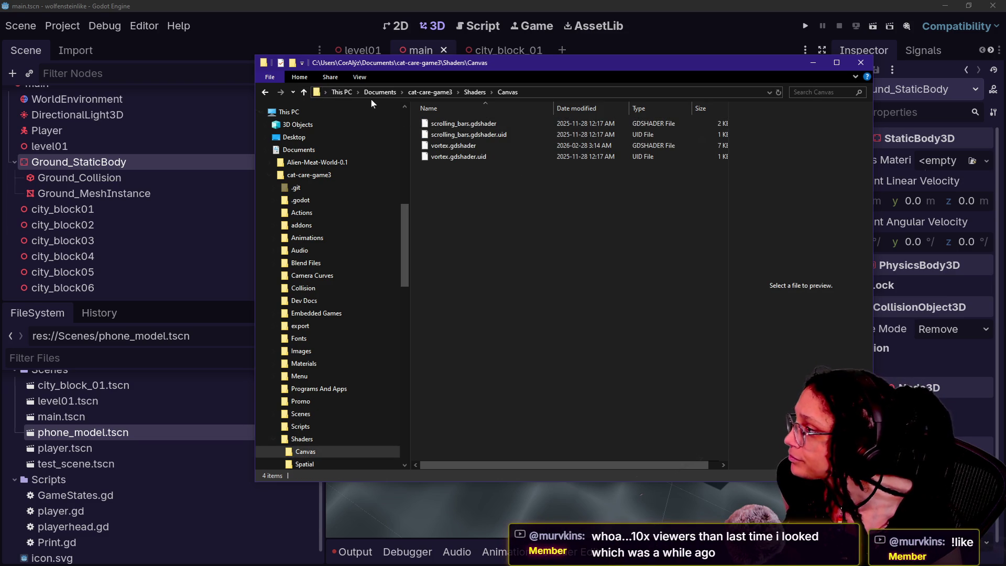
pyautogui.click(304, 93)
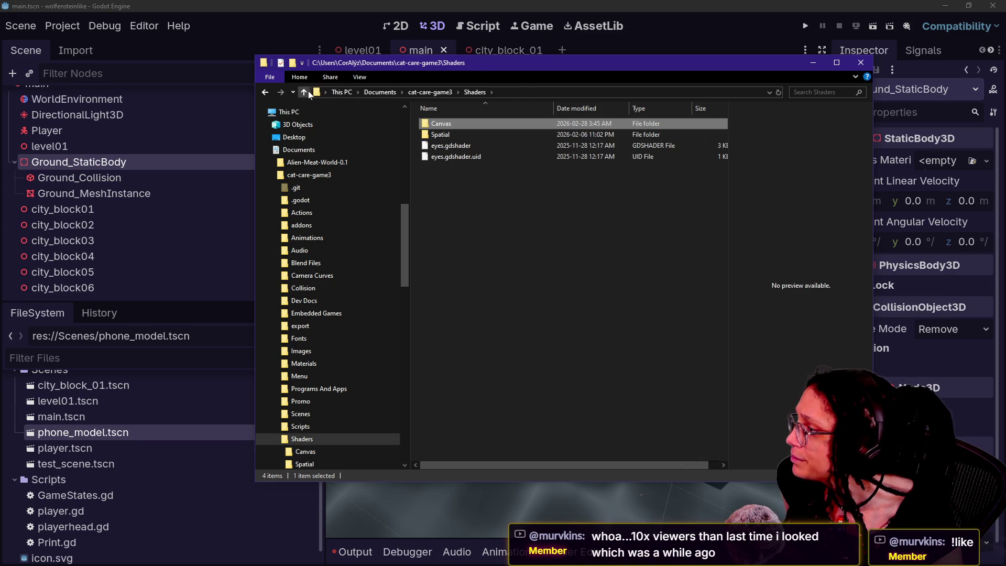
pyautogui.click(304, 92)
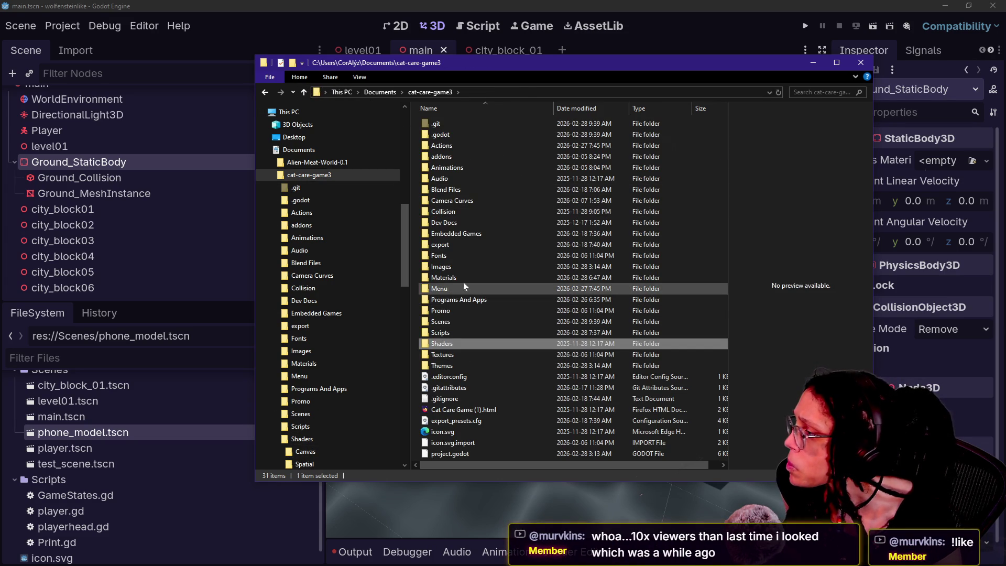
pyautogui.doubleClick(463, 277)
pyautogui.doubleClick(466, 123)
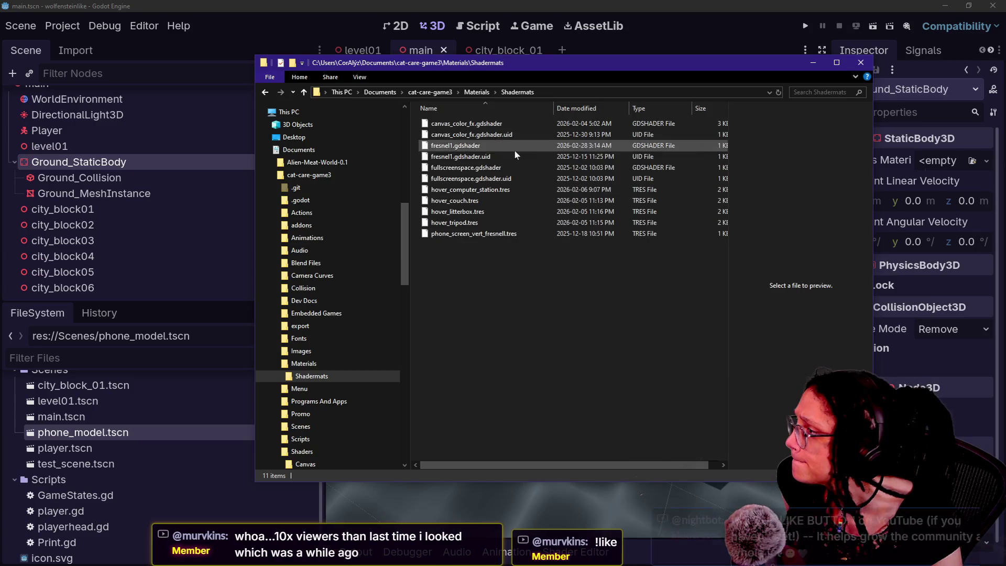
pyautogui.moveTo(493, 71)
pyautogui.mouseDown()
pyautogui.moveTo(609, 376)
pyautogui.moveTo(574, 346)
pyautogui.moveTo(543, 244)
pyautogui.mouseUp()
pyautogui.click(524, 318)
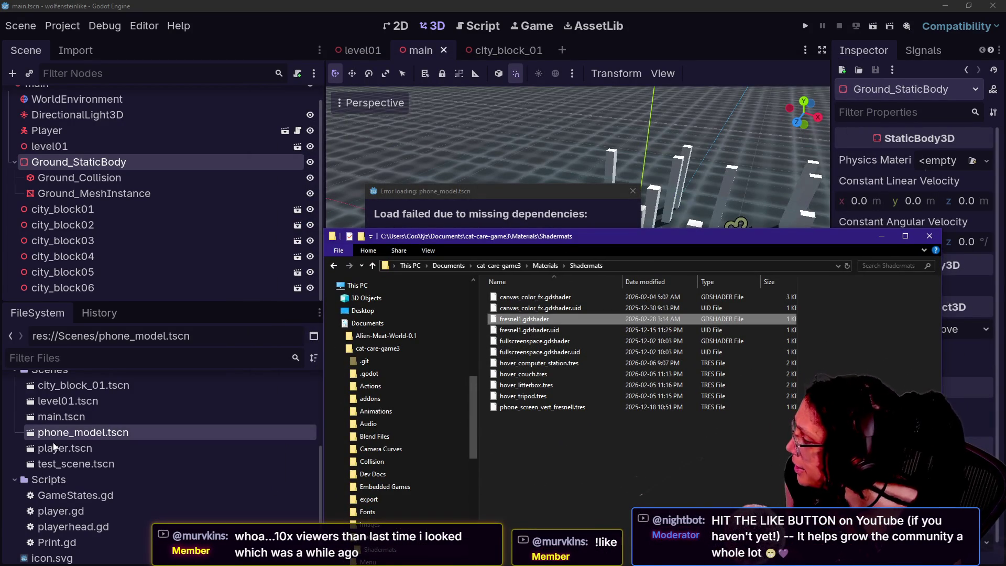
# Dismiss the dependency error and create a Shaders folder at res://.
pyautogui.click(58, 401)
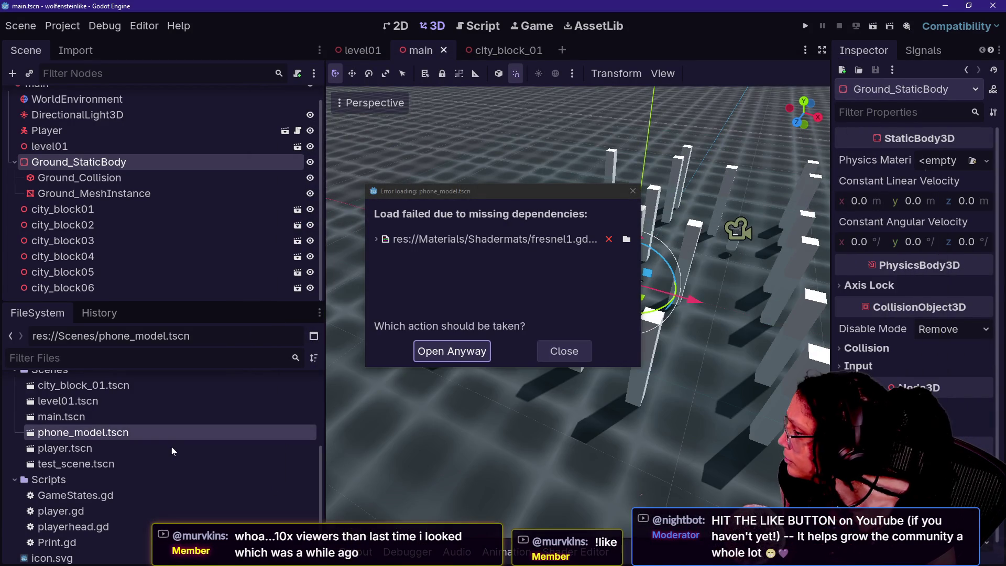
pyautogui.click(561, 351)
pyautogui.scroll(5, 123, 450)
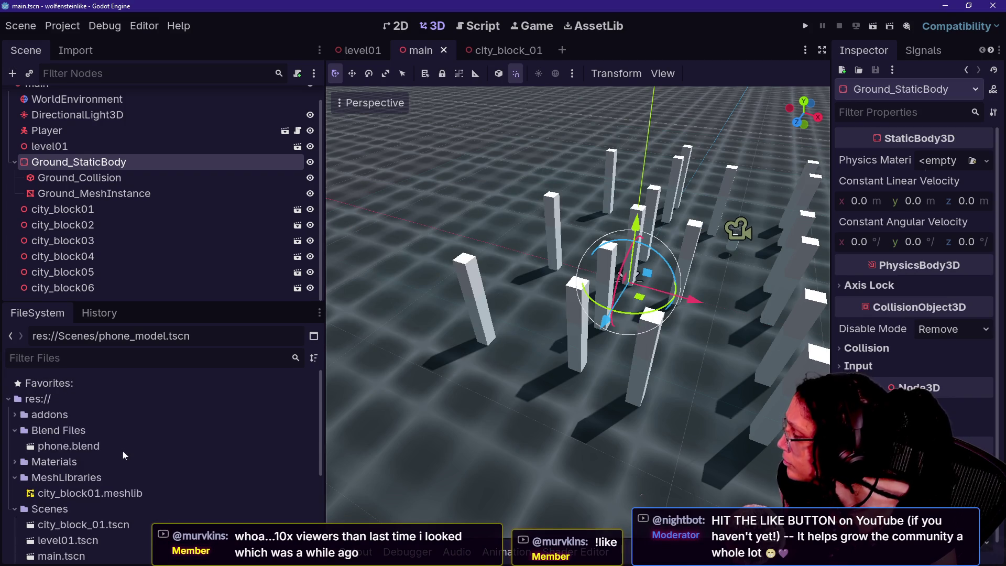
pyautogui.rightClick(64, 397)
pyautogui.moveTo(210, 408)
pyautogui.click(347, 408)
pyautogui.write('Shaders')
pyautogui.press('Return')
# Copy fresnel1.gdshader into res://Shaders and narrow the side panels to widen the 3D view.
pyautogui.hotkey('alt', 'Tab')
pyautogui.click(149, 492)
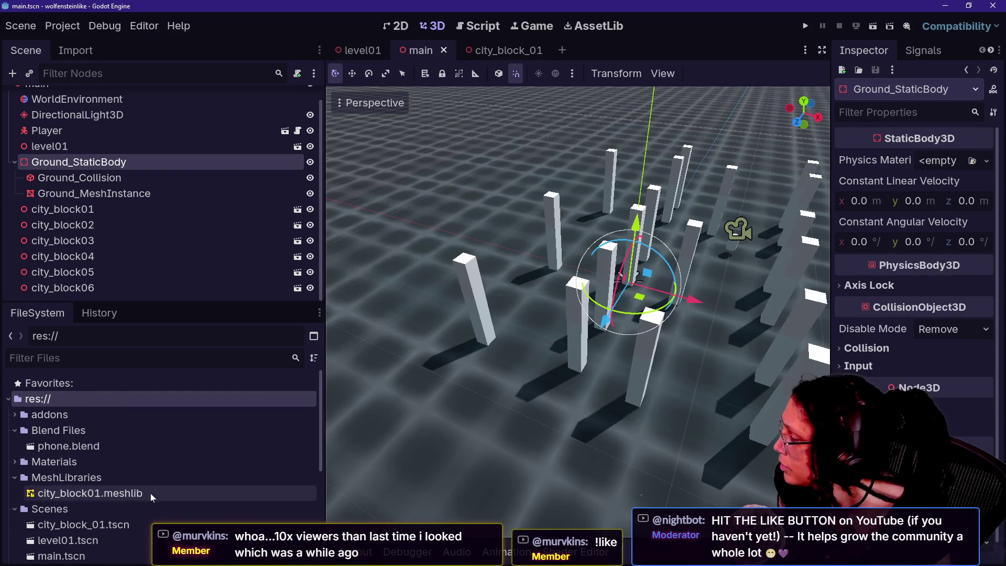
pyautogui.scroll(-5, 150, 492)
pyautogui.hotkey('alt', 'Tab')
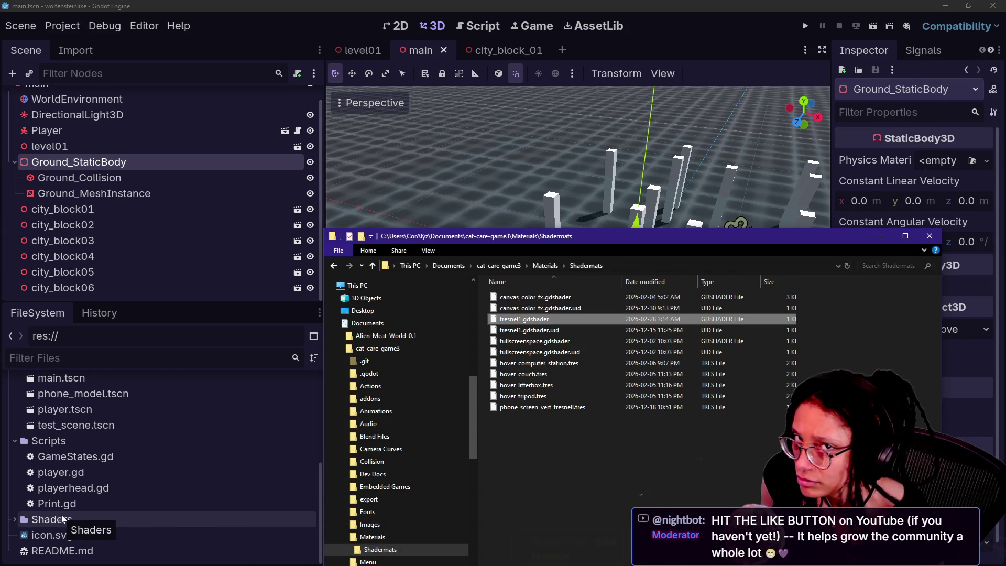
pyautogui.click(50, 519)
pyautogui.click(14, 519)
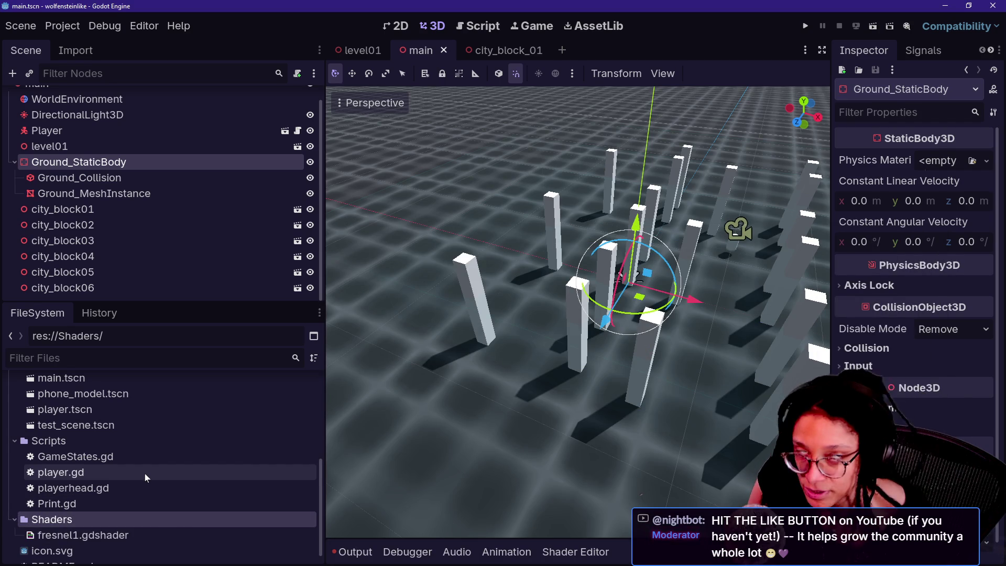
pyautogui.scroll(-1, 153, 468)
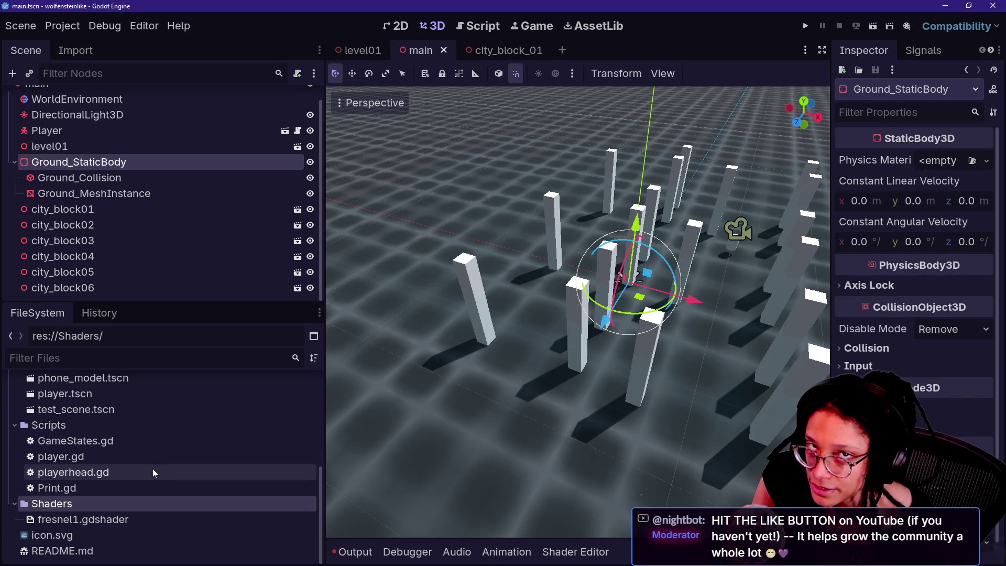
pyautogui.click(103, 520)
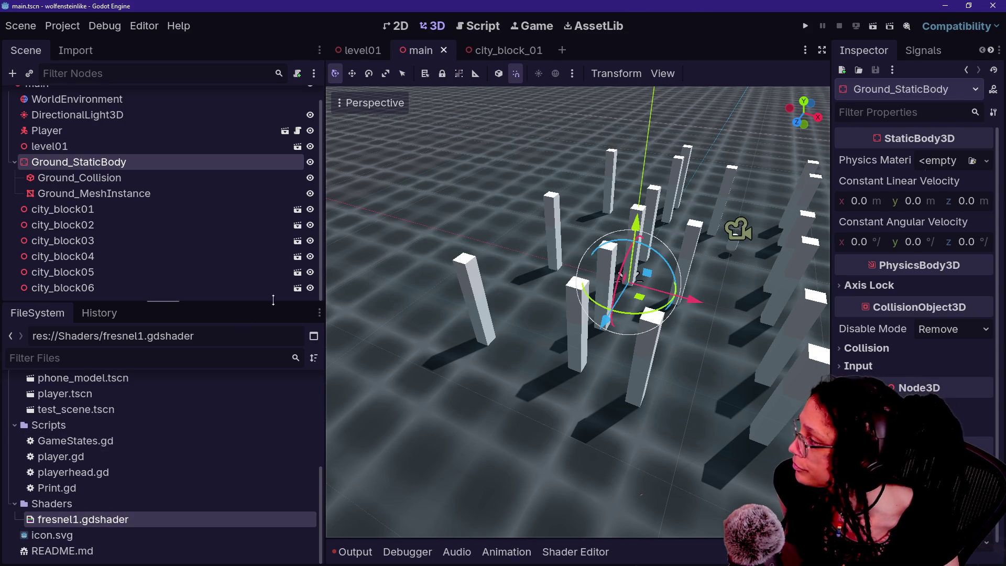
pyautogui.moveTo(323, 269); pyautogui.dragTo(234, 277)
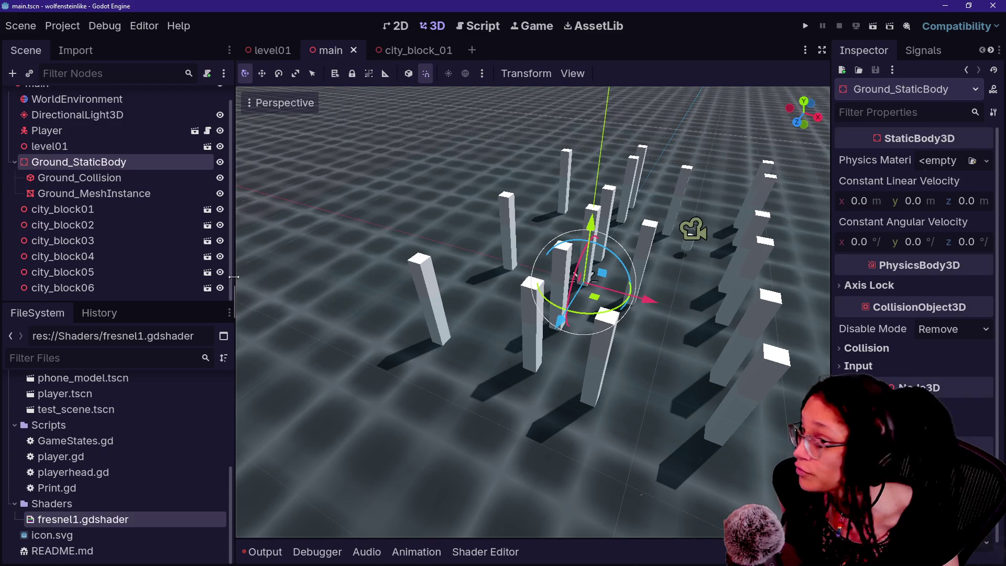
pyautogui.hotkey('alt', 'Tab')
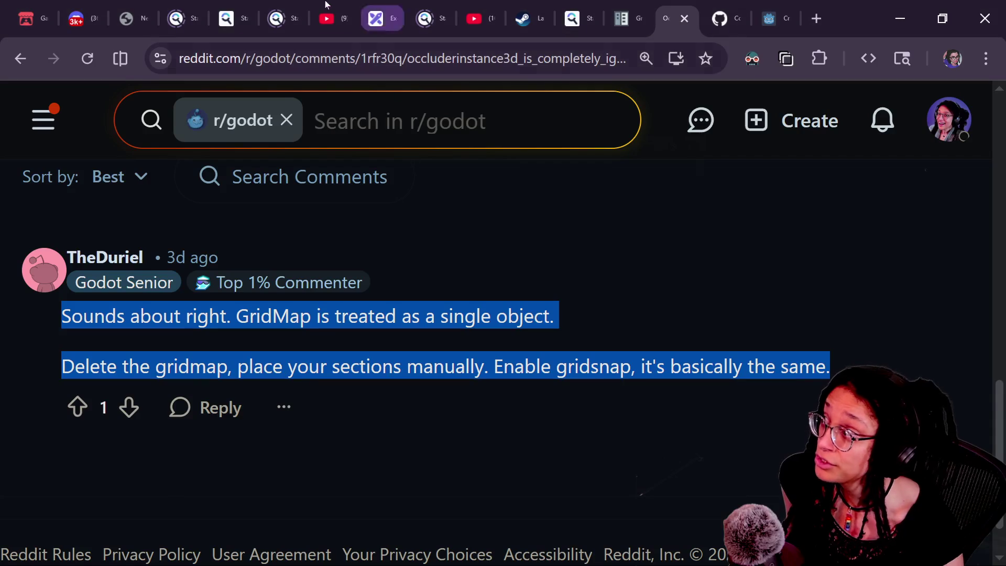
# Copy the Game-like Jam page URL on itch.io, then join and leave the jam.
pyautogui.click(27, 18)
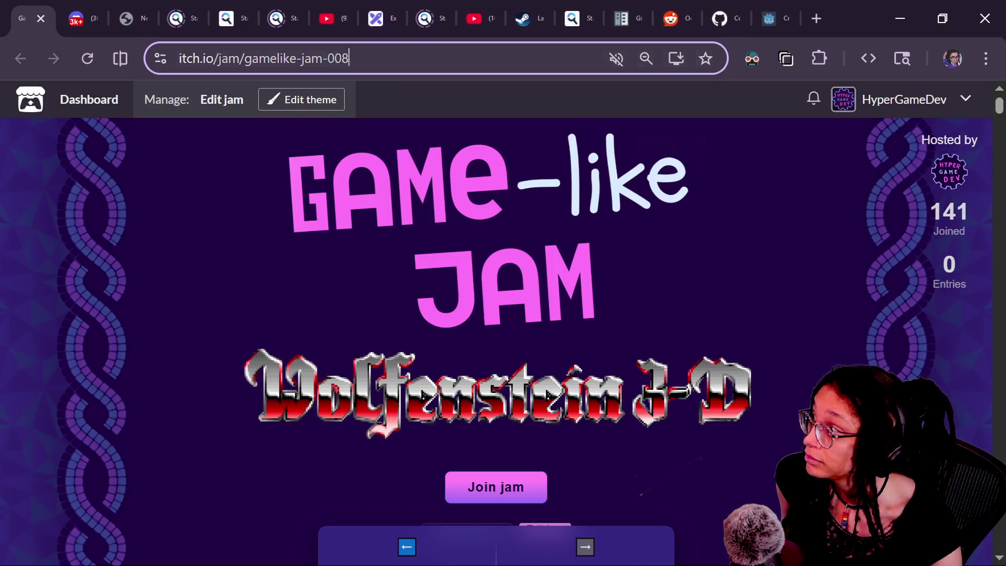
pyautogui.click(368, 58)
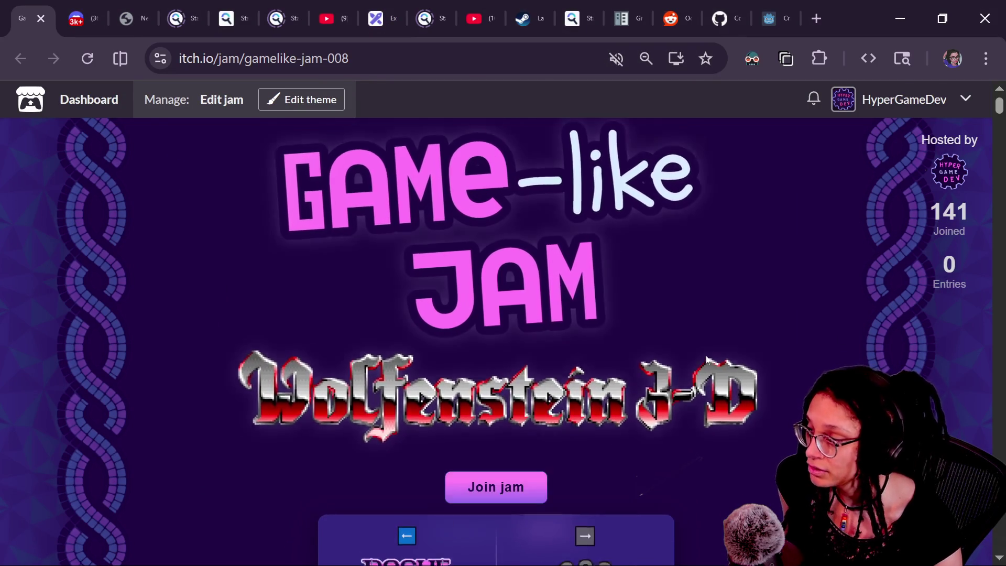
pyautogui.scroll(-2, 705, 360)
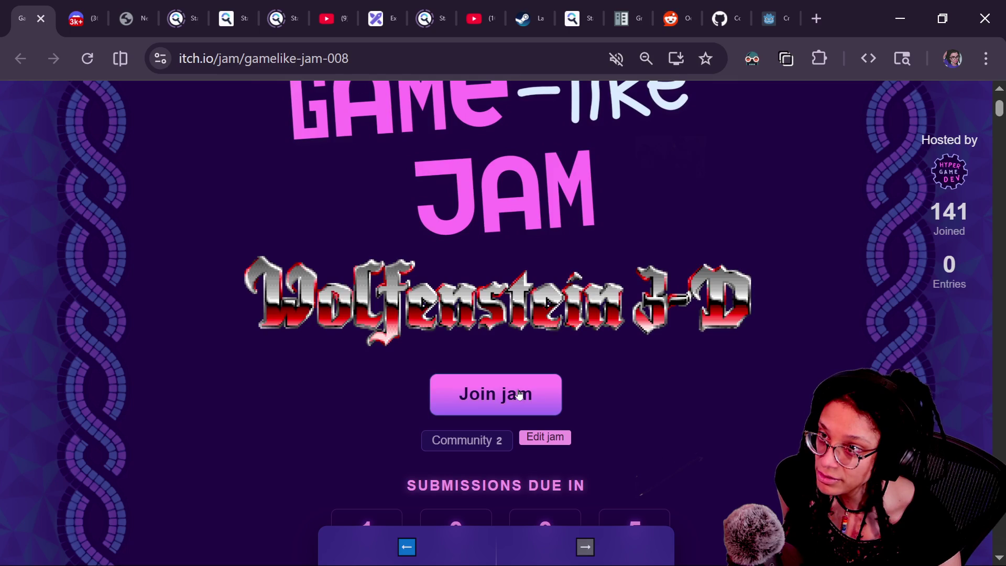
pyautogui.click(495, 394)
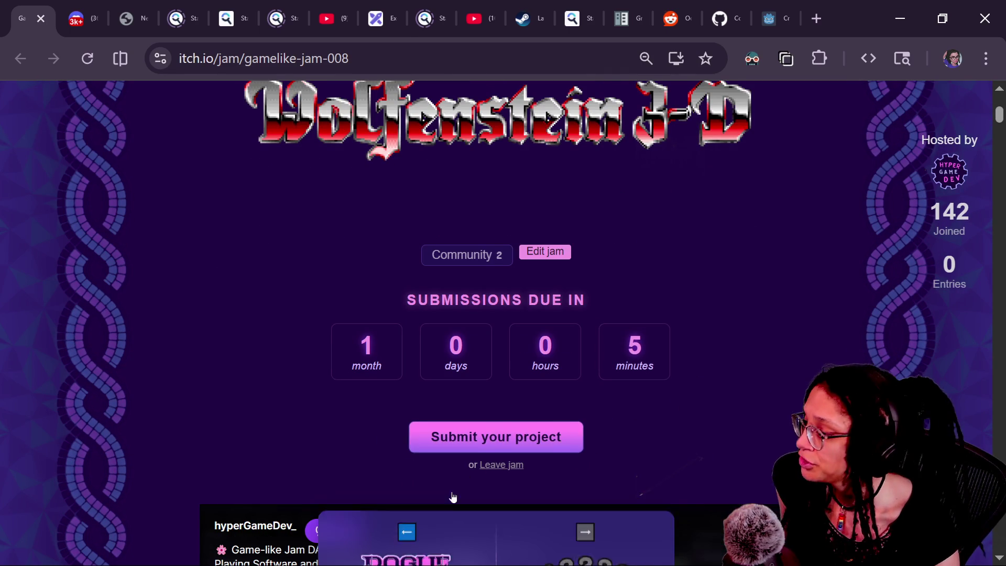
pyautogui.scroll(-2, 532, 379)
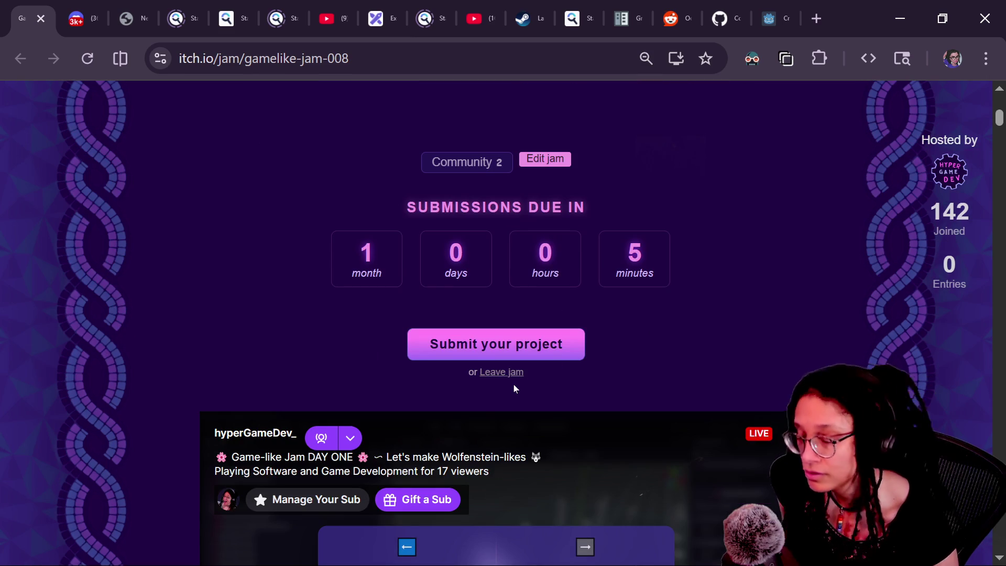
pyautogui.click(503, 372)
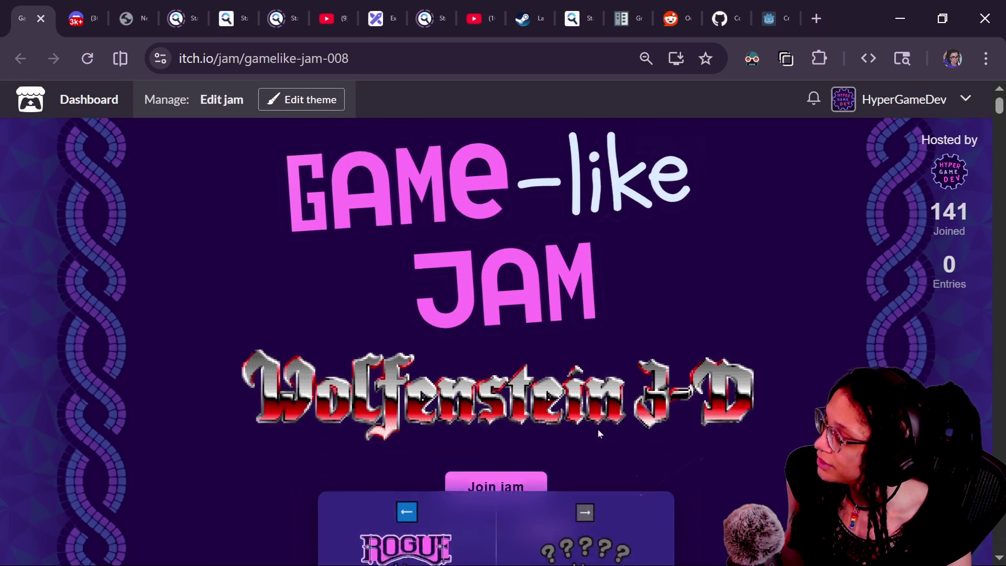
pyautogui.scroll(-2, 613, 422)
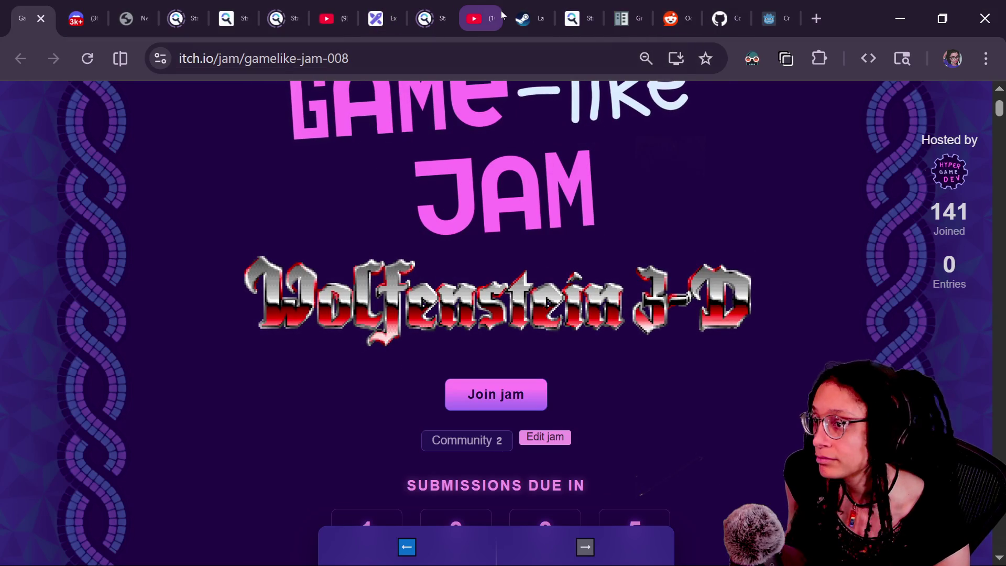
# Paste the jam link into the stream chat and send it.
pyautogui.hotkey('alt', 'Tab')
pyautogui.click(221, 462)
pyautogui.write('https://itch.io/jam/gamelike-jam-008')
pyautogui.press('Return')
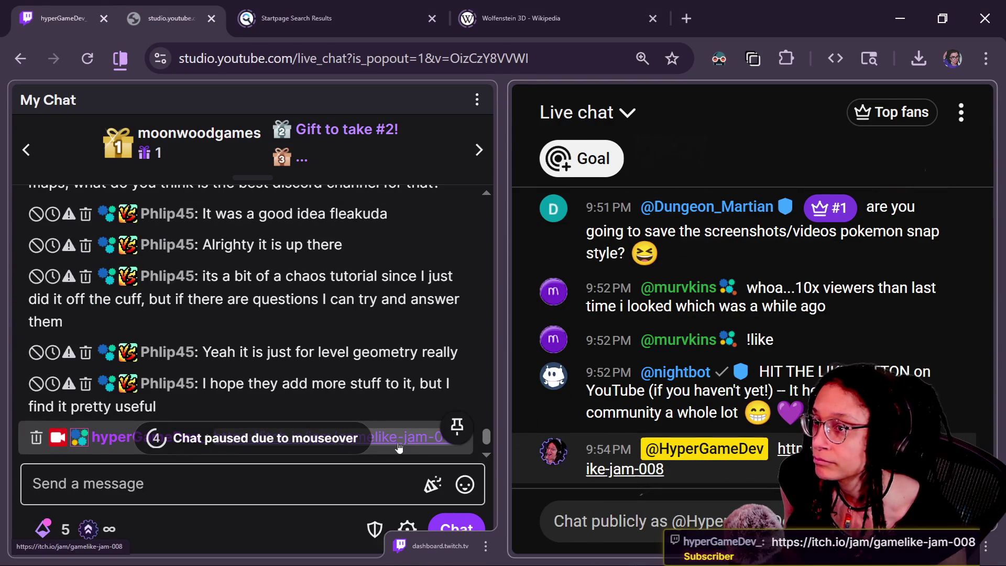
pyautogui.hotkey('alt', 'Tab')
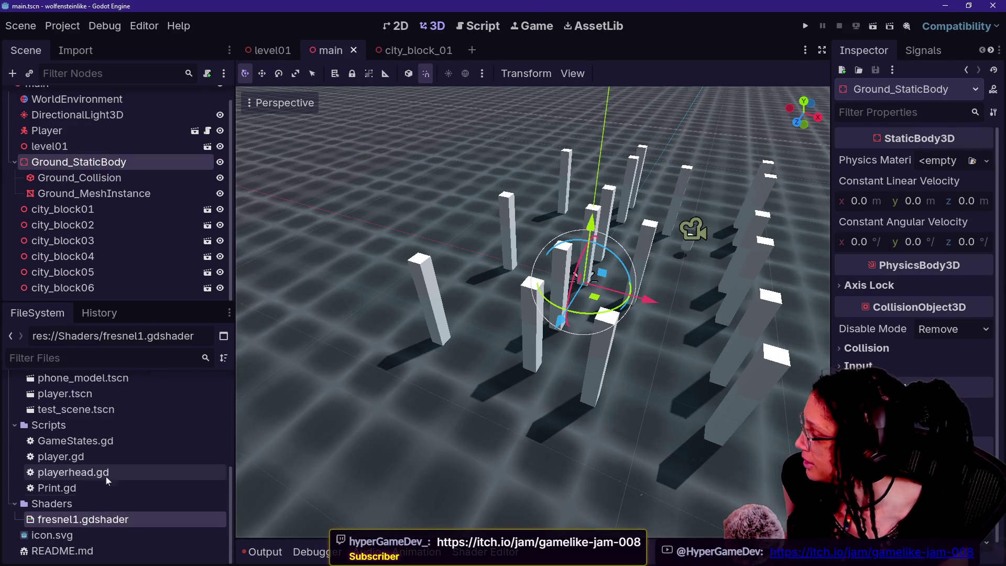
# Reopen phone_model.tscn, relinking its missing dependency to res://Shaders/fresnel1.gdshader.
pyautogui.scroll(1, 90, 422)
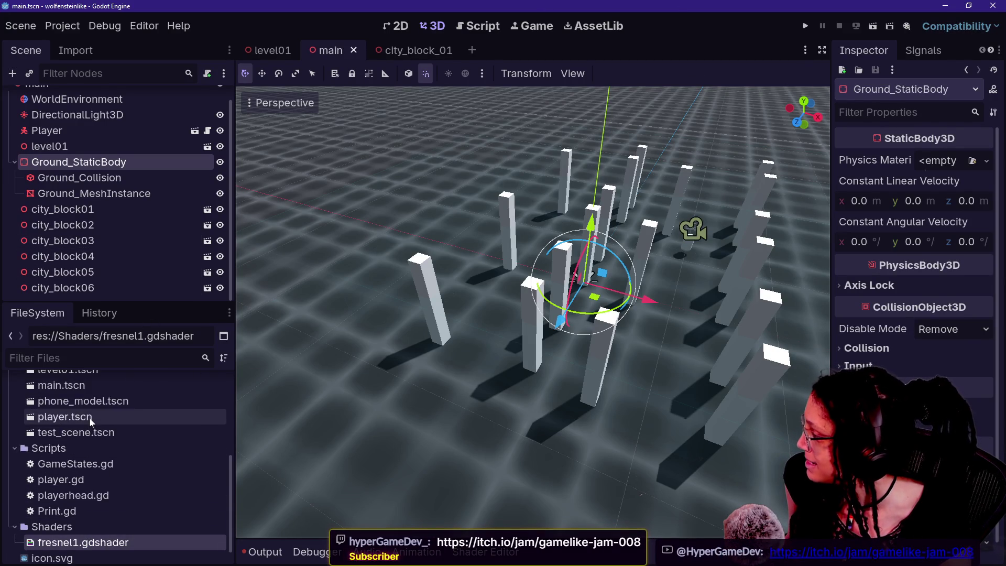
pyautogui.scroll(1, 90, 421)
pyautogui.doubleClick(82, 424)
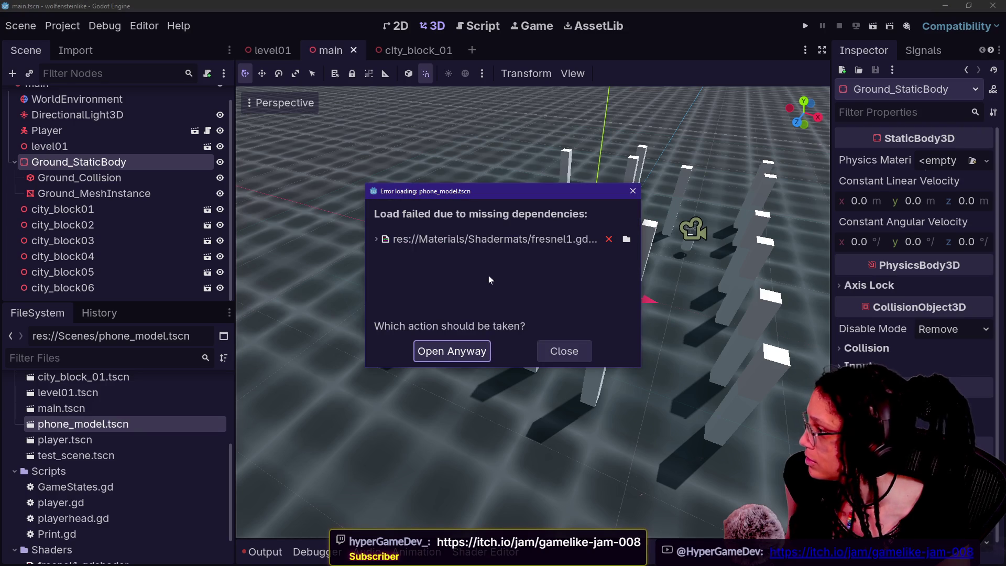
pyautogui.click(626, 239)
pyautogui.doubleClick(676, 173)
pyautogui.doubleClick(361, 176)
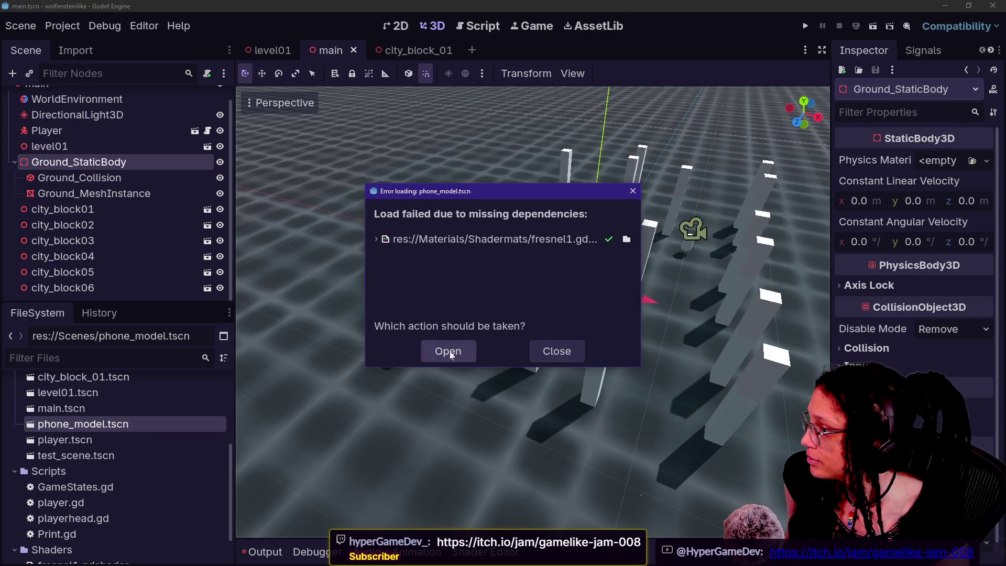
pyautogui.click(448, 351)
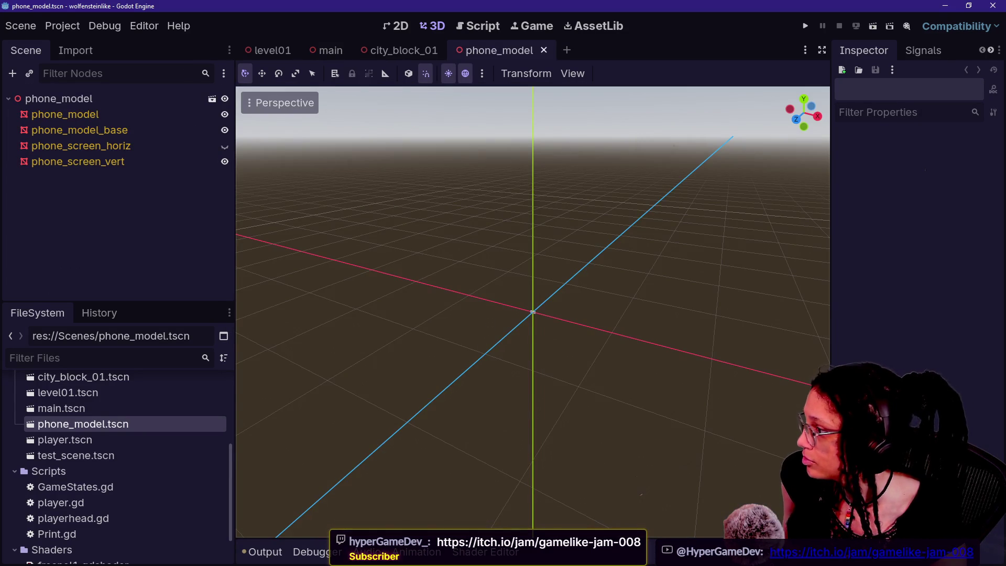
# Orbit the viewport to face the phone and select the phone_model mesh node.
pyautogui.scroll(10, 554, 256)
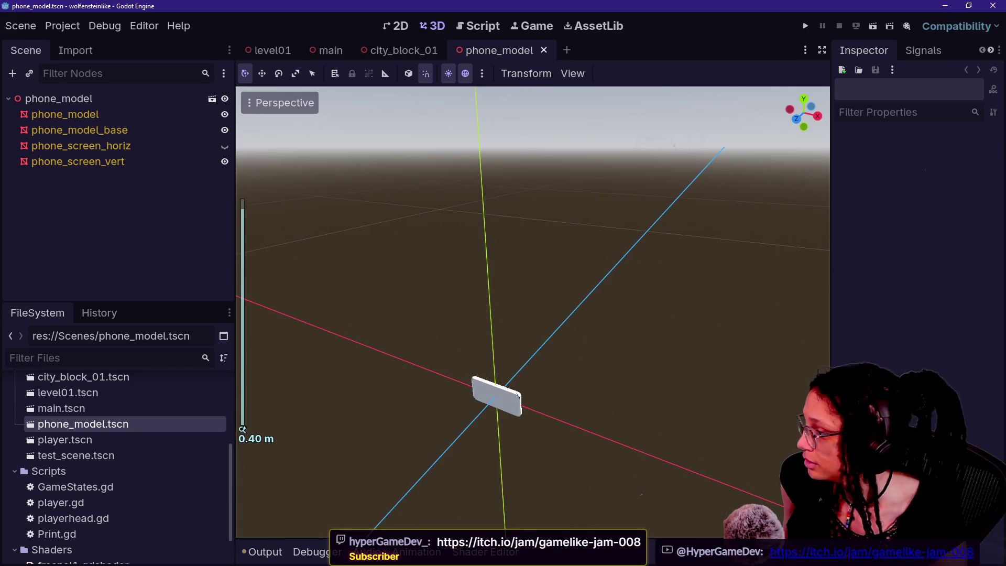
pyautogui.press('w')
pyautogui.moveTo(553, 259)
pyautogui.mouseDown()
pyautogui.moveTo(570, 227)
pyautogui.moveTo(571, 189)
pyautogui.moveTo(529, 298)
pyautogui.moveTo(529, 288)
pyautogui.moveTo(582, 280)
pyautogui.moveTo(660, 243)
pyautogui.mouseUp()
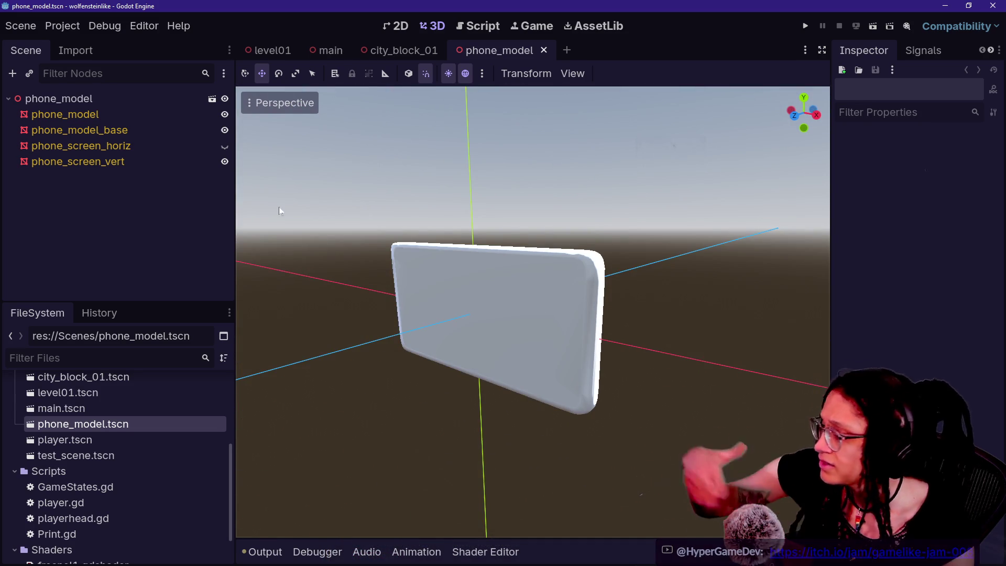
pyautogui.click(65, 114)
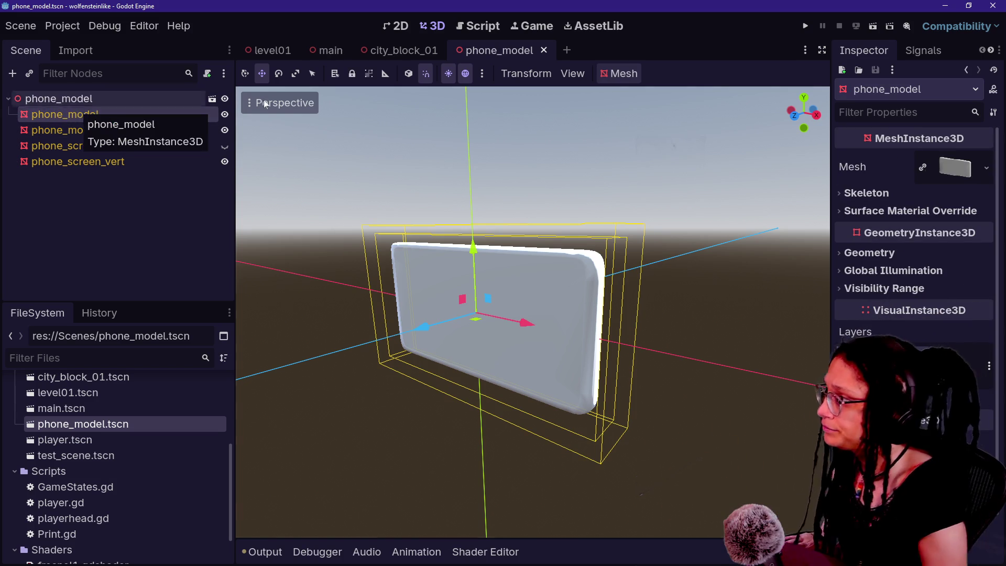
pyautogui.click(910, 211)
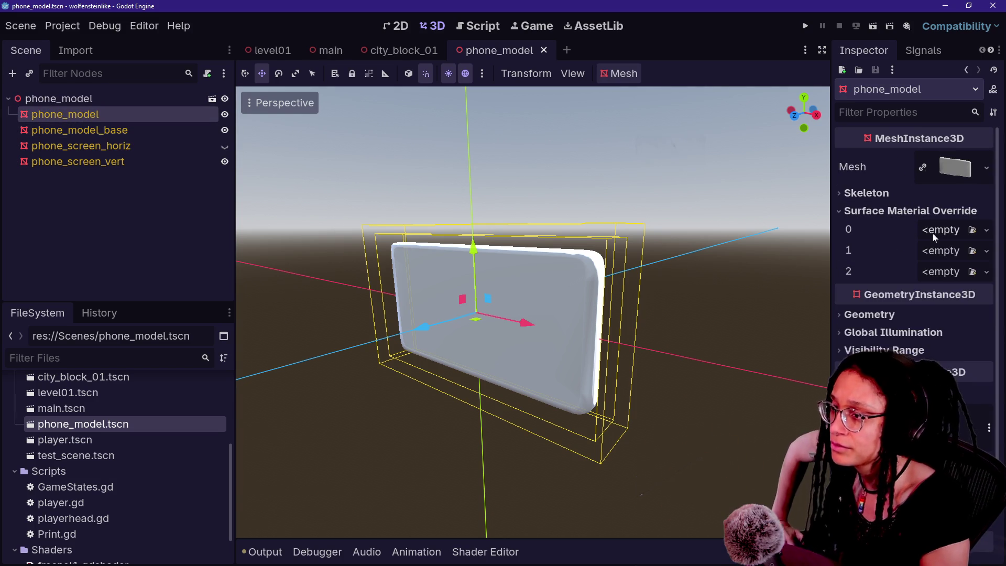
pyautogui.click(988, 233)
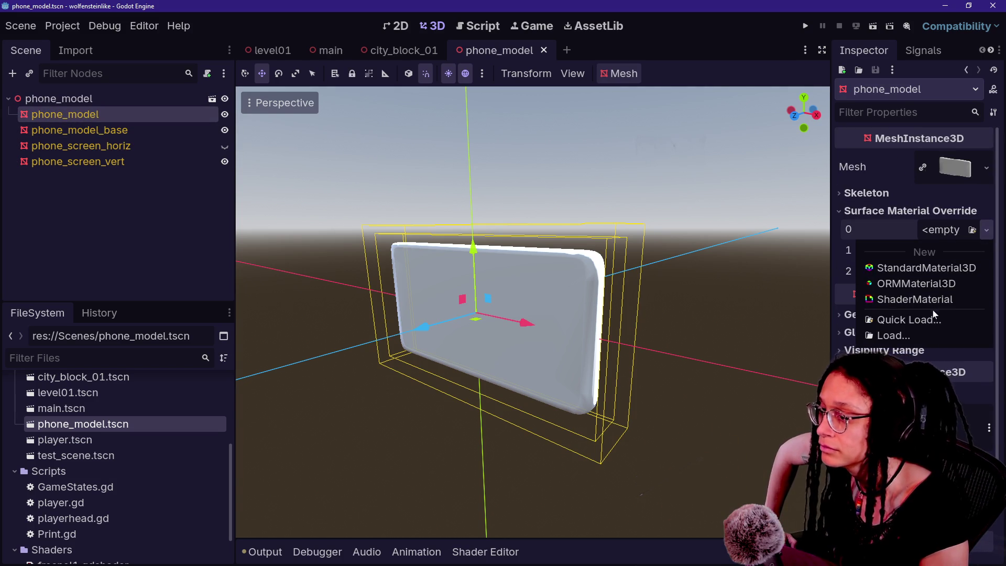
pyautogui.click(901, 322)
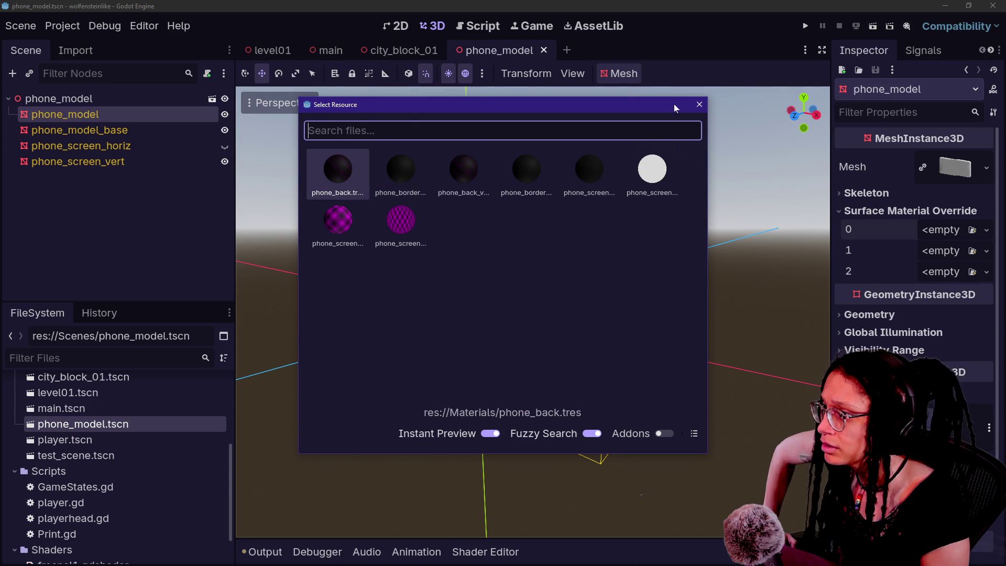
pyautogui.click(699, 105)
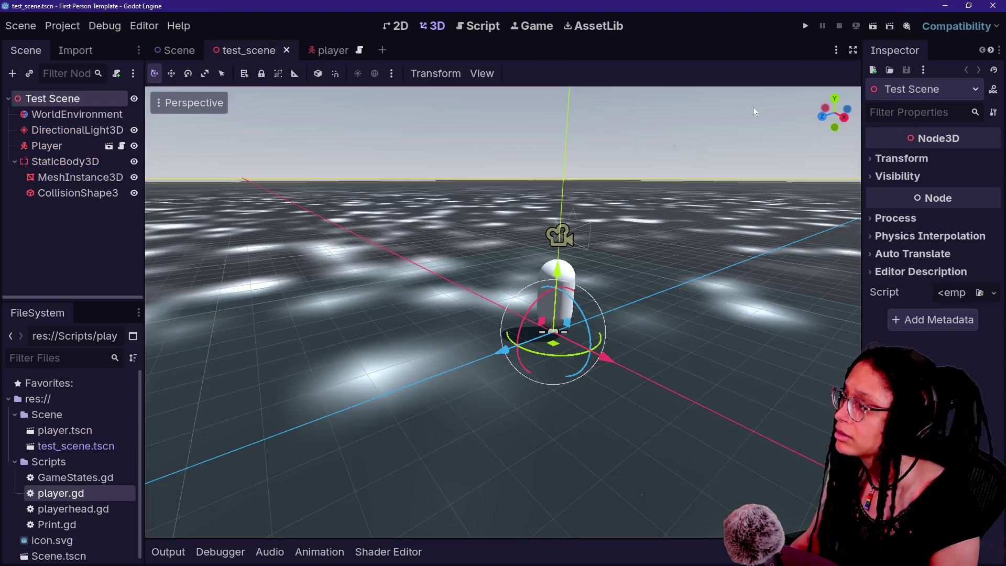
pyautogui.click(992, 7)
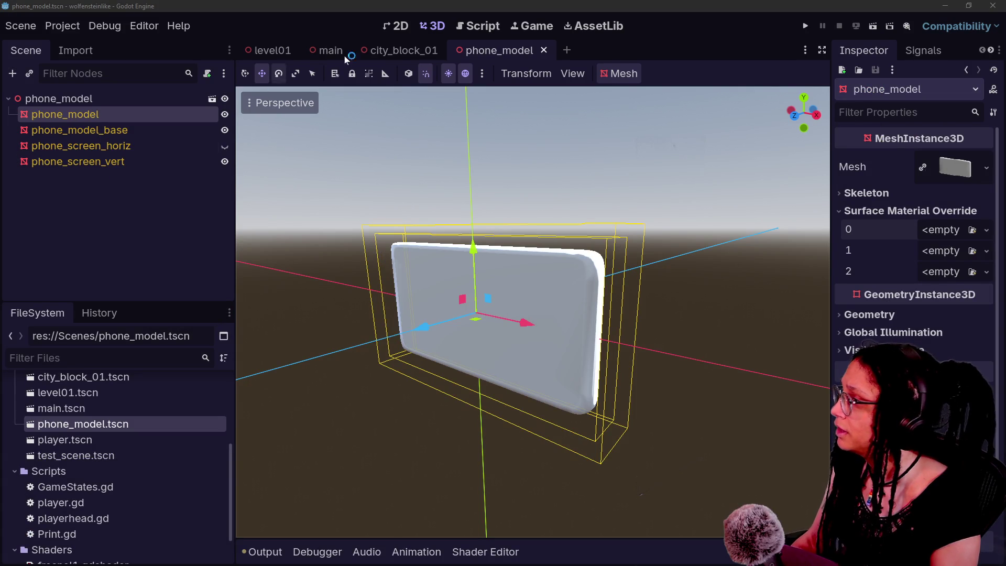
# Create a new 3D scene and rename its root node to Phone_InHand.
pyautogui.moveTo(402, 55)
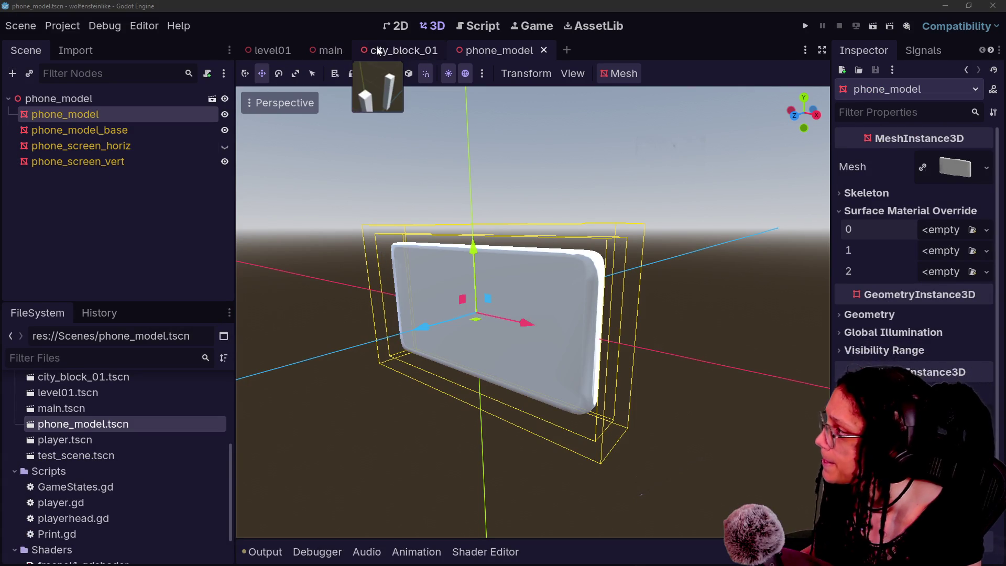
pyautogui.click(567, 50)
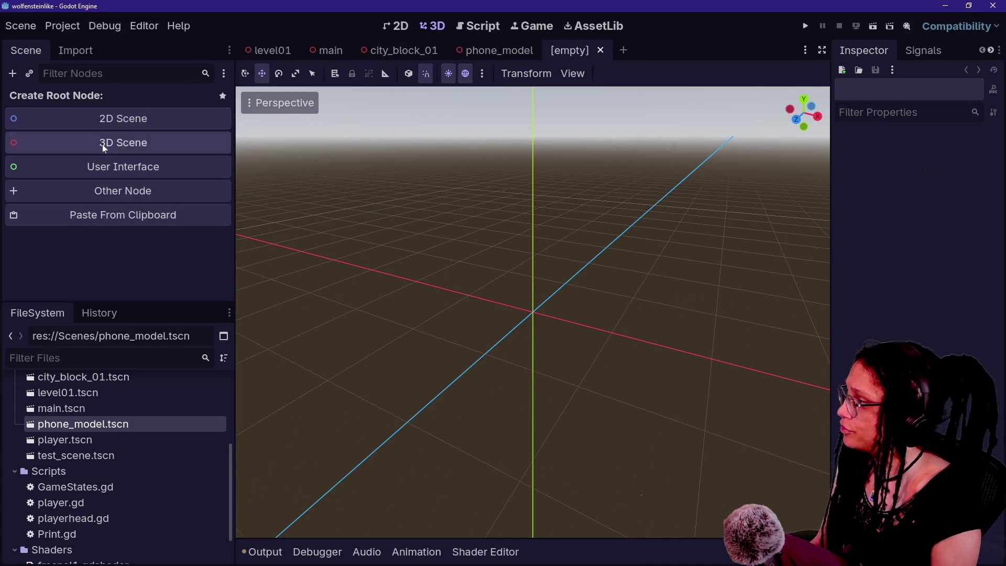
pyautogui.click(103, 143)
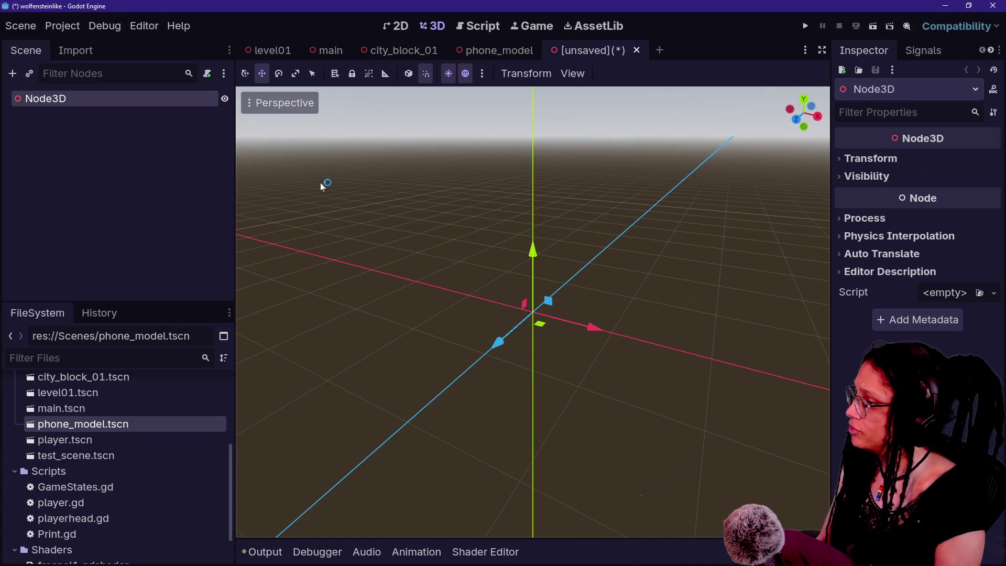
pyautogui.doubleClick(173, 96)
pyautogui.write('Phone_')
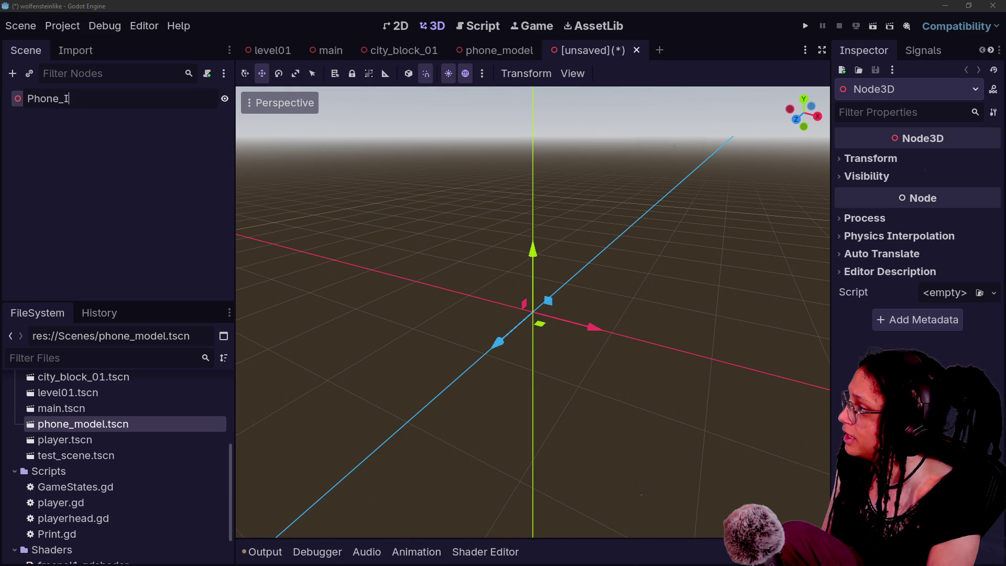
pyautogui.write('and')
pyautogui.press('Return')
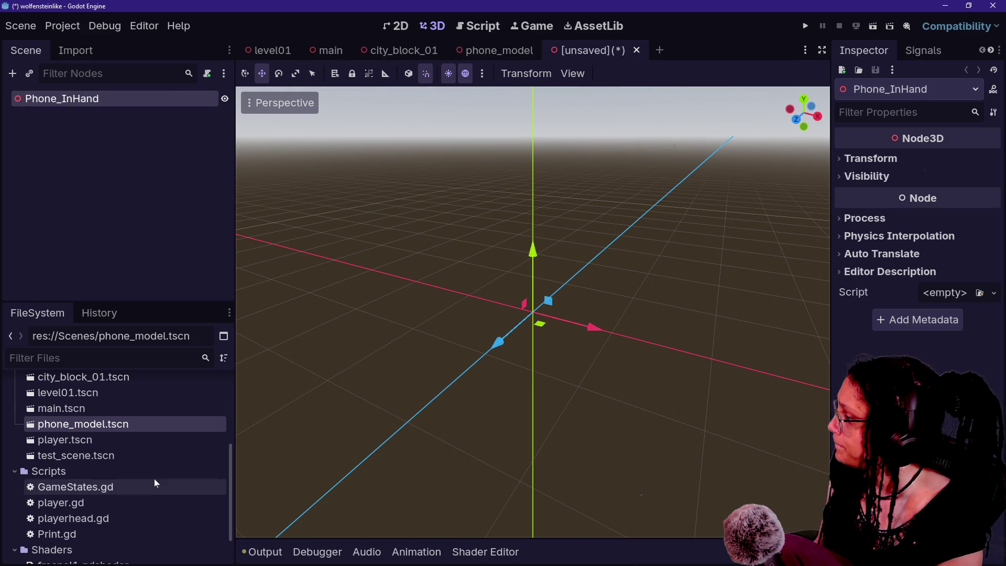
# Instance phone_model.tscn under Phone_InHand and add a SubViewport child node.
pyautogui.click(110, 437)
pyautogui.moveTo(110, 423)
pyautogui.mouseDown()
pyautogui.moveTo(135, 214)
pyautogui.moveTo(82, 98)
pyautogui.mouseUp()
pyautogui.rightClick(84, 99)
pyautogui.click(117, 110)
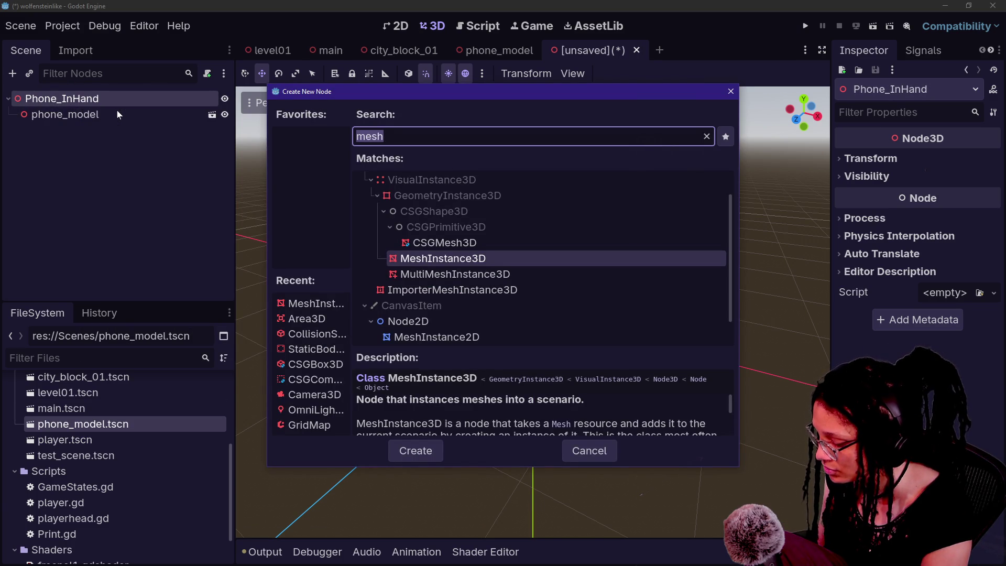
pyautogui.write('subvie')
pyautogui.press('Return')
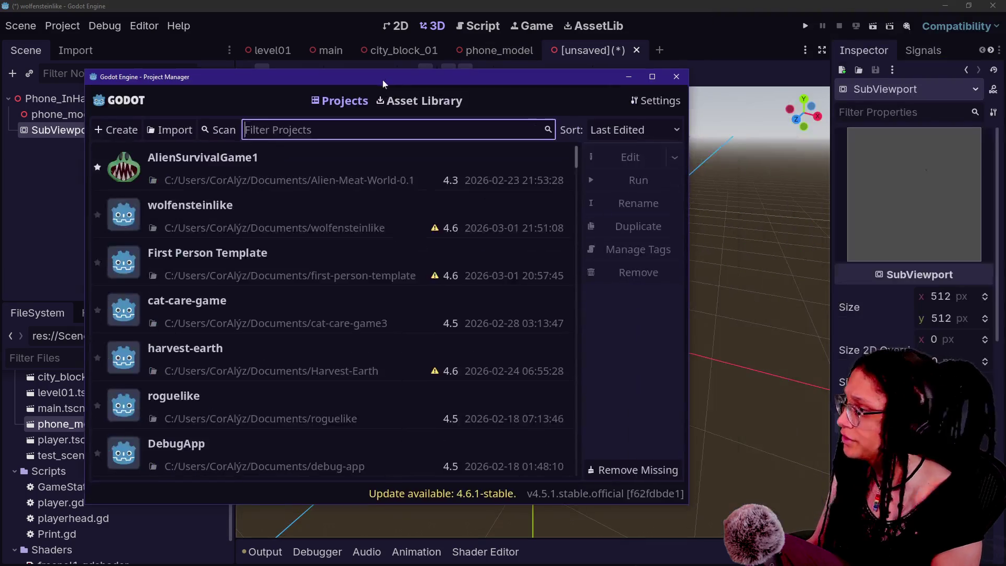
# Open the cat-care-game project from the Project Manager.
pyautogui.doubleClick(227, 299)
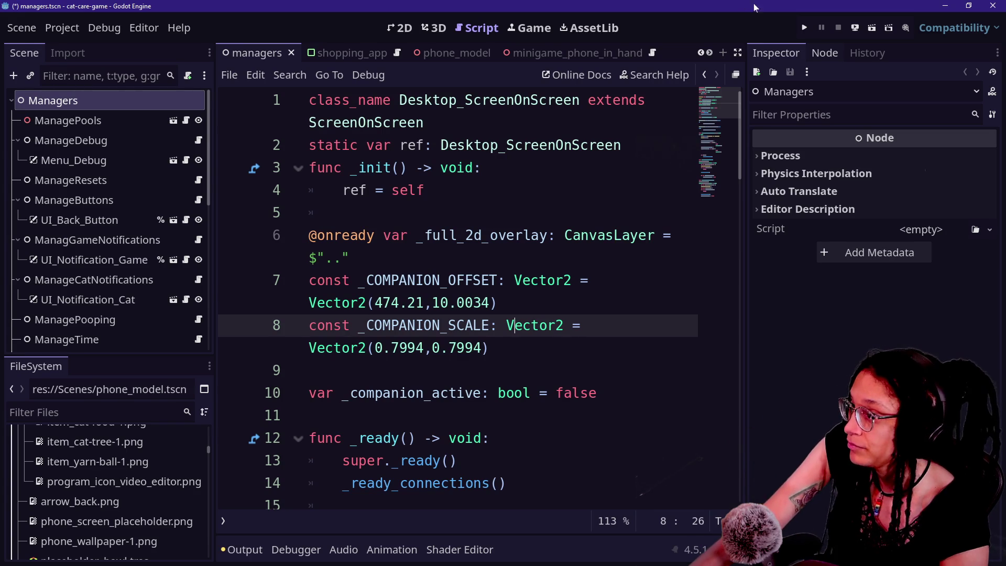
# Save and run the cat-care game, zoom onto the tripod phone's live feed, then stop it.
pyautogui.click(804, 28)
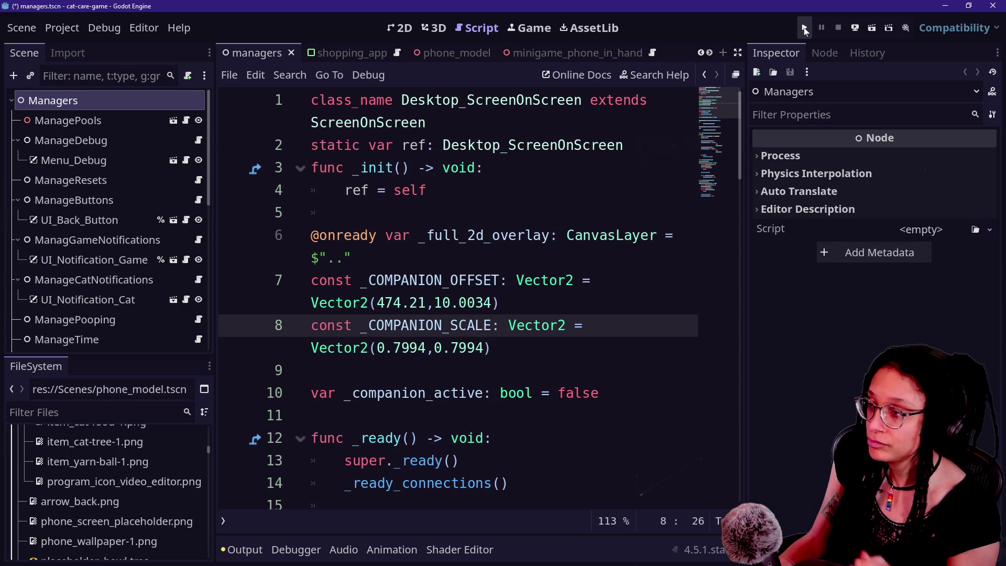
pyautogui.hotkey('ctrl', 's')
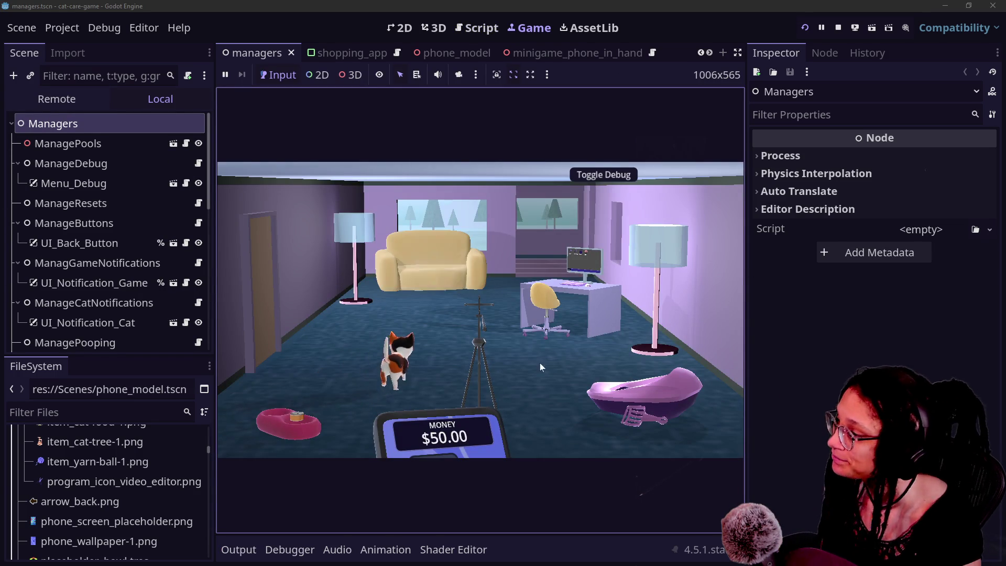
pyautogui.click(489, 337)
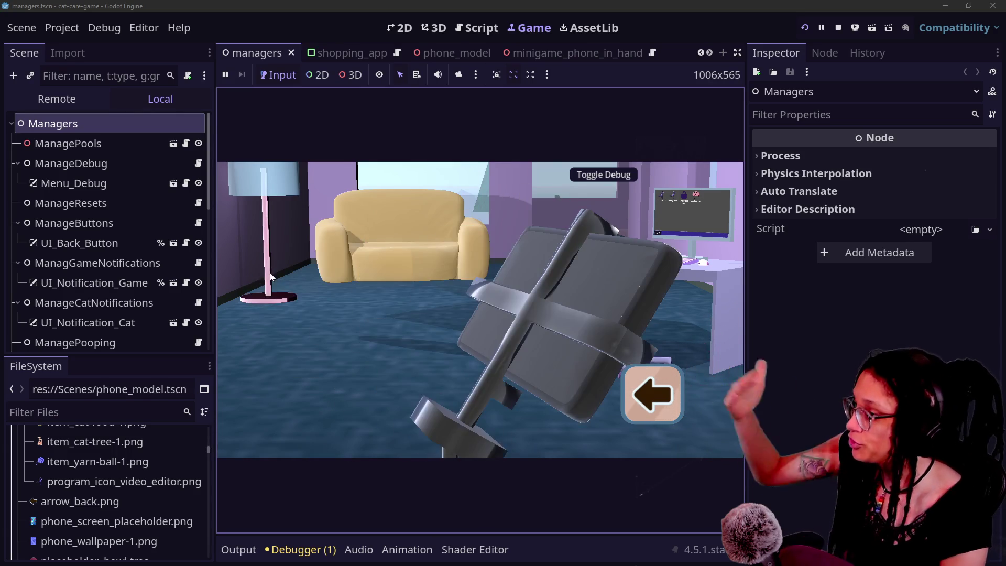
pyautogui.click(838, 28)
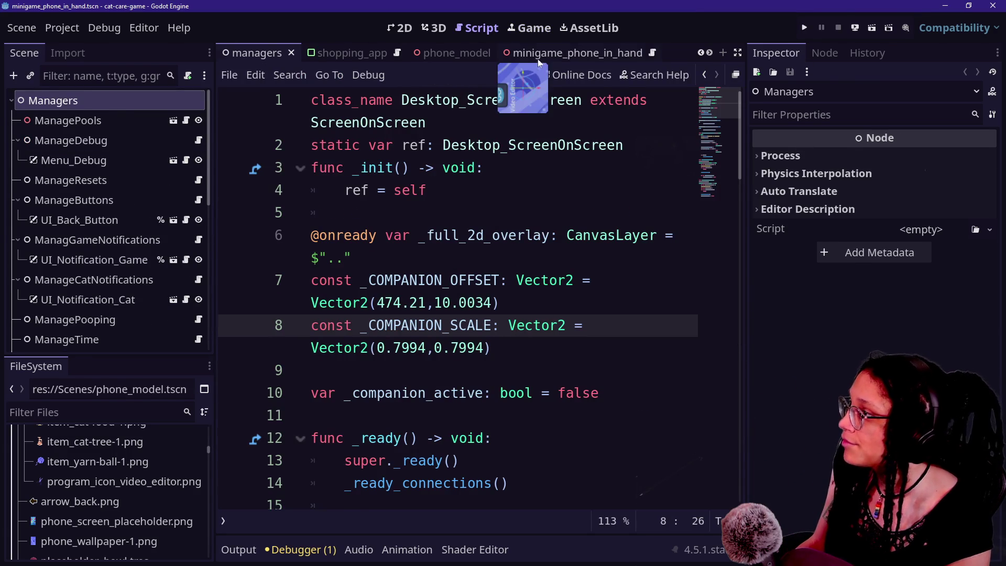
# Inspect the minigame_phone_in_hand scene in 3D and select phone_screen_in_hand's SubViewport.
pyautogui.click(538, 61)
pyautogui.click(412, 32)
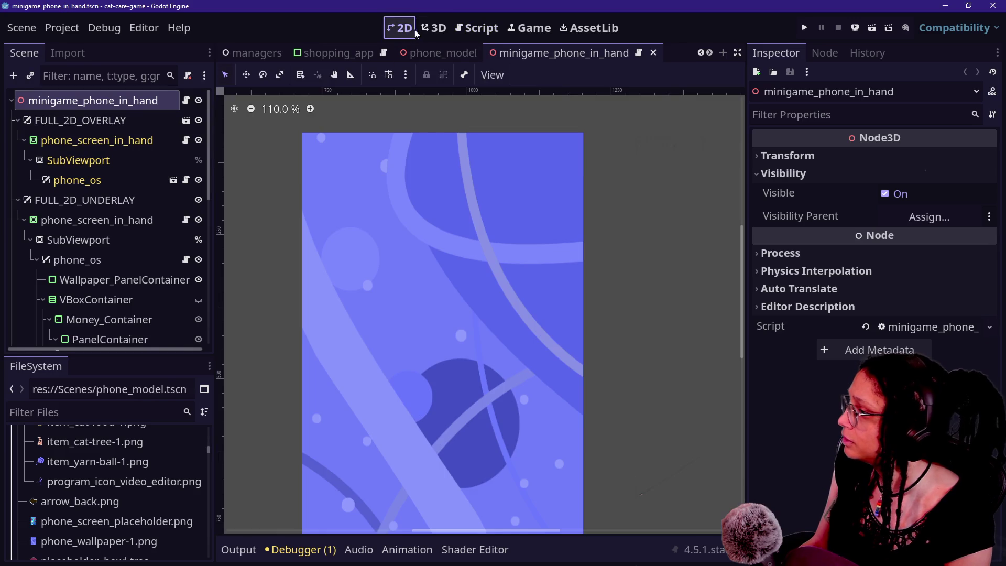
pyautogui.click(433, 30)
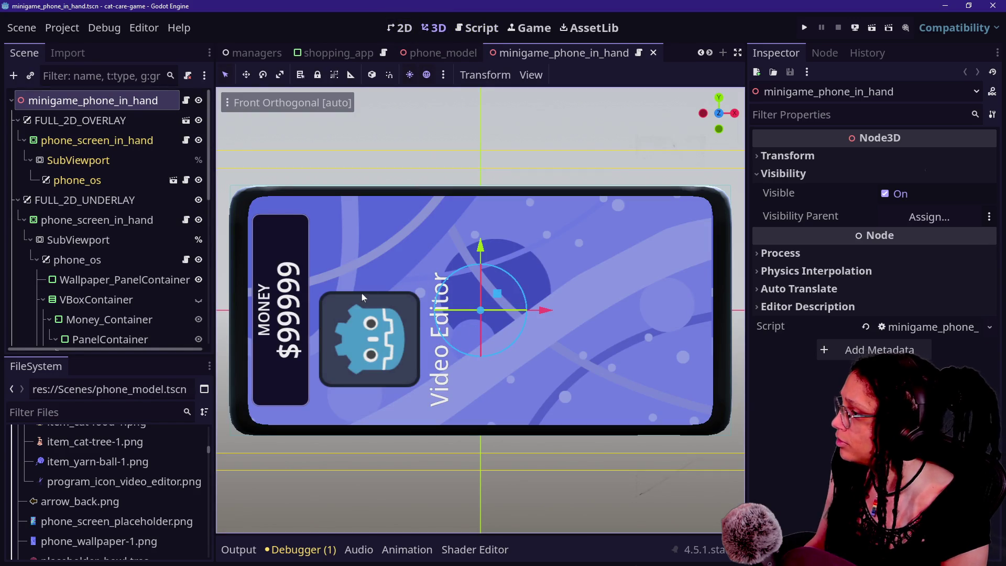
pyautogui.moveTo(718, 113); pyautogui.dragTo(676, 102)
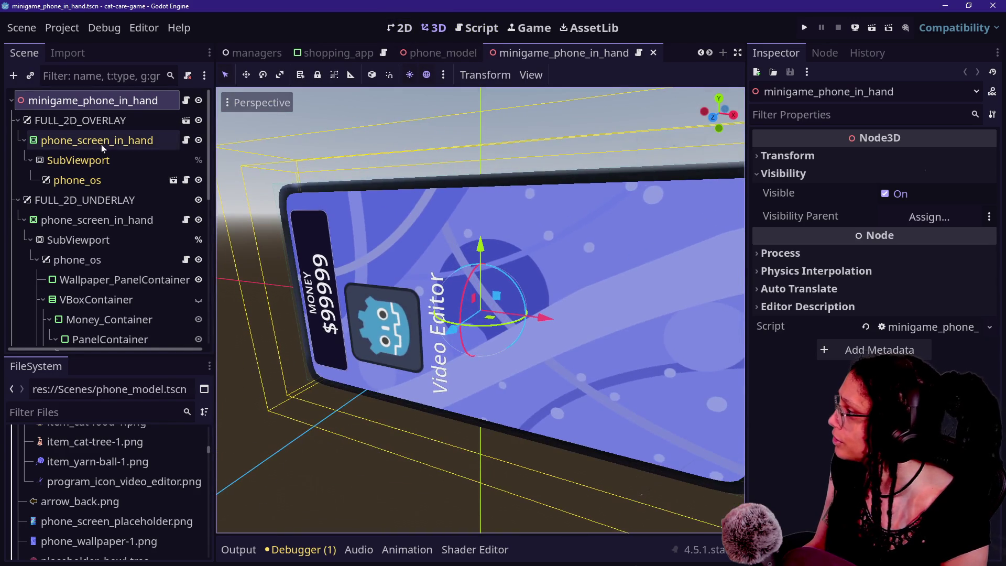
pyautogui.click(100, 146)
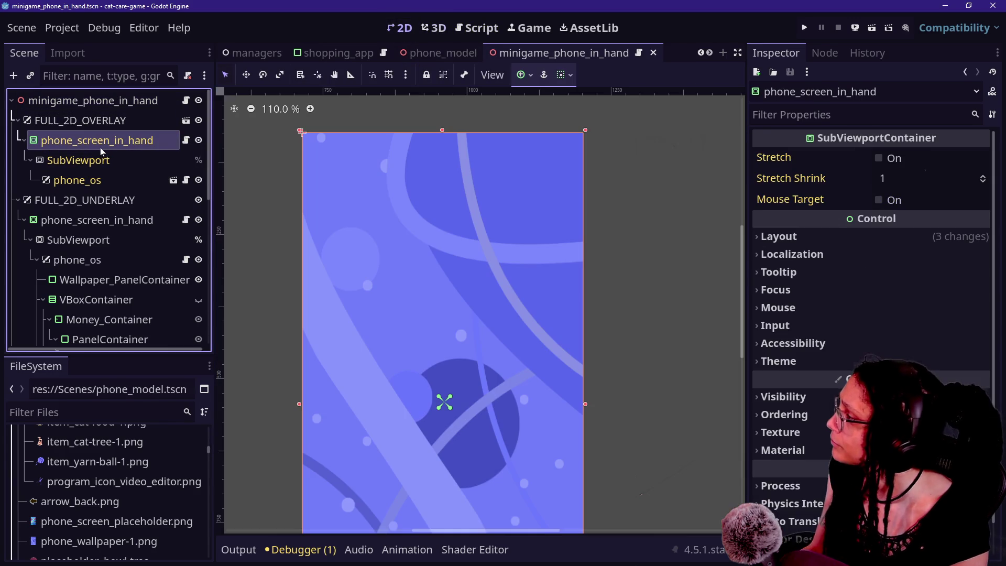
pyautogui.click(72, 167)
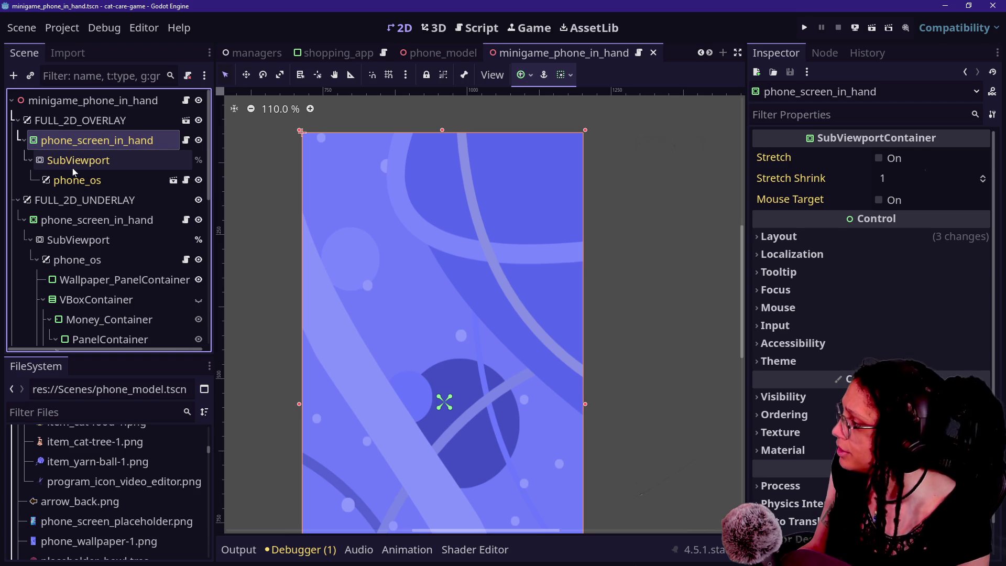
pyautogui.scroll(-10, 79, 224)
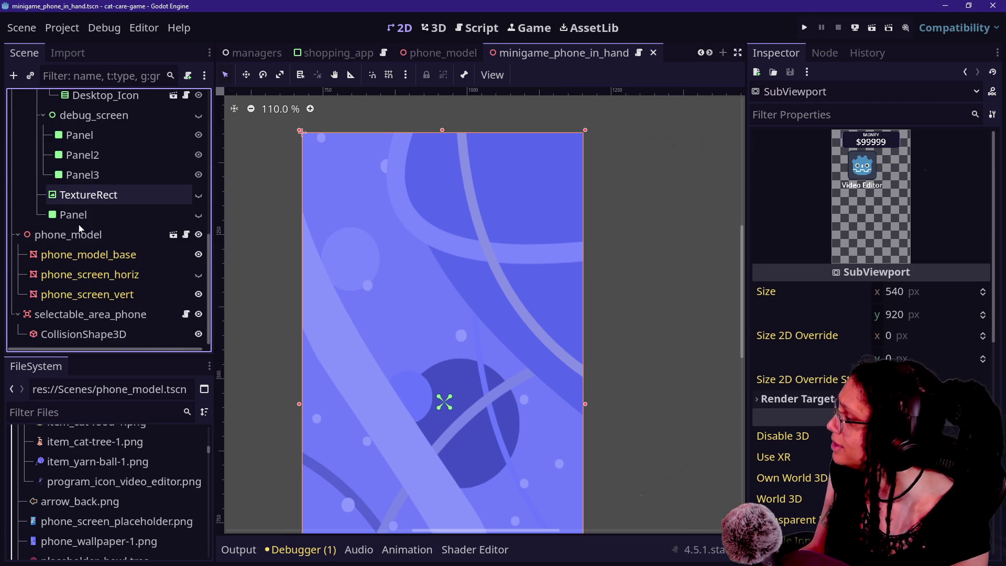
pyautogui.scroll(10, 80, 228)
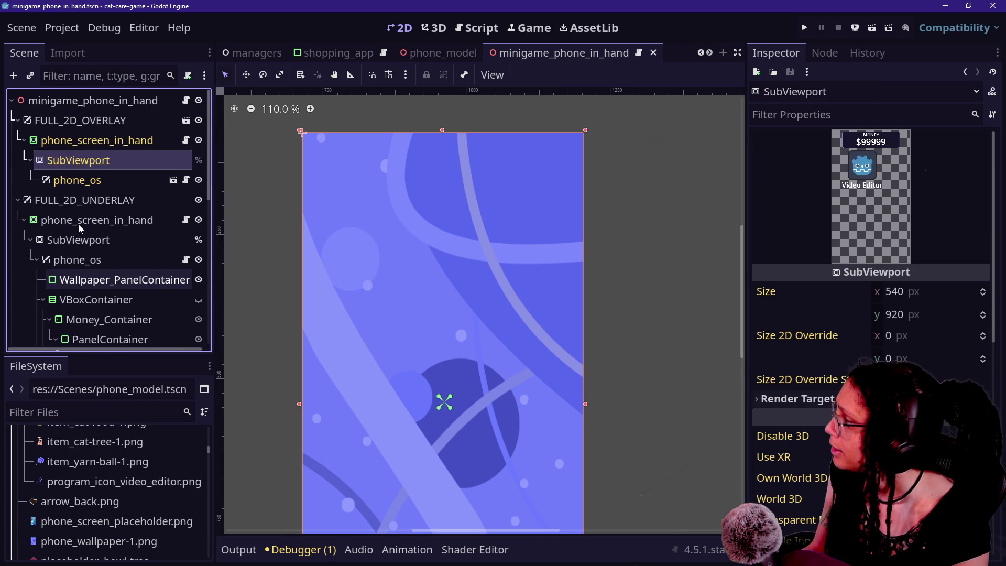
pyautogui.scroll(-10, 124, 186)
pyautogui.scroll(10, 125, 187)
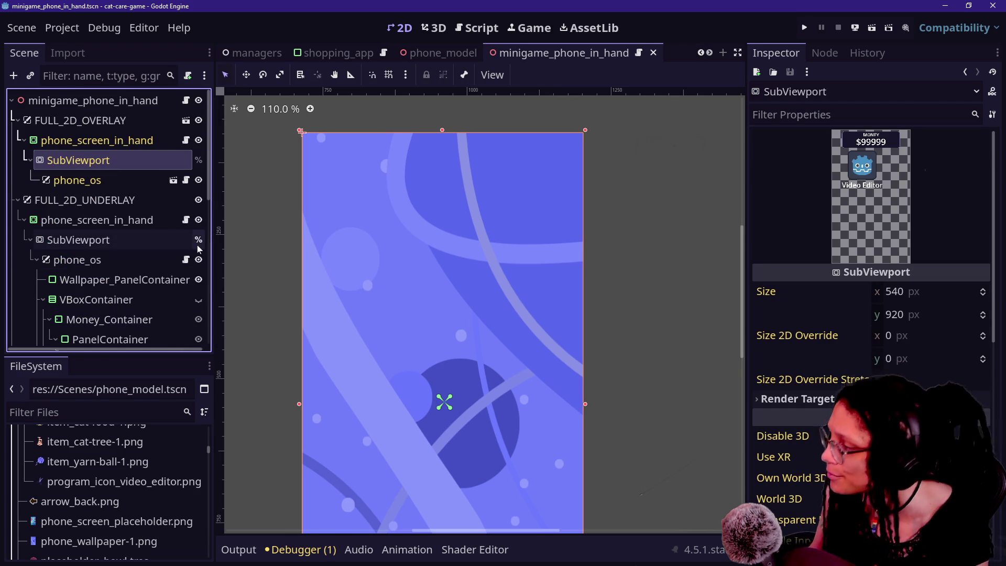
pyautogui.scroll(-10, 121, 199)
pyautogui.scroll(10, 121, 192)
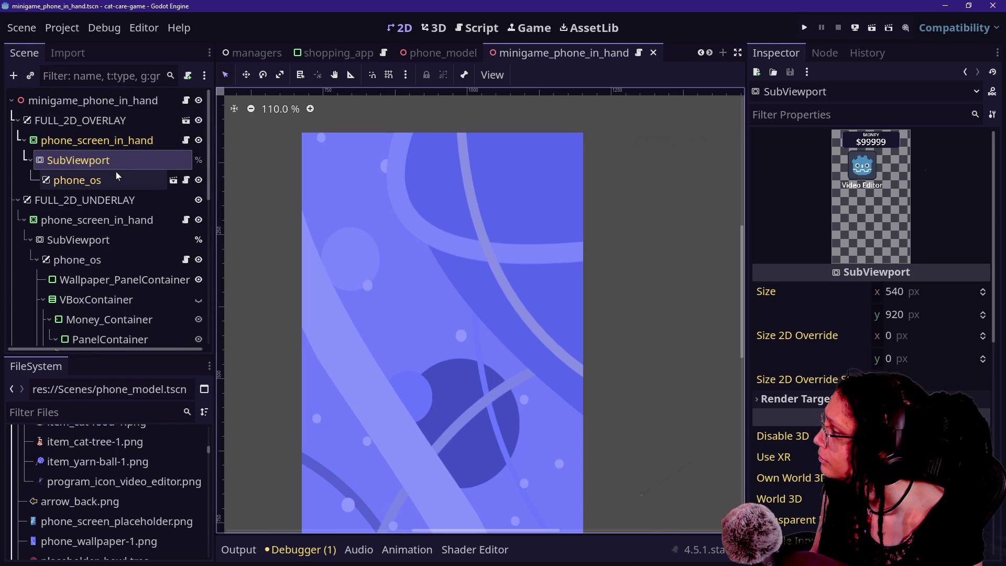
pyautogui.scroll(-3, 117, 217)
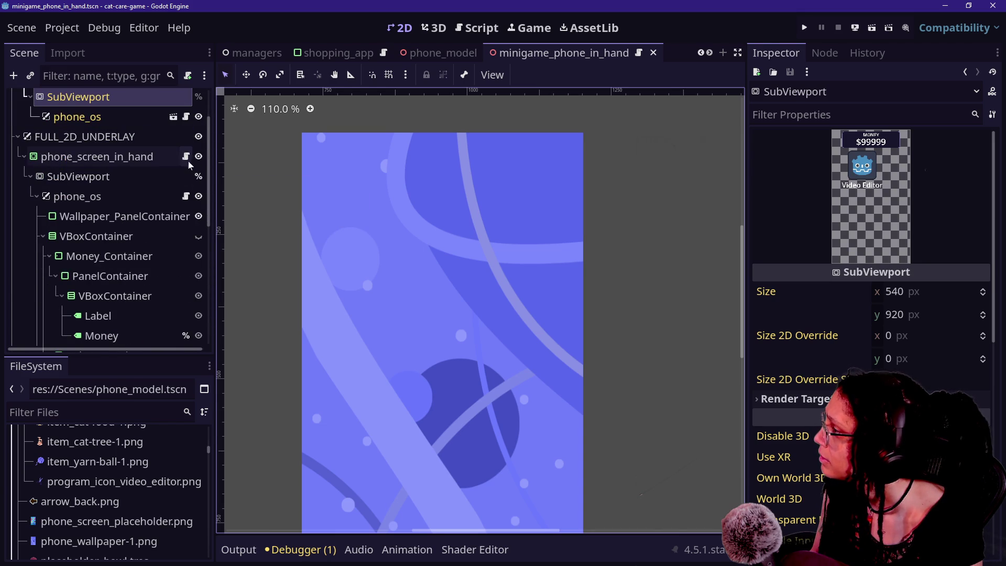
pyautogui.scroll(-6, 137, 237)
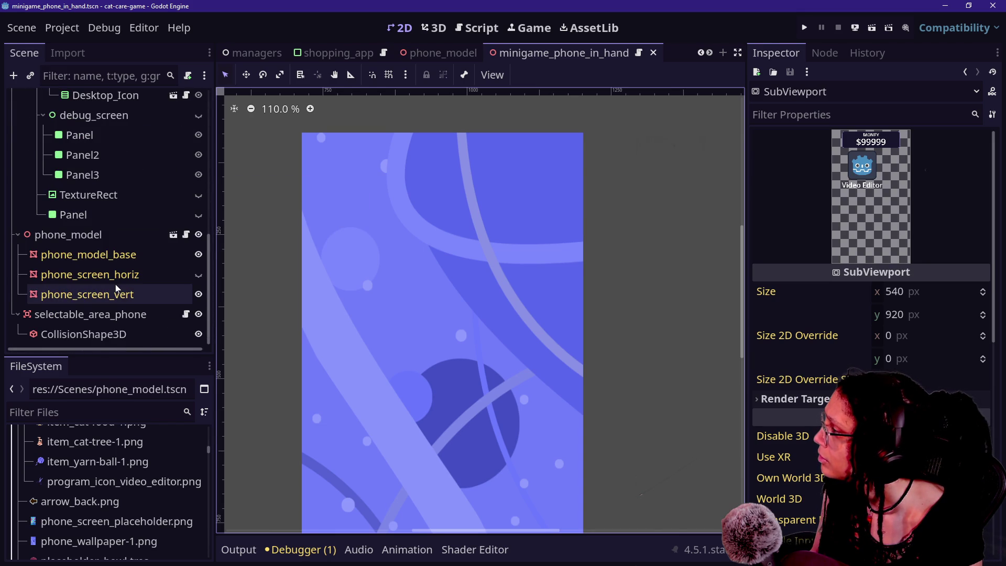
pyautogui.scroll(3, 115, 283)
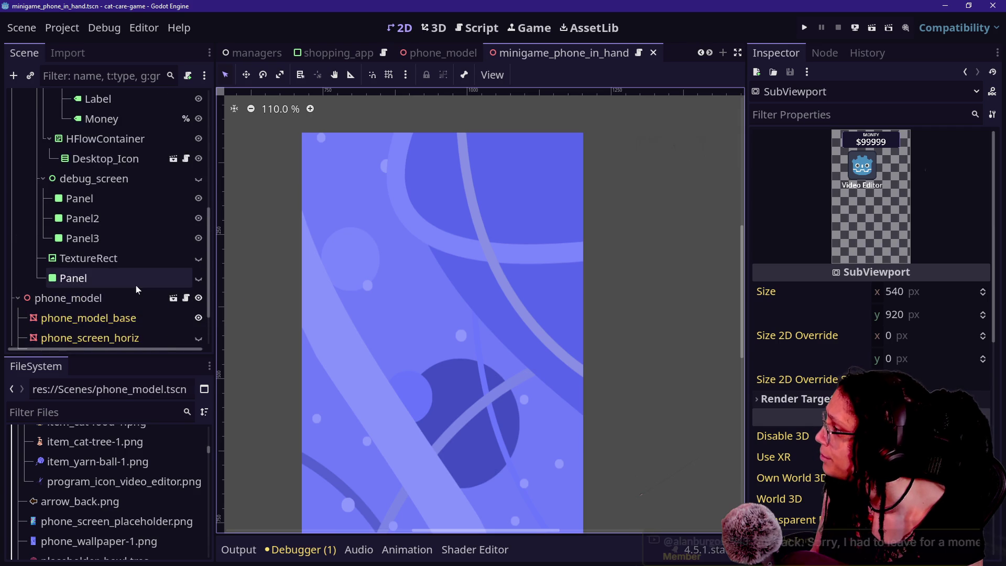
pyautogui.scroll(8, 136, 287)
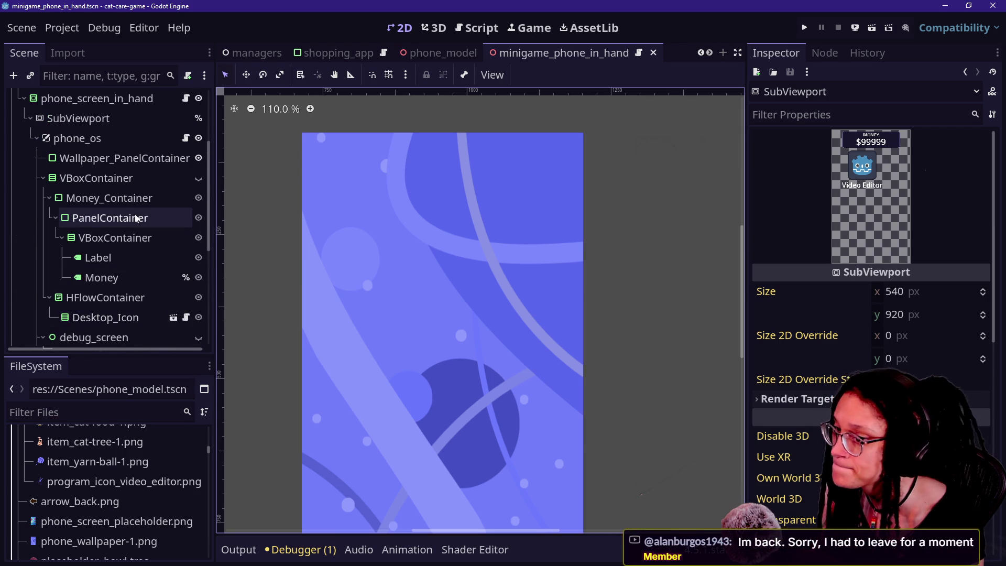
pyautogui.scroll(6, 134, 214)
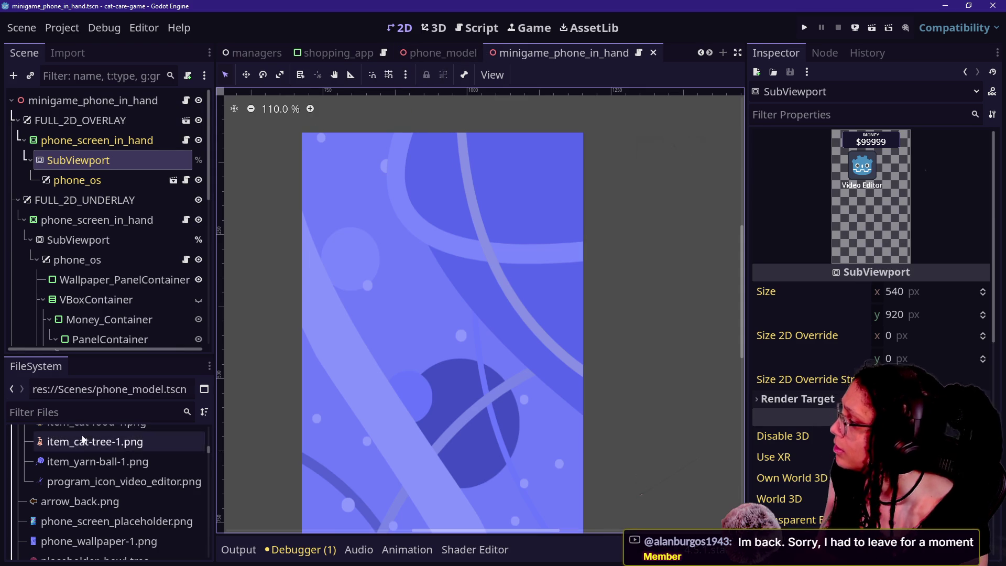
# Filter FileSystem by 'phone', select phone_for_tripod.gd, and open the phone_for_tripod scene.
pyautogui.click(95, 411)
pyautogui.write('phone')
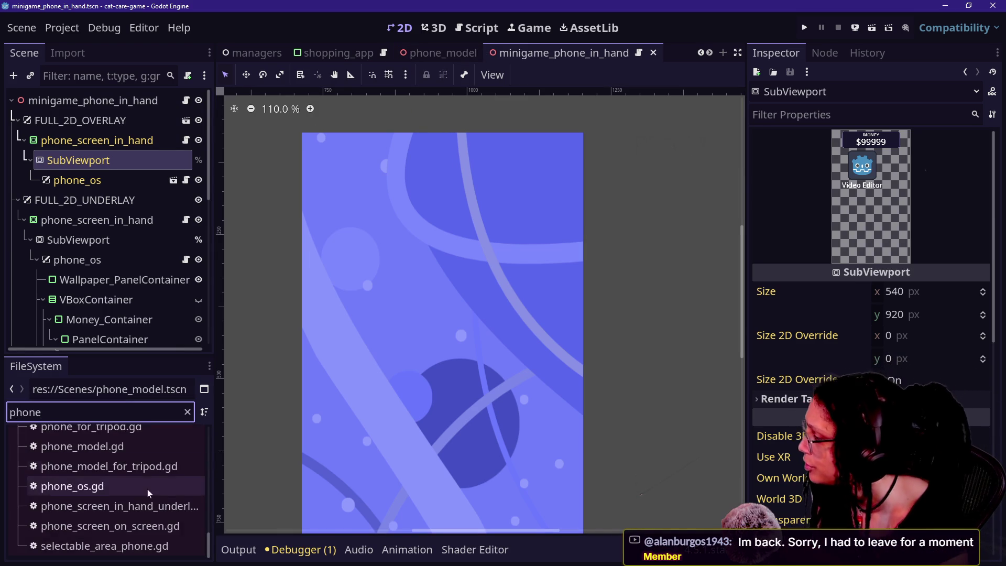
pyautogui.scroll(2, 175, 520)
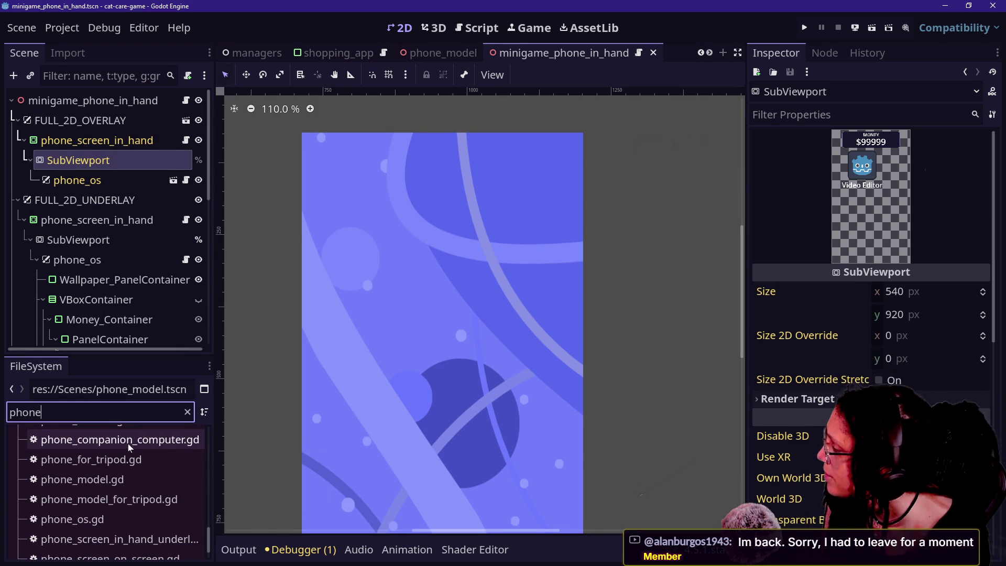
pyautogui.click(157, 458)
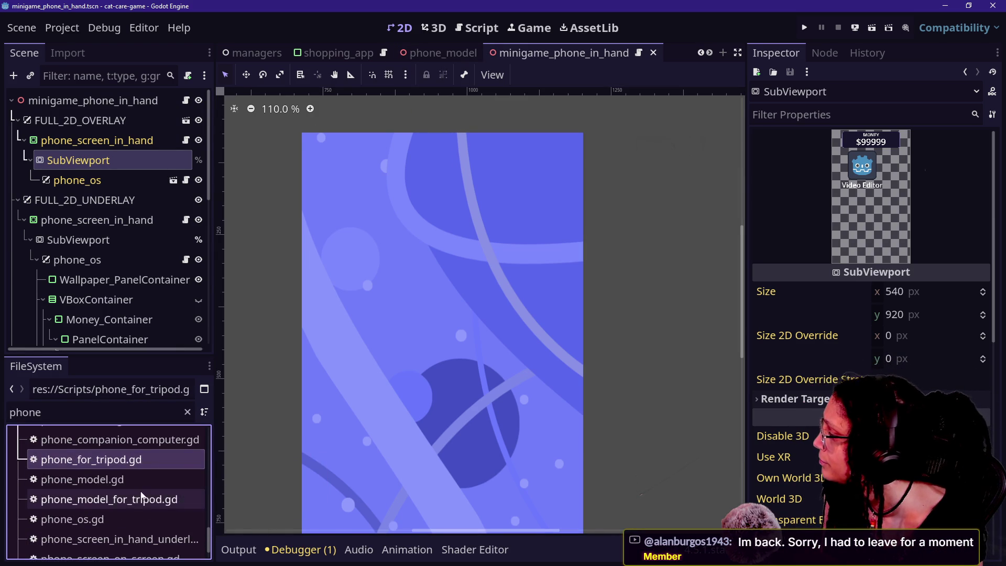
pyautogui.scroll(3, 145, 481)
pyautogui.scroll(2, 145, 481)
pyautogui.scroll(-5, 146, 480)
pyautogui.scroll(-5, 146, 481)
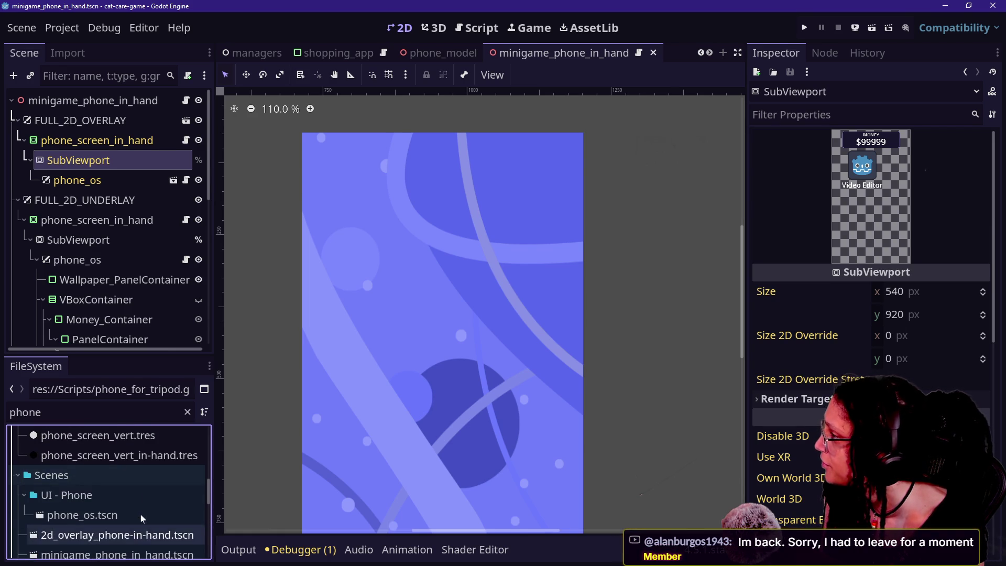
pyautogui.scroll(5, 148, 488)
pyautogui.scroll(-6, 149, 491)
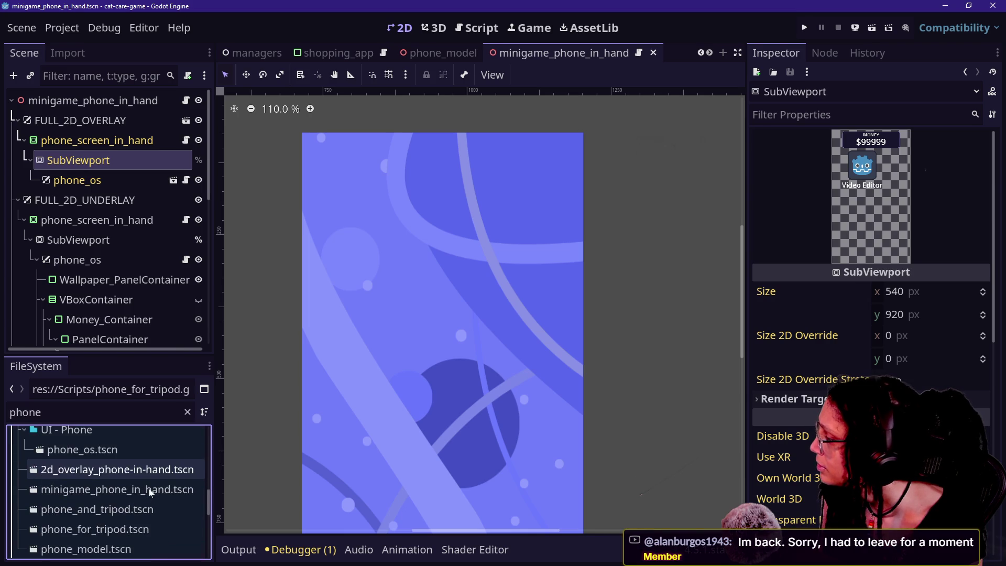
pyautogui.scroll(-1, 149, 493)
pyautogui.click(149, 513)
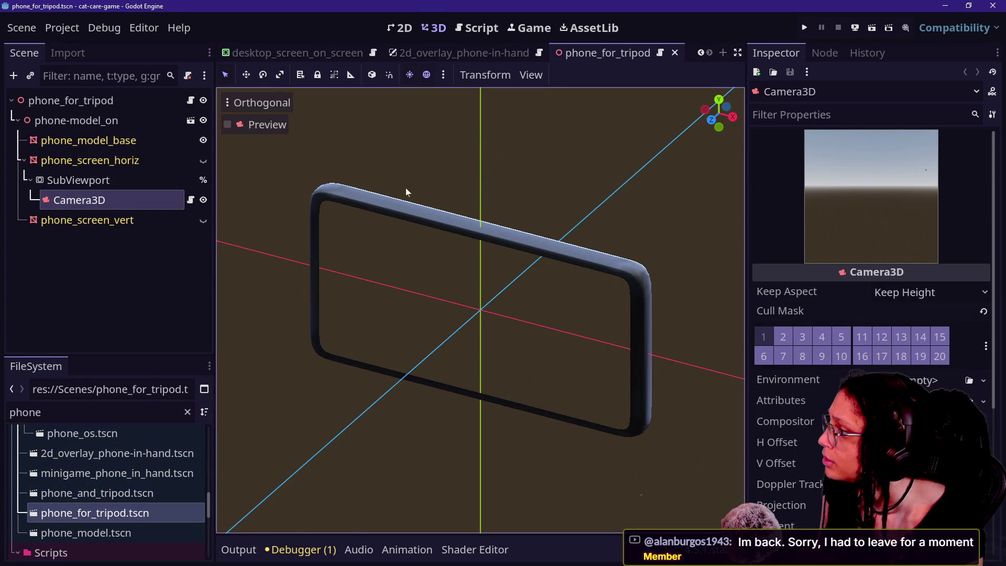
# Inspect phone-model_on, its 1080×1080 SubViewport and the Camera3D inside it.
pyautogui.moveTo(718, 115)
pyautogui.mouseDown()
pyautogui.moveTo(668, 121)
pyautogui.moveTo(675, 116)
pyautogui.mouseUp()
pyautogui.click(73, 120)
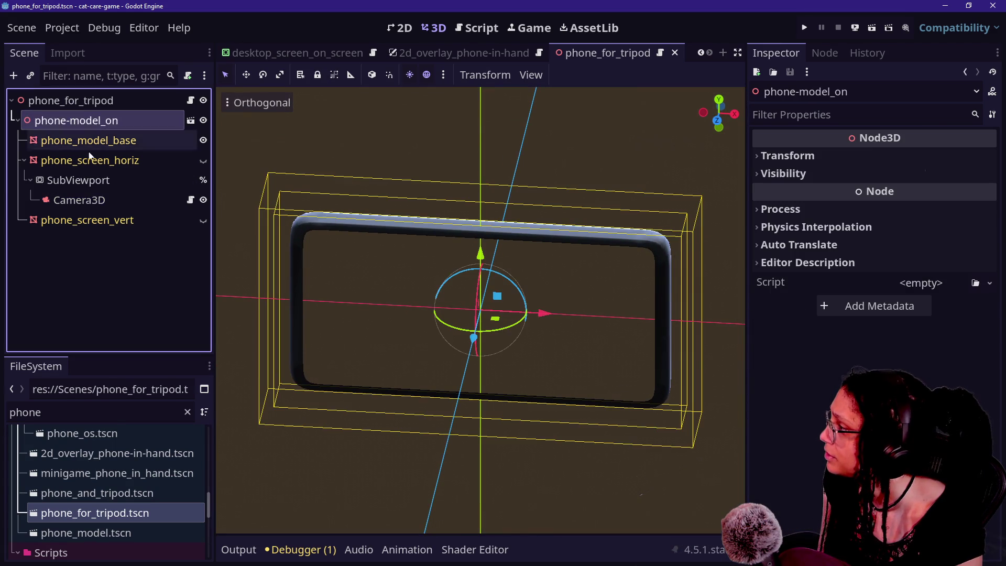
pyautogui.click(73, 139)
pyautogui.click(105, 103)
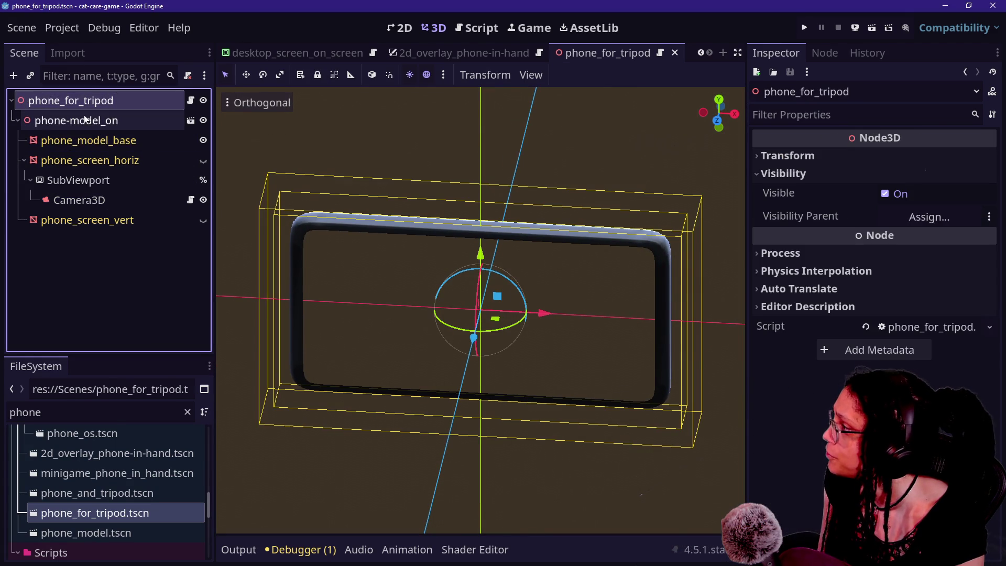
pyautogui.click(67, 121)
pyautogui.click(99, 181)
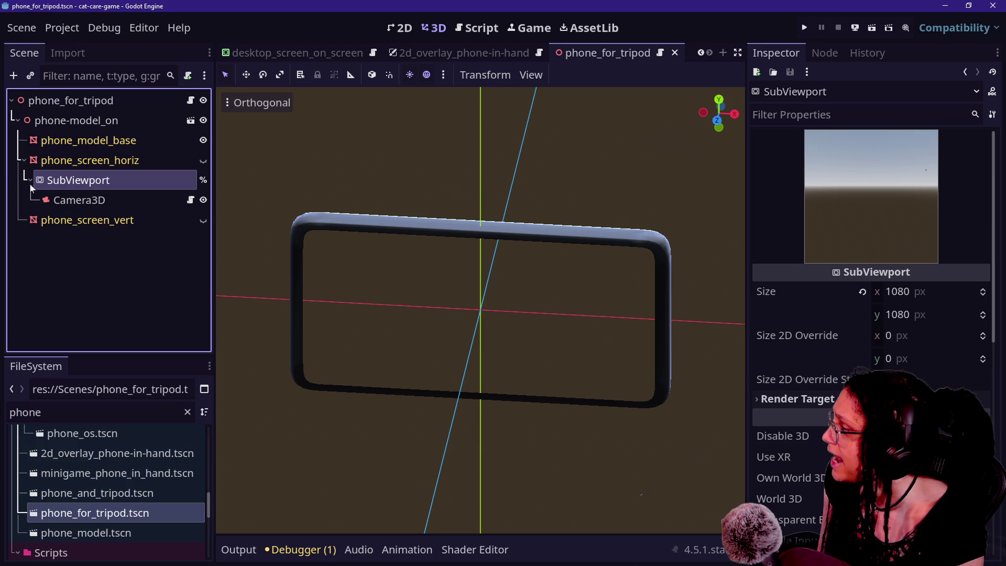
pyautogui.click(122, 200)
pyautogui.click(122, 186)
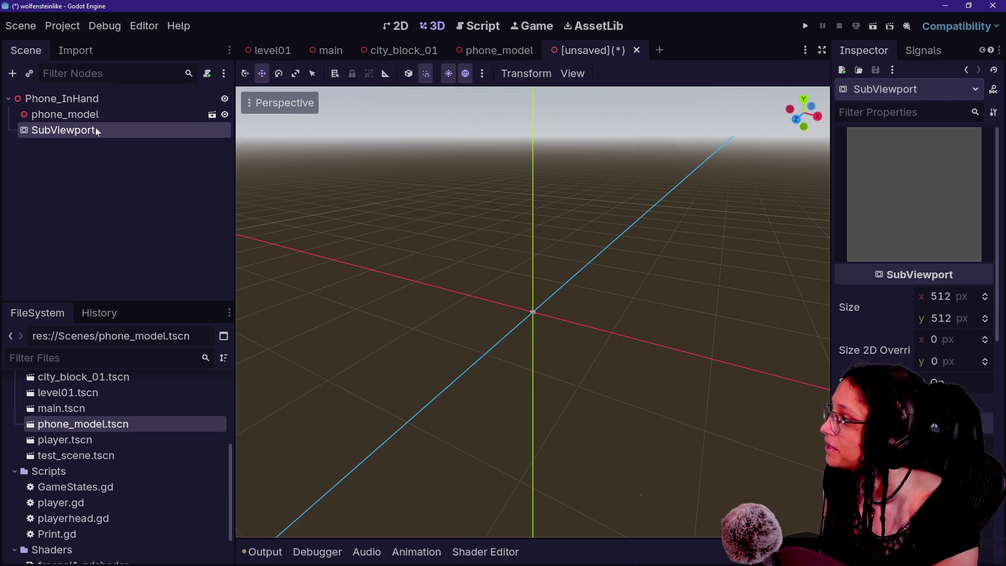
# Make phone_model's children editable and move SubViewport between phone_model_base and phone_screen_horiz.
pyautogui.rightClick(90, 115)
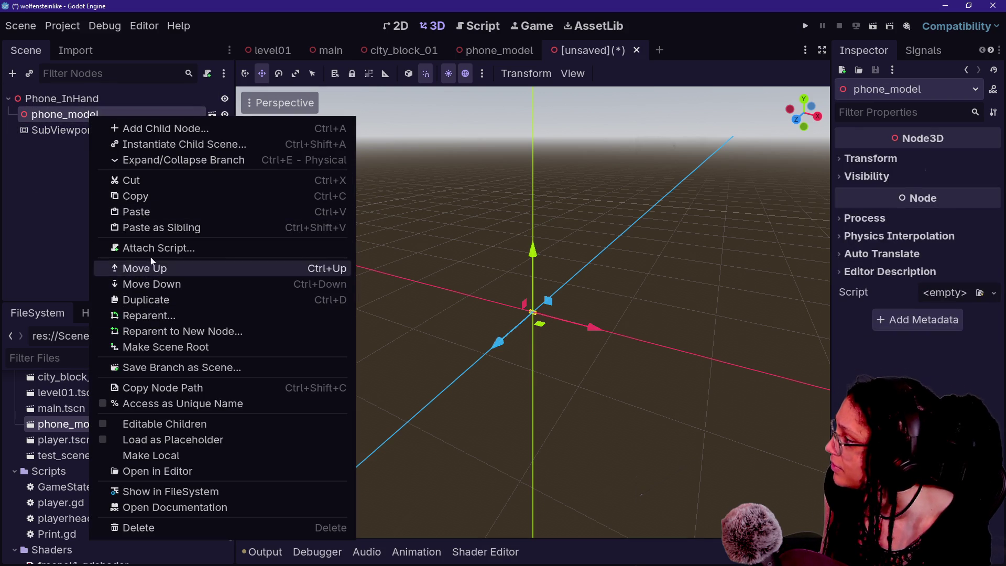
pyautogui.click(163, 423)
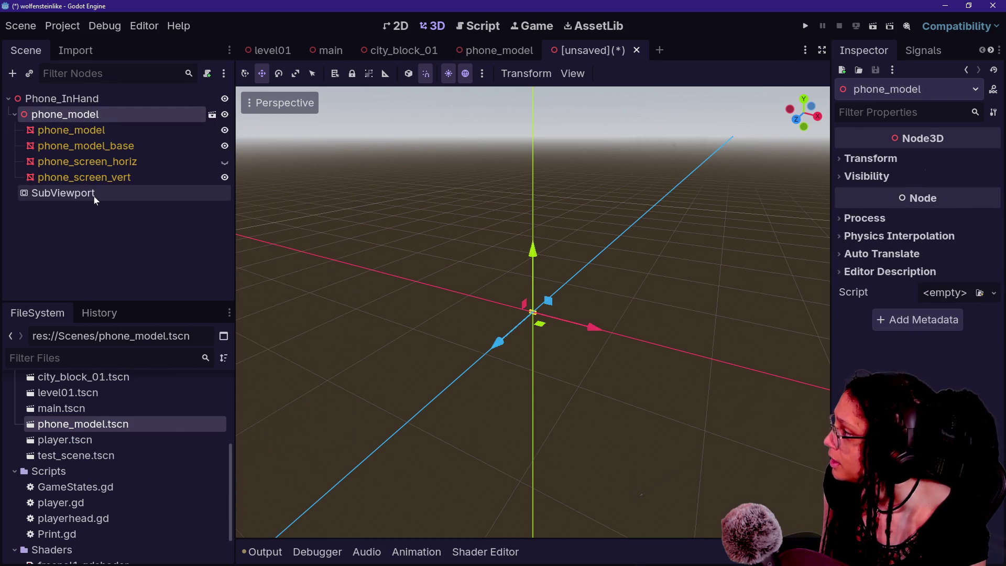
pyautogui.moveTo(96, 198)
pyautogui.mouseDown()
pyautogui.moveTo(129, 157)
pyautogui.moveTo(126, 180)
pyautogui.moveTo(121, 157)
pyautogui.mouseUp()
# Add a Camera3D child under the SubViewport.
pyautogui.rightClick(121, 158)
pyautogui.click(147, 175)
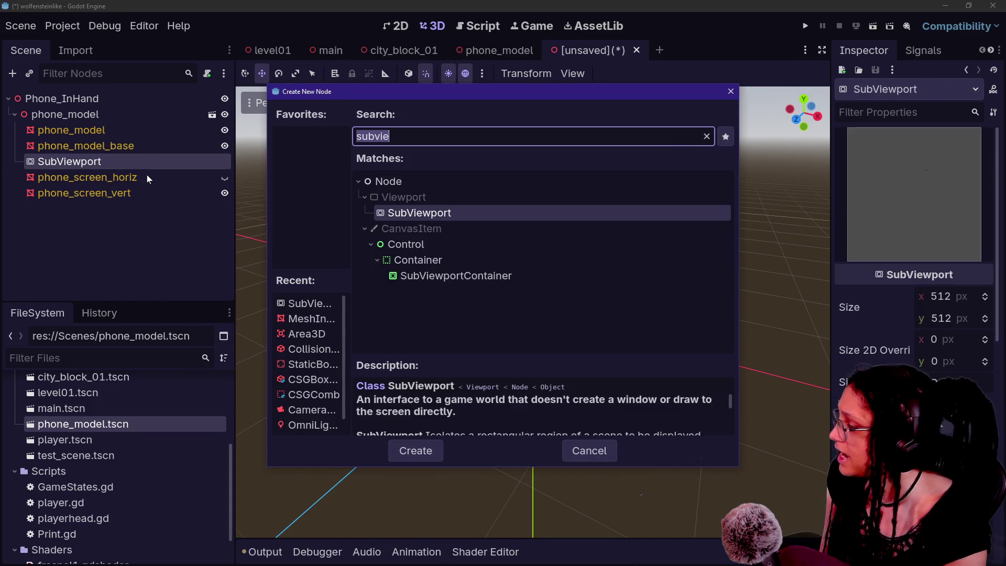
pyautogui.write('cam')
pyautogui.press('Return')
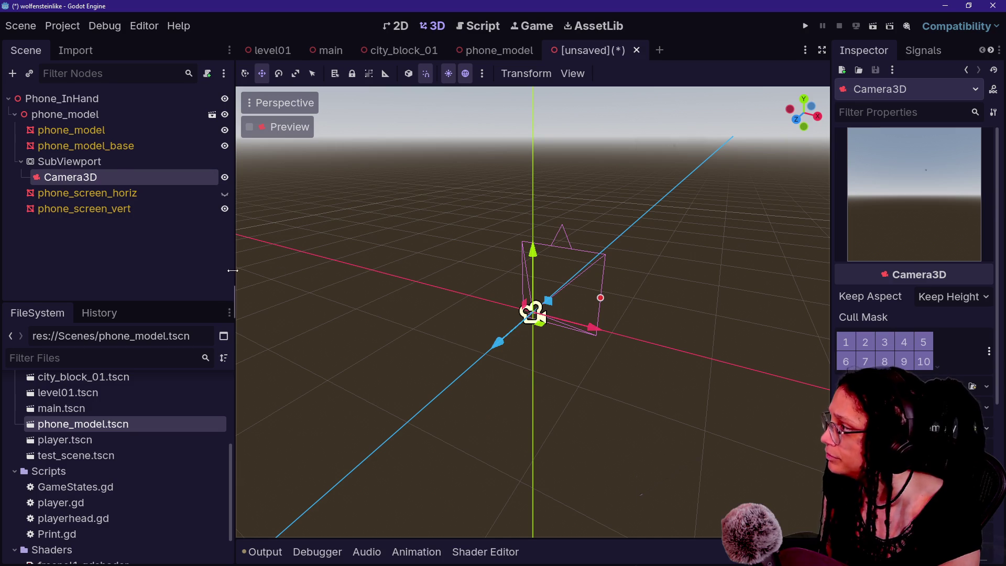
pyautogui.click(115, 207)
# Load the phone_screen_vert_in-hand material into phone_screen_horiz's surface material override slot 0.
pyautogui.click(119, 195)
pyautogui.scroll(10, 348, 225)
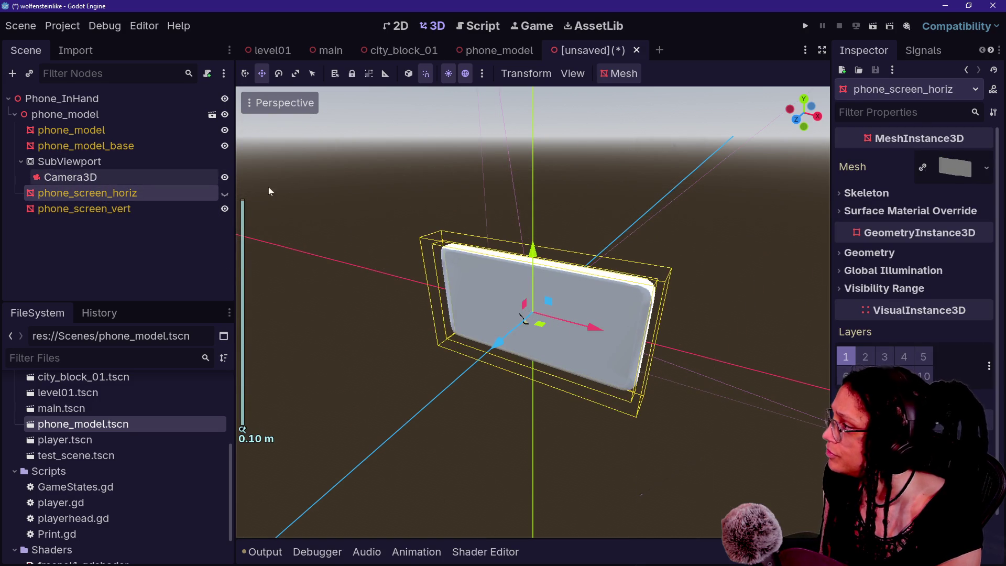
pyautogui.click(897, 215)
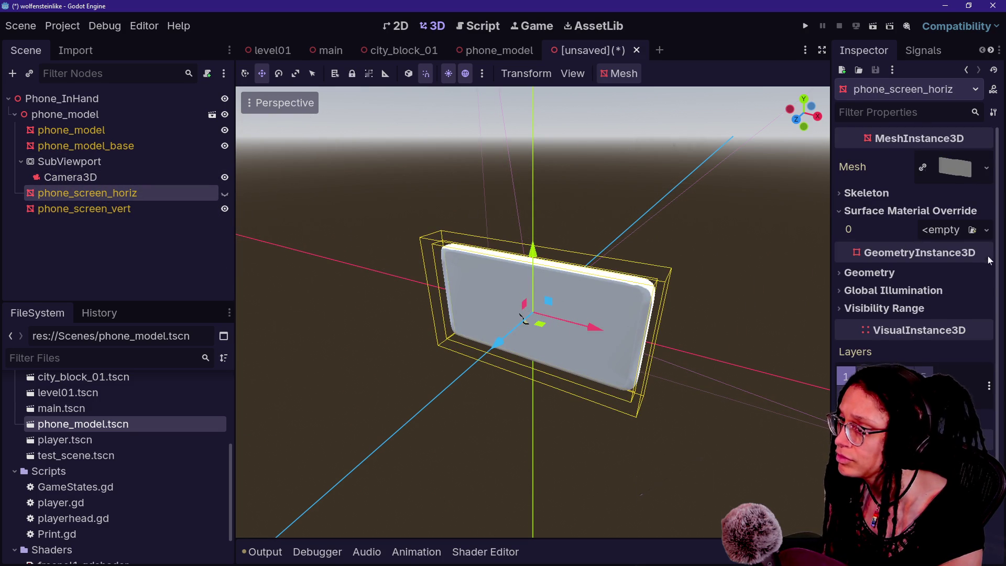
pyautogui.click(986, 229)
pyautogui.click(906, 319)
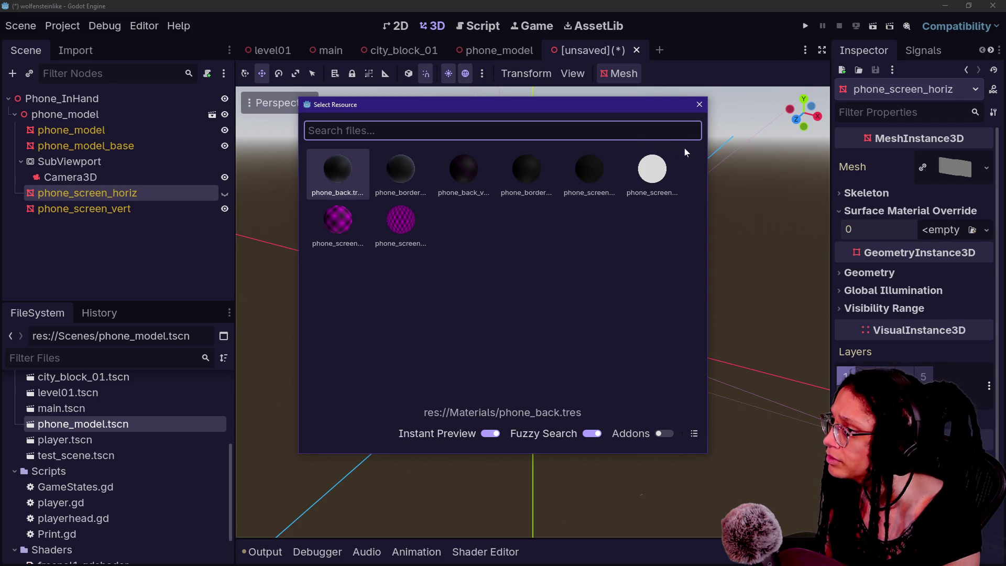
pyautogui.click(694, 433)
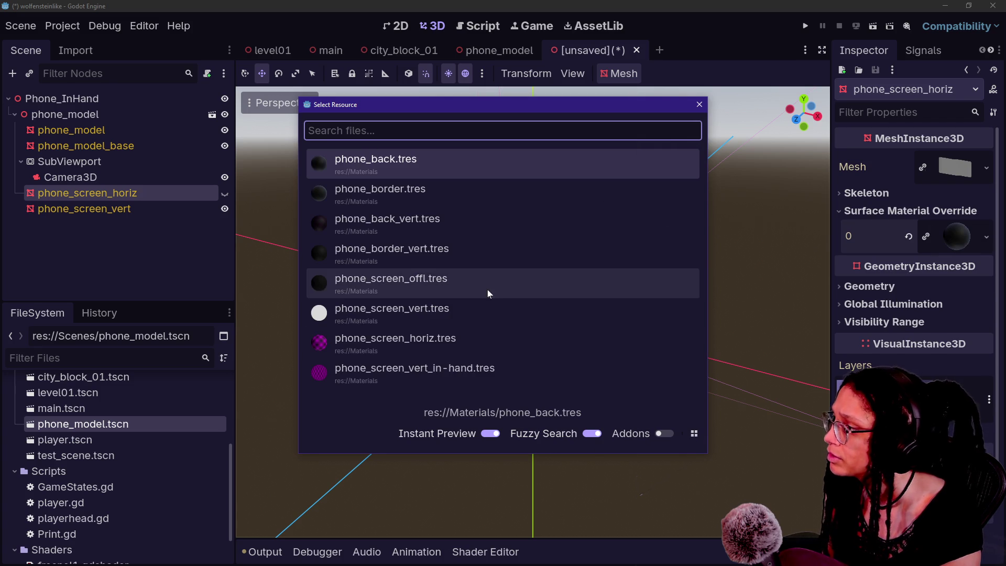
pyautogui.click(498, 366)
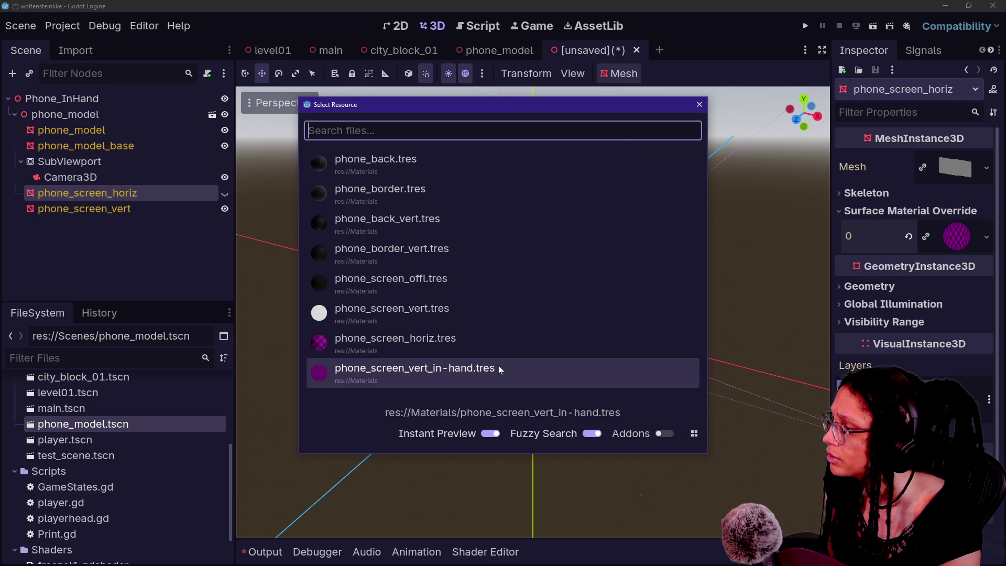
pyautogui.doubleClick(533, 347)
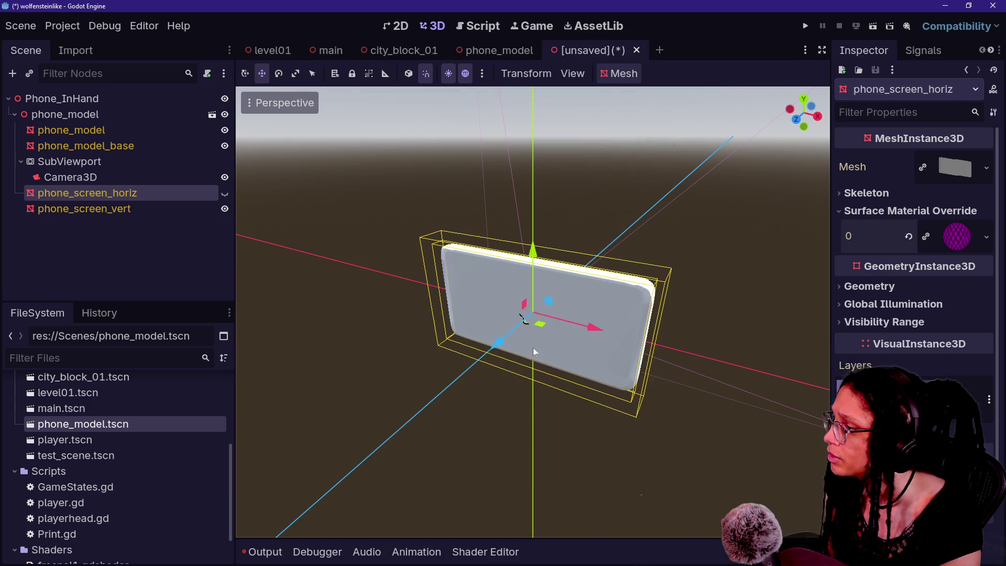
# Point the albedo ViewportTexture's Viewport Path at the SubViewport.
pyautogui.click(940, 245)
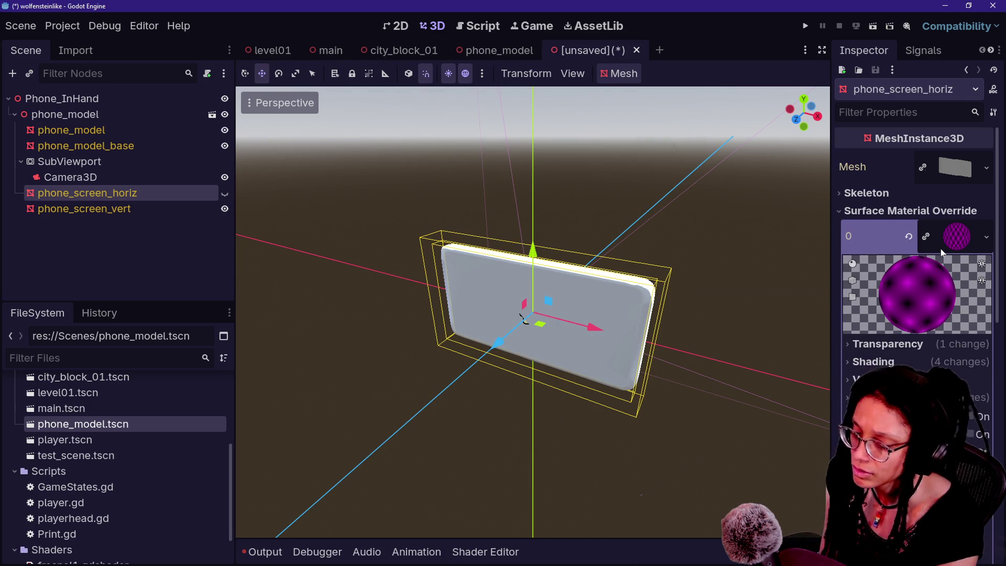
pyautogui.scroll(-3, 900, 354)
pyautogui.click(904, 290)
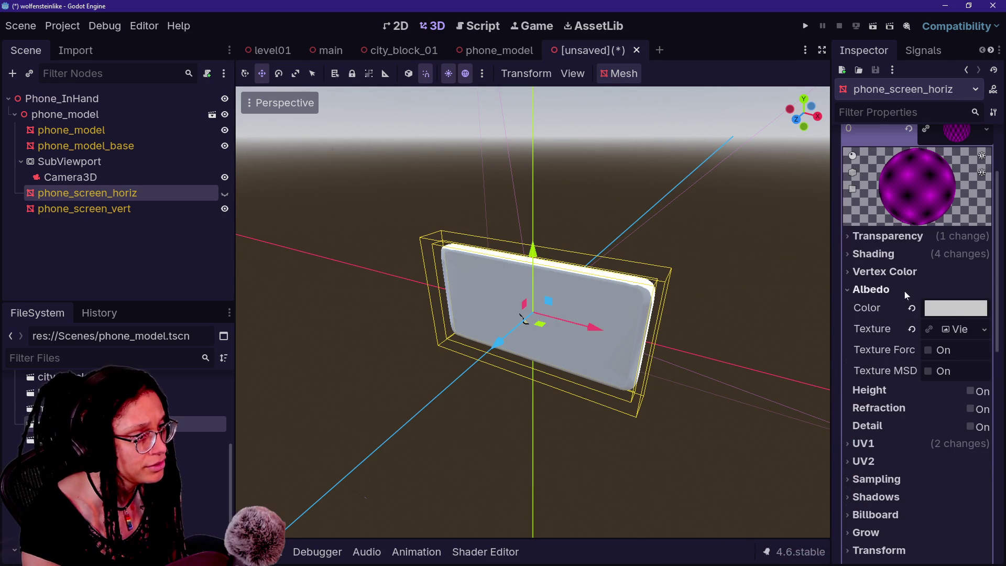
pyautogui.click(963, 334)
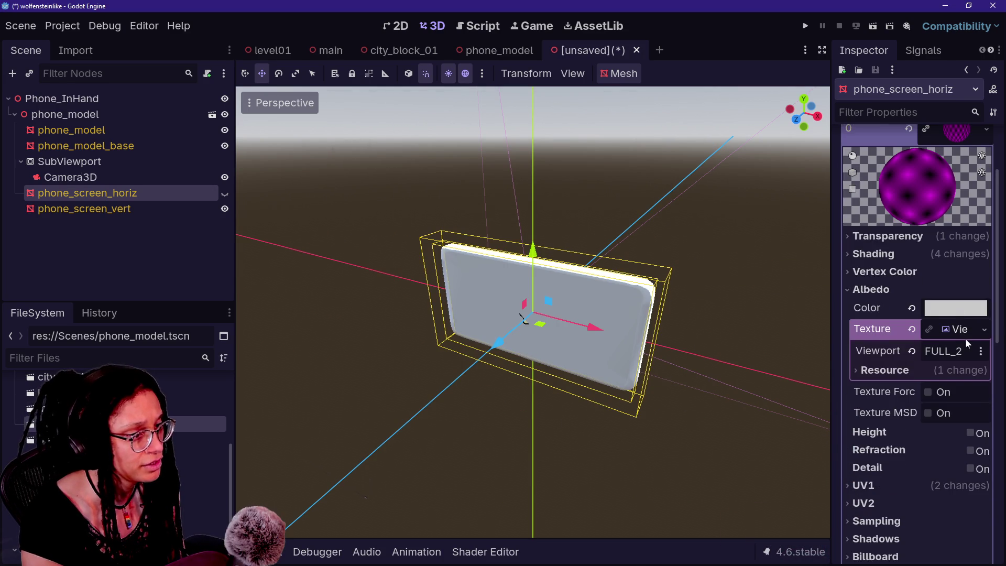
pyautogui.moveTo(835, 334); pyautogui.dragTo(723, 334)
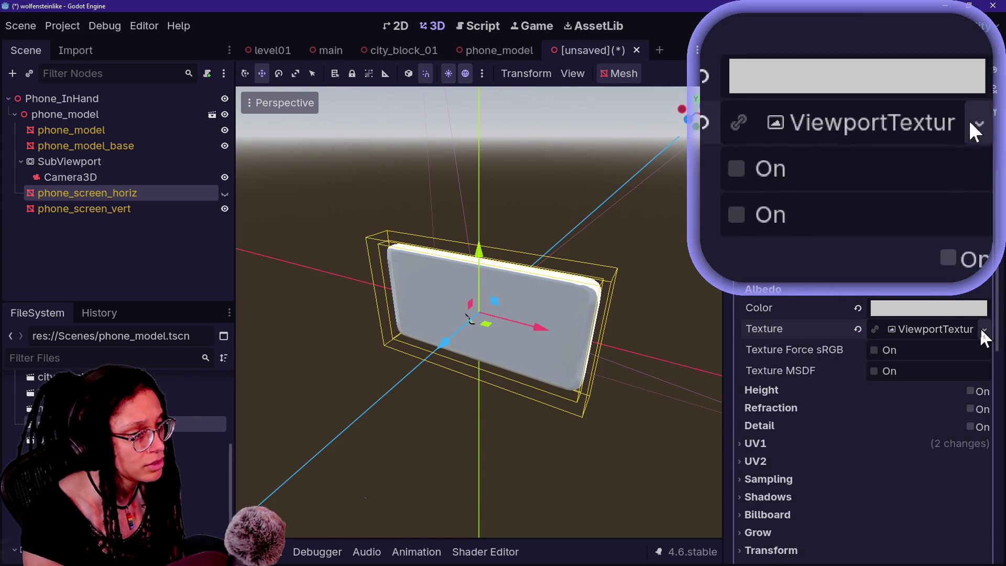
pyautogui.click(982, 329)
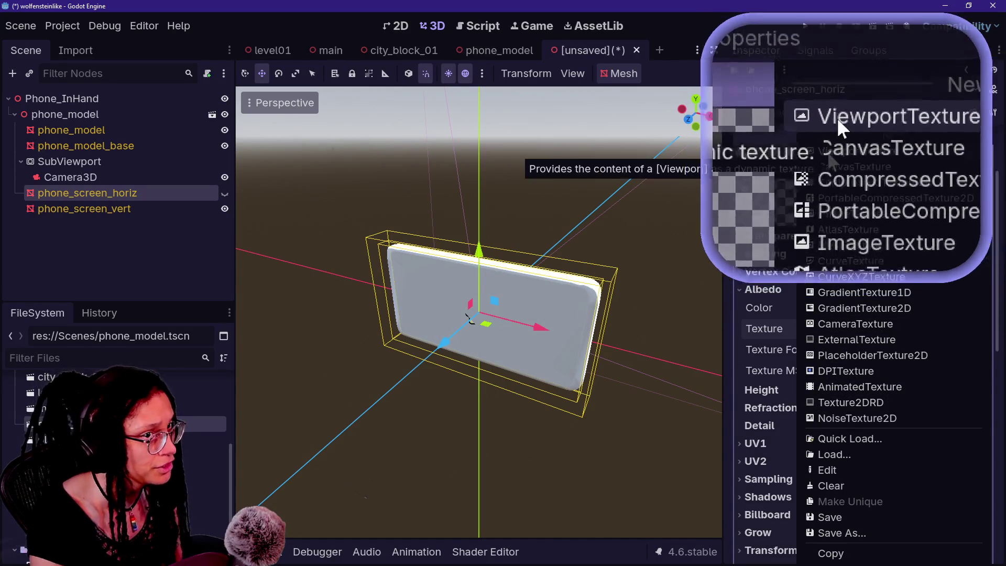
pyautogui.click(756, 335)
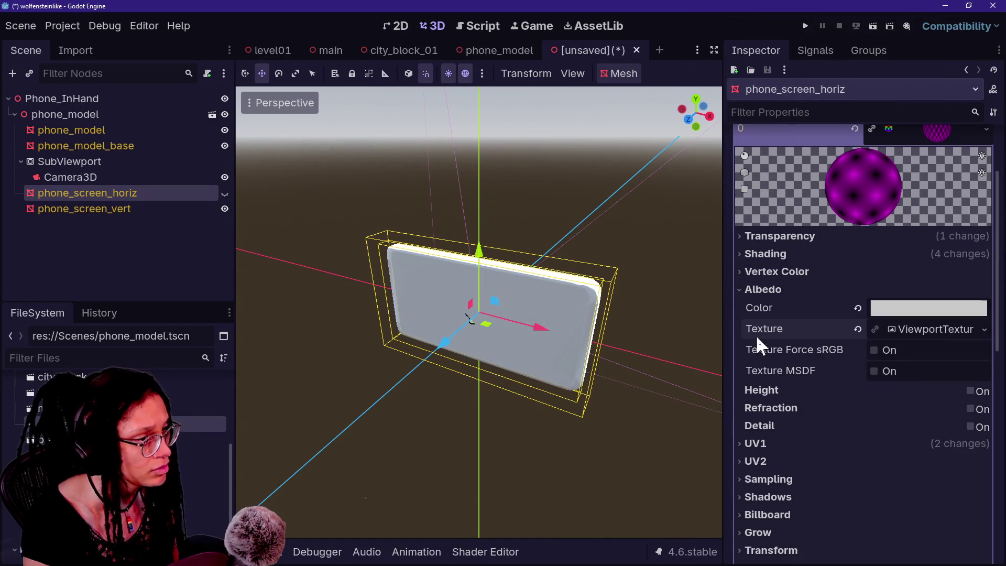
pyautogui.click(953, 335)
pyautogui.click(857, 351)
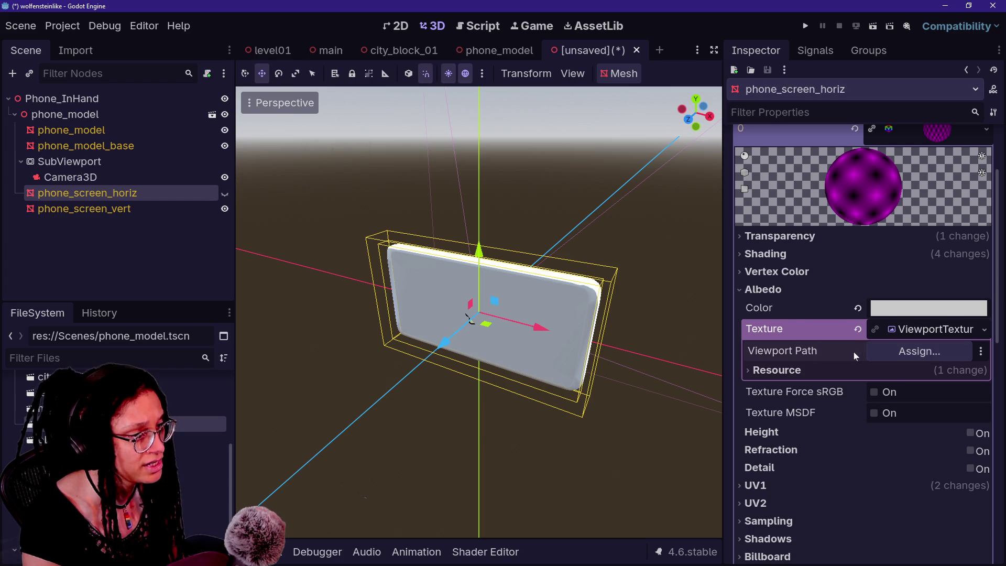
pyautogui.click(911, 351)
pyautogui.click(492, 195)
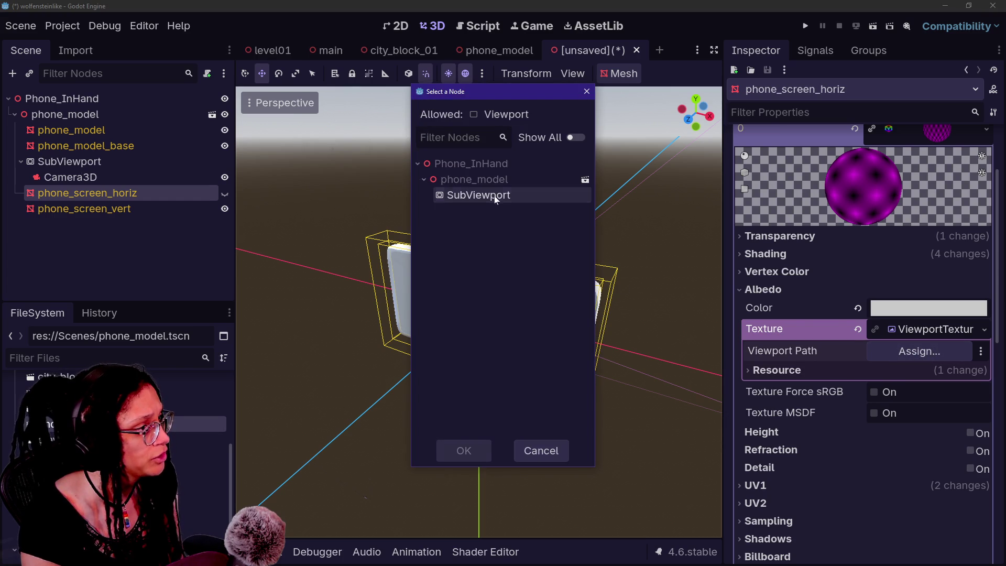
pyautogui.click(460, 451)
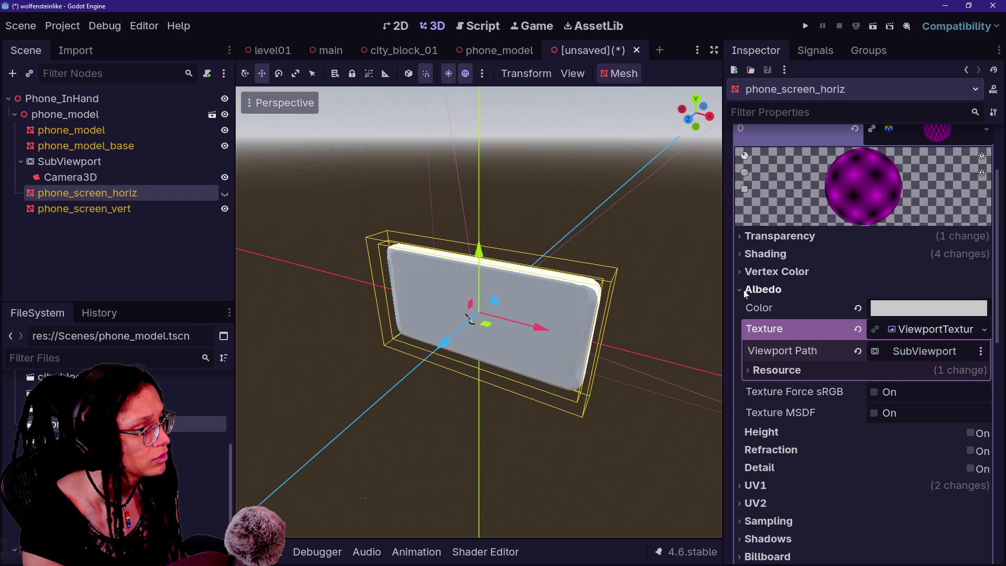
# Clear phone_screen_horiz's surface material override.
pyautogui.click(764, 254)
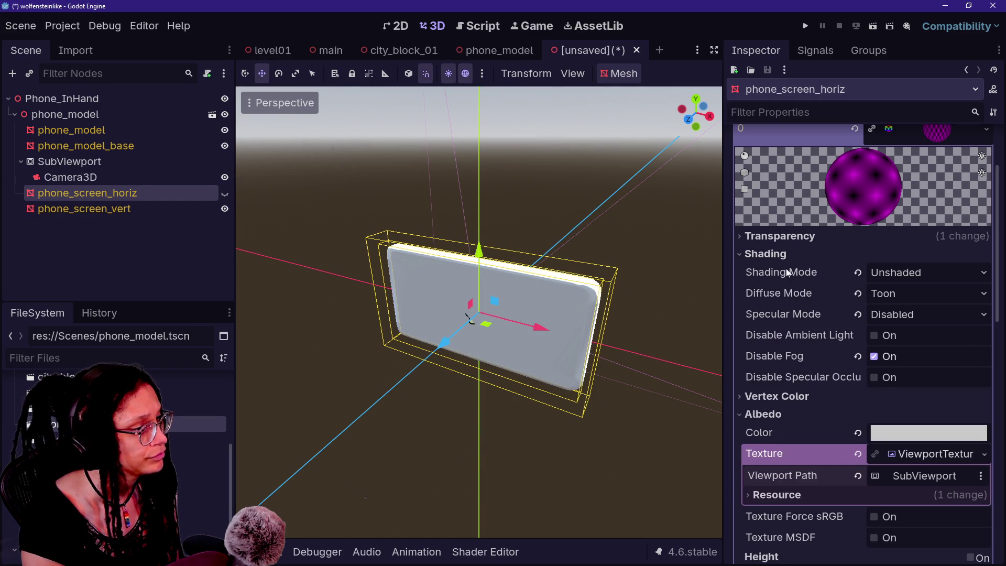
pyautogui.click(774, 257)
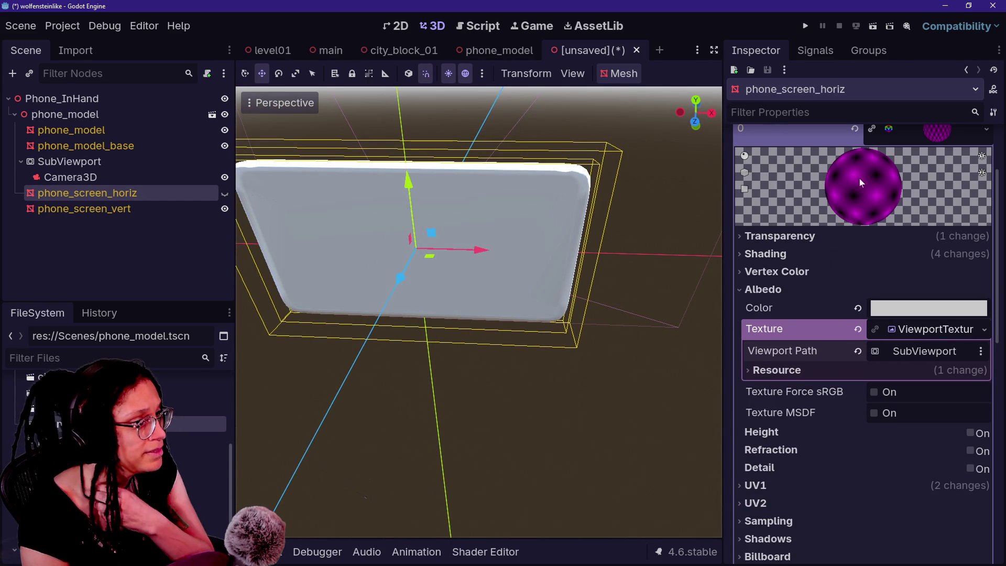
pyautogui.click(852, 130)
# Briefly restore the removed screen material, then clear the surface material override again.
pyautogui.click(986, 157)
pyautogui.press('Escape')
pyautogui.hotkey('ctrl', 'z')
pyautogui.click(837, 326)
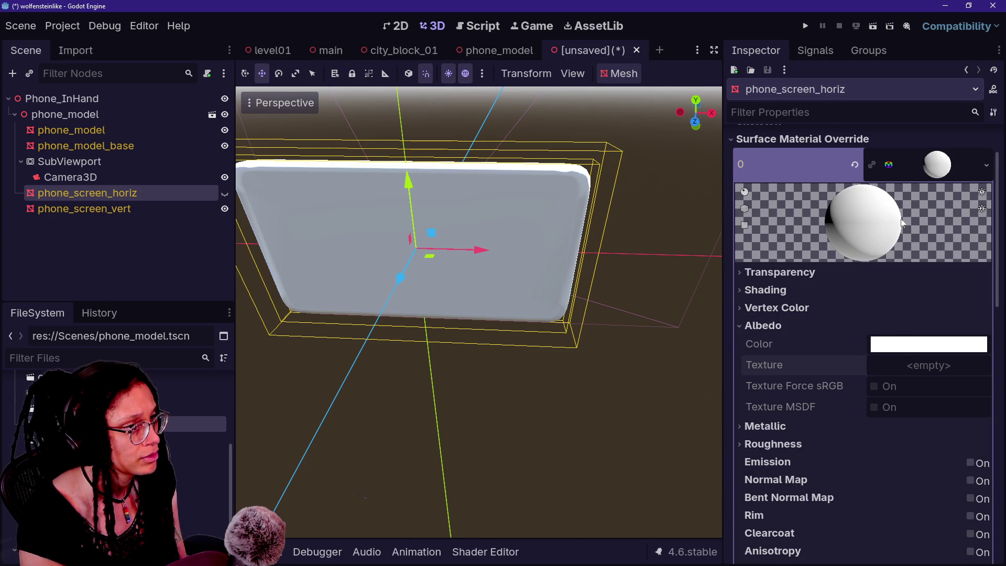
pyautogui.scroll(3, 900, 218)
pyautogui.click(855, 237)
pyautogui.click(935, 170)
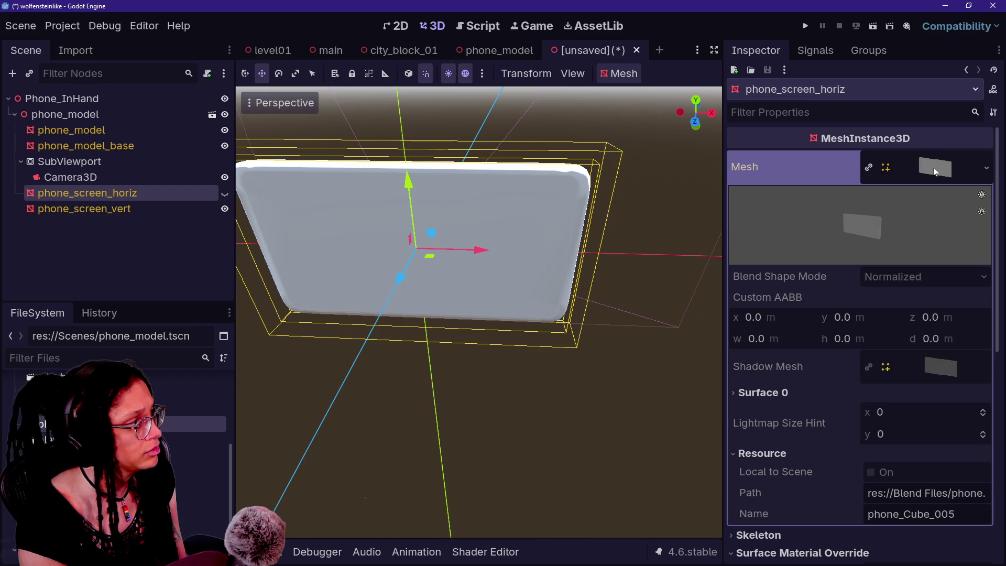
pyautogui.click(935, 170)
# Check node options for Camera3D, phone_screen_horiz and phone_model, then reselect phone_screen_horiz.
pyautogui.rightClick(149, 179)
pyautogui.press('Escape')
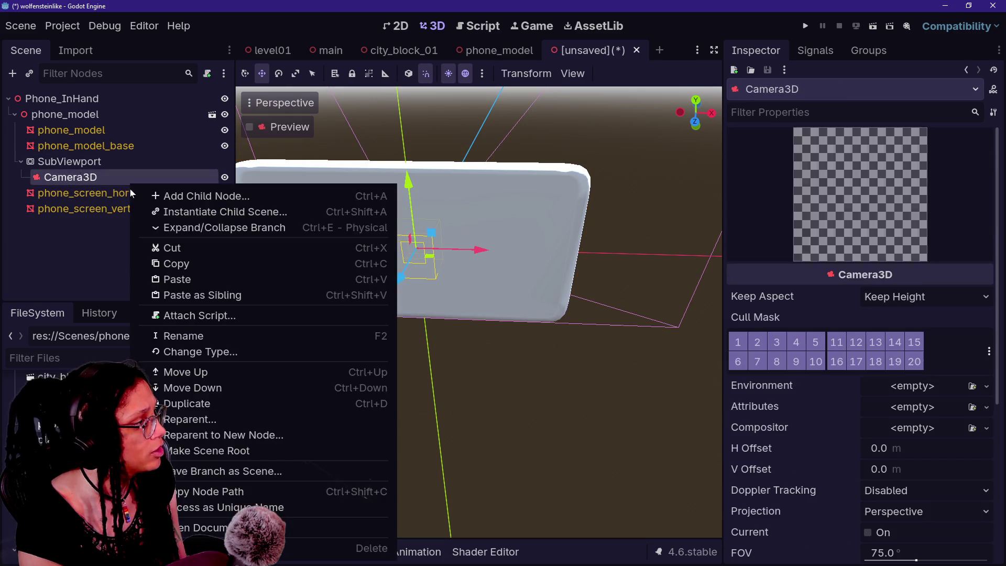
pyautogui.rightClick(113, 202)
pyautogui.click(71, 131)
pyautogui.rightClick(78, 130)
pyautogui.click(25, 205)
pyautogui.click(84, 192)
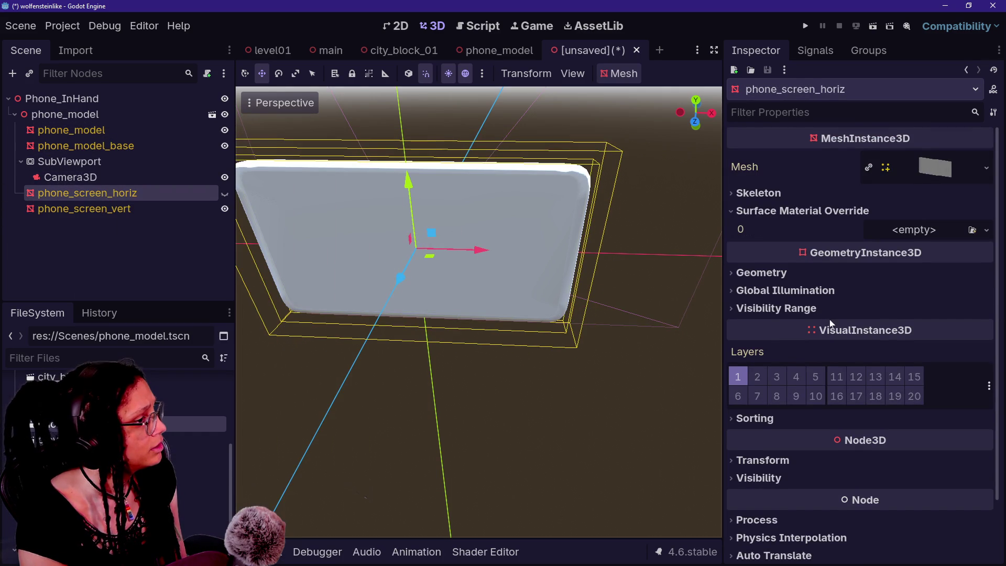
# Create a new StandardMaterial3D override with white albedo and no texture.
pyautogui.click(987, 231)
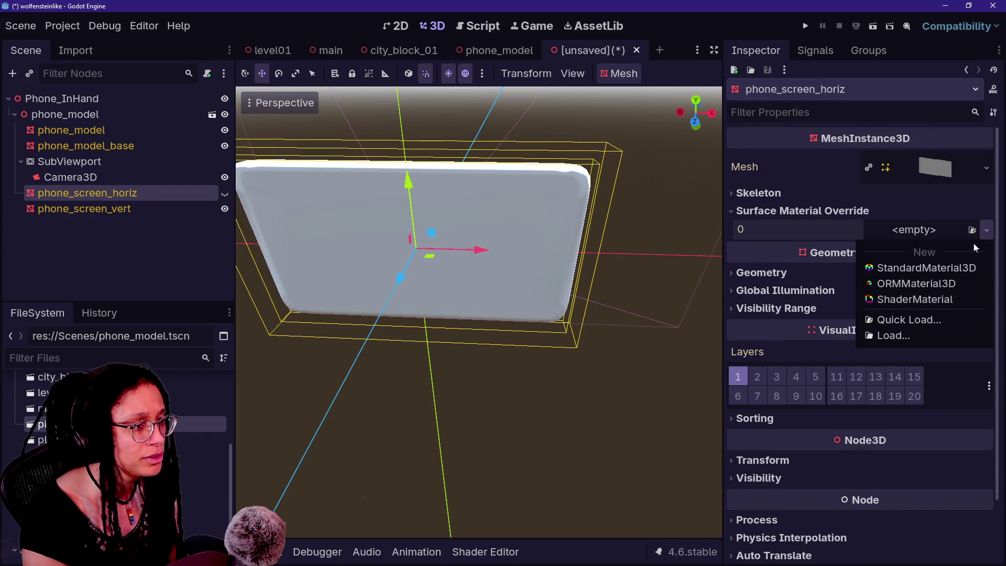
pyautogui.click(946, 271)
pyautogui.scroll(-2, 809, 383)
pyautogui.scroll(-2, 809, 382)
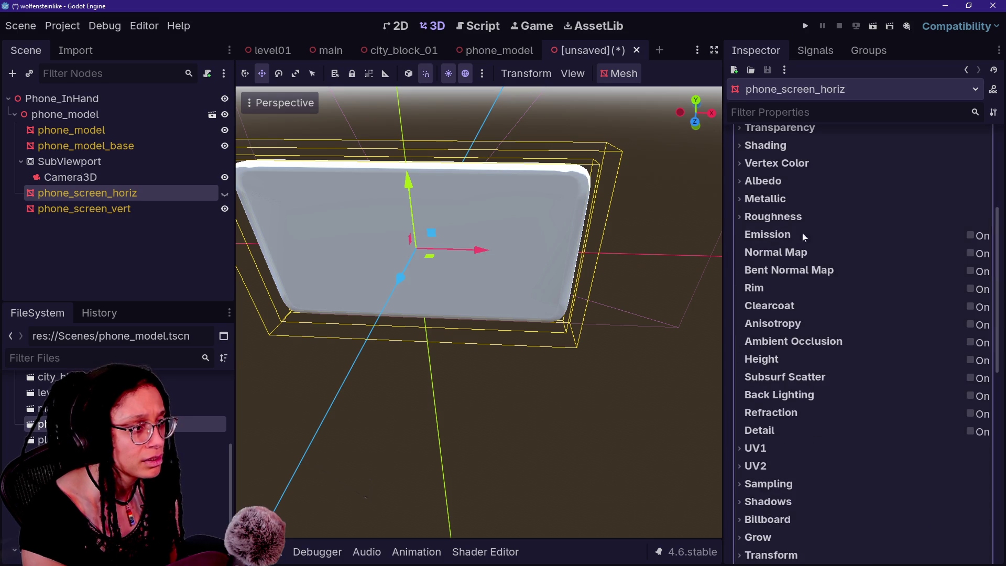
pyautogui.click(803, 183)
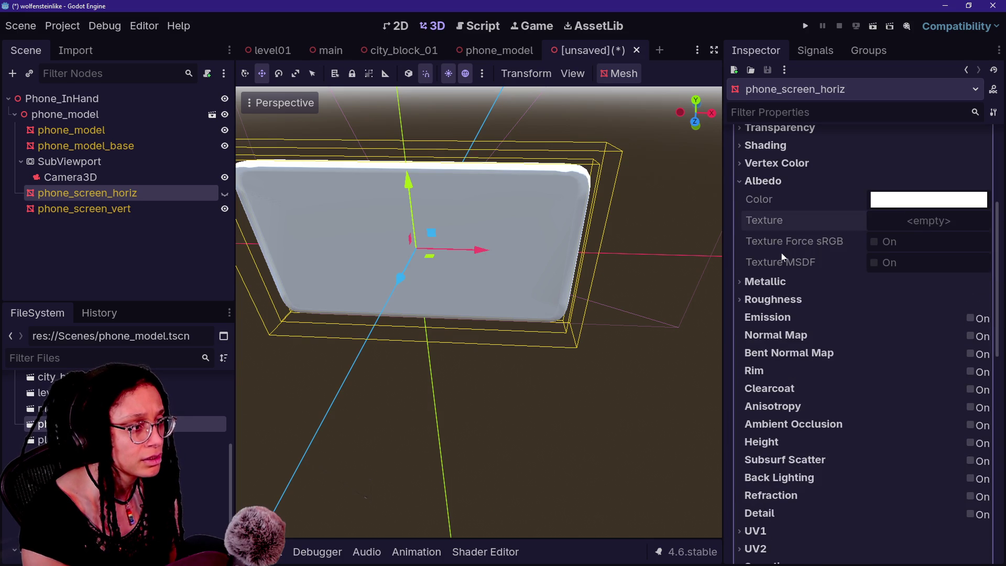
pyautogui.scroll(-10, 780, 252)
pyautogui.scroll(3, 809, 229)
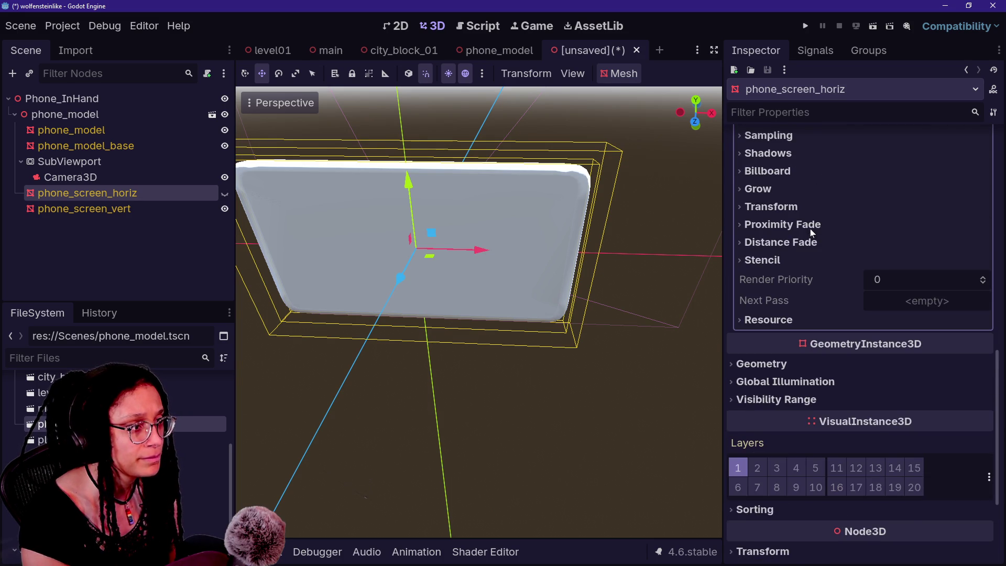
# Review the new material's resource, geometry, transform and vertex colour sections.
pyautogui.click(817, 319)
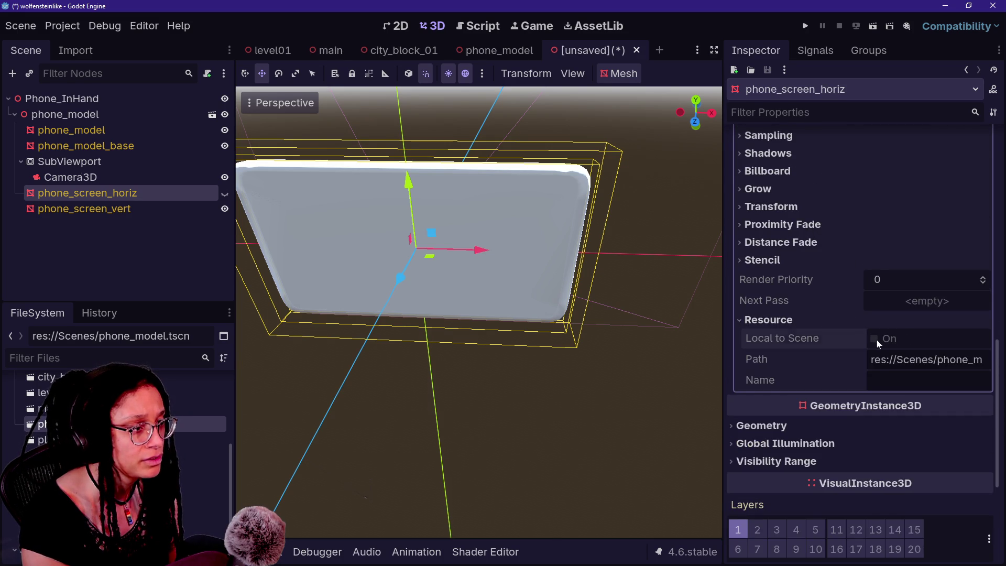
pyautogui.scroll(-1, 873, 372)
pyautogui.click(843, 370)
pyautogui.click(846, 376)
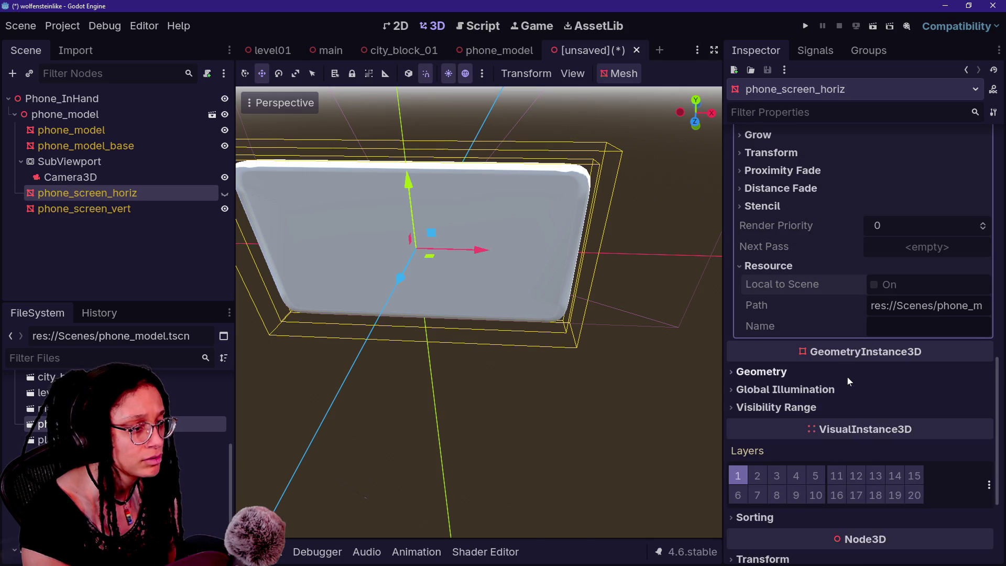
pyautogui.scroll(-3, 838, 413)
pyautogui.click(838, 387)
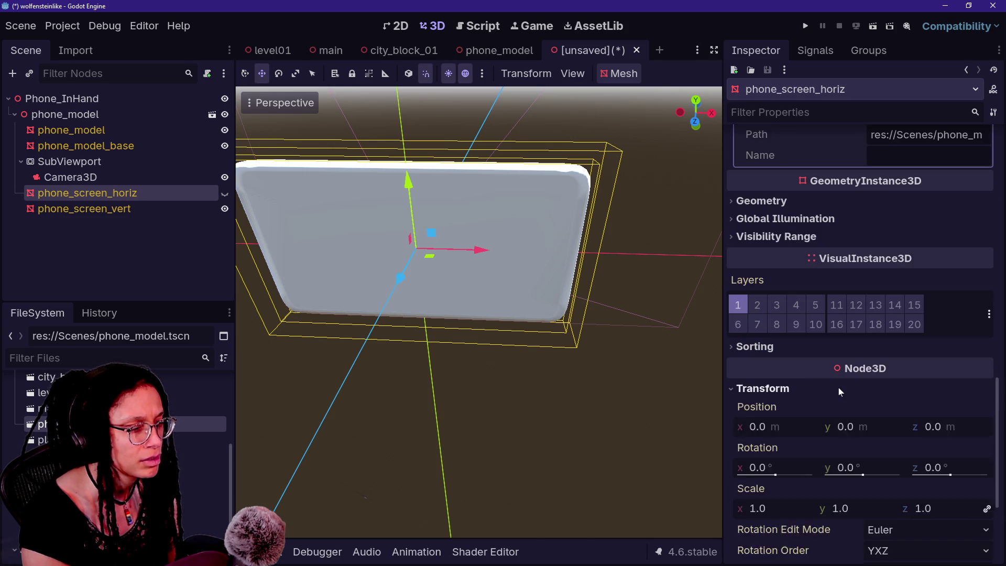
pyautogui.click(839, 389)
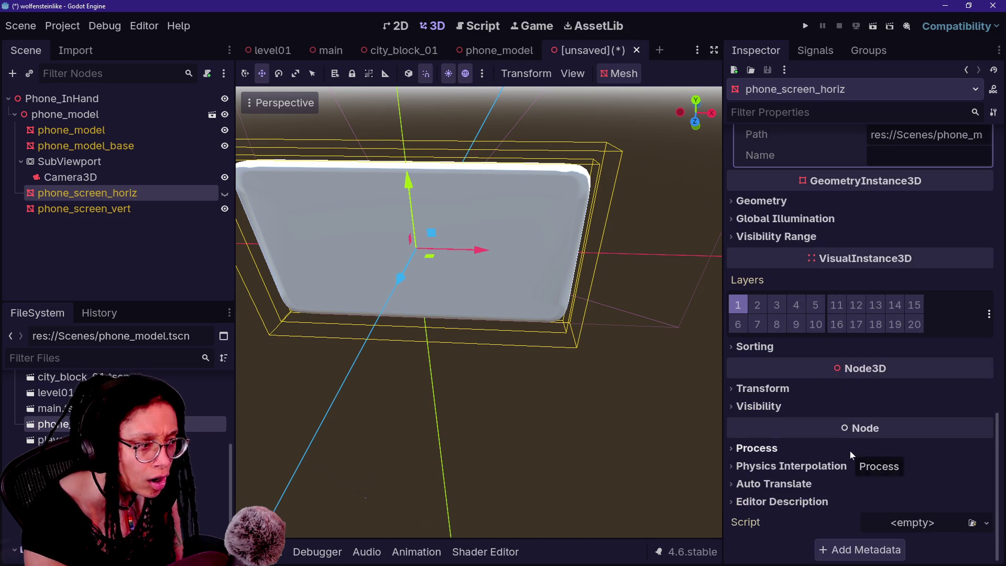
pyautogui.scroll(15, 850, 454)
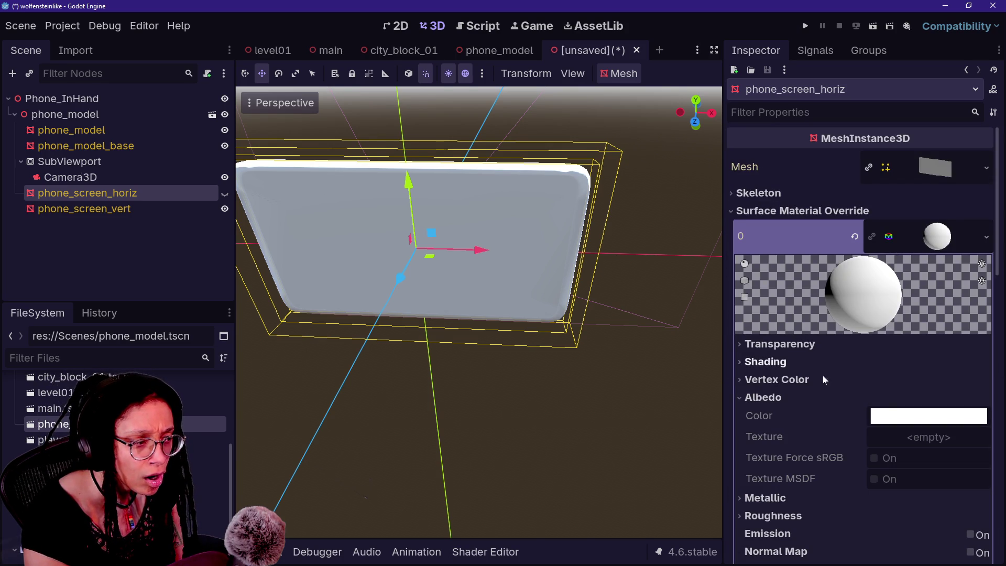
pyautogui.click(885, 379)
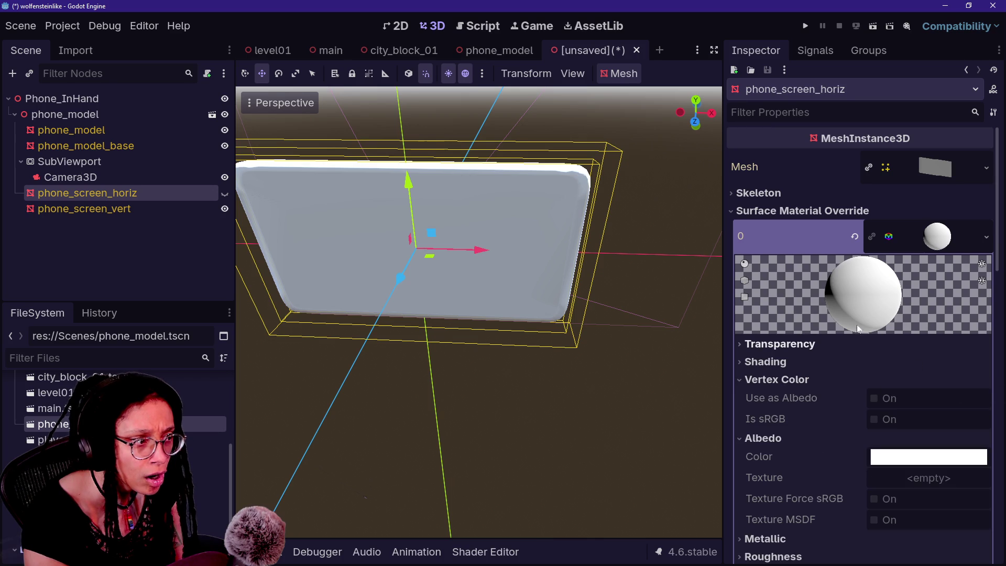
pyautogui.rightClick(936, 247)
pyautogui.click(791, 395)
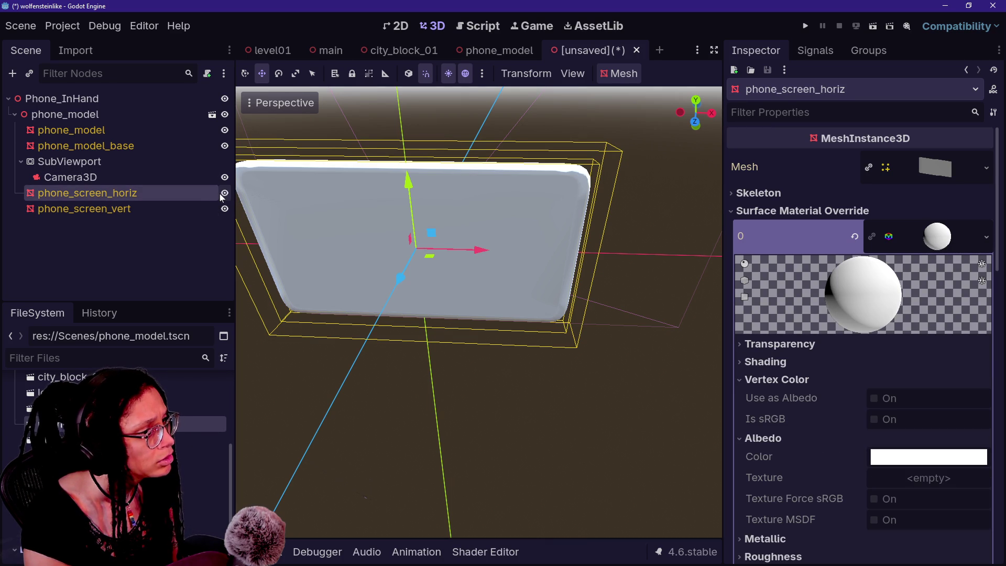
# Make phone_screen_vert's mesh unique, recursively including sub-resources.
pyautogui.click(125, 210)
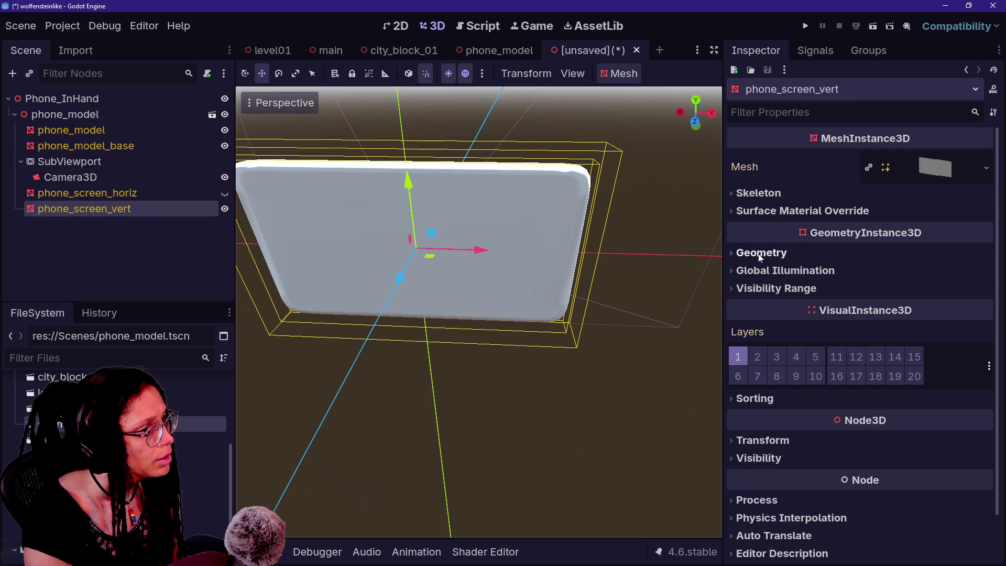
pyautogui.click(809, 212)
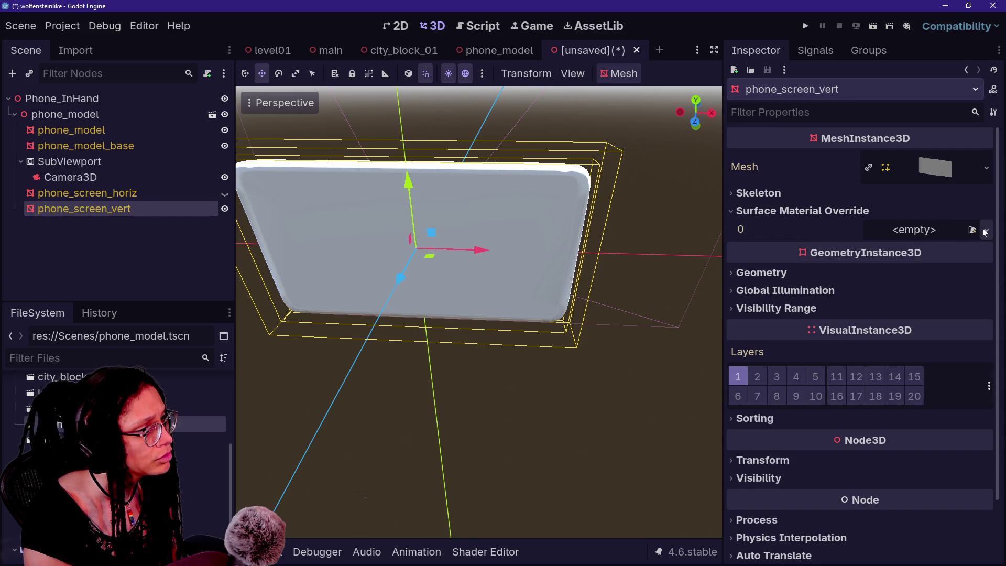
pyautogui.rightClick(920, 159)
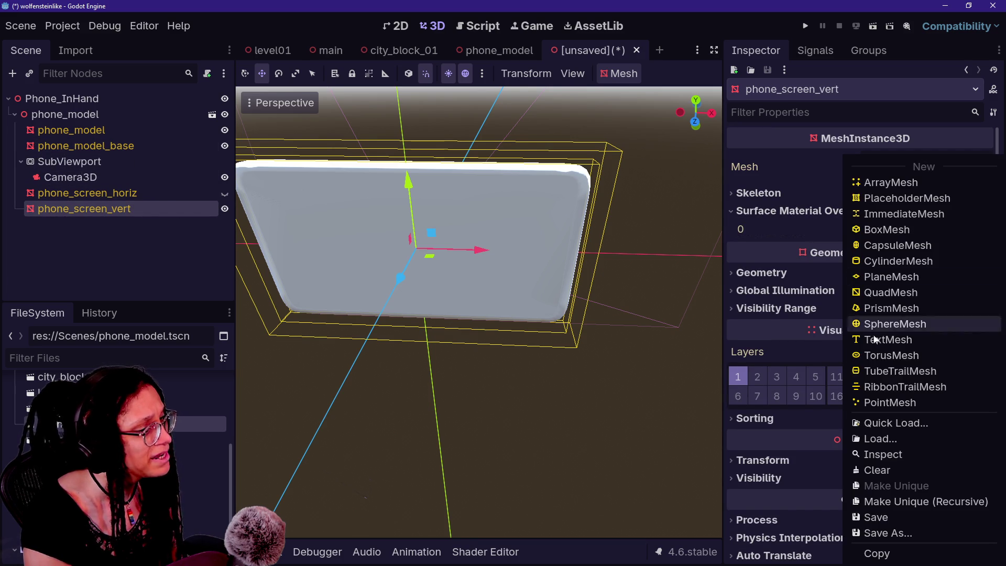
pyautogui.click(908, 503)
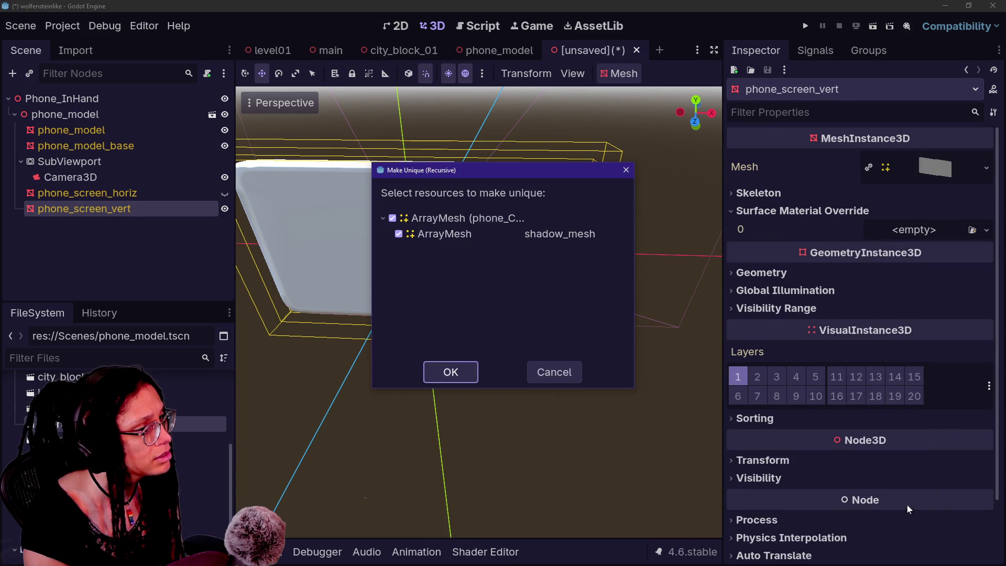
pyautogui.click(467, 373)
# Set phone_screen_vert's surface material override 0 to a new StandardMaterial3D, then open phone_model.
pyautogui.click(986, 231)
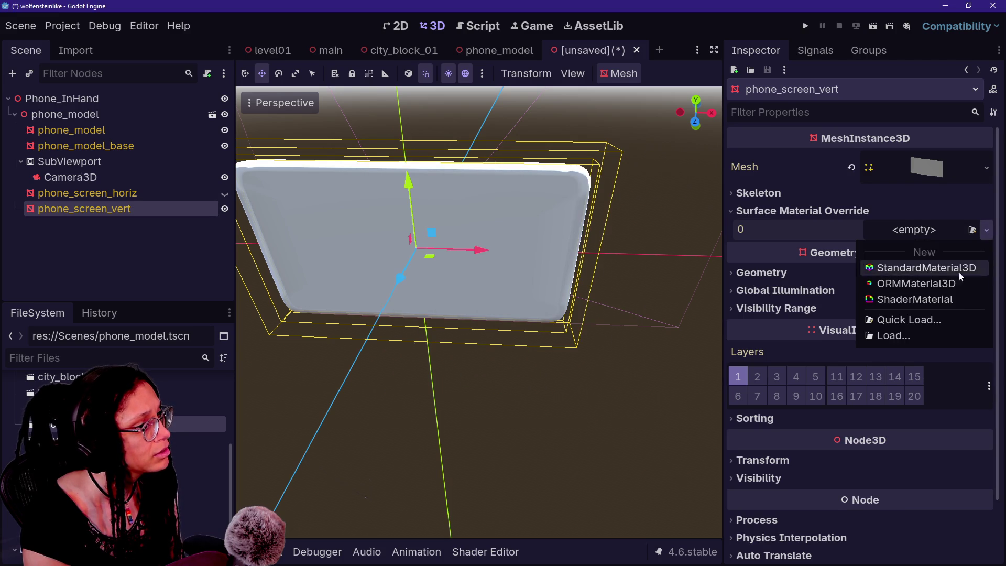
pyautogui.click(943, 266)
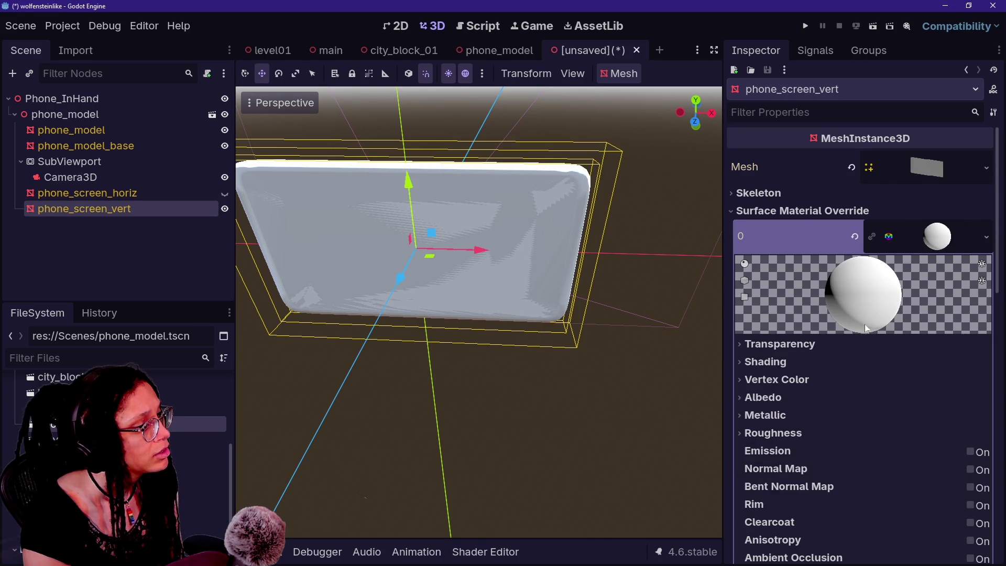
pyautogui.scroll(-3, 865, 327)
pyautogui.click(822, 291)
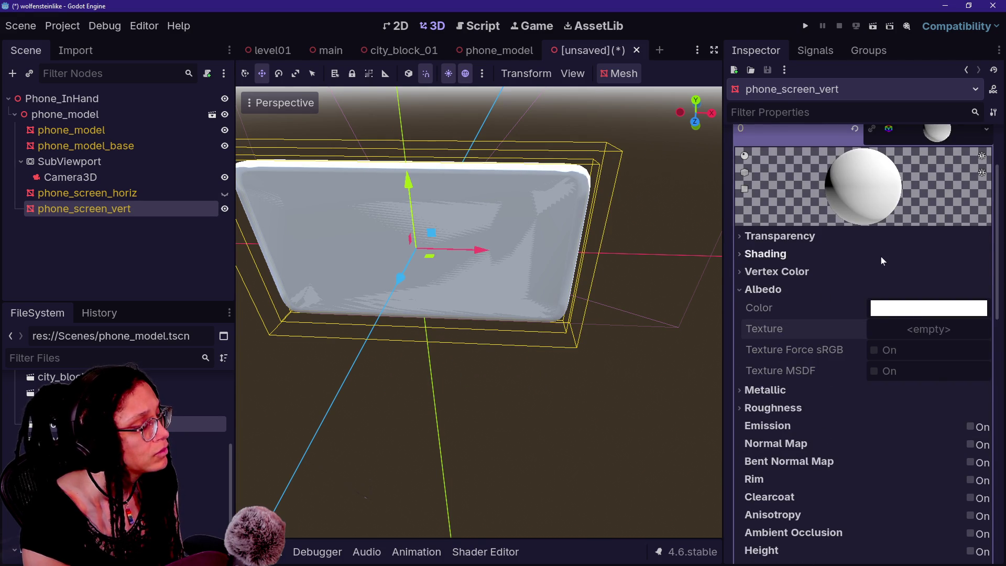
pyautogui.scroll(3, 881, 260)
pyautogui.click(986, 236)
pyautogui.click(783, 391)
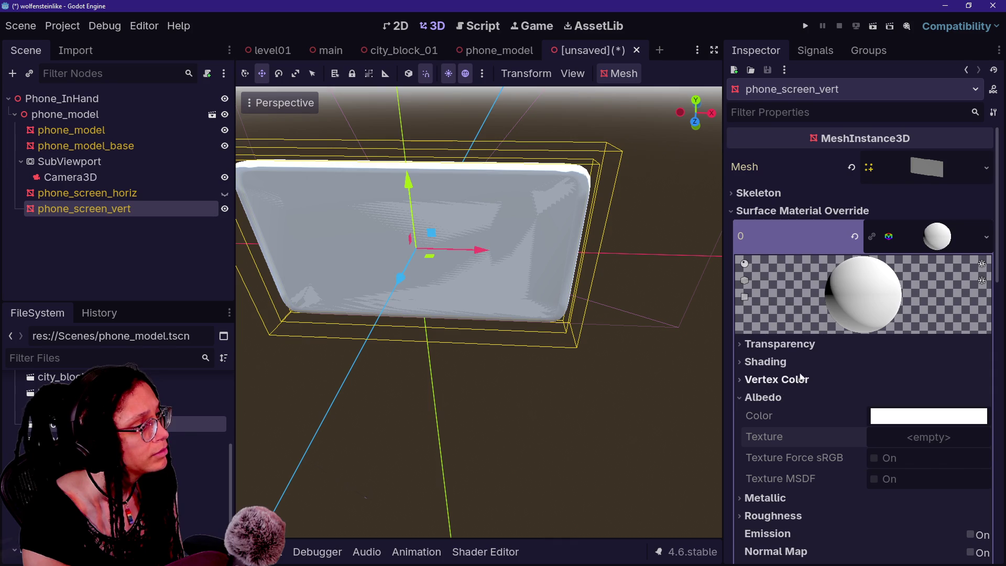
pyautogui.click(925, 178)
pyautogui.click(923, 178)
pyautogui.click(902, 210)
pyautogui.click(902, 213)
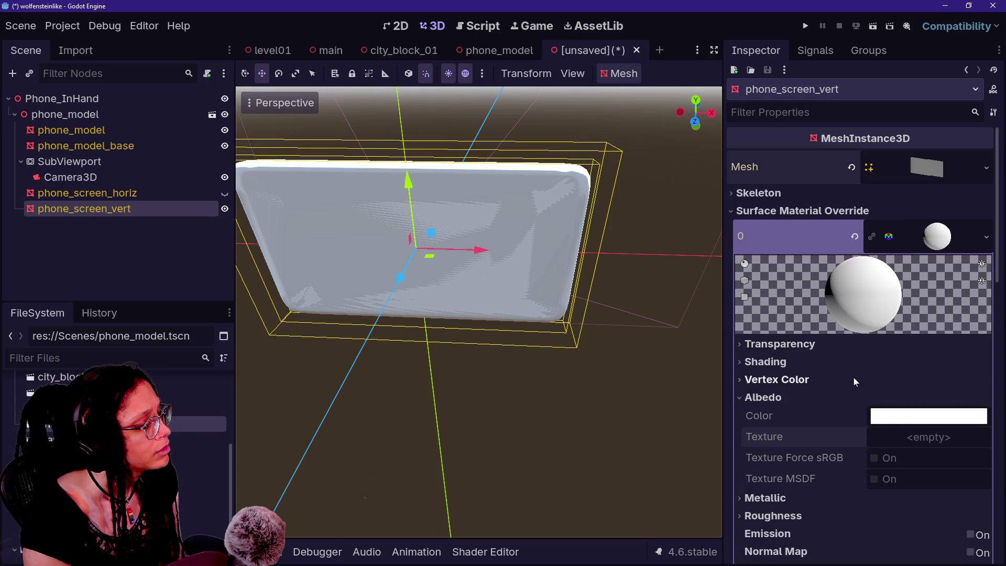
pyautogui.scroll(-3, 853, 377)
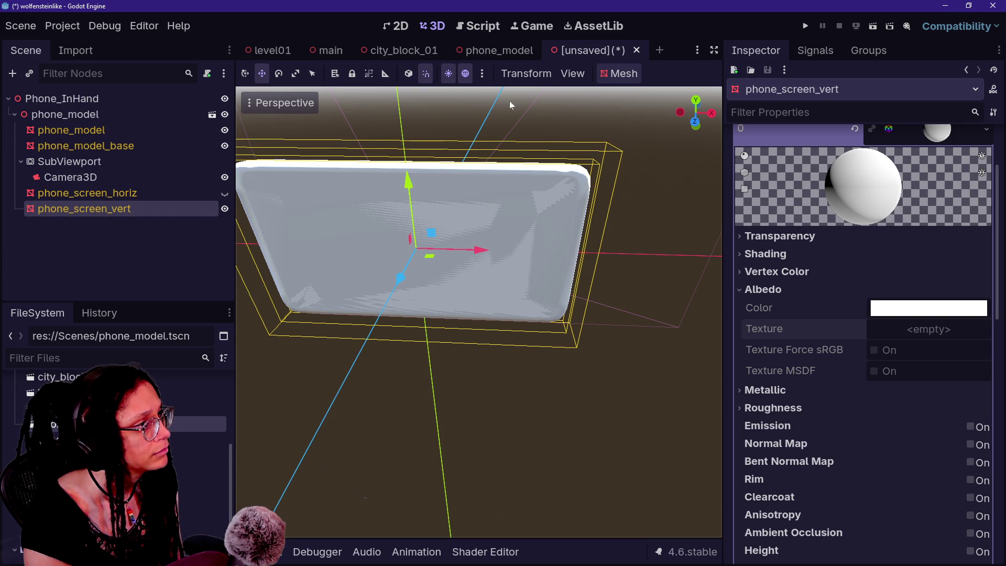
pyautogui.click(492, 51)
# Give phone_screen_vert's surface material override slot 0 a new StandardMaterial3D.
pyautogui.click(79, 161)
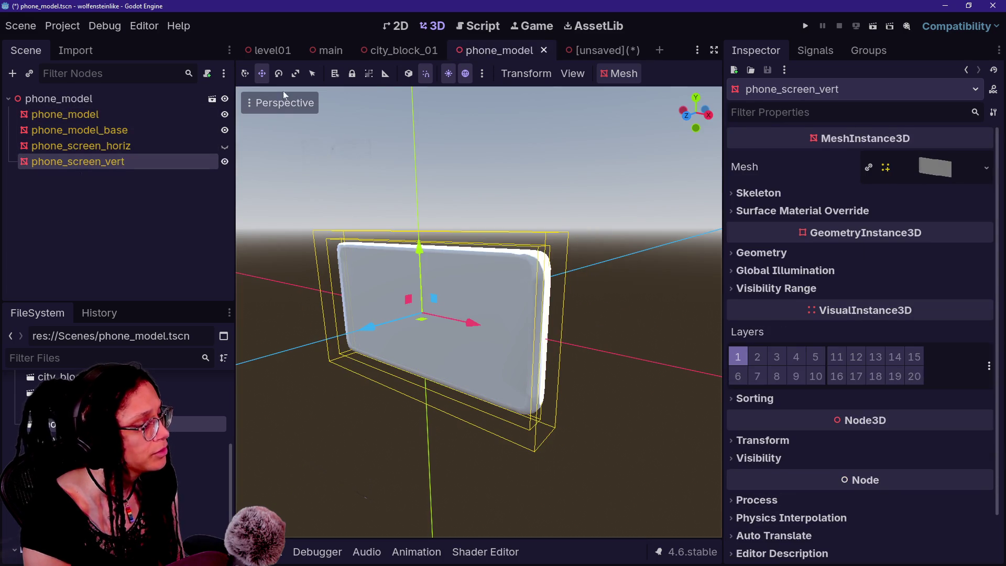
pyautogui.click(802, 211)
pyautogui.click(935, 228)
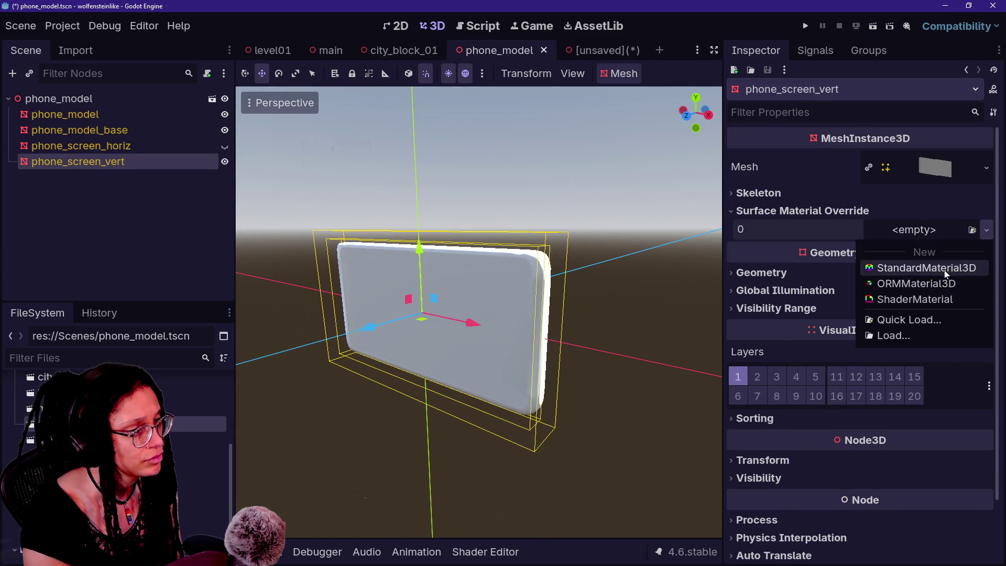
pyautogui.click(885, 266)
pyautogui.scroll(-3, 795, 317)
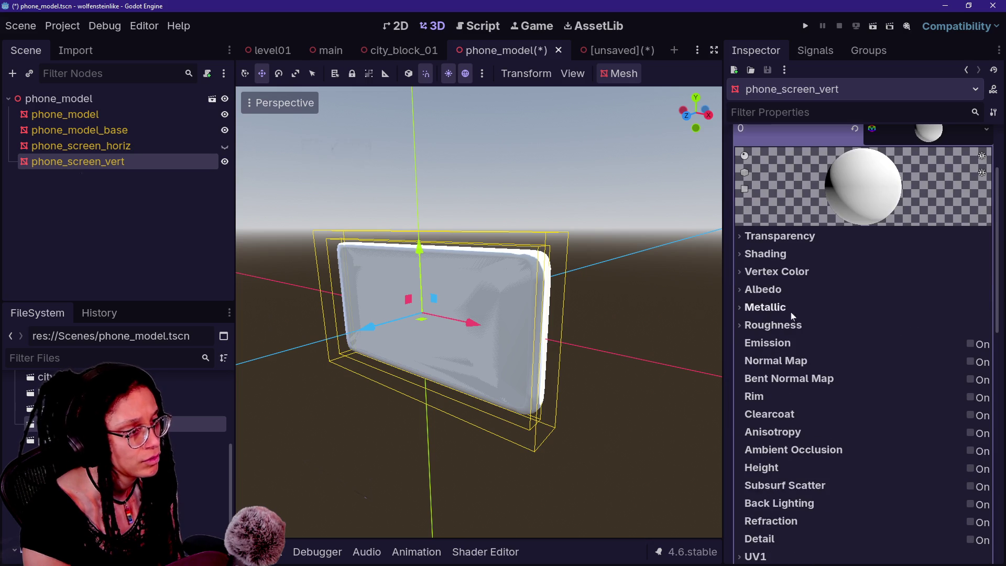
pyautogui.click(856, 283)
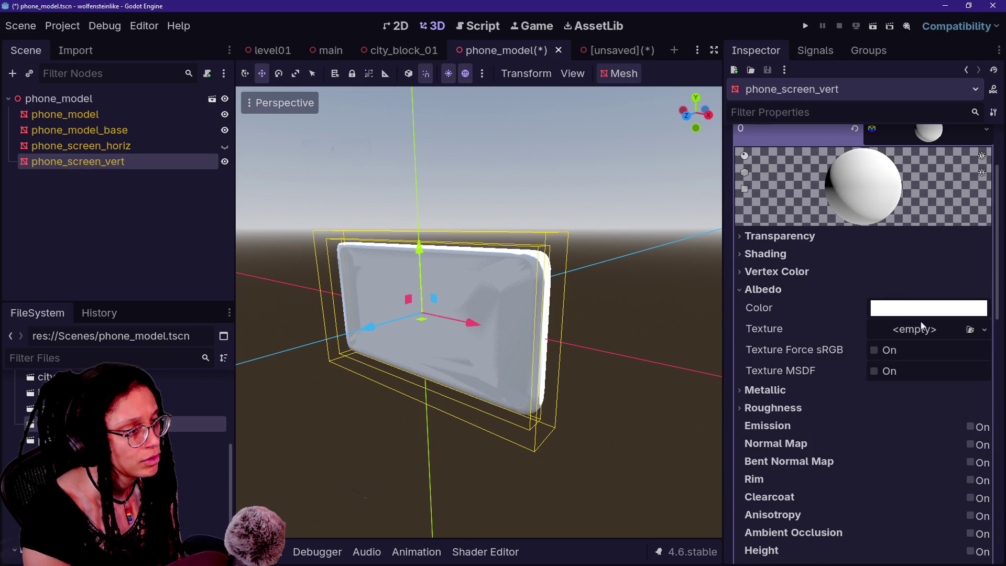
# Enable Local to Scene on the material after the viewport texture warning appears.
pyautogui.click(985, 329)
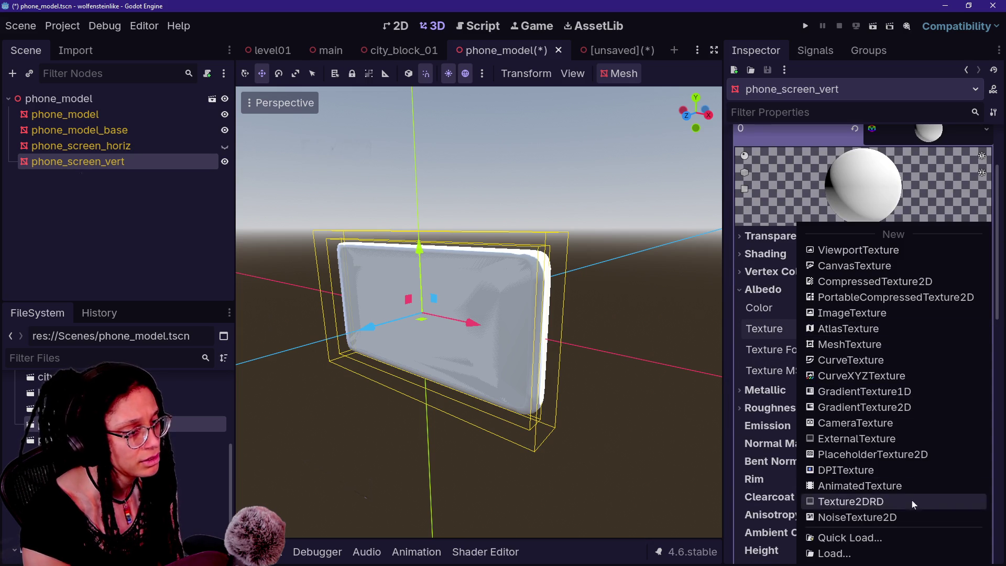
pyautogui.click(885, 250)
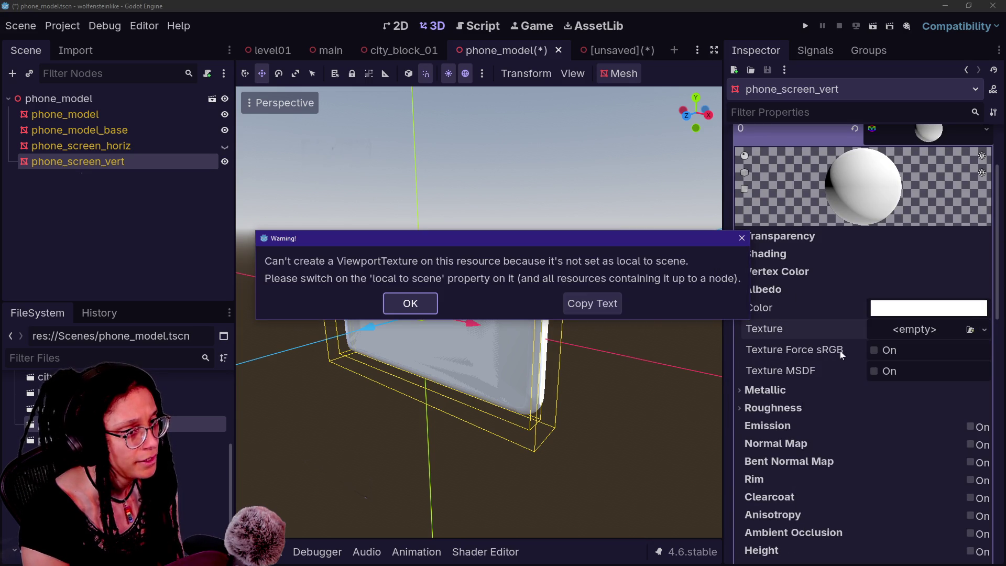
pyautogui.click(410, 304)
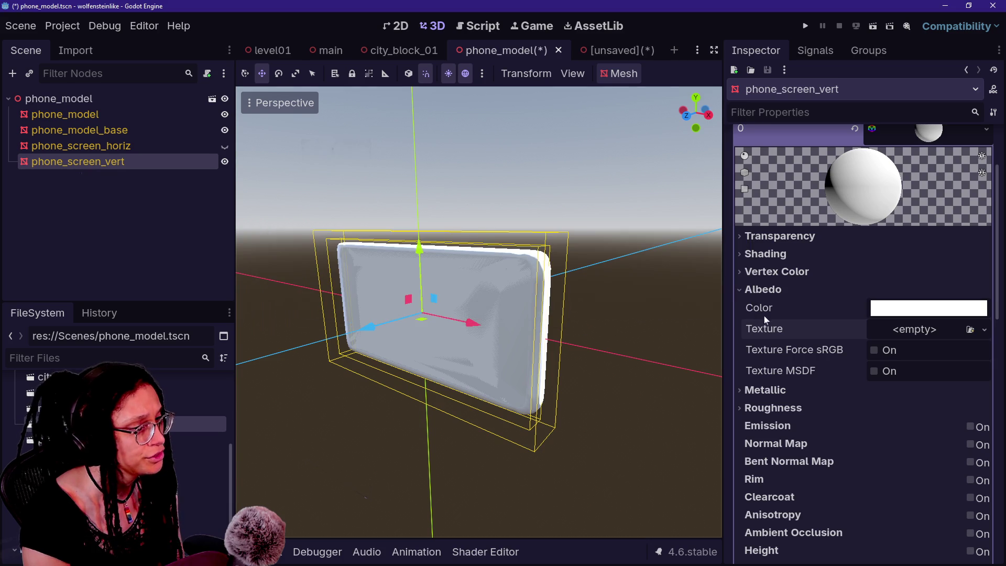
pyautogui.scroll(-5, 853, 408)
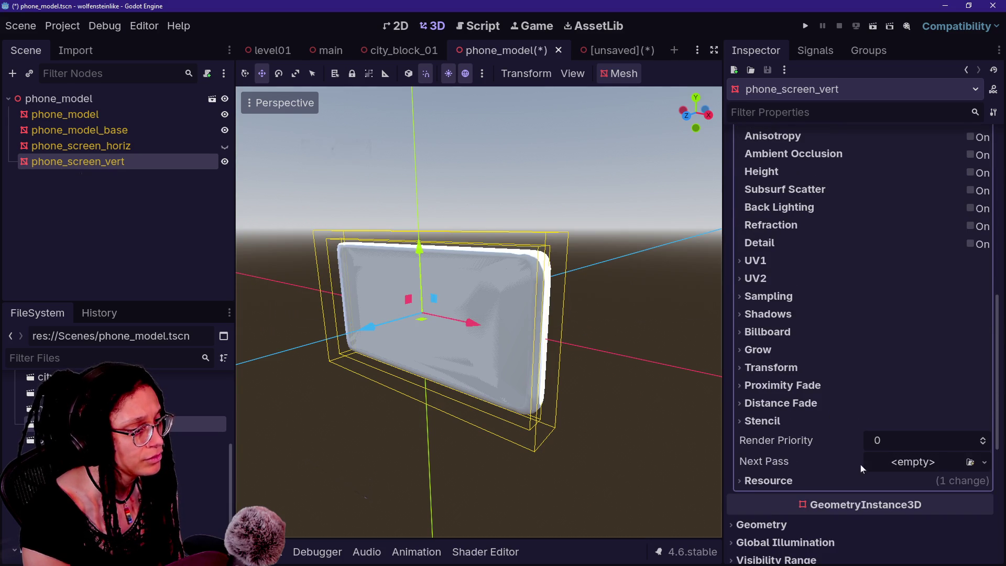
pyautogui.scroll(-2, 845, 466)
pyautogui.click(843, 427)
pyautogui.click(904, 445)
# Set the albedo texture to a new ViewportTexture, then return to the unsaved Phone_InHand scene.
pyautogui.scroll(8, 893, 444)
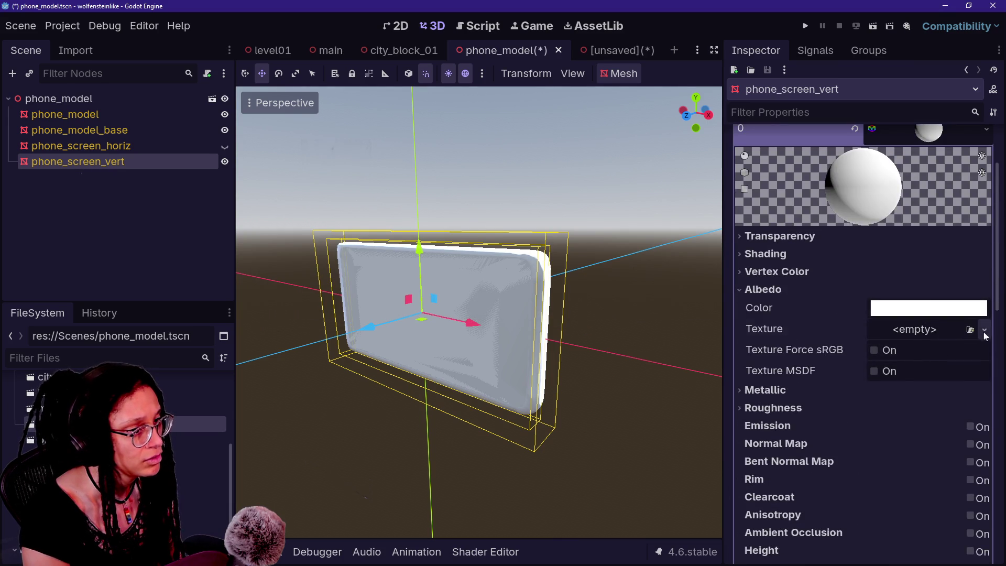
pyautogui.click(983, 329)
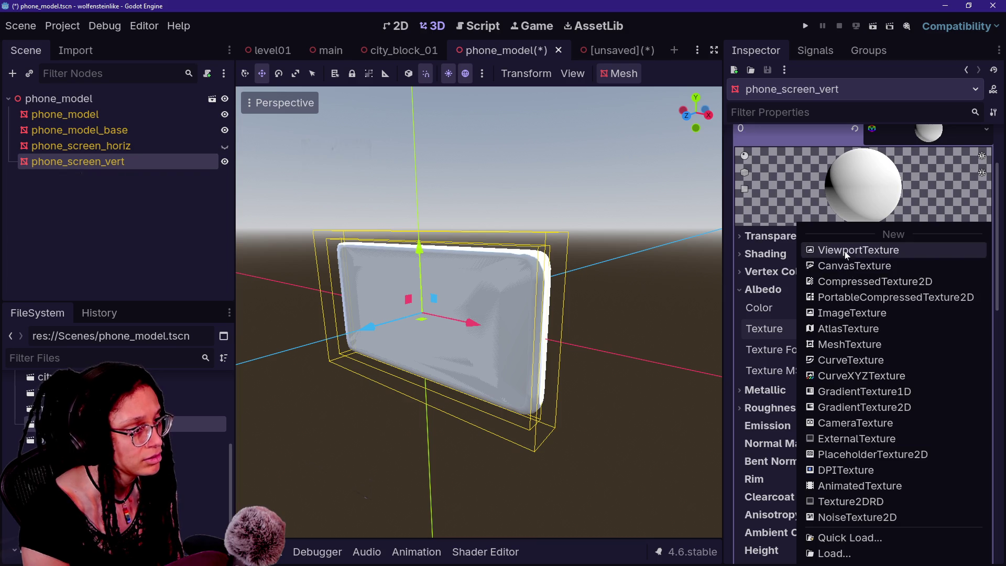
pyautogui.click(858, 250)
pyautogui.click(946, 332)
pyautogui.click(912, 357)
pyautogui.press('Escape')
pyautogui.click(602, 48)
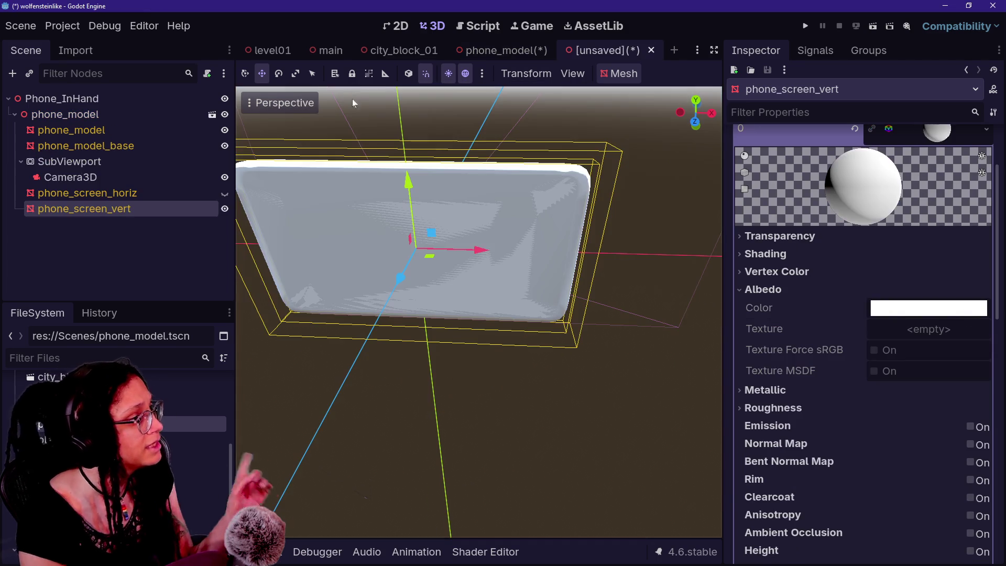
# Move the SubViewport and its Camera3D under phone_model, discarding the unsaved scene.
pyautogui.click(69, 161)
pyautogui.press('Delete')
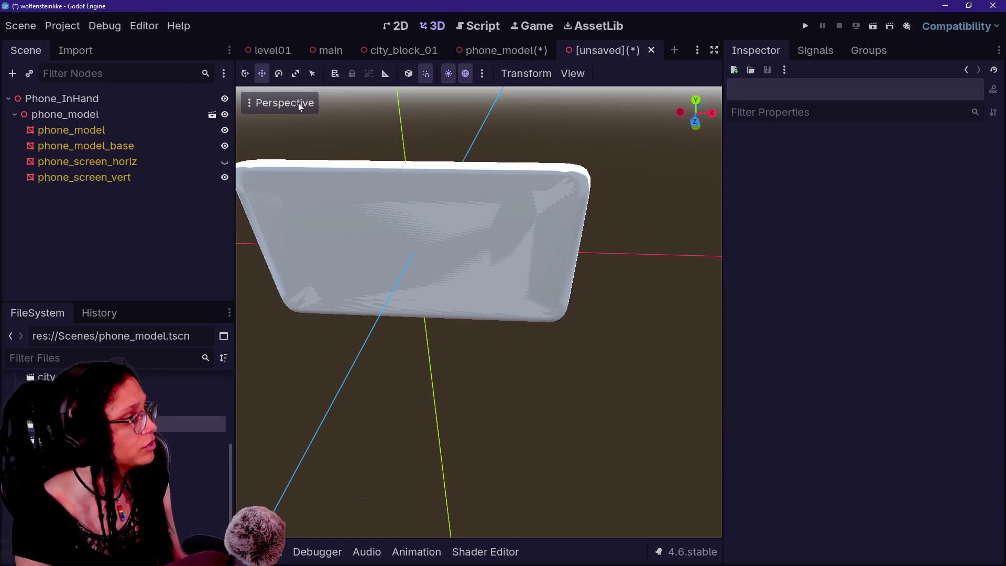
pyautogui.click(650, 50)
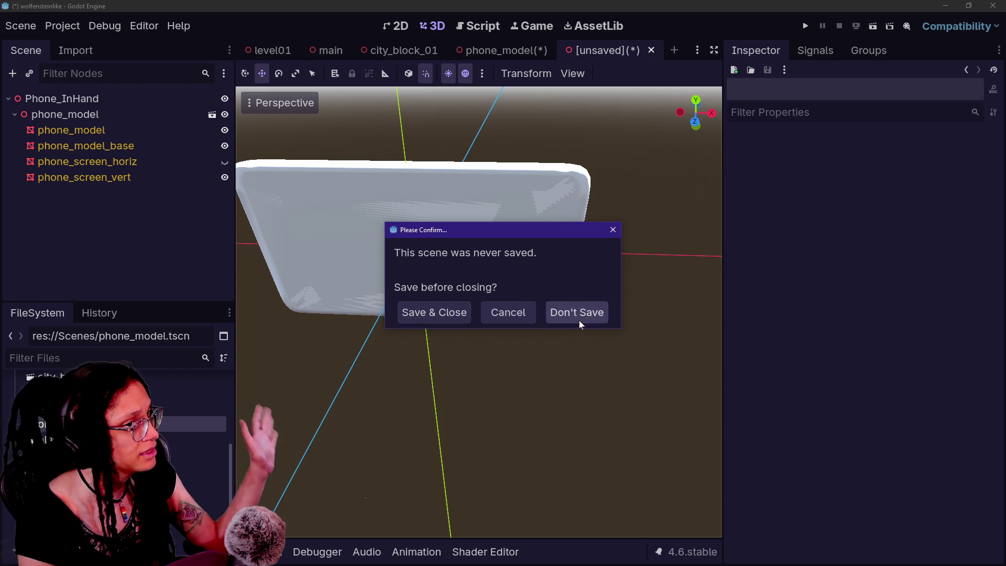
pyautogui.click(579, 317)
pyautogui.click(59, 98)
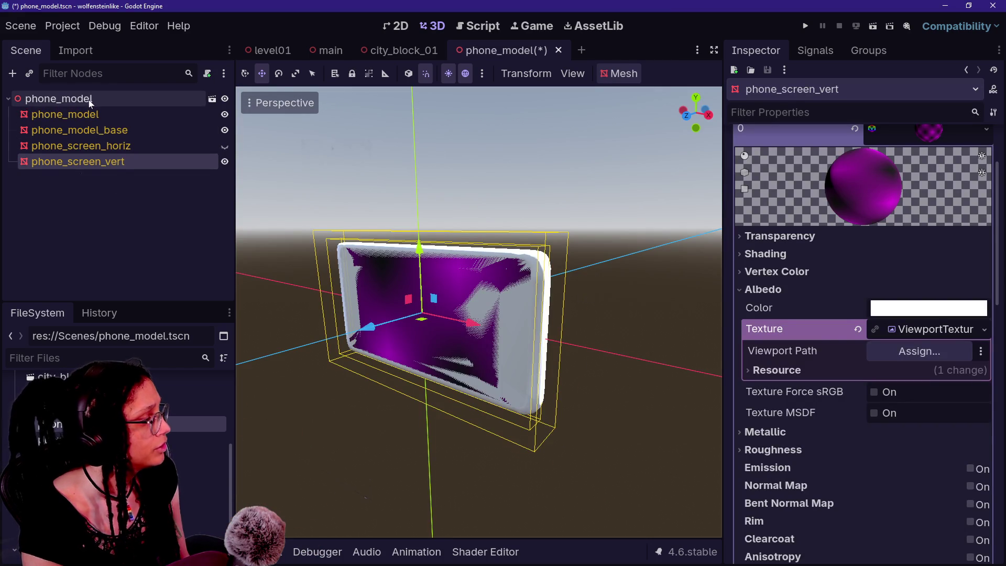
pyautogui.hotkey('ctrl', 'v')
# Point the vertical screen's ViewportTexture at SubViewport, then check the other phone meshes.
pyautogui.click(78, 160)
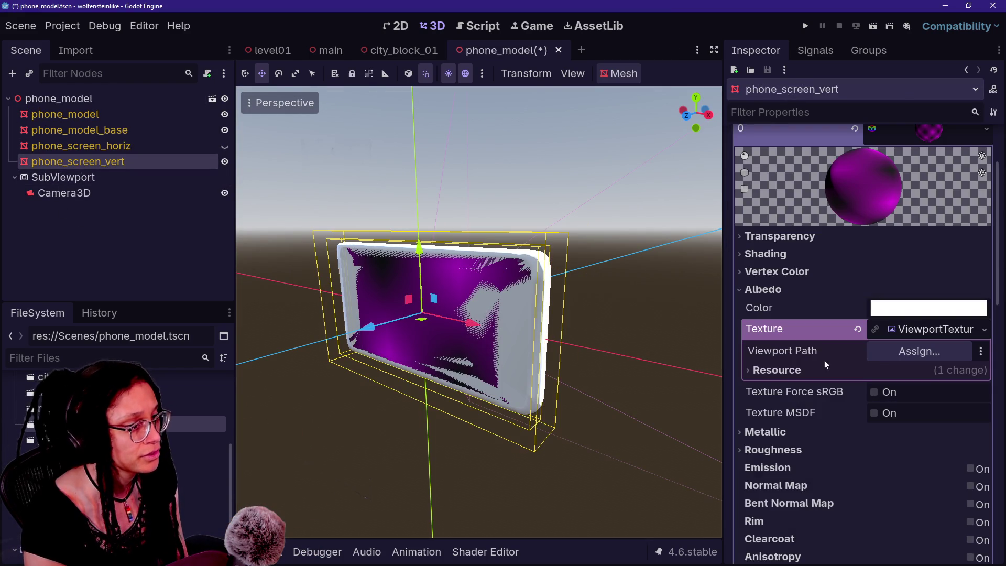
pyautogui.click(902, 351)
pyautogui.doubleClick(507, 184)
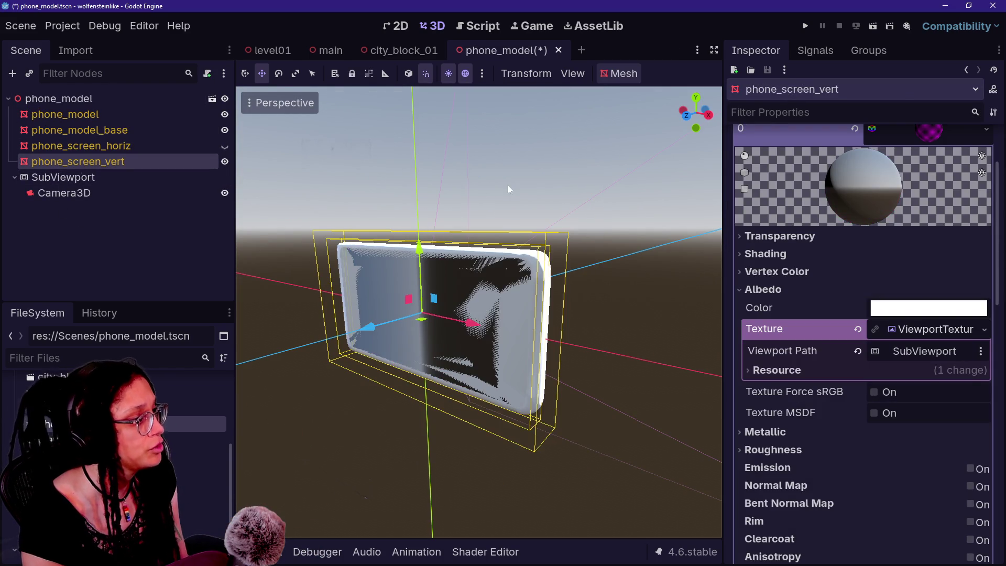
pyautogui.scroll(5, 525, 304)
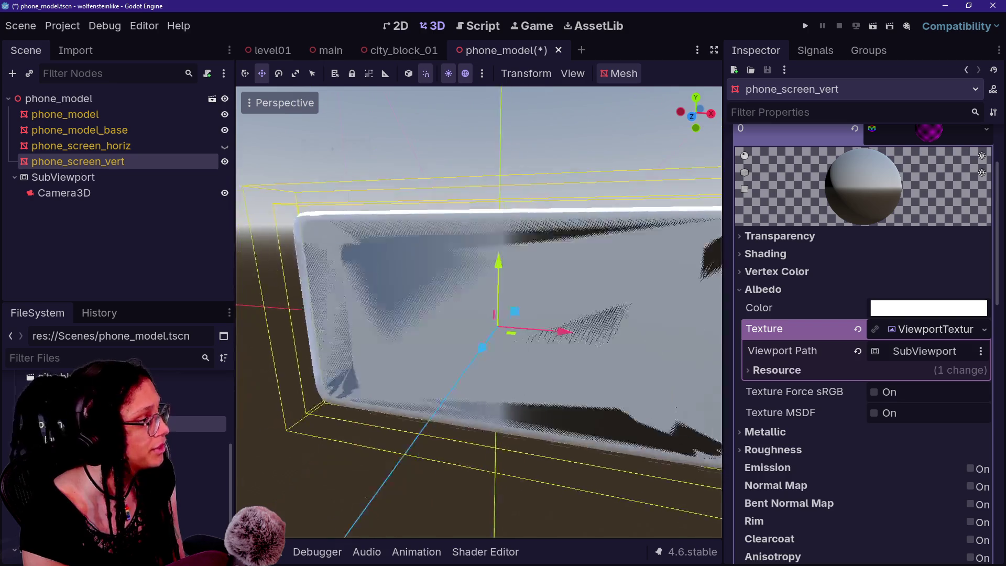
pyautogui.click(128, 147)
pyautogui.click(180, 158)
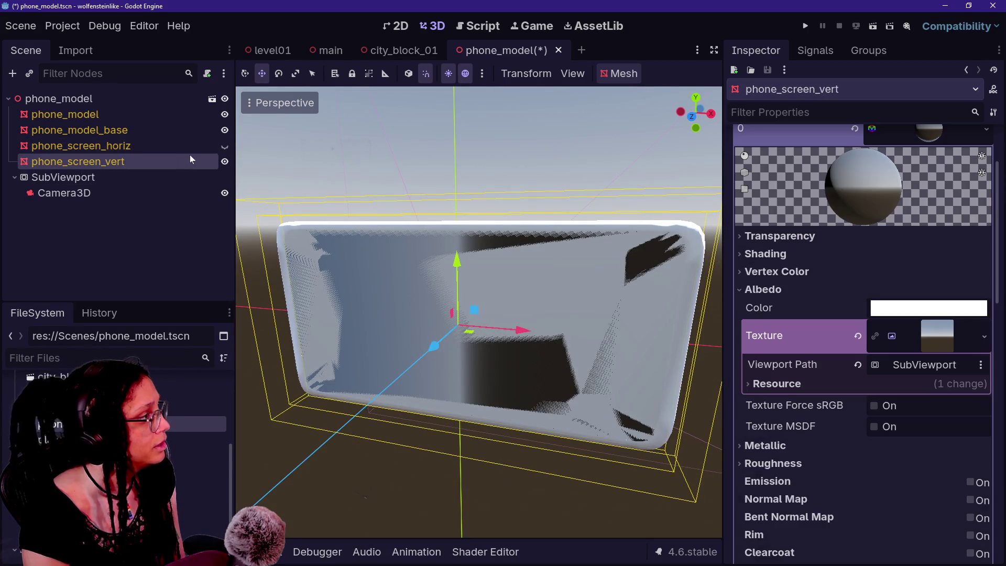
pyautogui.scroll(3, 872, 292)
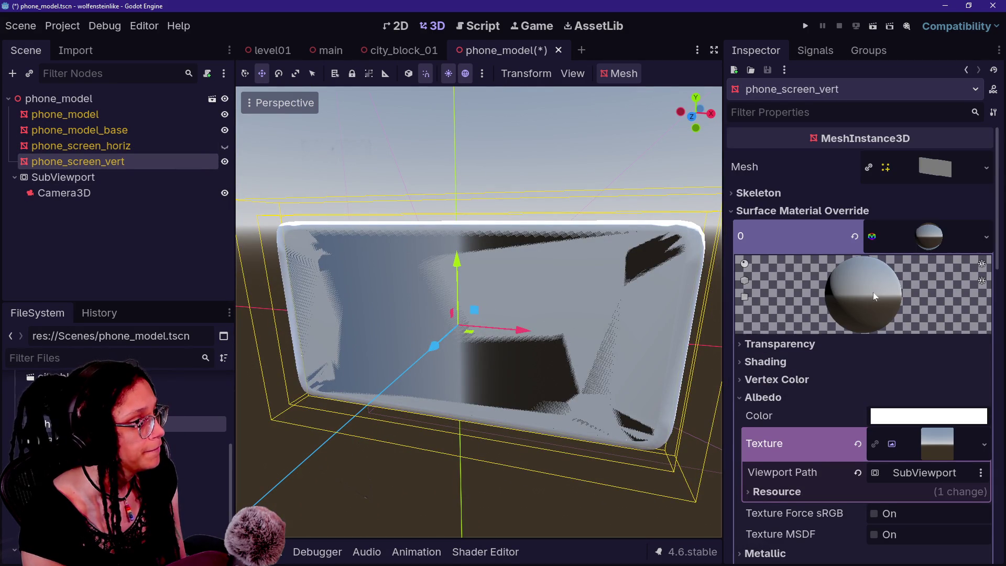
pyautogui.click(143, 130)
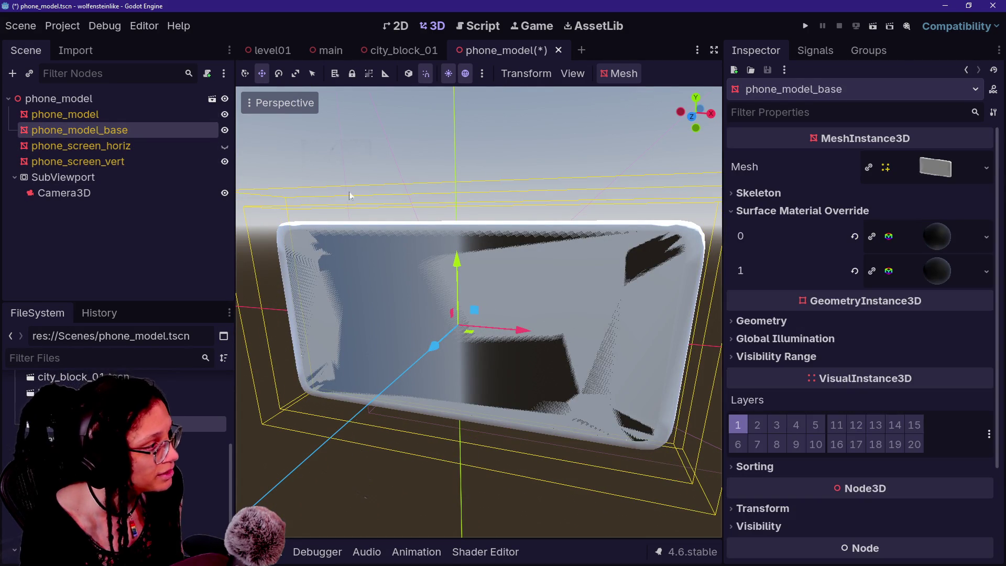
# Inspect the vertical phone screen up close, briefly hiding and reshowing it.
pyautogui.click(84, 163)
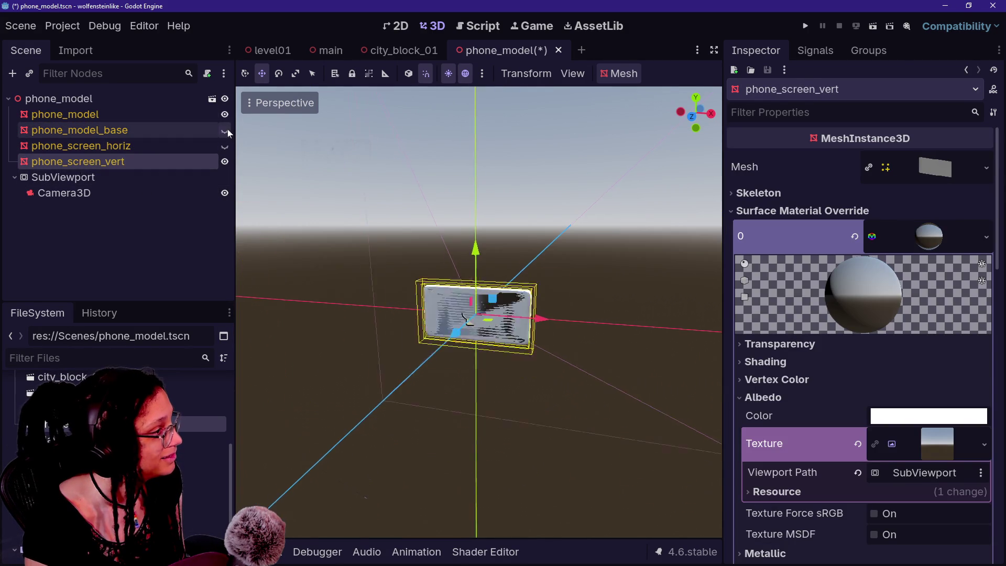
pyautogui.scroll(-3, 478, 313)
pyautogui.press('w')
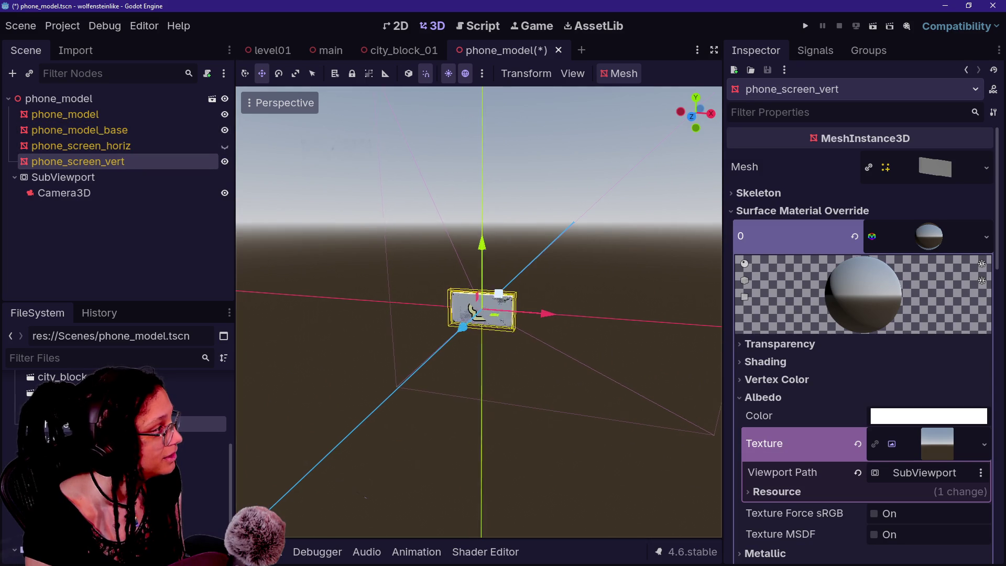
pyautogui.press('s')
pyautogui.scroll(-2, 478, 313)
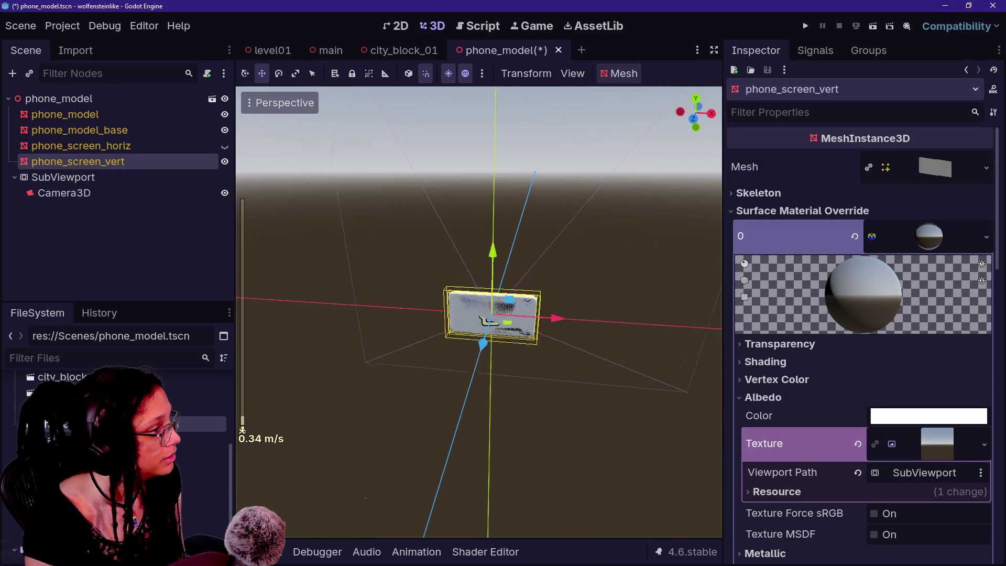
pyautogui.press('w')
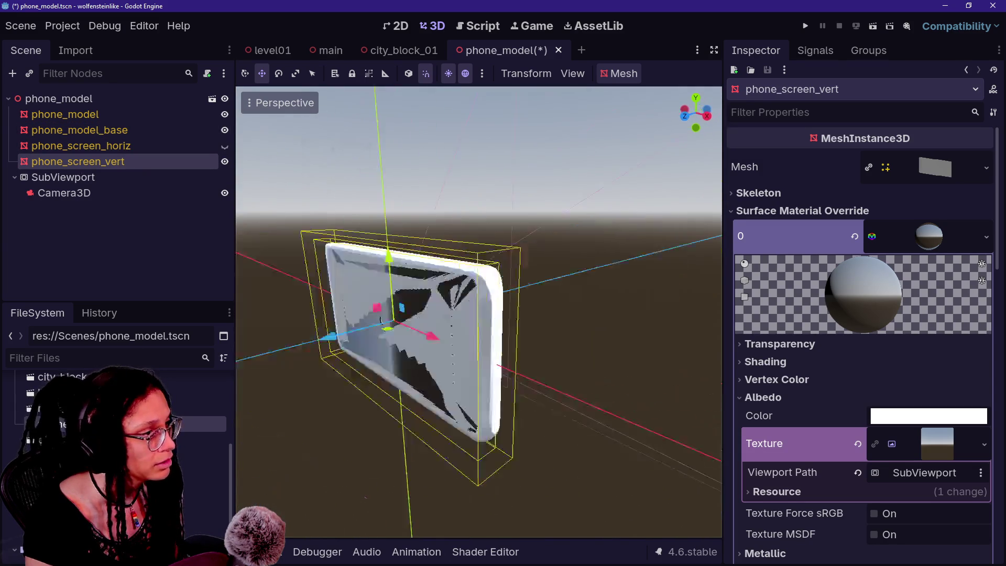
pyautogui.press('a')
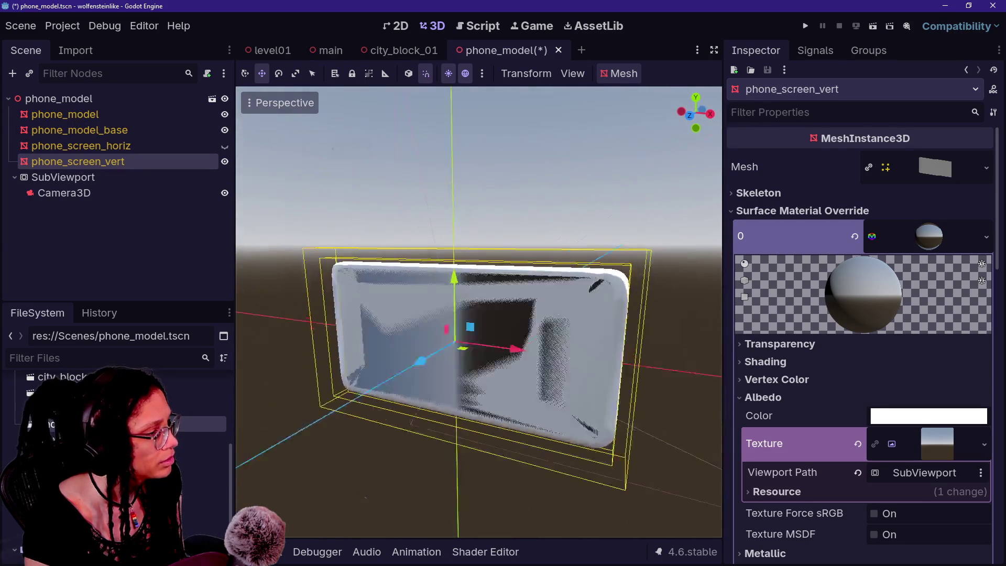
pyautogui.click(225, 161)
pyautogui.click(225, 162)
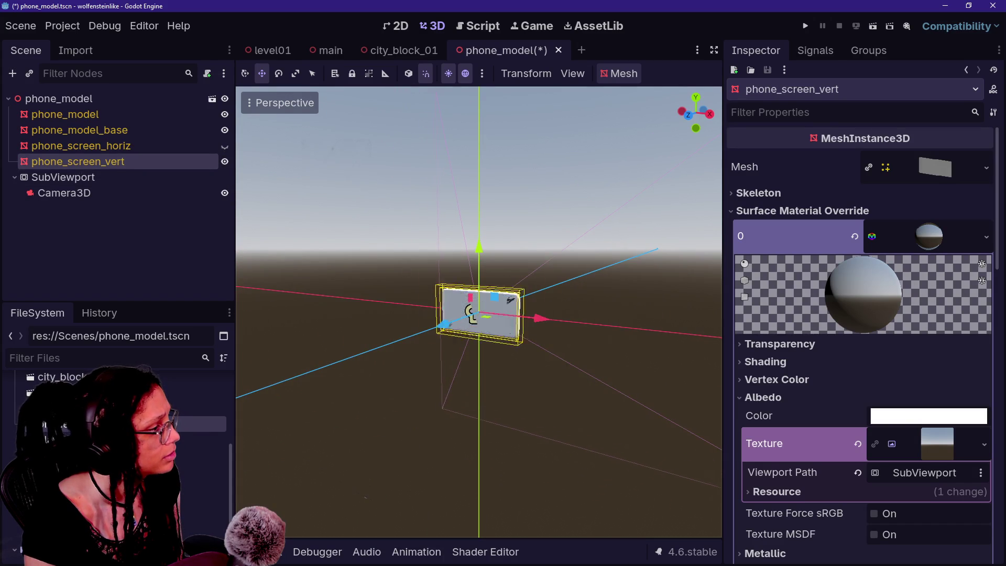
pyautogui.press('f')
# Hide the phone_model mesh, keep phone_model_base visible, and view the phone from the front.
pyautogui.click(224, 130)
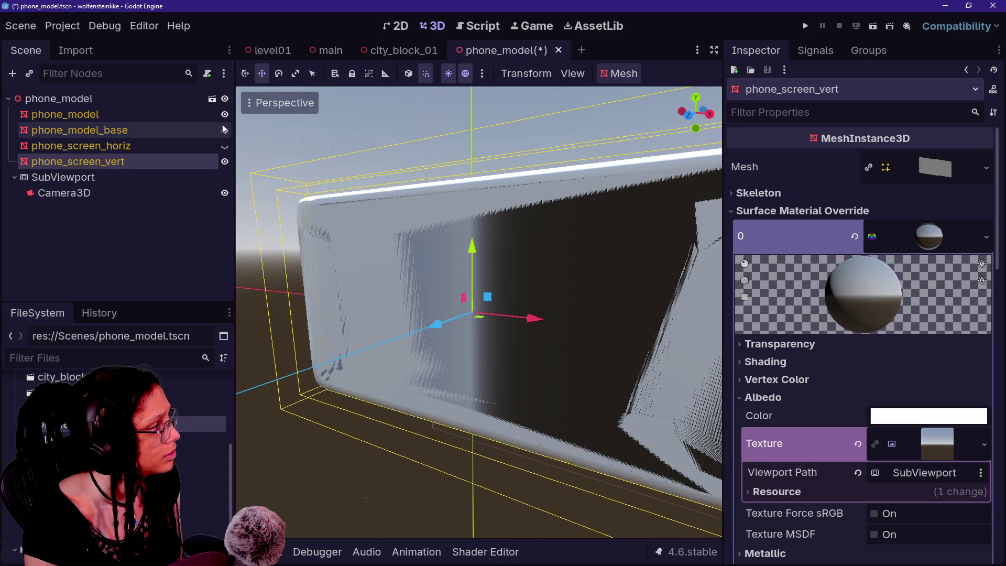
pyautogui.click(224, 116)
pyautogui.click(225, 131)
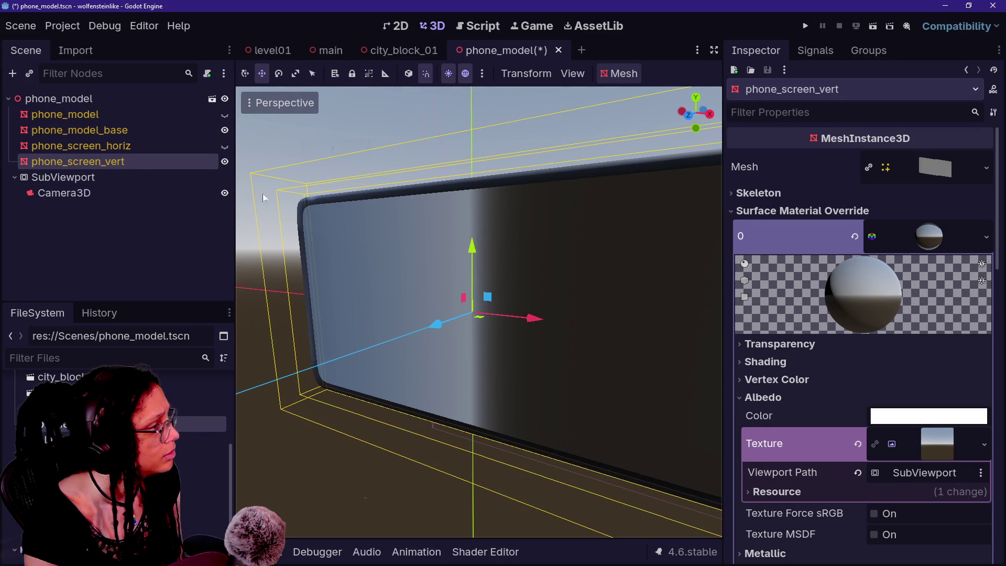
pyautogui.scroll(-5, 472, 315)
pyautogui.moveTo(472, 314)
pyautogui.mouseDown()
pyautogui.moveTo(603, 319)
pyautogui.moveTo(416, 315)
pyautogui.moveTo(651, 332)
pyautogui.moveTo(579, 332)
pyautogui.moveTo(499, 303)
pyautogui.moveTo(602, 325)
pyautogui.moveTo(498, 309)
pyautogui.mouseUp()
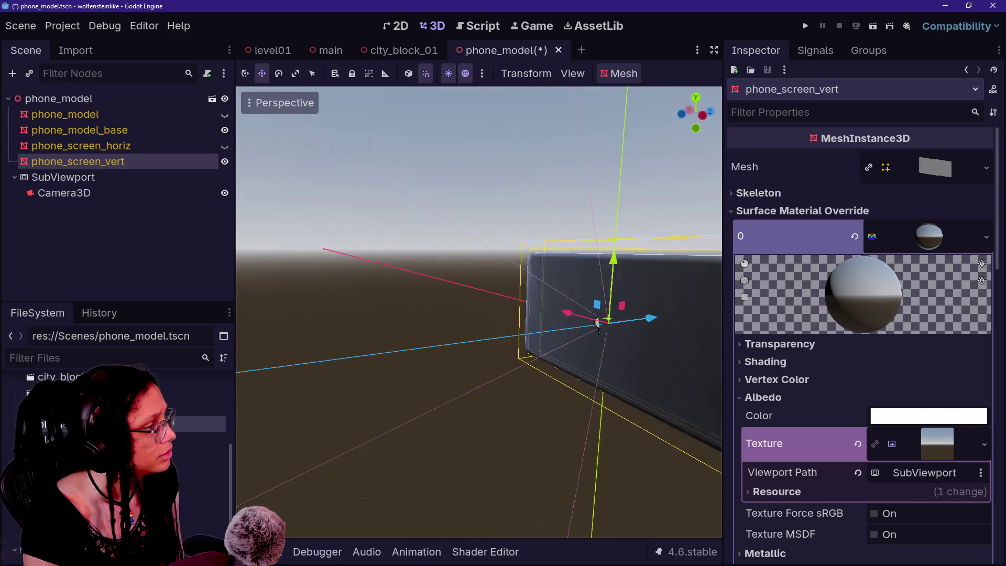
pyautogui.press('KP_1')
pyautogui.scroll(3, 498, 304)
pyautogui.scroll(-3, 498, 303)
pyautogui.scroll(2, 497, 309)
pyautogui.scroll(-3, 498, 309)
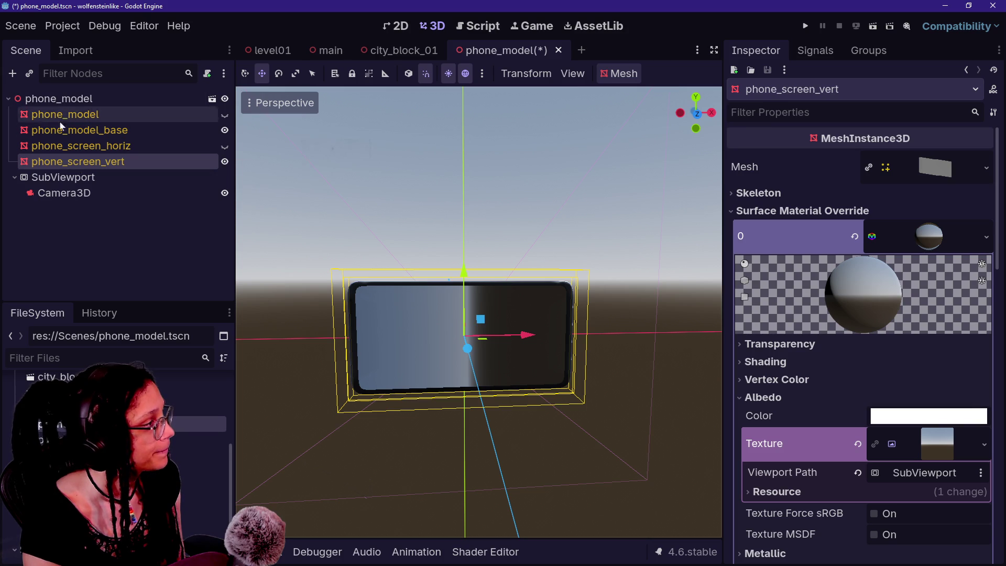
pyautogui.click(68, 99)
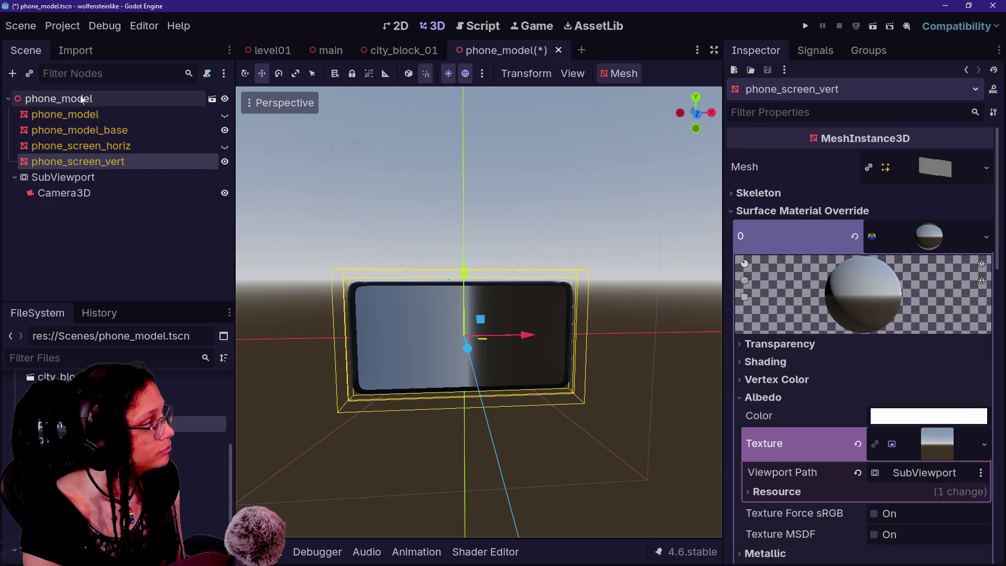
# Set phone_model's Rotation Z to -90°, then review the screen meshes and SubViewport.
pyautogui.click(748, 158)
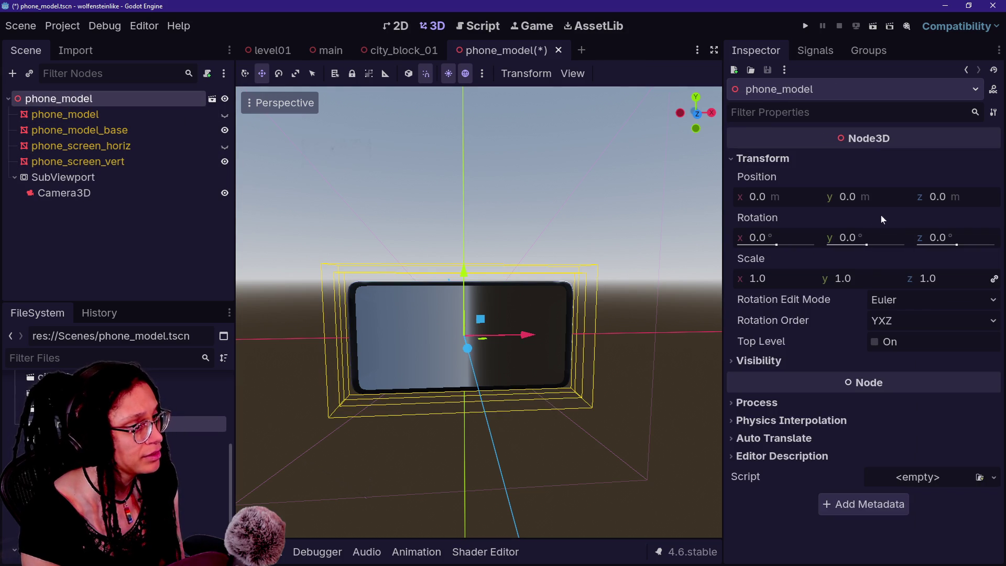
pyautogui.moveTo(859, 248)
pyautogui.mouseDown()
pyautogui.moveTo(890, 248)
pyautogui.moveTo(859, 249)
pyautogui.mouseUp()
pyautogui.moveTo(959, 235)
pyautogui.mouseDown()
pyautogui.moveTo(933, 236)
pyautogui.moveTo(967, 242)
pyautogui.moveTo(956, 242)
pyautogui.mouseUp()
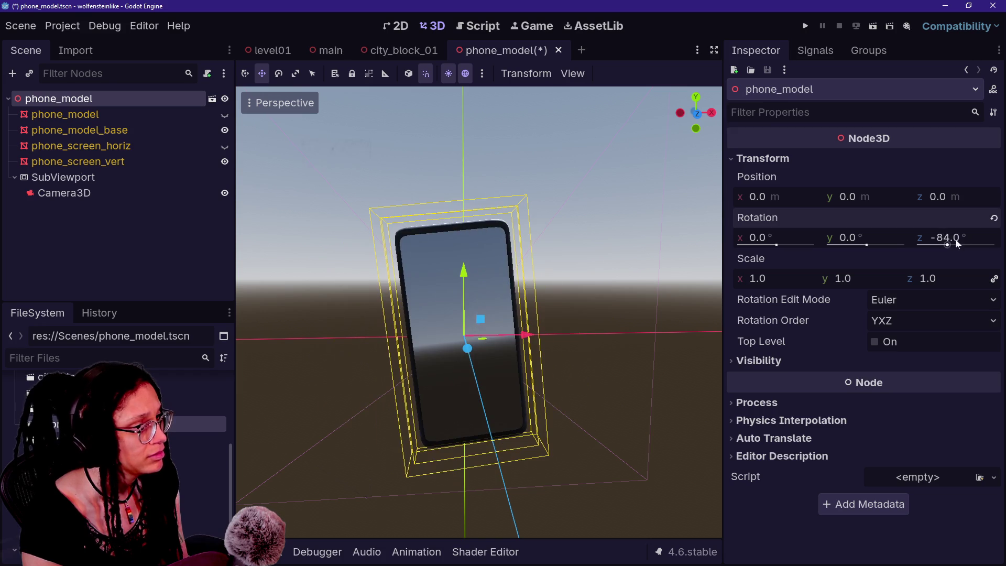
pyautogui.write('90')
pyautogui.press('Return')
pyautogui.moveTo(647, 329); pyautogui.dragTo(340, 228)
pyautogui.click(75, 160)
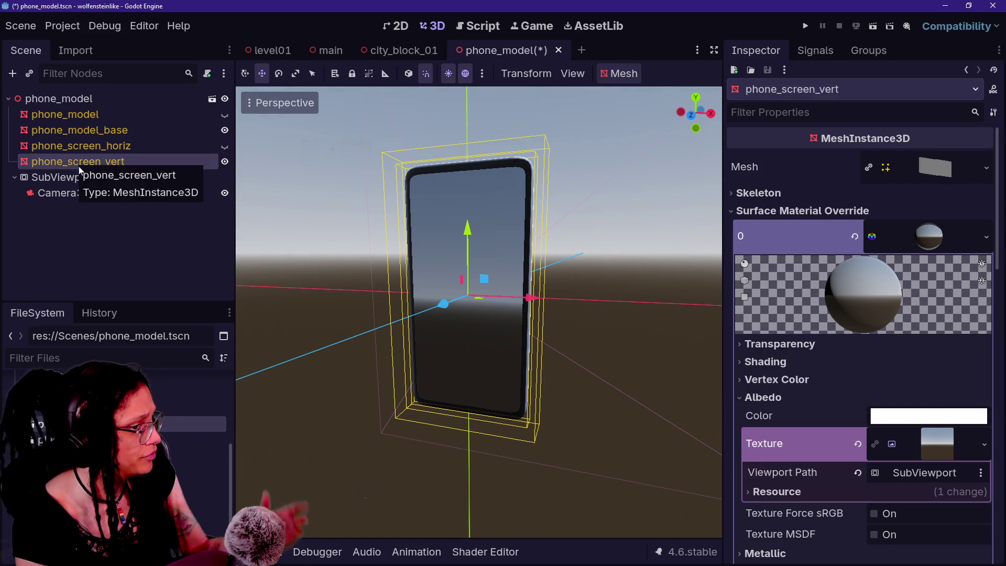
pyautogui.click(92, 144)
pyautogui.click(95, 176)
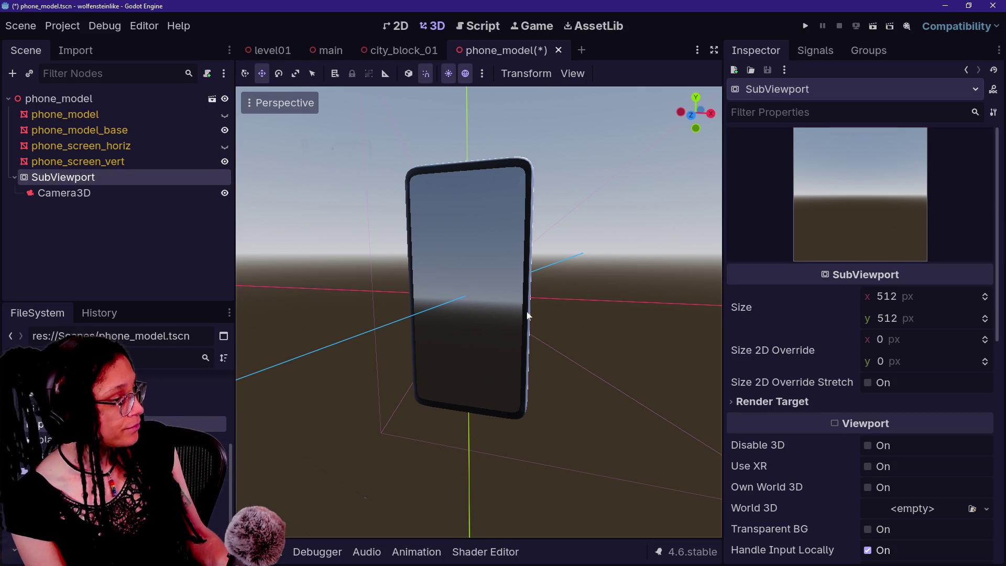
# Check the SubViewport, its Camera3D, and the screen and base meshes.
pyautogui.click(105, 194)
pyautogui.click(111, 177)
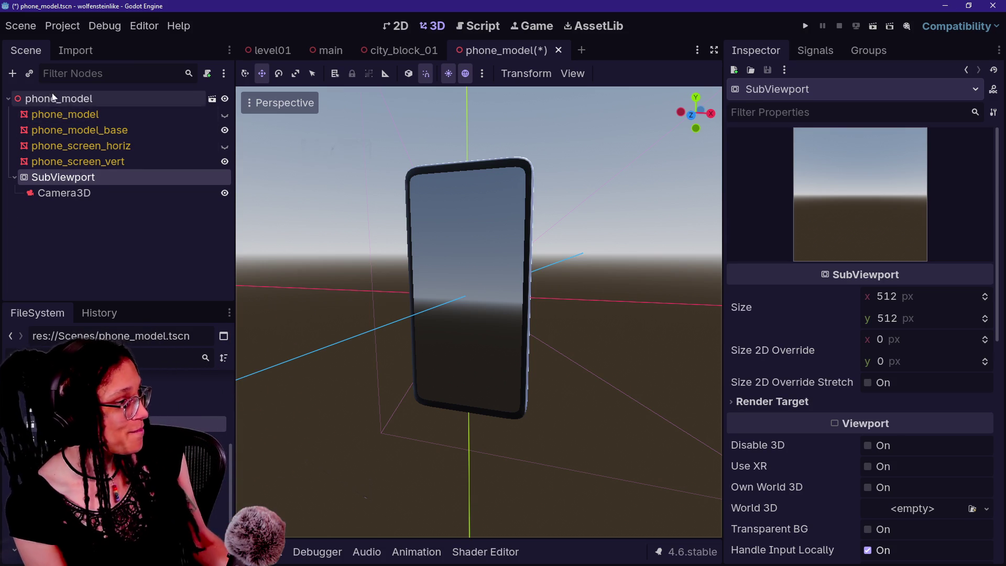
pyautogui.click(86, 195)
pyautogui.click(80, 147)
pyautogui.click(105, 130)
pyautogui.click(109, 147)
pyautogui.click(124, 163)
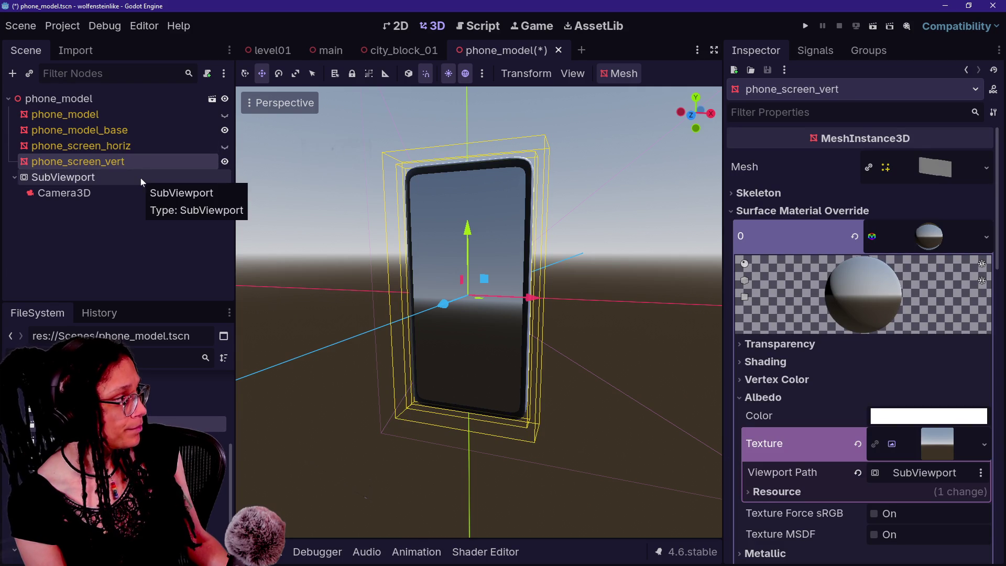
# Frame the vertical phone screen and save phone_model.tscn.
pyautogui.moveTo(398, 293)
pyautogui.mouseDown()
pyautogui.moveTo(293, 293)
pyautogui.moveTo(377, 294)
pyautogui.mouseUp()
pyautogui.scroll(5, 479, 312)
pyautogui.scroll(-5, 479, 312)
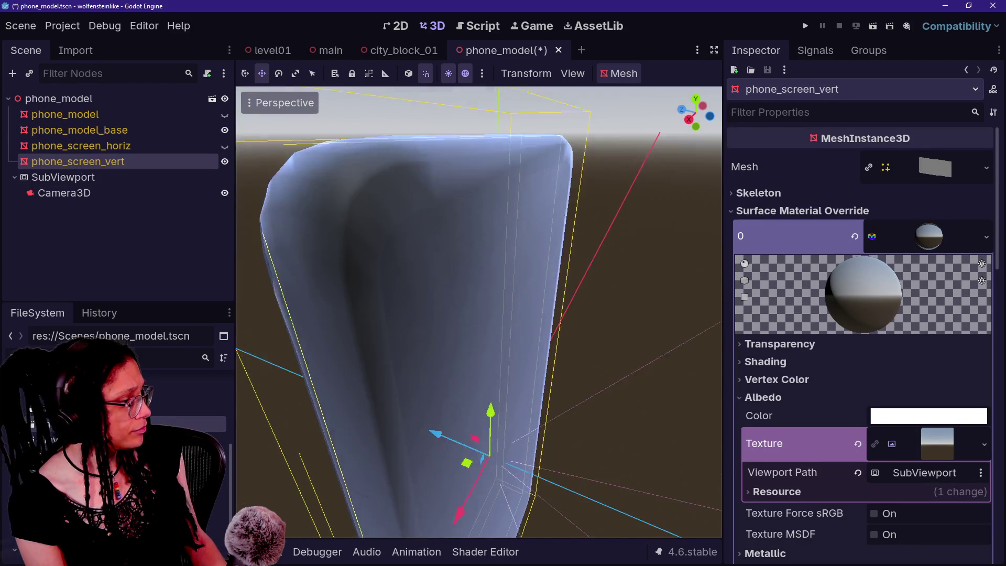
pyautogui.click(157, 133)
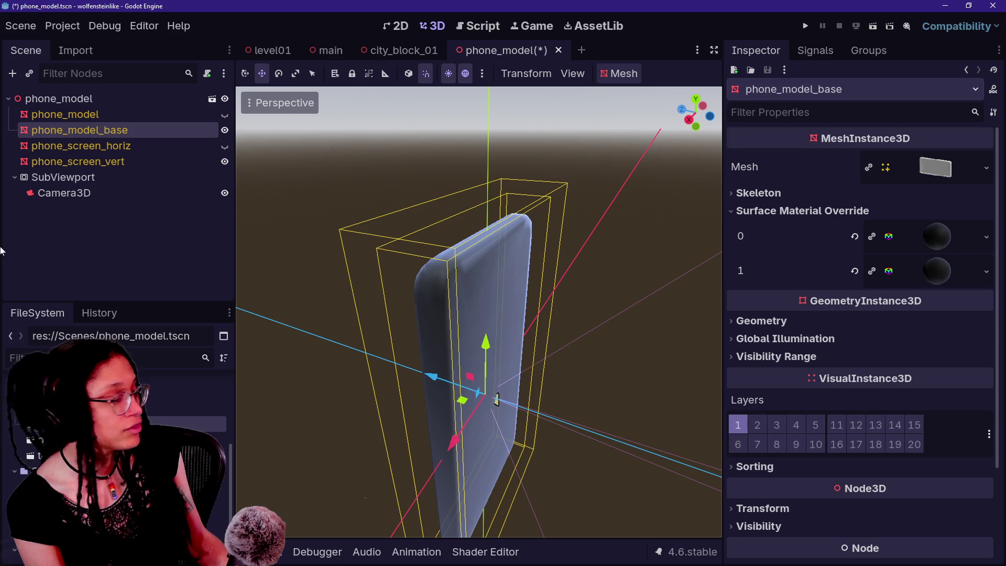
pyautogui.click(78, 161)
pyautogui.press('f')
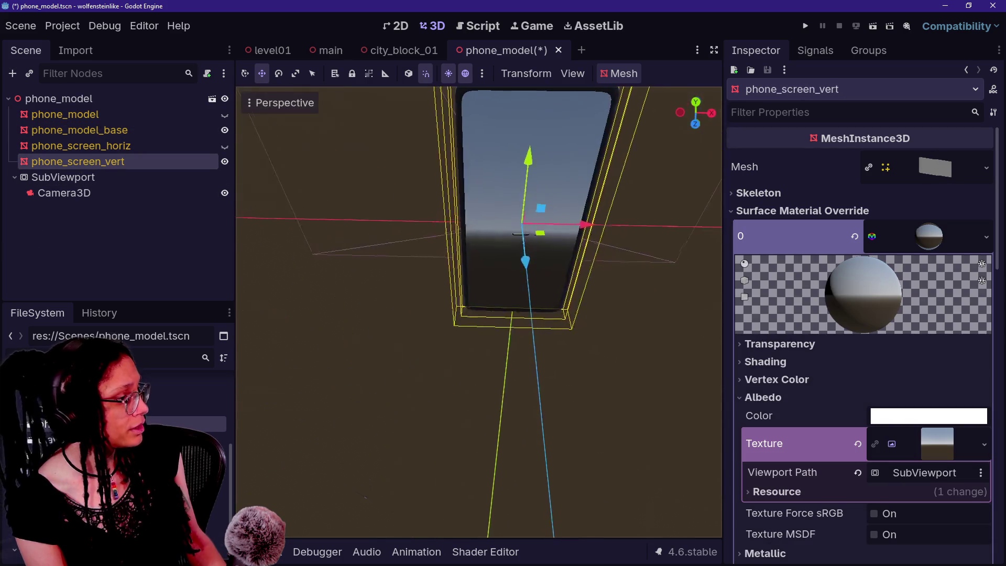
pyautogui.hotkey('ctrl', 's')
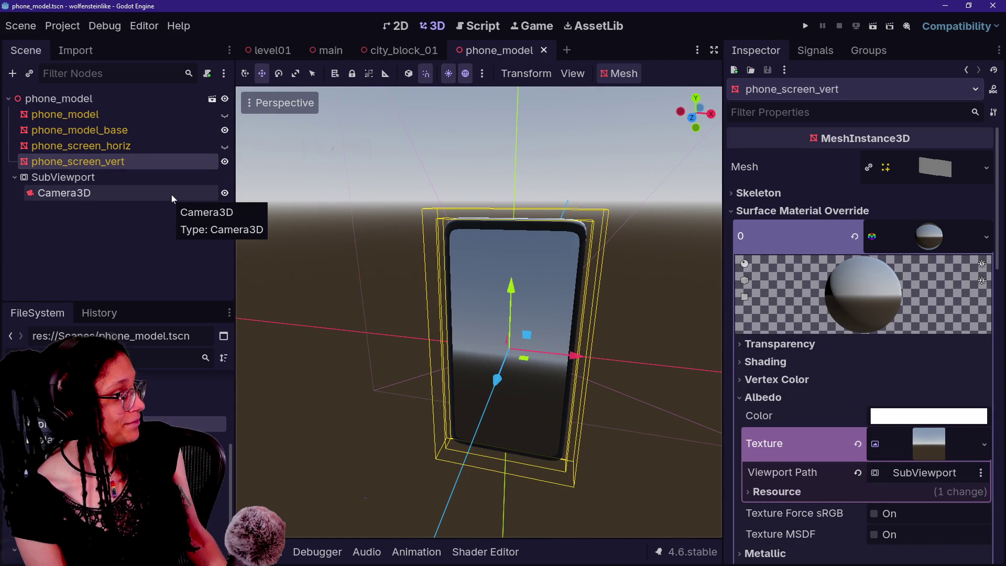
# Open the player scene from the Player node in the main scene.
pyautogui.click(407, 50)
pyautogui.click(246, 52)
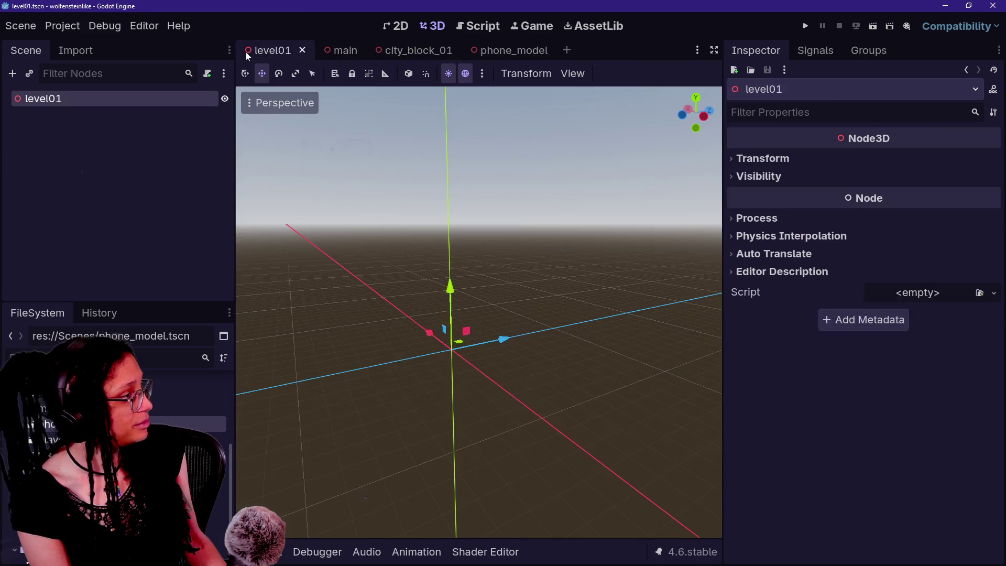
pyautogui.click(339, 50)
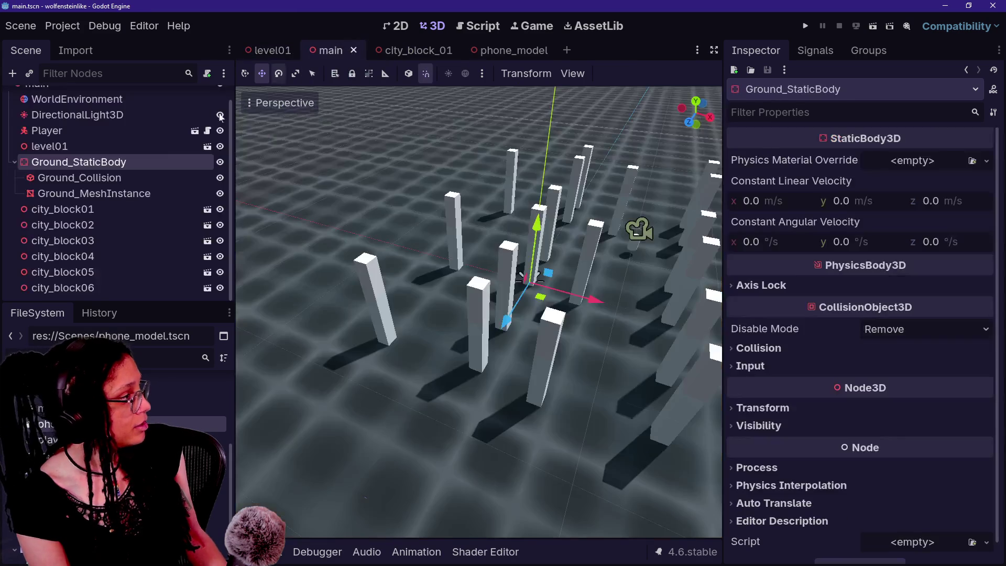
pyautogui.click(187, 131)
pyautogui.click(189, 132)
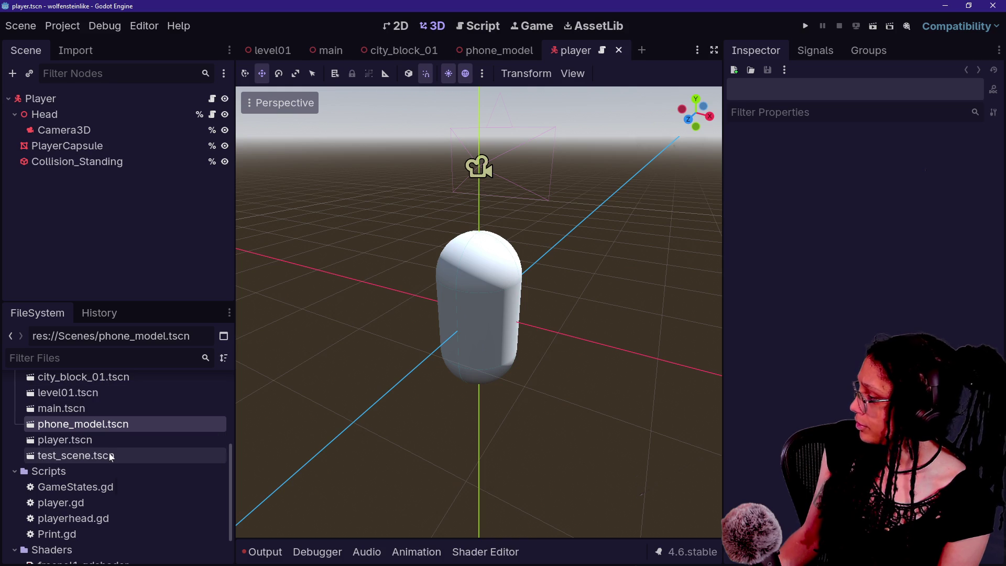
# Instance phone_model.tscn as a child of Player and select it.
pyautogui.moveTo(105, 423); pyautogui.dragTo(169, 232)
pyautogui.moveTo(119, 102); pyautogui.dragTo(119, 101)
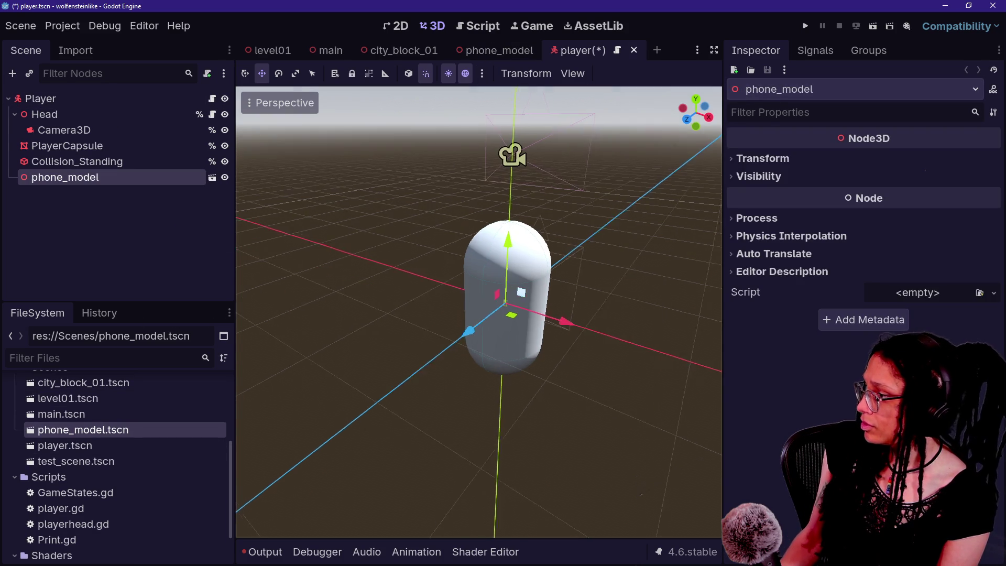
pyautogui.scroll(-3, 553, 190)
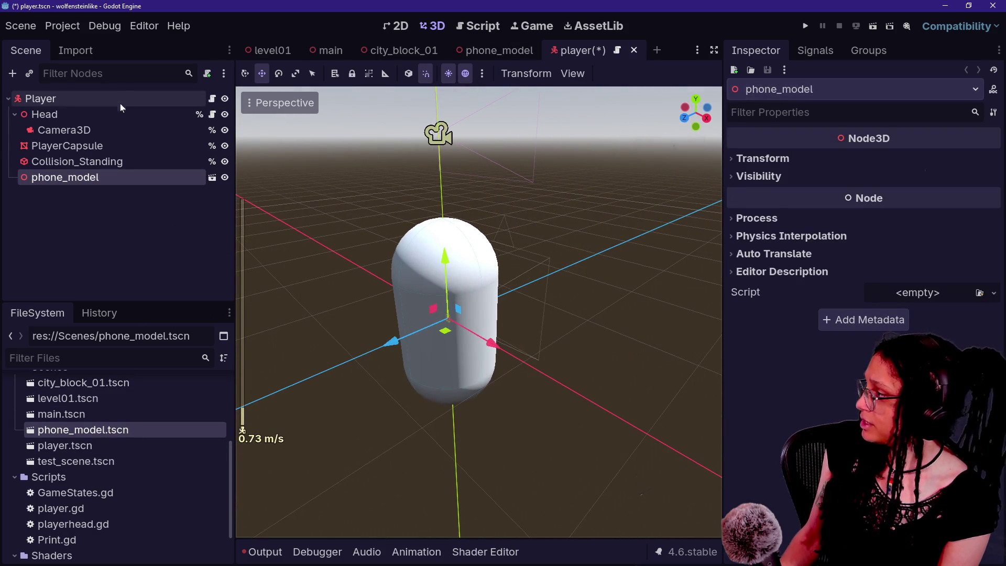
pyautogui.click(118, 131)
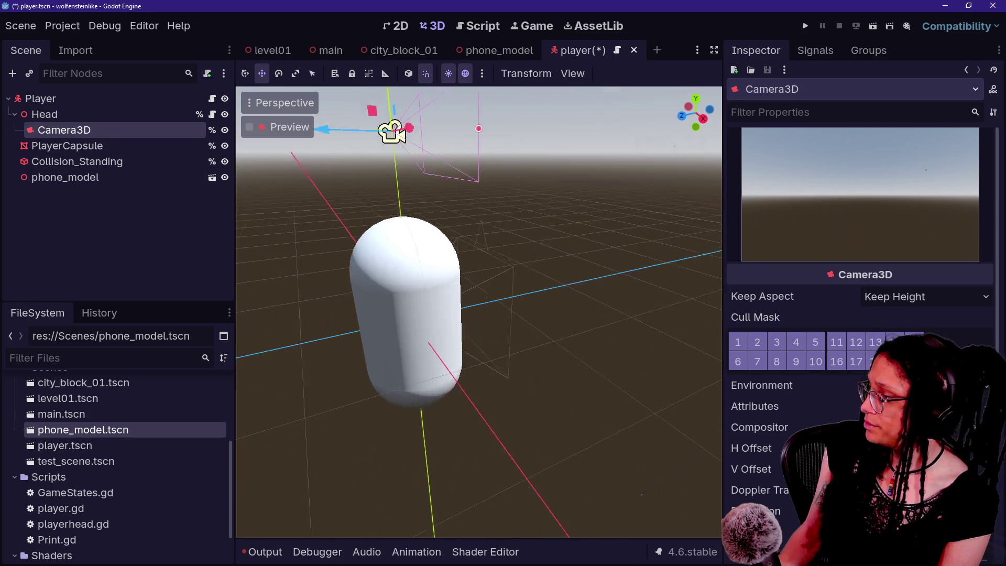
pyautogui.click(127, 211)
pyautogui.click(155, 176)
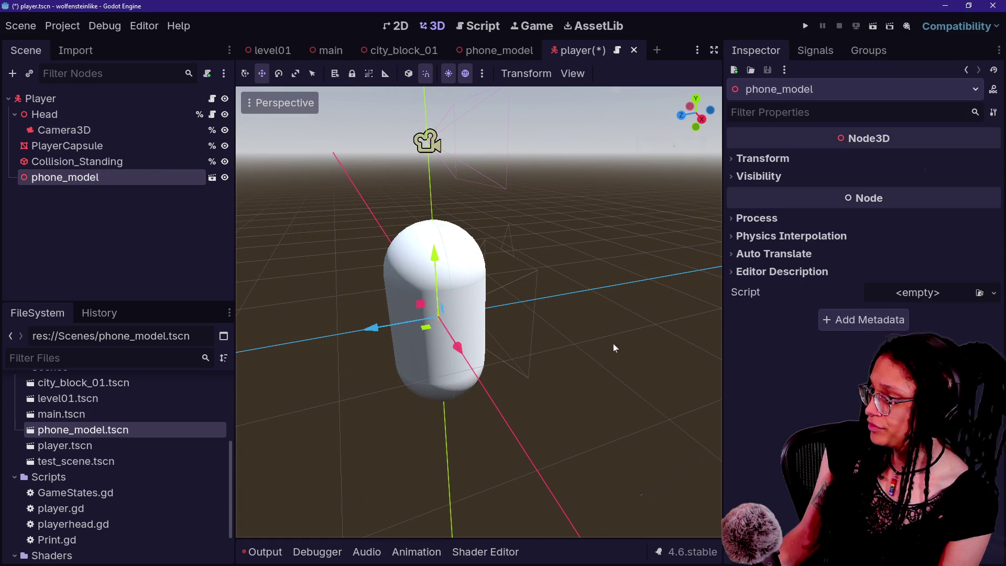
# Move the phone forward along Z, lower it along Y, and run the project.
pyautogui.moveTo(349, 337); pyautogui.dragTo(463, 328)
pyautogui.moveTo(508, 318)
pyautogui.mouseDown()
pyautogui.moveTo(526, 269)
pyautogui.moveTo(524, 63)
pyautogui.mouseUp()
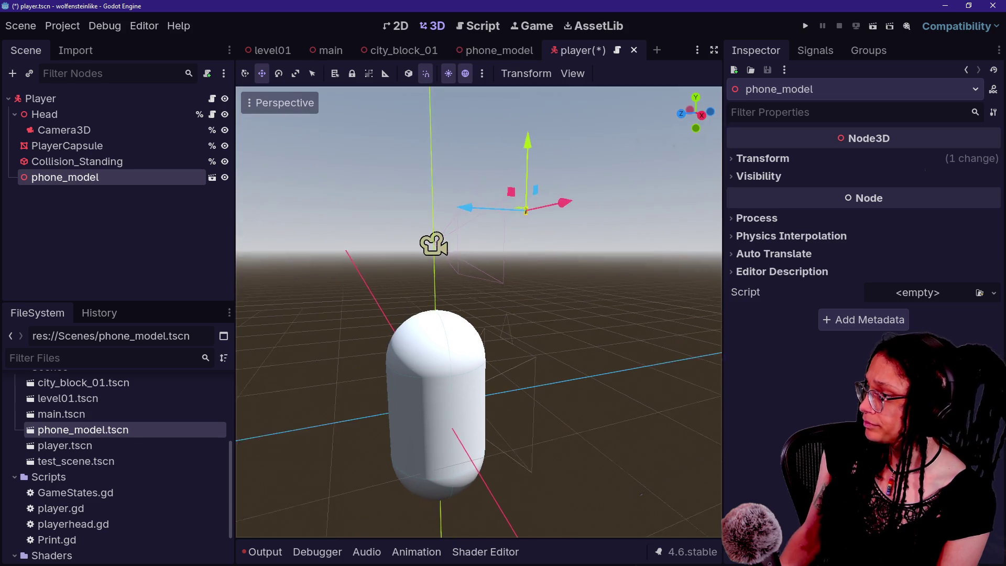
pyautogui.moveTo(536, 209); pyautogui.dragTo(524, 247)
pyautogui.click(805, 26)
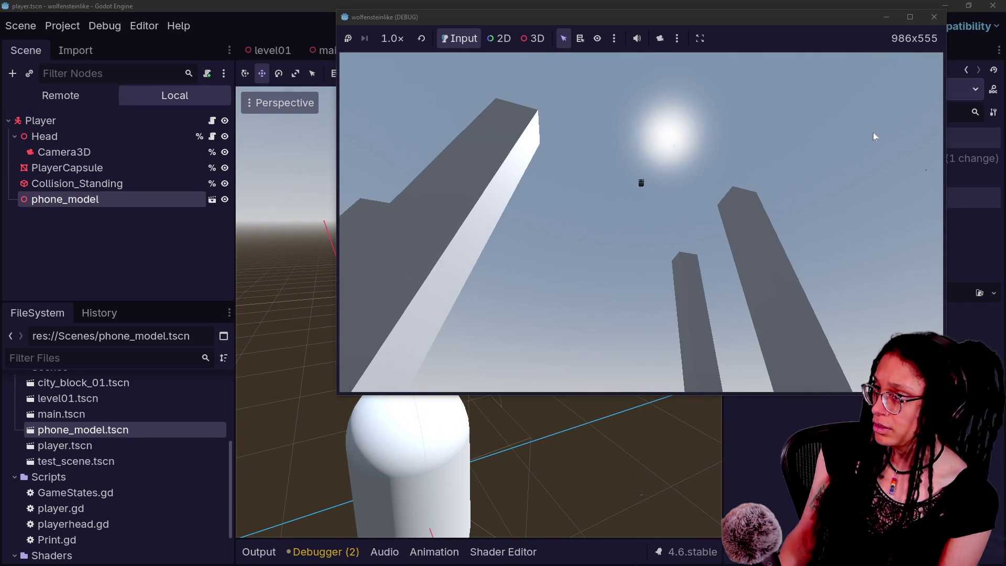
# Relaunch the game, review the Game toolbar's camera, selection and embed options, then run it embedded.
pyautogui.click(937, 16)
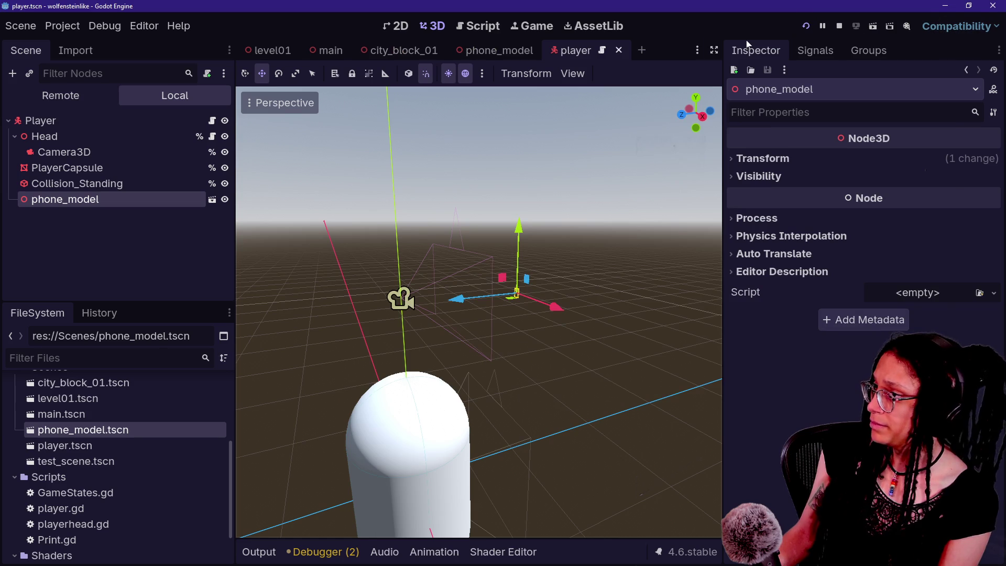
pyautogui.press('F5')
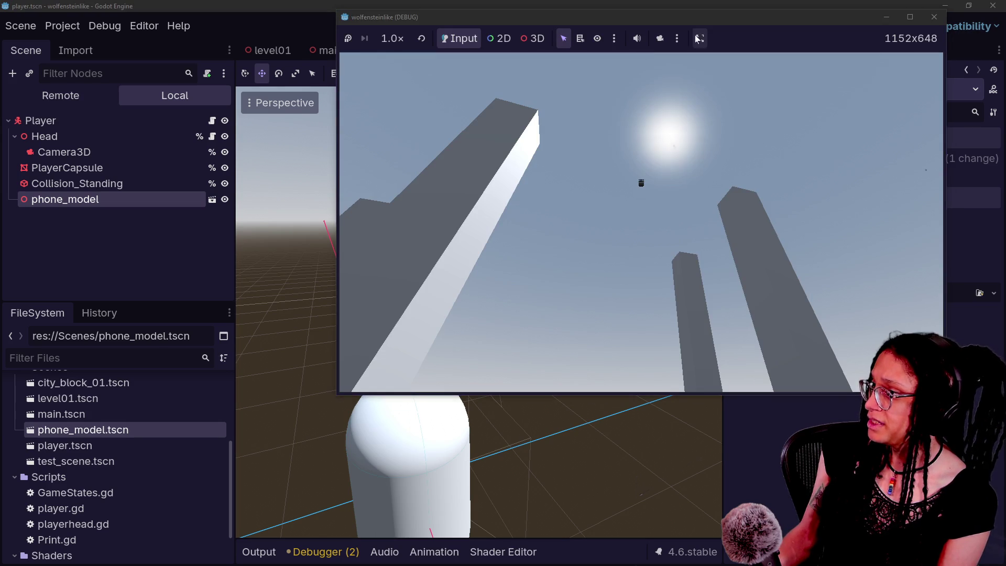
pyautogui.click(677, 38)
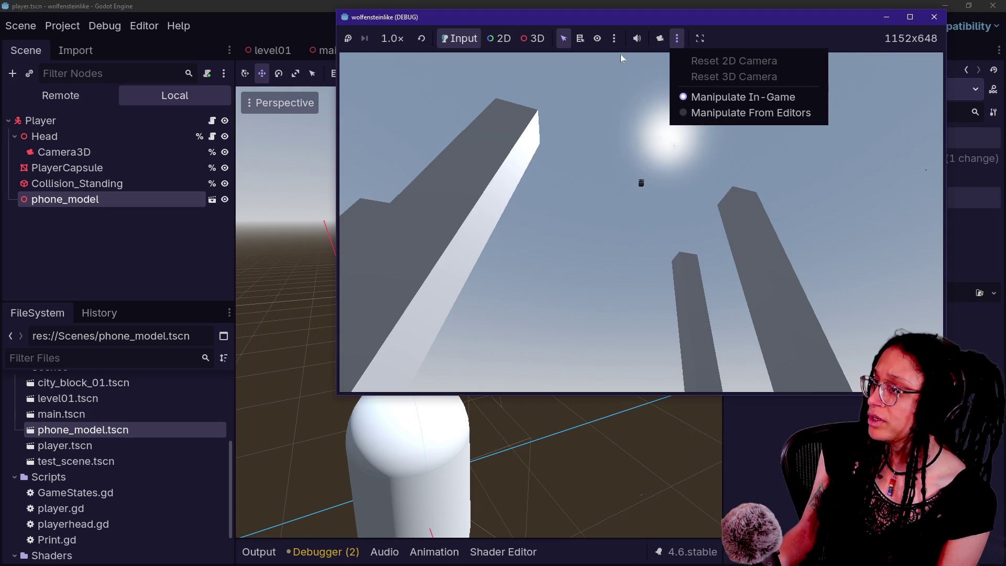
pyautogui.click(613, 41)
pyautogui.click(680, 41)
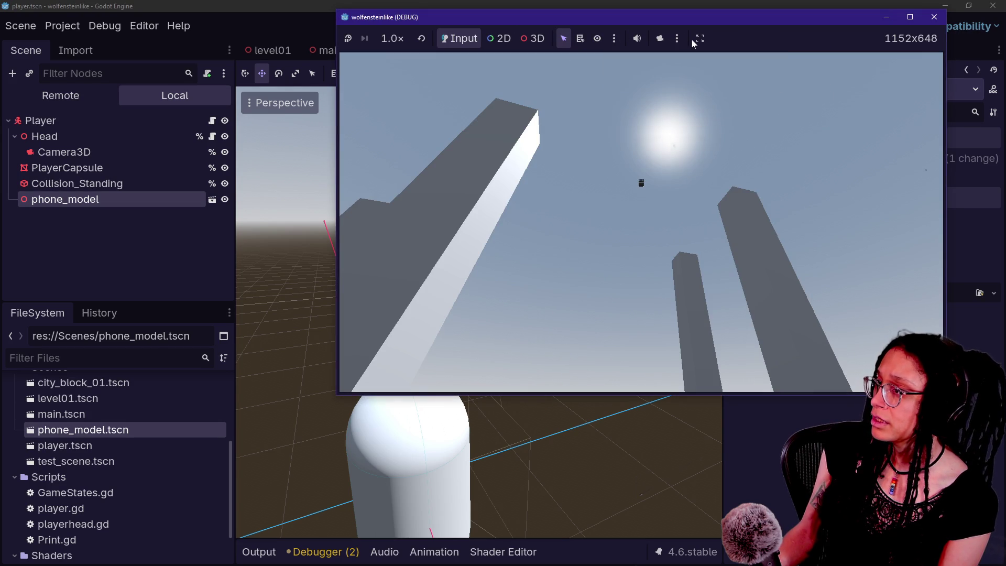
pyautogui.click(692, 41)
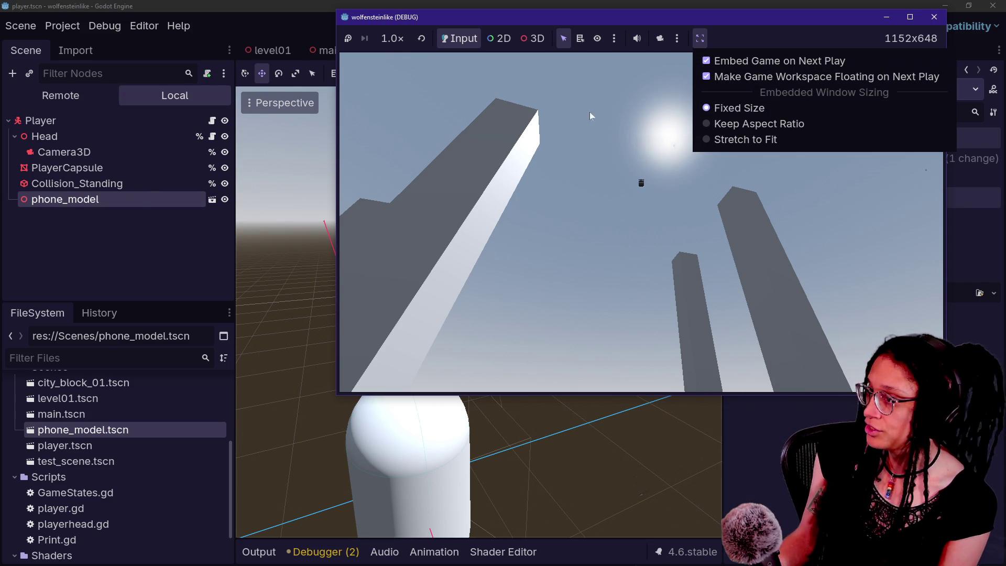
pyautogui.click(720, 77)
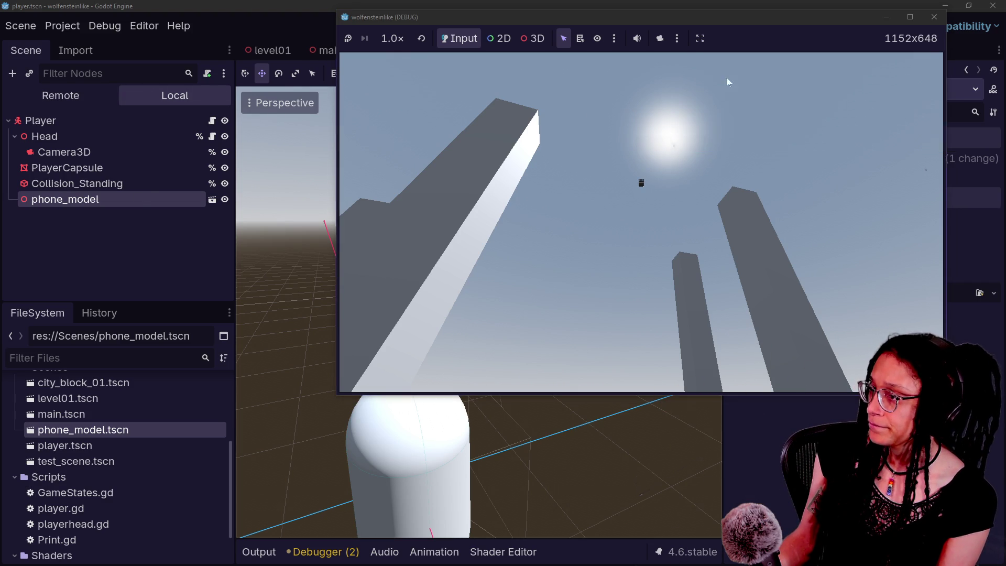
pyautogui.click(934, 17)
pyautogui.click(806, 26)
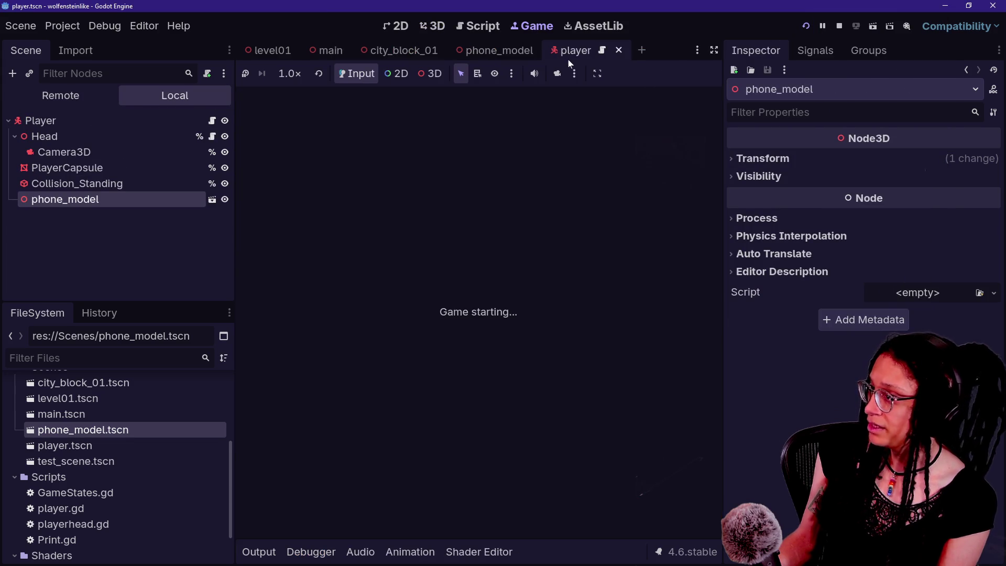
# Parent phone_model to the player's Camera3D and nudge it down and along Z.
pyautogui.moveTo(478, 312)
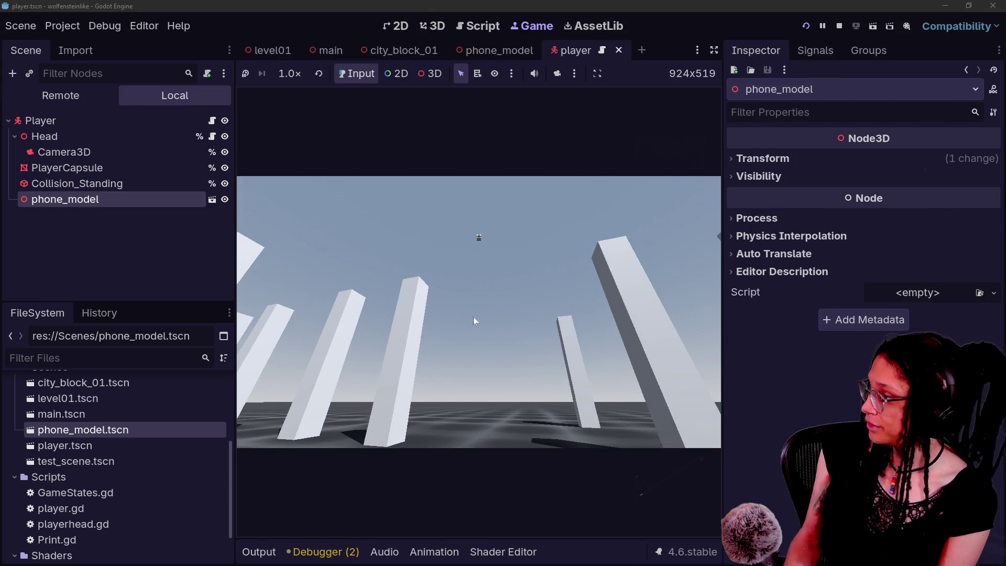
pyautogui.moveTo(109, 198); pyautogui.dragTo(109, 151)
pyautogui.doubleClick(118, 168)
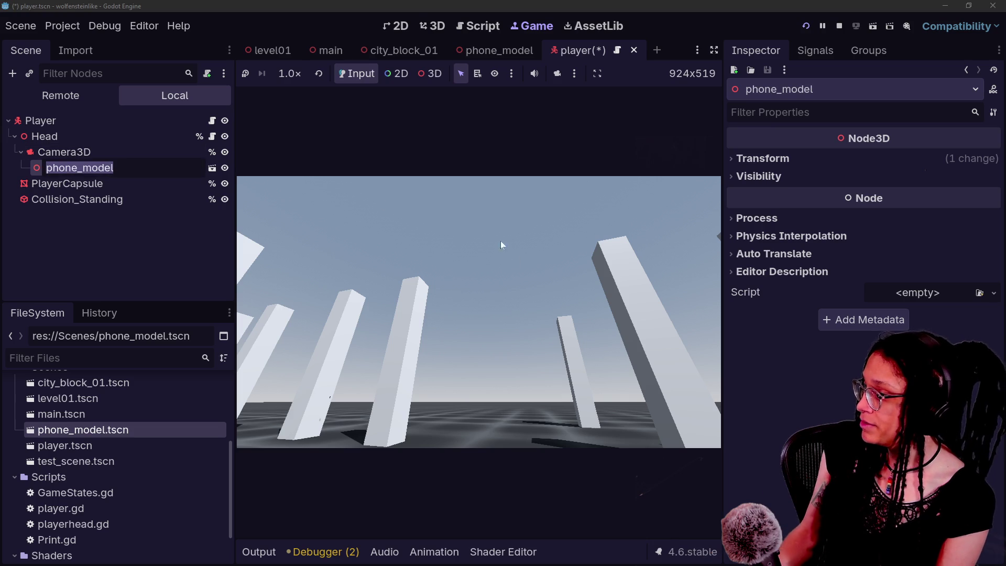
pyautogui.press('Return')
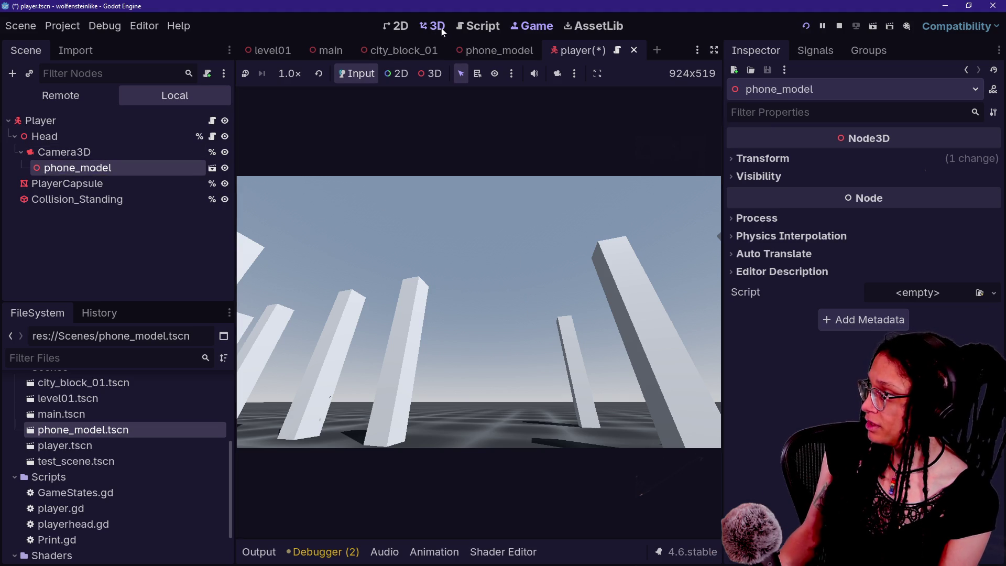
pyautogui.hotkey('ctrl', 'F2')
pyautogui.moveTo(518, 228); pyautogui.dragTo(519, 241)
pyautogui.moveTo(469, 291); pyautogui.dragTo(427, 309)
pyautogui.click(551, 27)
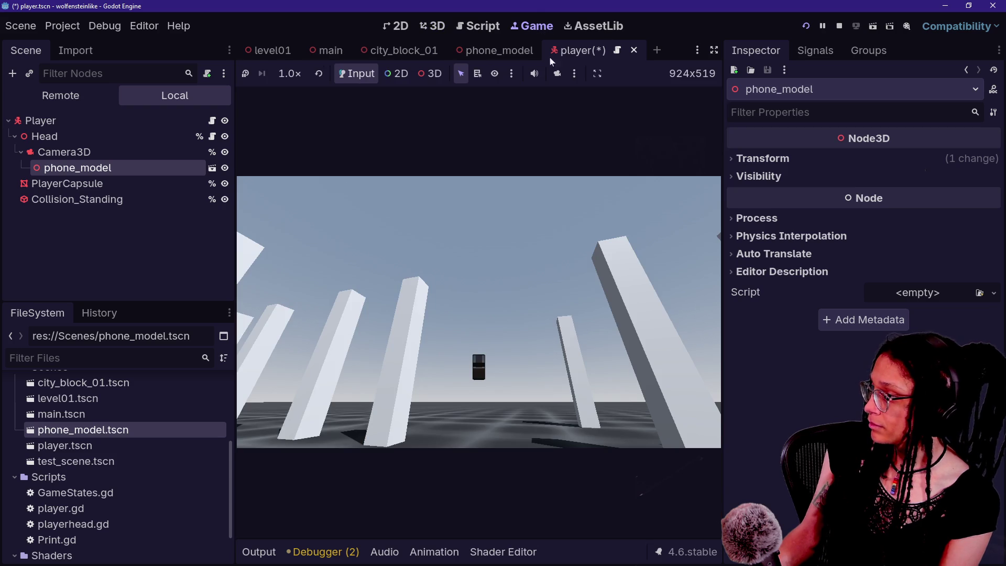
# Fine-tune phone_model's position to about 0.024, -0.0266, -0.0518 m.
pyautogui.click(796, 159)
pyautogui.moveTo(926, 201); pyautogui.dragTo(890, 201)
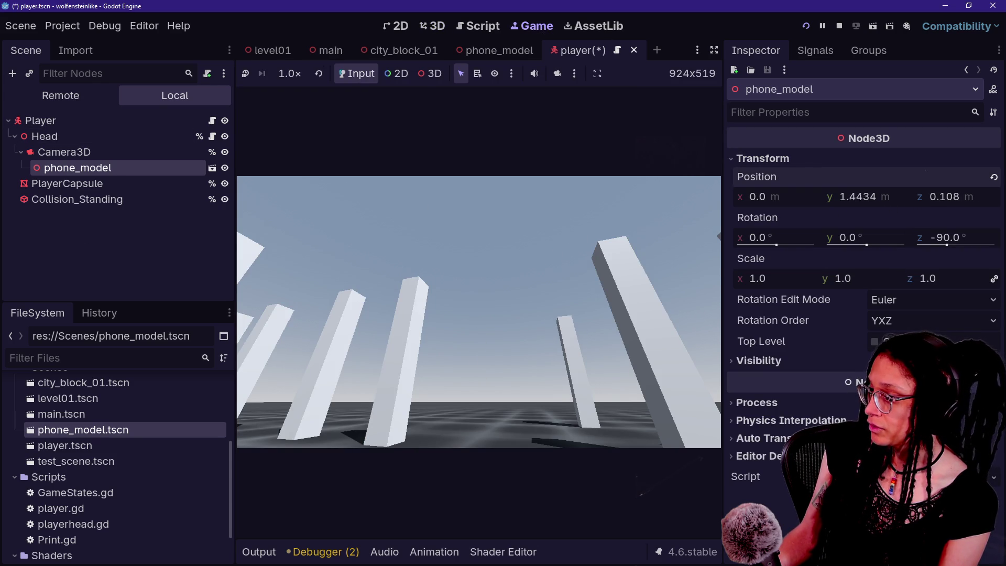
pyautogui.moveTo(963, 197)
pyautogui.mouseDown()
pyautogui.moveTo(948, 197)
pyautogui.moveTo(974, 197)
pyautogui.mouseUp()
pyautogui.moveTo(830, 196)
pyautogui.mouseDown()
pyautogui.moveTo(848, 196)
pyautogui.moveTo(827, 197)
pyautogui.mouseUp()
pyautogui.moveTo(940, 199)
pyautogui.mouseDown()
pyautogui.moveTo(987, 199)
pyautogui.moveTo(922, 197)
pyautogui.moveTo(936, 197)
pyautogui.mouseUp()
pyautogui.moveTo(793, 198)
pyautogui.mouseDown()
pyautogui.moveTo(814, 198)
pyautogui.moveTo(796, 198)
pyautogui.mouseUp()
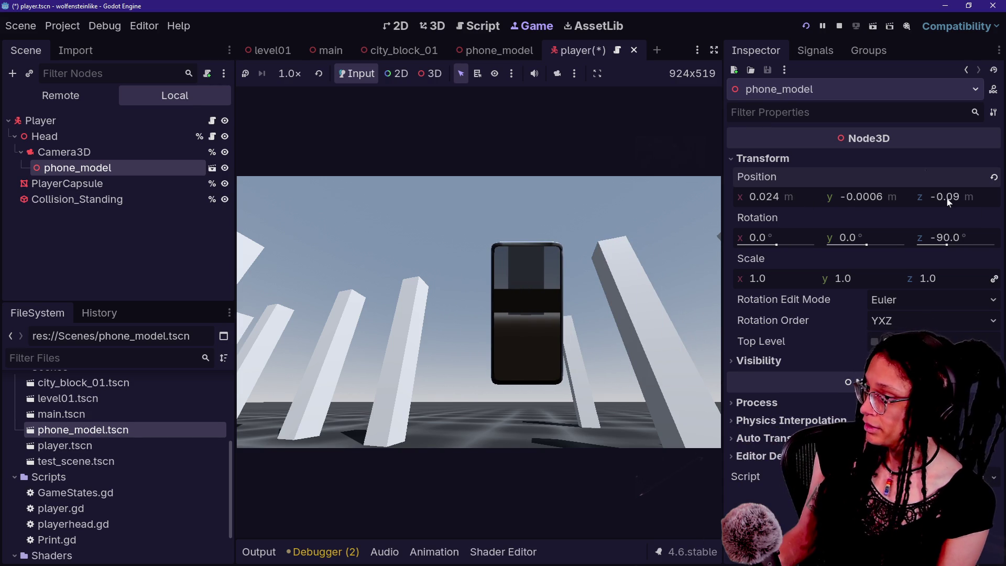
pyautogui.moveTo(878, 198); pyautogui.dragTo(865, 198)
pyautogui.moveTo(961, 197)
pyautogui.mouseDown()
pyautogui.moveTo(975, 197)
pyautogui.moveTo(949, 196)
pyautogui.mouseUp()
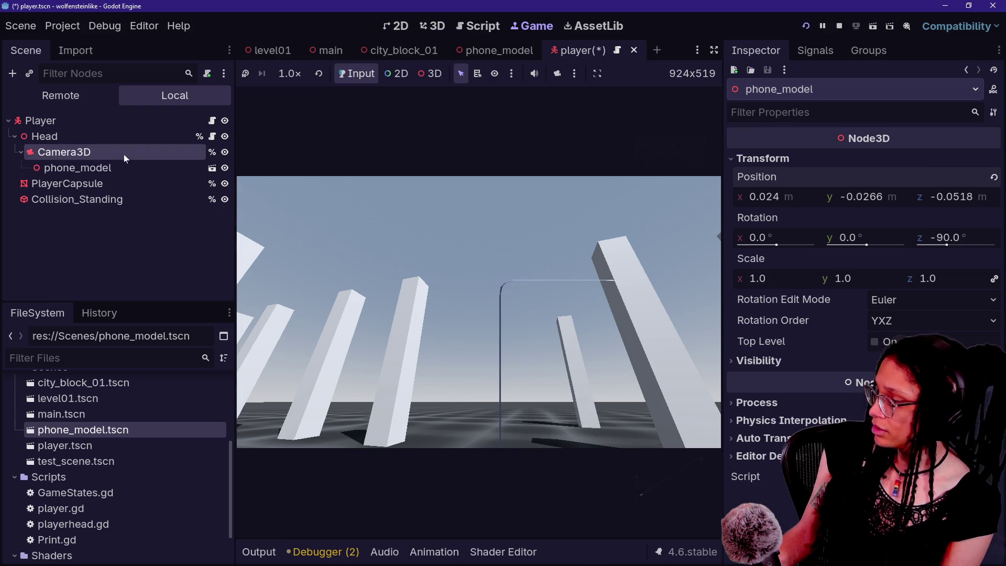
# Lower the player Camera3D's near clip to about 0.012 so the phone appears.
pyautogui.click(124, 154)
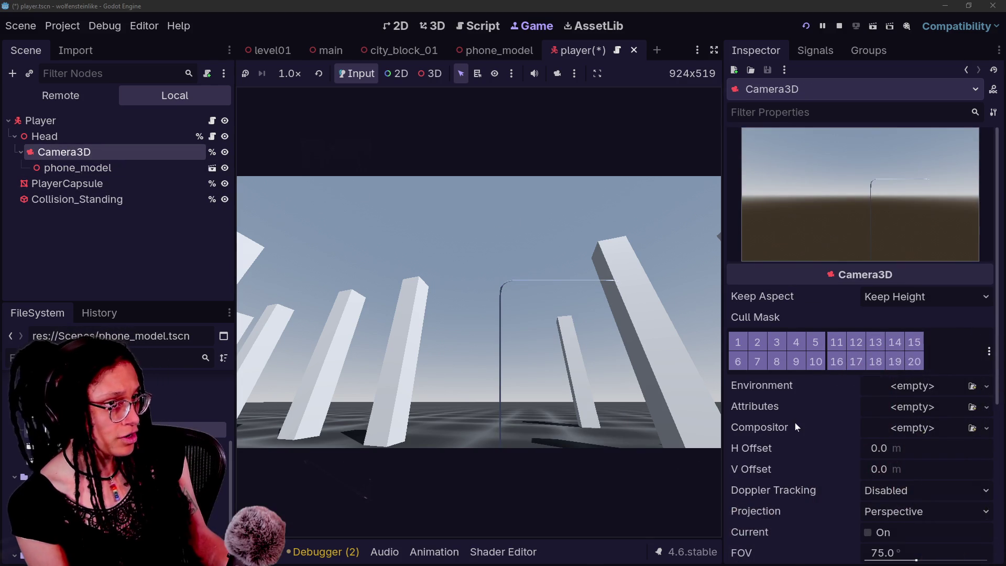
pyautogui.scroll(-5, 794, 422)
pyautogui.moveTo(920, 333); pyautogui.dragTo(881, 334)
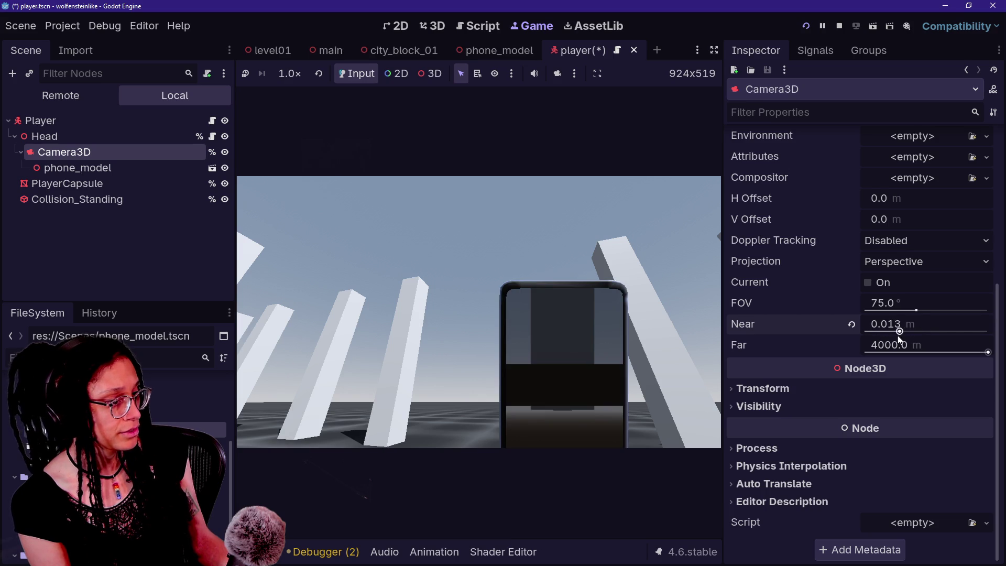
pyautogui.click(131, 199)
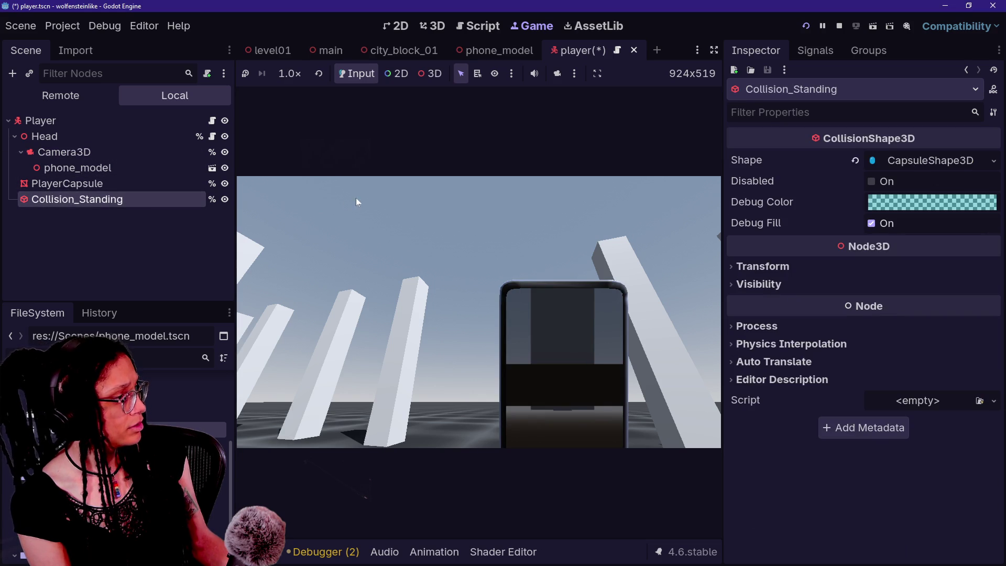
pyautogui.click(123, 183)
pyautogui.click(132, 200)
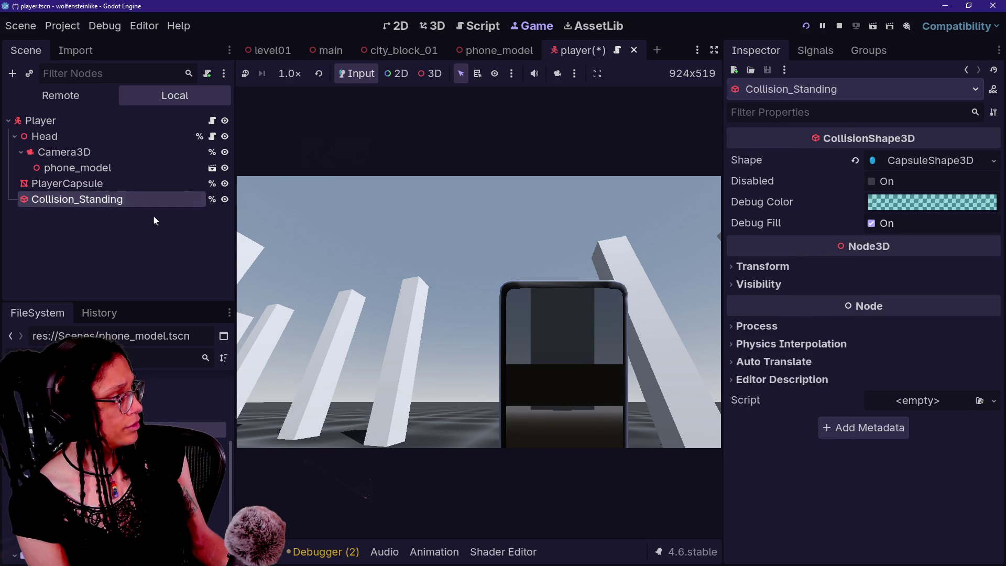
# Place phone_model at 0.024, -0.009, -0.0438 m with rotation -8.2°, -13.0°, -90.0°.
pyautogui.click(105, 167)
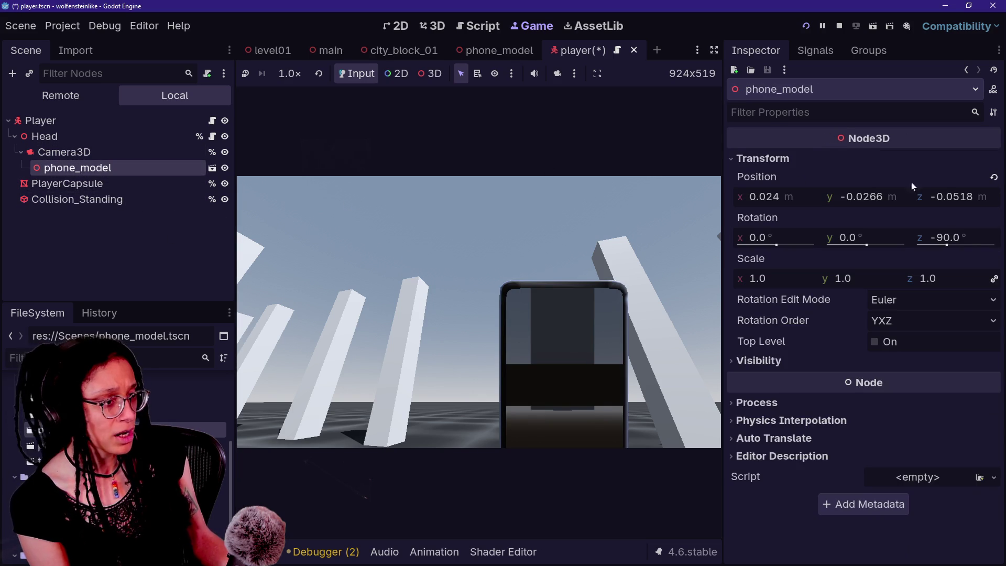
pyautogui.moveTo(982, 197); pyautogui.dragTo(990, 197)
pyautogui.moveTo(884, 200); pyautogui.dragTo(878, 198)
pyautogui.moveTo(864, 239)
pyautogui.mouseDown()
pyautogui.moveTo(796, 238)
pyautogui.moveTo(870, 238)
pyautogui.moveTo(813, 238)
pyautogui.moveTo(842, 238)
pyautogui.mouseUp()
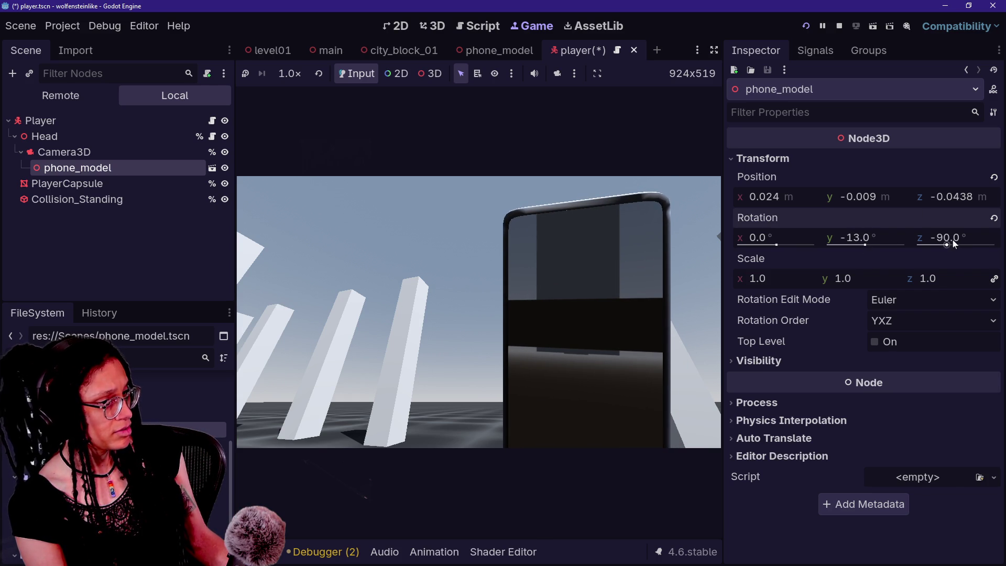
pyautogui.moveTo(950, 243)
pyautogui.mouseDown()
pyautogui.moveTo(922, 243)
pyautogui.moveTo(950, 243)
pyautogui.mouseUp()
pyautogui.moveTo(777, 245); pyautogui.dragTo(776, 245)
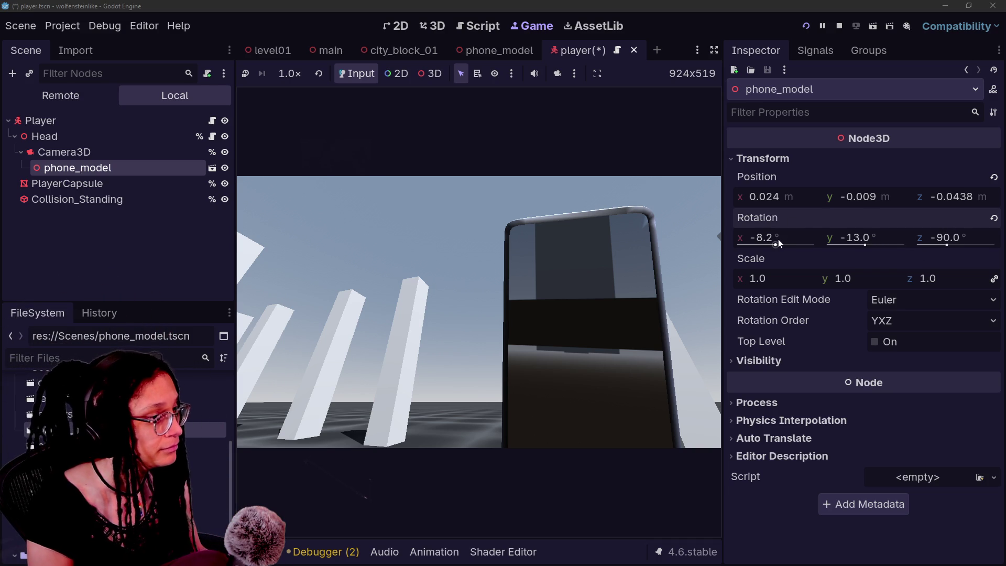
# Fine-tune phone_model to position 0.024, -0.0004, -0.0534 m and rotation -3.3°, -11.4°, -90°.
pyautogui.moveTo(880, 199)
pyautogui.mouseDown()
pyautogui.moveTo(864, 199)
pyautogui.moveTo(890, 199)
pyautogui.moveTo(879, 197)
pyautogui.mouseUp()
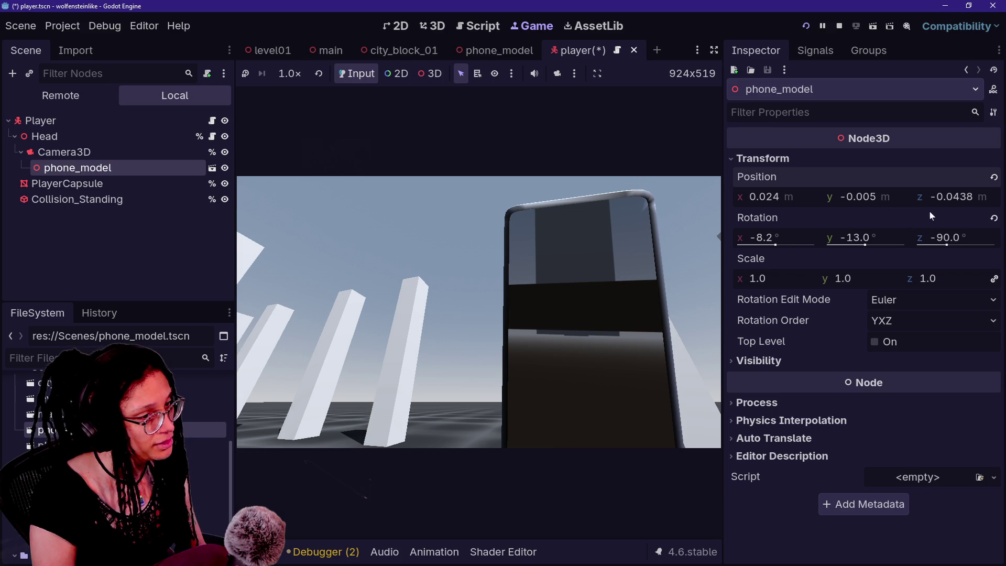
pyautogui.moveTo(945, 204); pyautogui.dragTo(945, 203)
pyautogui.moveTo(879, 198); pyautogui.dragTo(877, 198)
pyautogui.moveTo(945, 198)
pyautogui.mouseDown()
pyautogui.moveTo(954, 198)
pyautogui.moveTo(941, 198)
pyautogui.mouseUp()
pyautogui.moveTo(869, 198); pyautogui.dragTo(877, 198)
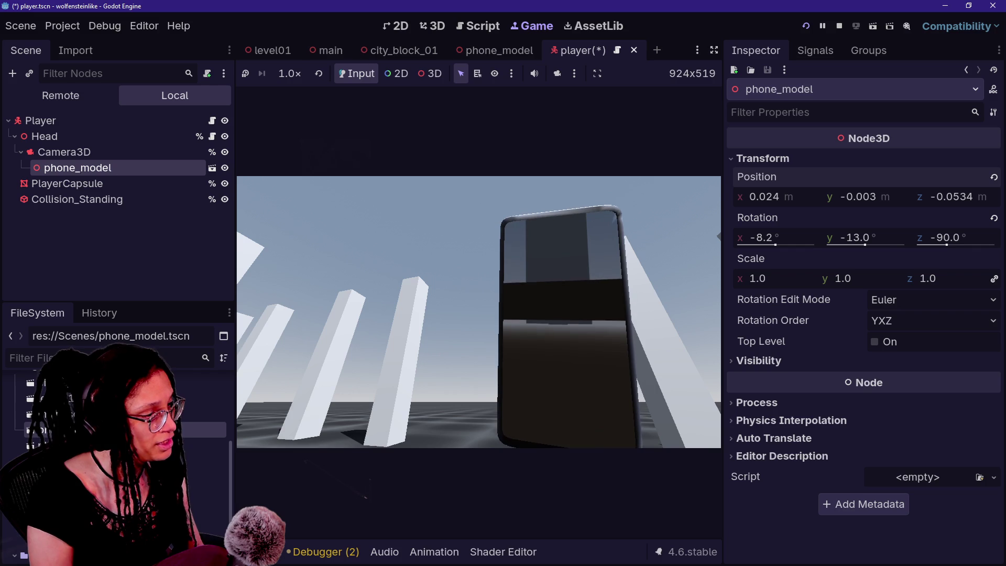
pyautogui.moveTo(865, 237)
pyautogui.mouseDown()
pyautogui.moveTo(848, 237)
pyautogui.moveTo(869, 237)
pyautogui.mouseUp()
pyautogui.moveTo(775, 244)
pyautogui.mouseDown()
pyautogui.moveTo(760, 244)
pyautogui.moveTo(776, 245)
pyautogui.mouseUp()
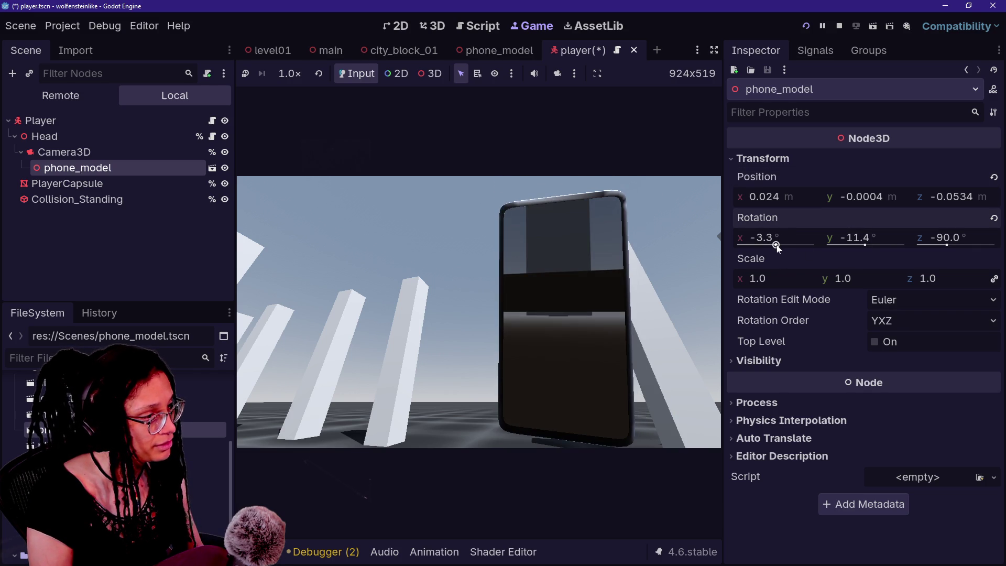
# Experiment with the player Camera3D's field of view, then revert it to 75°.
pyautogui.click(97, 138)
pyautogui.click(104, 151)
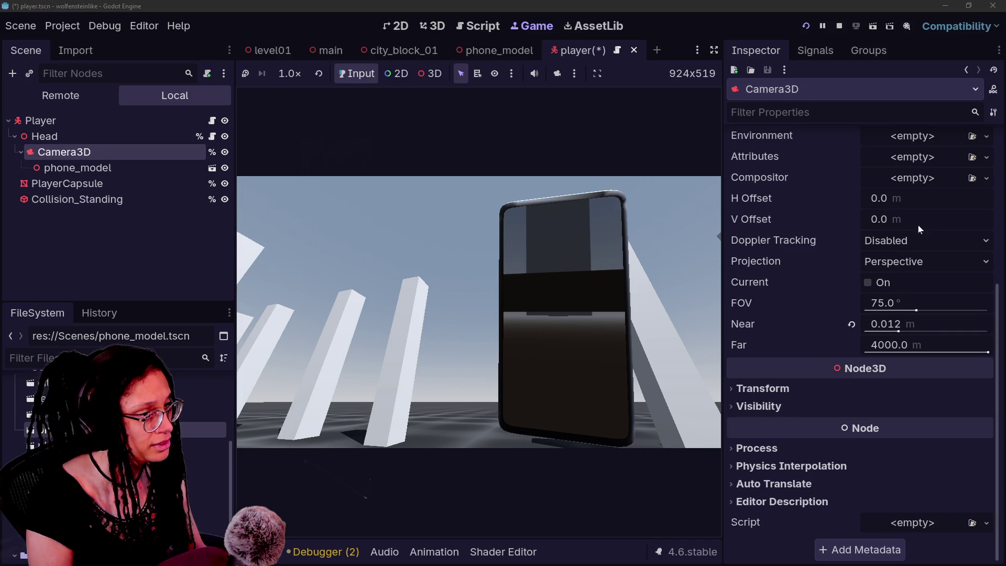
pyautogui.moveTo(915, 305)
pyautogui.mouseDown()
pyautogui.moveTo(864, 305)
pyautogui.moveTo(972, 305)
pyautogui.moveTo(881, 305)
pyautogui.moveTo(889, 304)
pyautogui.mouseUp()
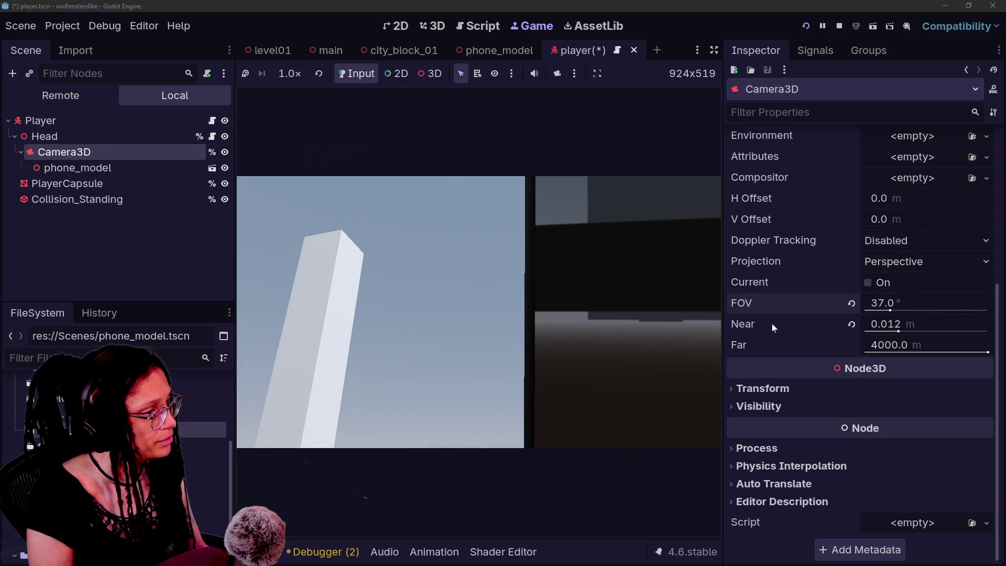
pyautogui.click(183, 270)
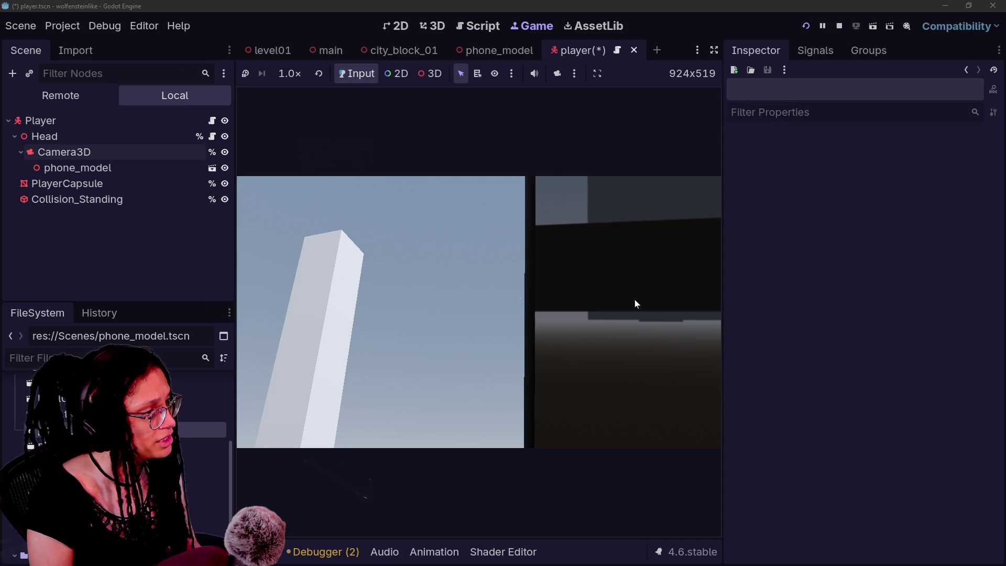
pyautogui.click(77, 168)
pyautogui.click(64, 152)
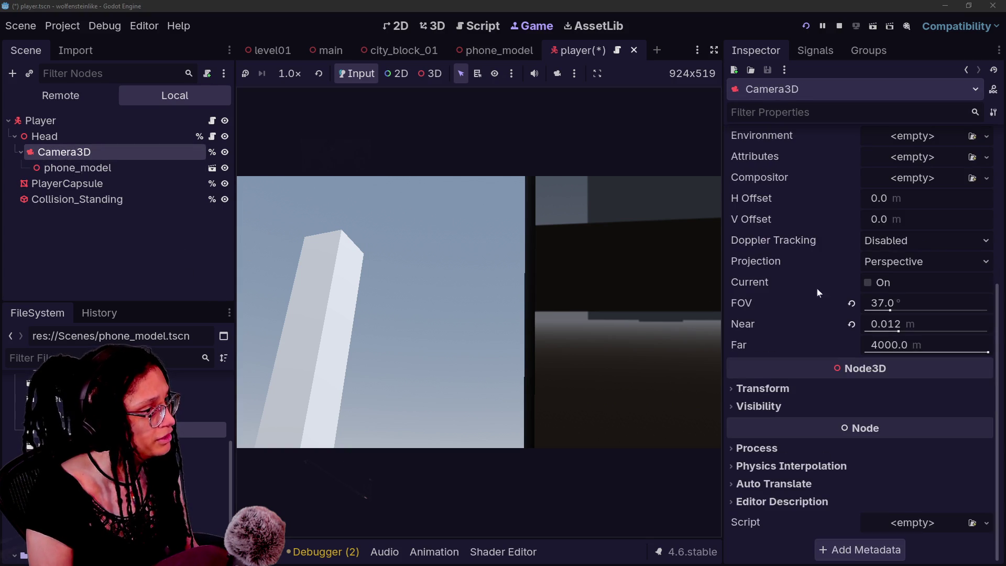
pyautogui.click(851, 302)
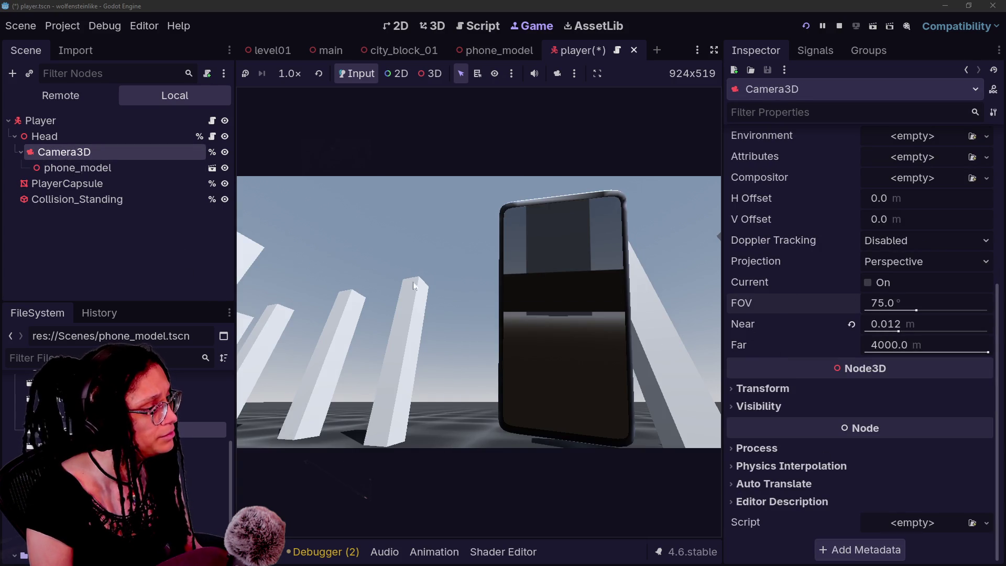
# Look around in the running game to check the phone's placement, then reselect phone_model.
pyautogui.click(442, 218)
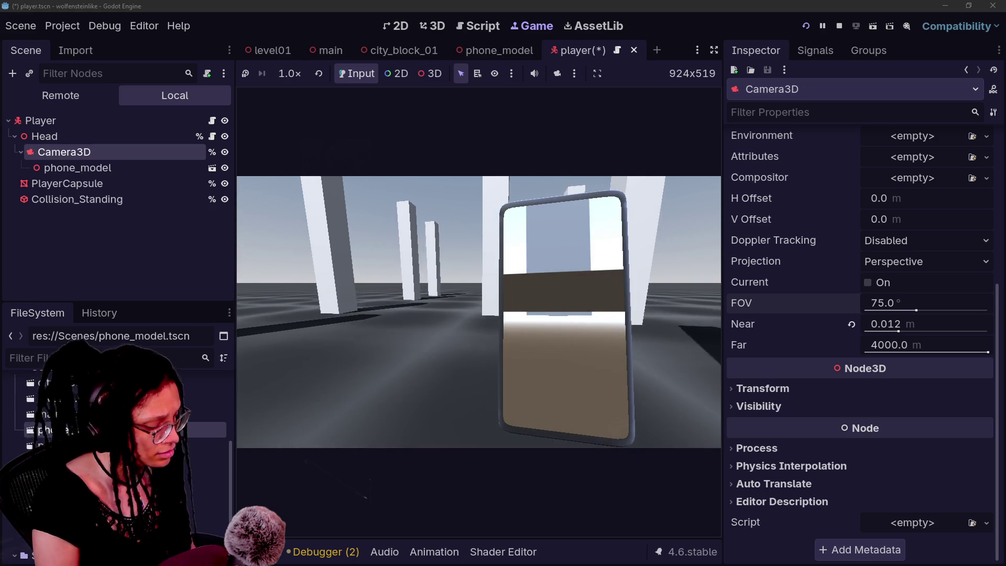
pyautogui.press('Escape')
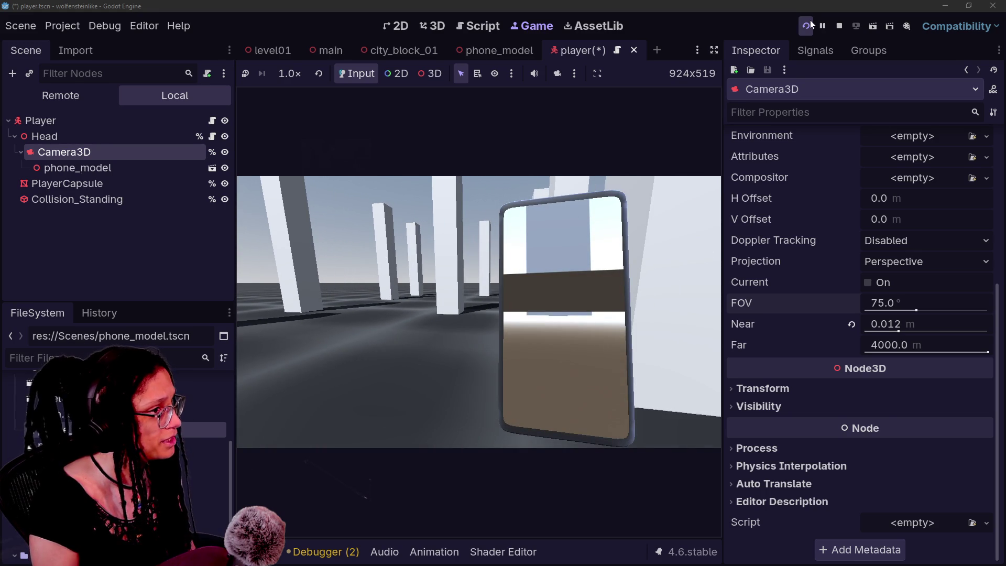
pyautogui.click(159, 167)
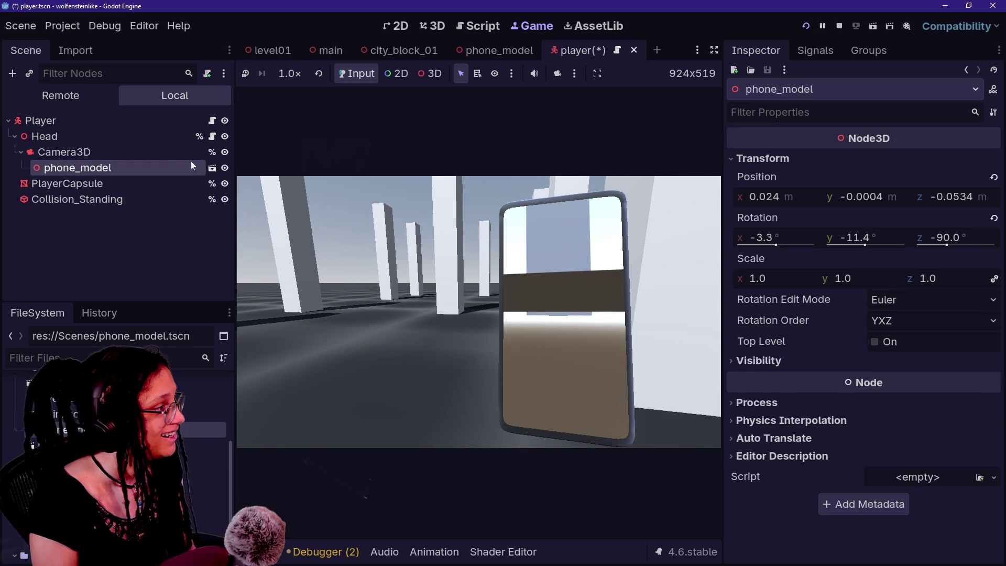
# Enable Editable Children on phone_model to expose its internal nodes and camera.
pyautogui.rightClick(169, 171)
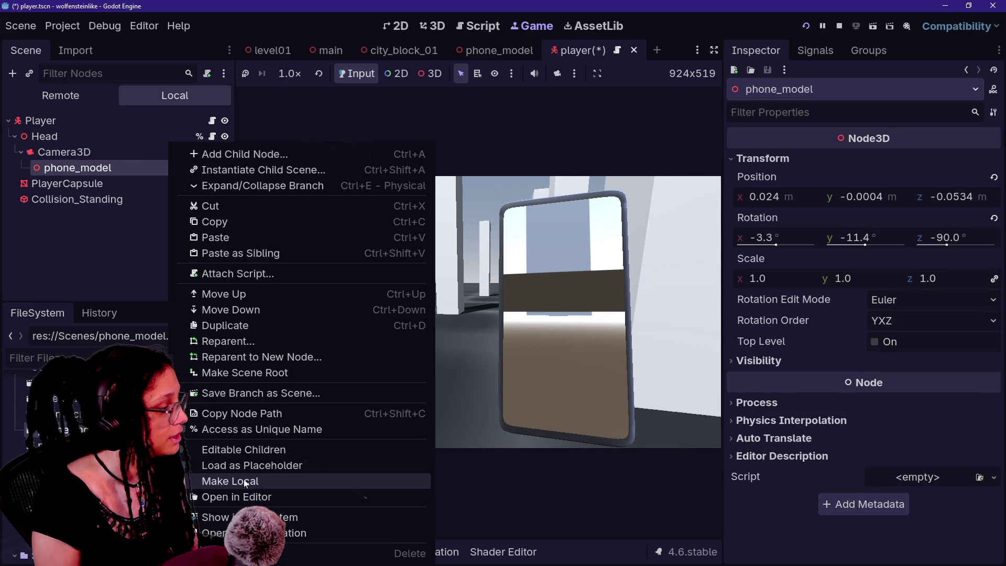
pyautogui.click(241, 450)
pyautogui.click(97, 231)
pyautogui.click(98, 258)
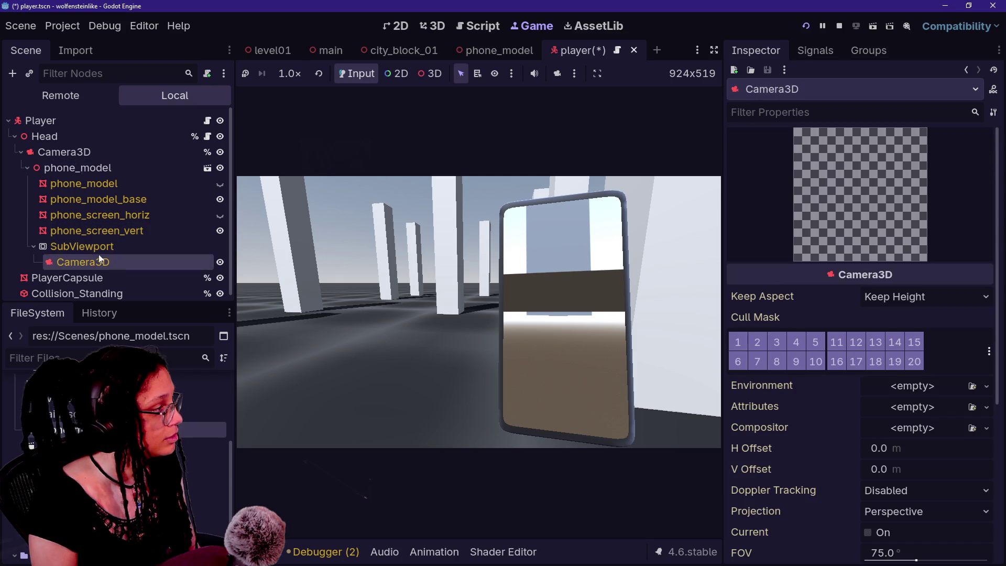
# Select the phone's SubViewport, restart the running game, and view its render target settings.
pyautogui.click(192, 253)
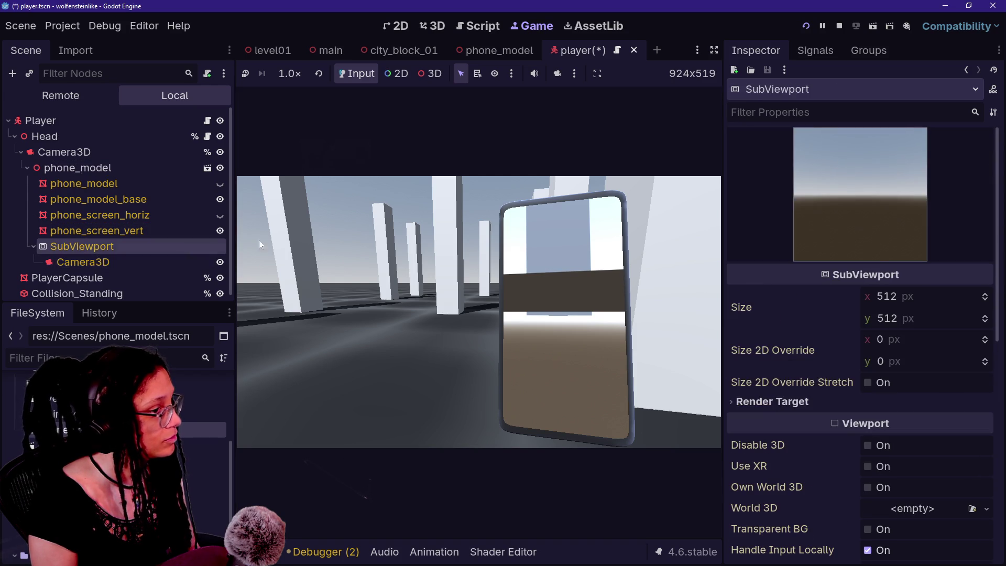
pyautogui.scroll(-3, 849, 382)
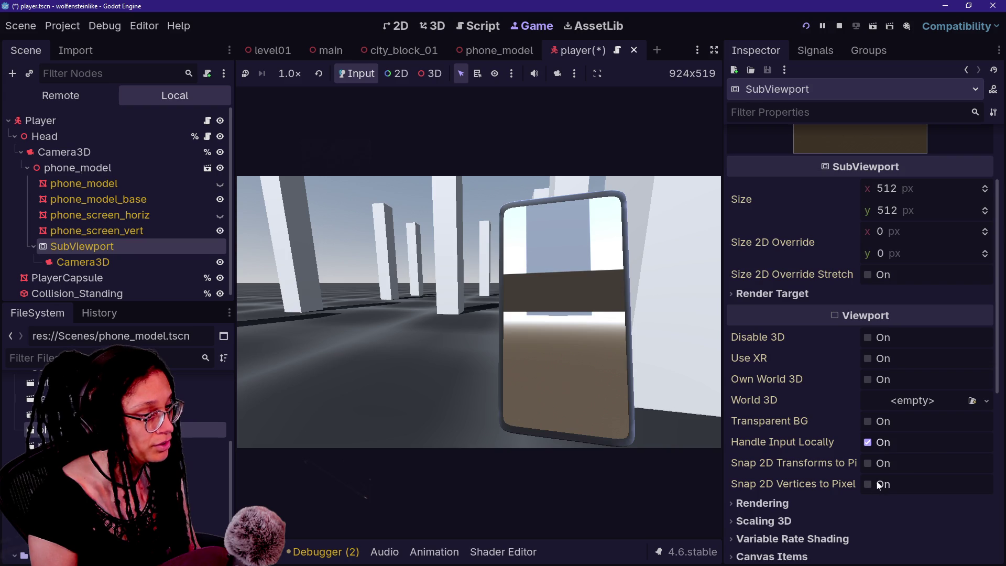
pyautogui.click(805, 27)
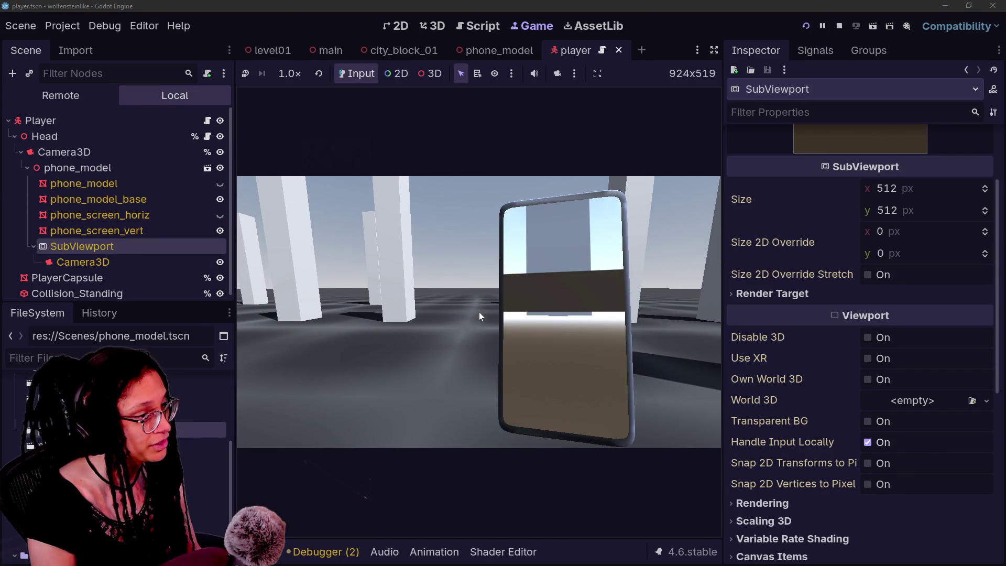
pyautogui.click(766, 292)
pyautogui.click(930, 335)
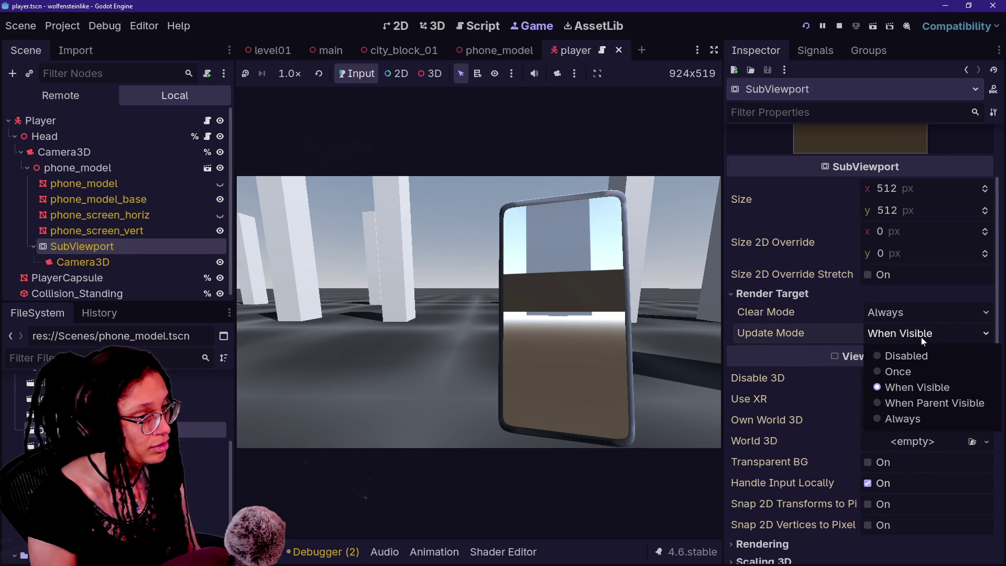
pyautogui.click(910, 419)
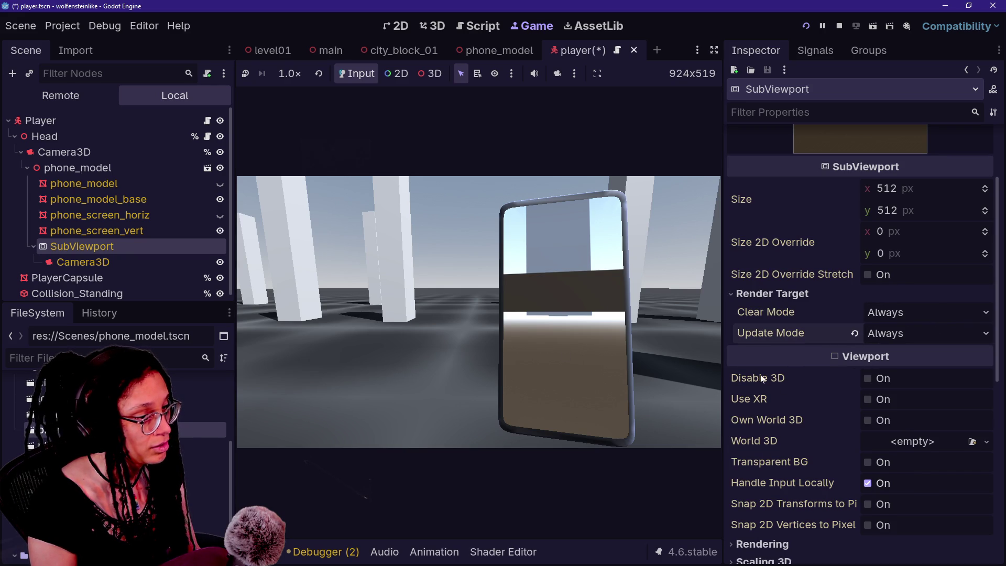
pyautogui.press('w')
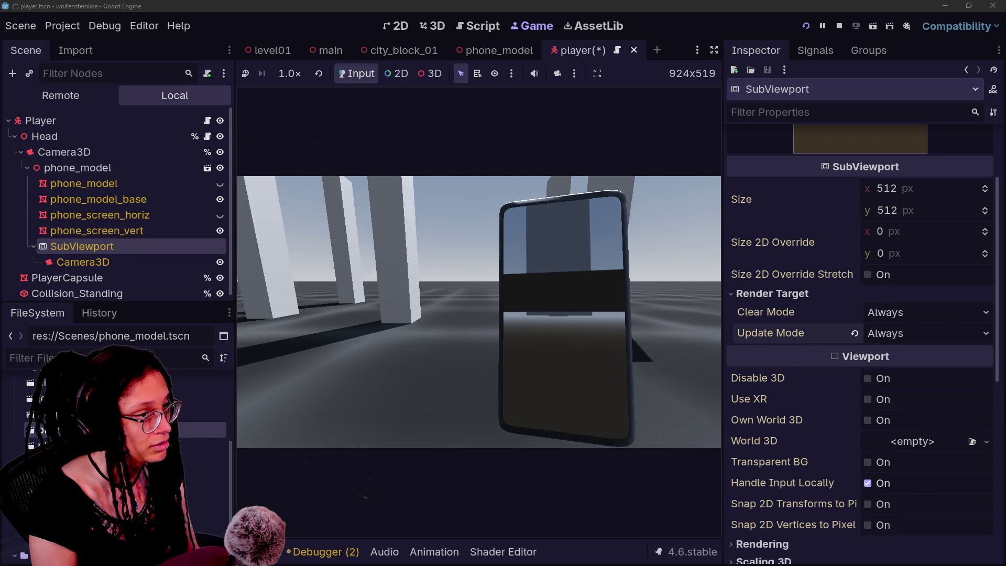
pyautogui.press('s')
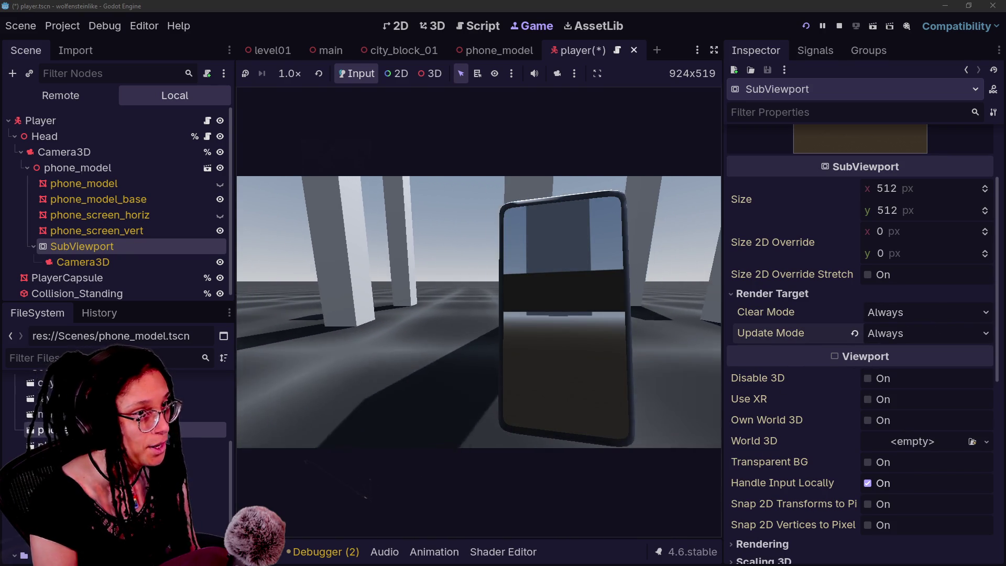
pyautogui.click(168, 262)
pyautogui.click(707, 348)
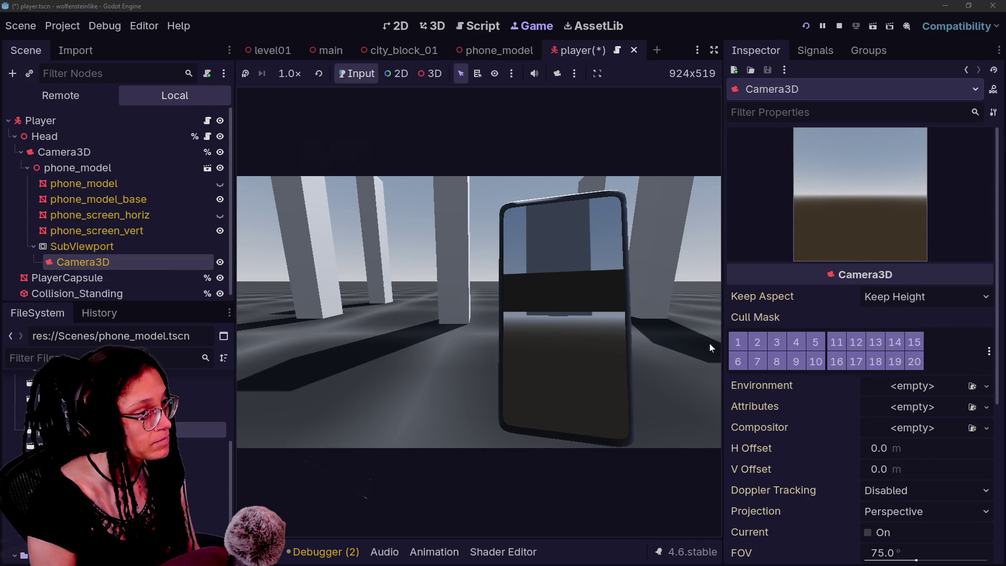
pyautogui.scroll(-3, 805, 421)
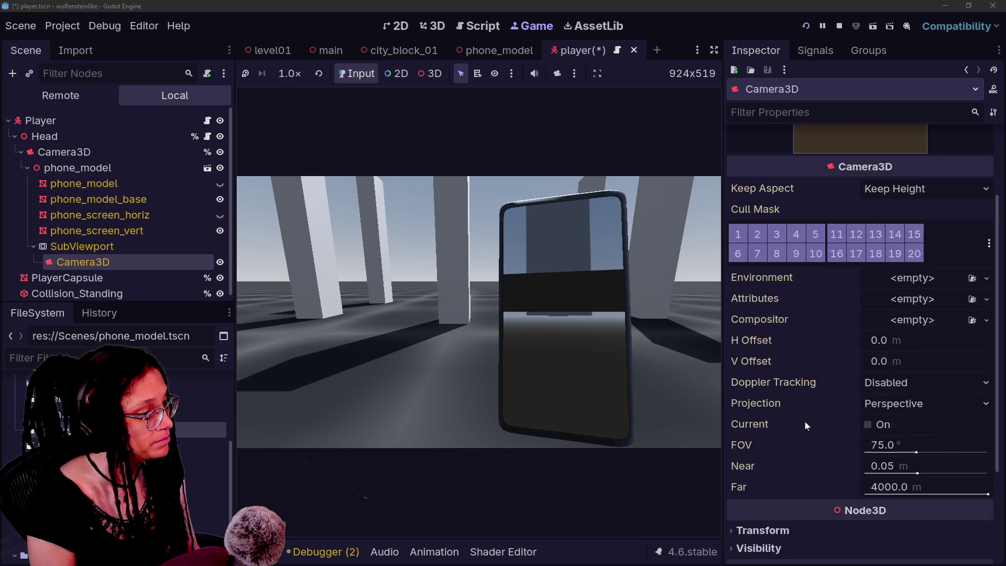
pyautogui.click(142, 250)
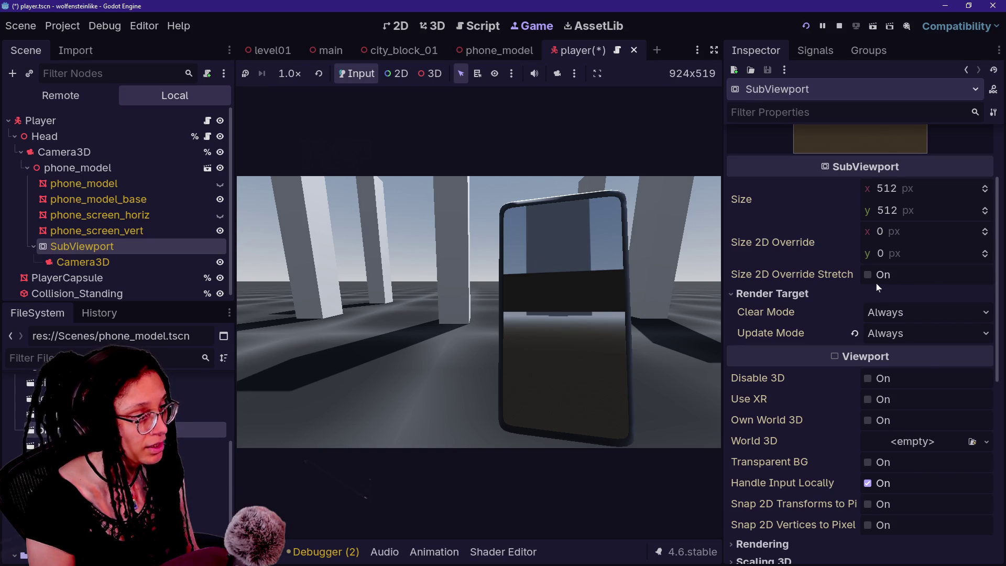
pyautogui.scroll(-1, 850, 382)
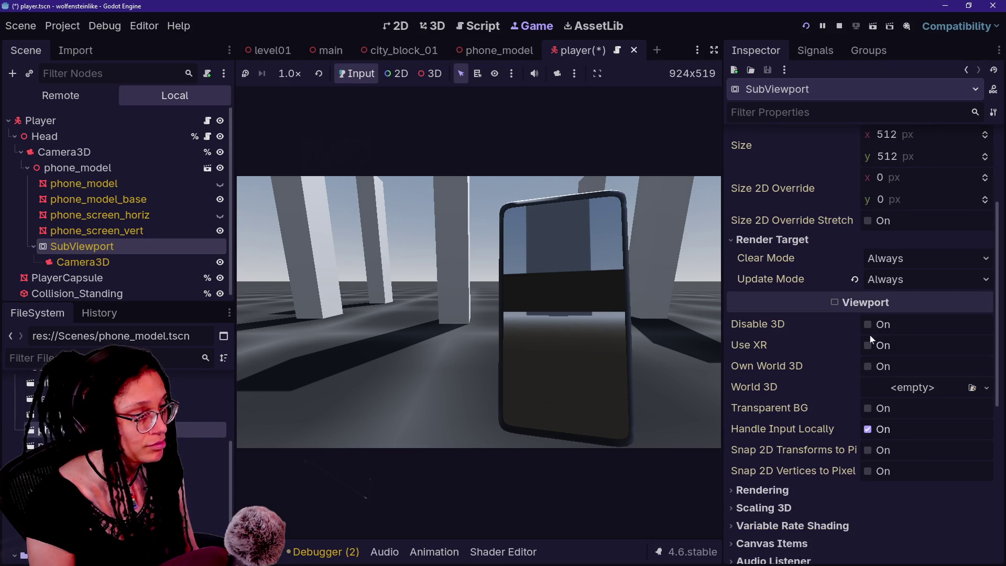
pyautogui.click(885, 367)
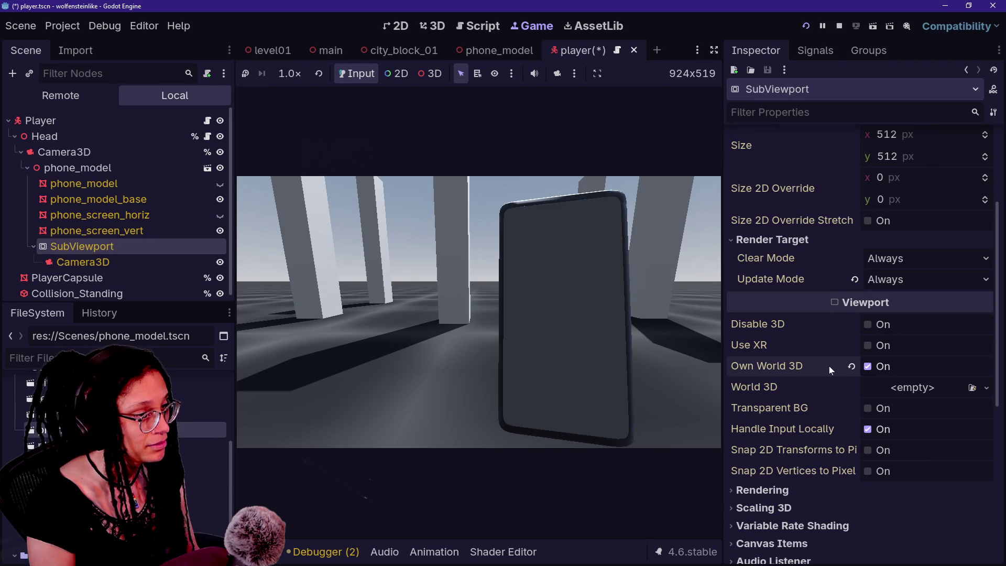
pyautogui.click(587, 357)
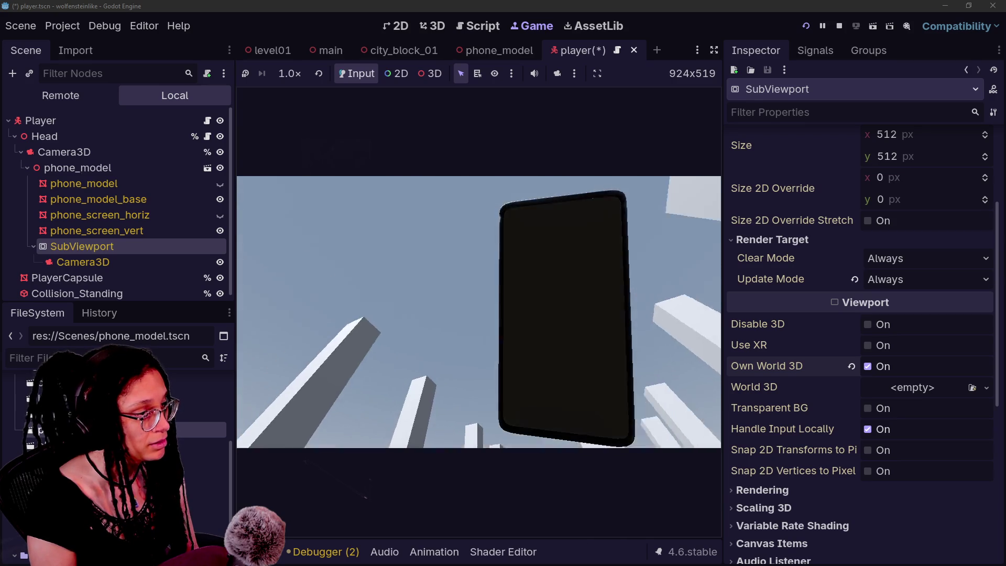
pyautogui.press('Escape')
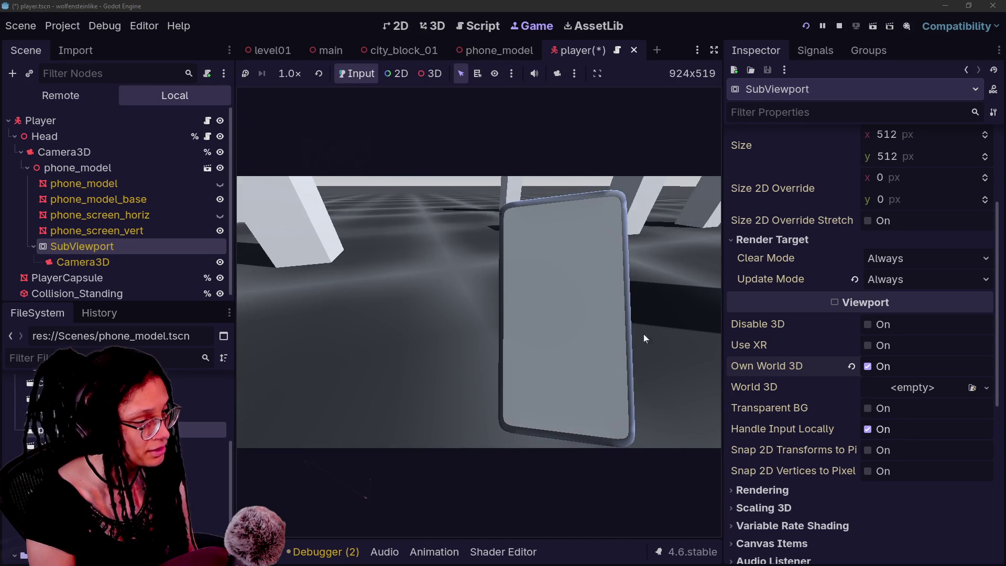
pyautogui.click(868, 365)
pyautogui.click(934, 389)
pyautogui.click(777, 401)
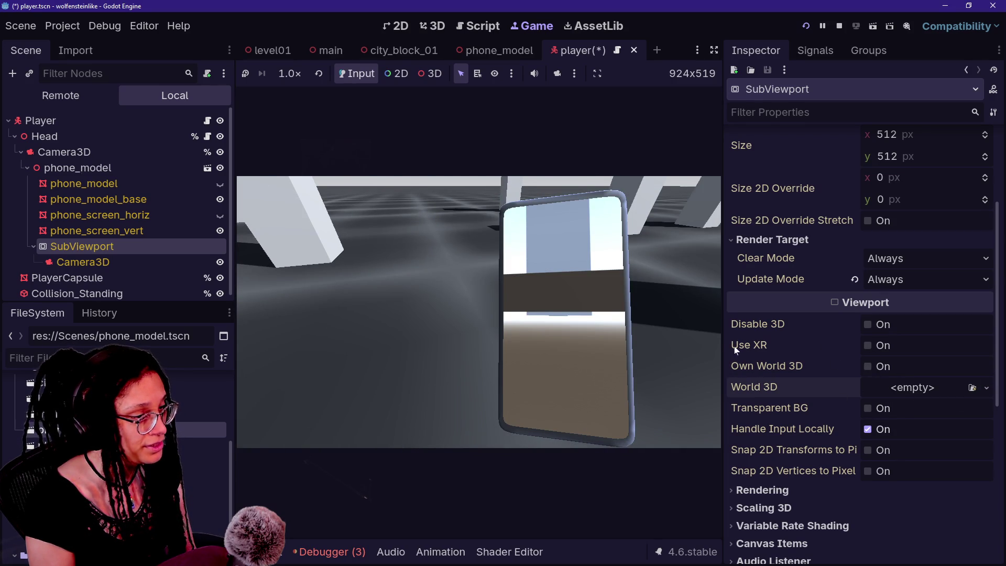
pyautogui.click(798, 490)
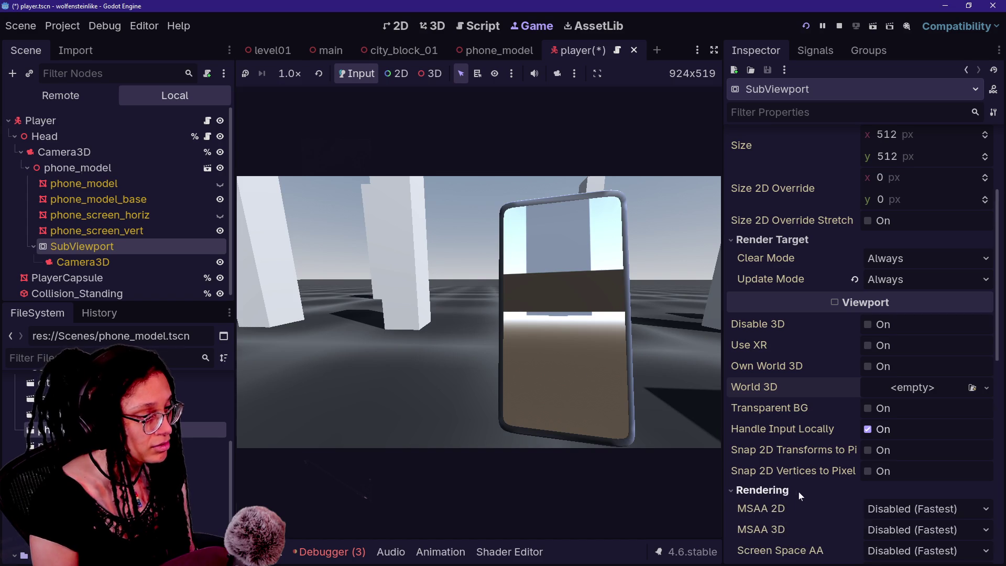
pyautogui.scroll(-2, 796, 489)
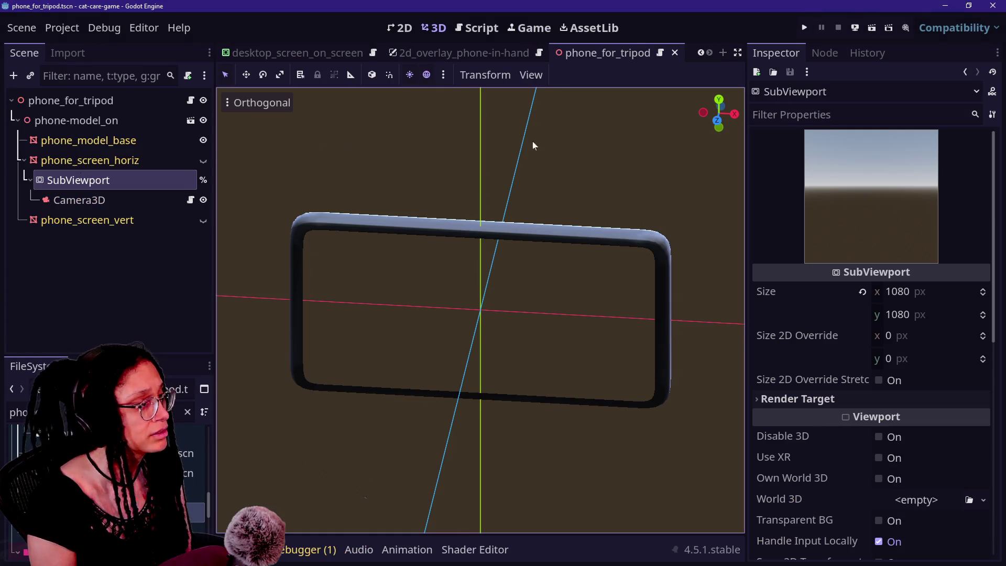
pyautogui.scroll(-2, 955, 265)
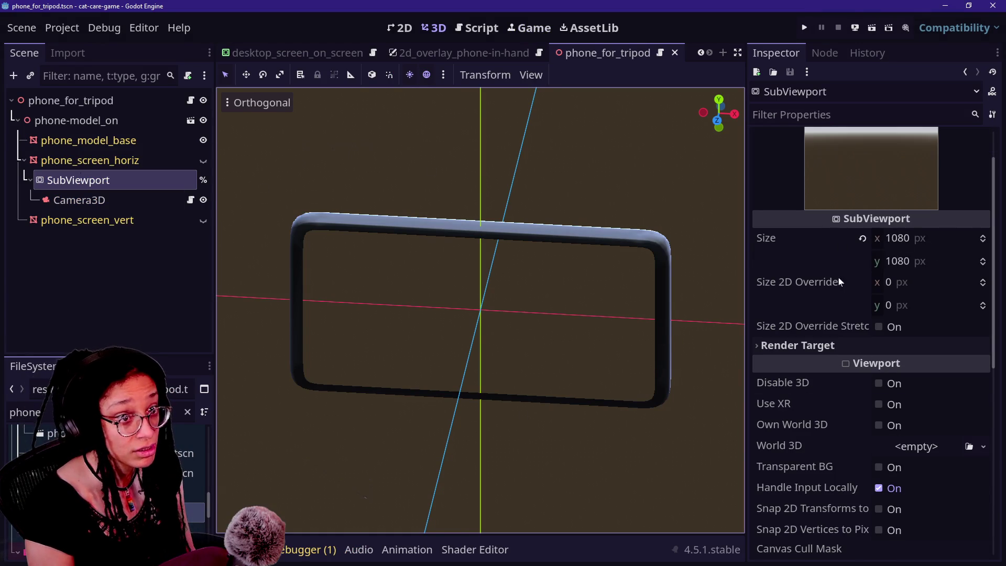
pyautogui.scroll(-4, 827, 315)
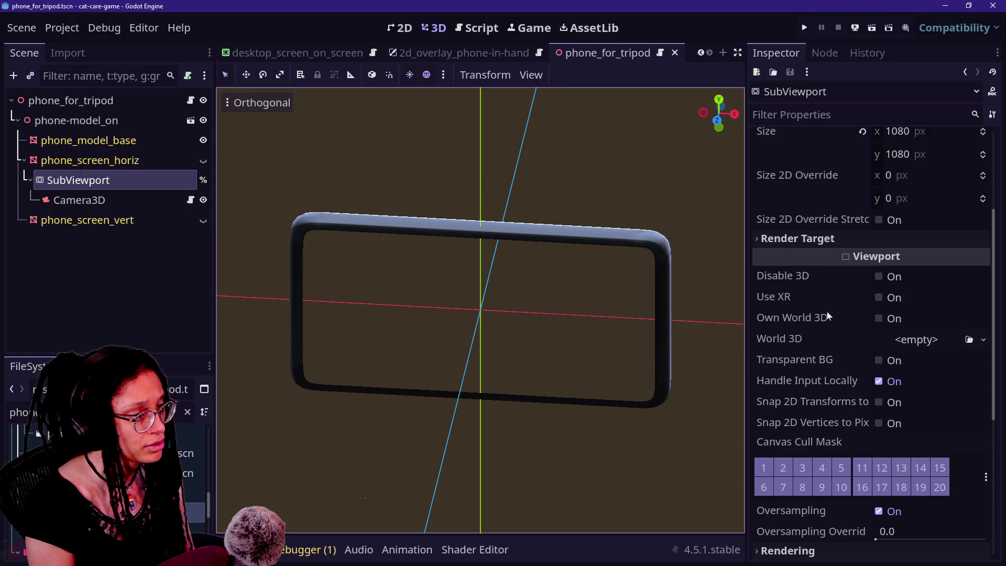
pyautogui.scroll(-8, 826, 315)
pyautogui.scroll(-3, 827, 315)
pyautogui.click(828, 448)
pyautogui.scroll(-2, 827, 445)
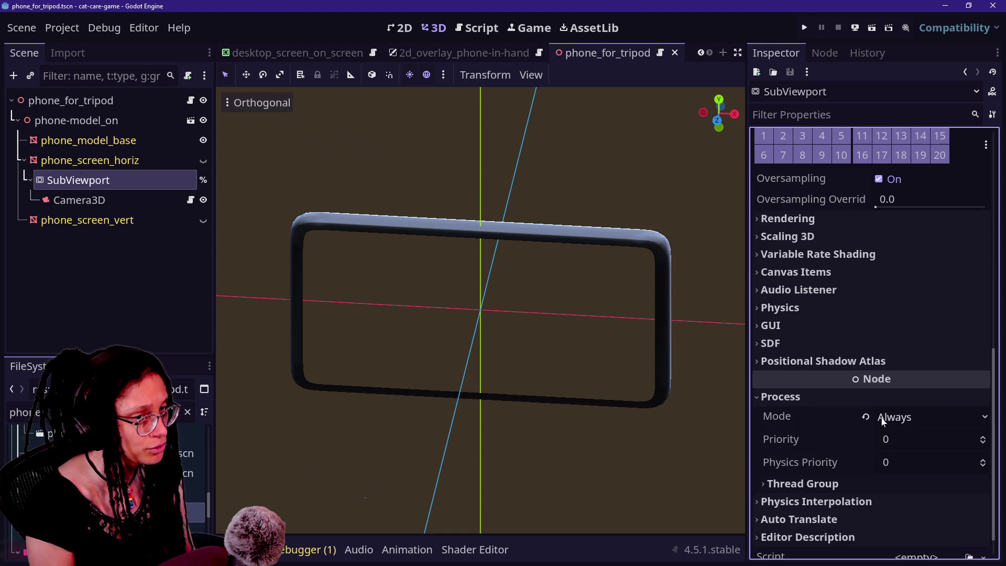
pyautogui.scroll(-1, 883, 422)
pyautogui.scroll(10, 883, 422)
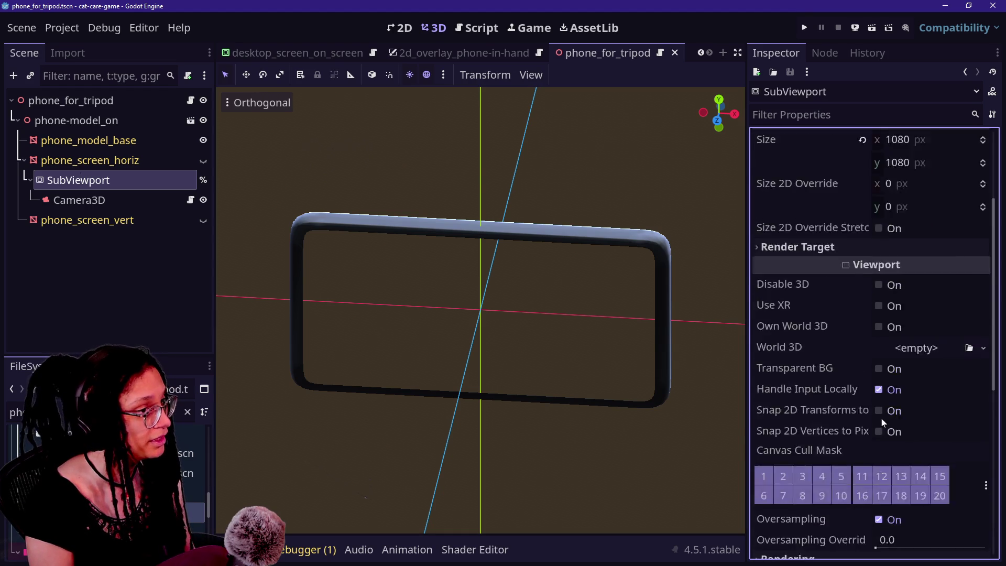
pyautogui.click(78, 200)
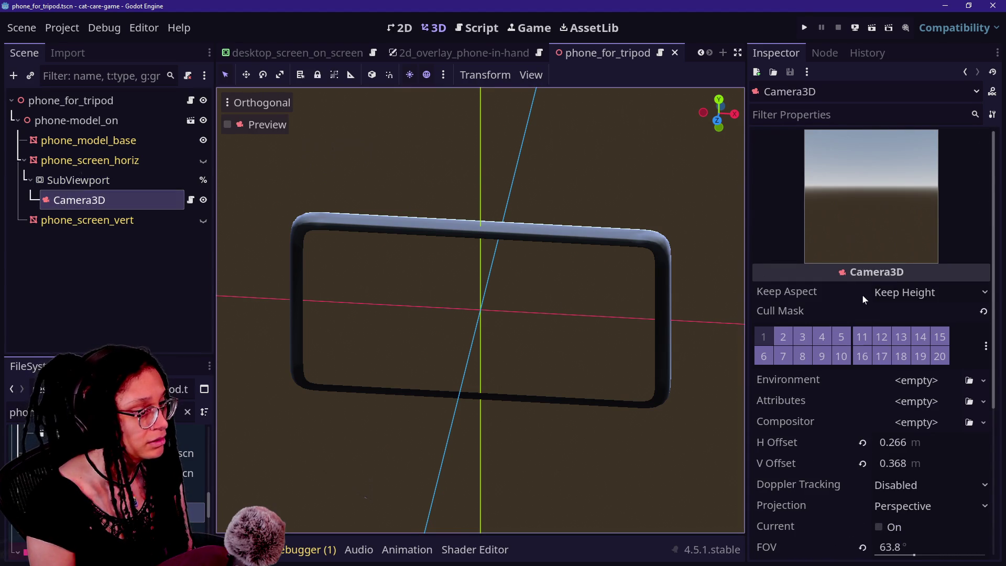
pyautogui.scroll(-3, 863, 299)
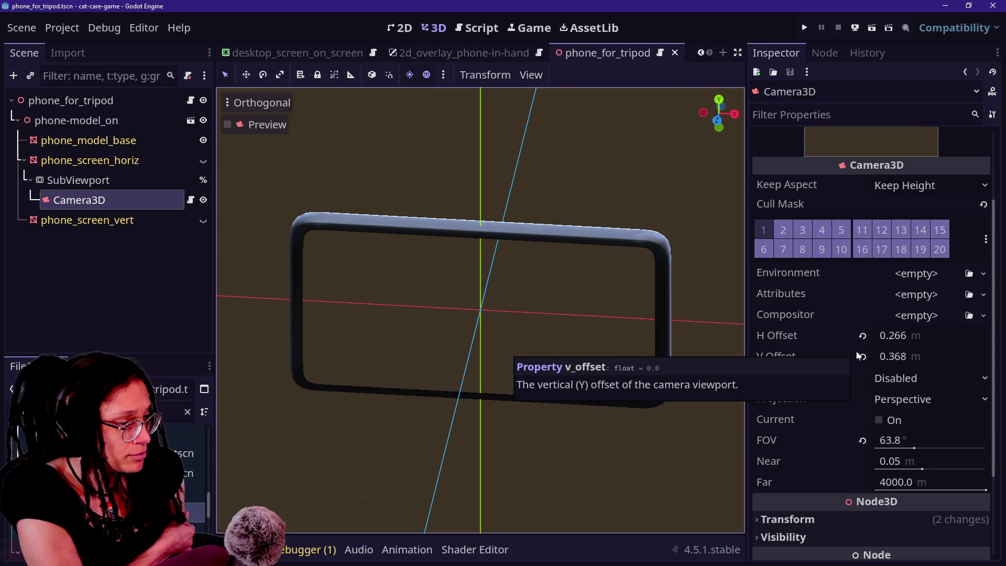
pyautogui.scroll(-3, 806, 416)
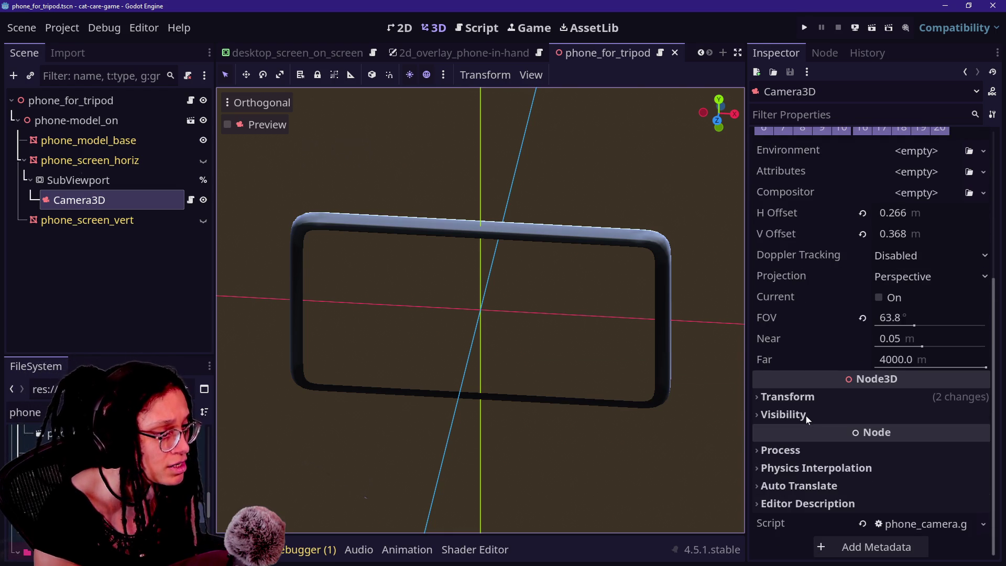
pyautogui.click(824, 398)
pyautogui.scroll(-5, 896, 428)
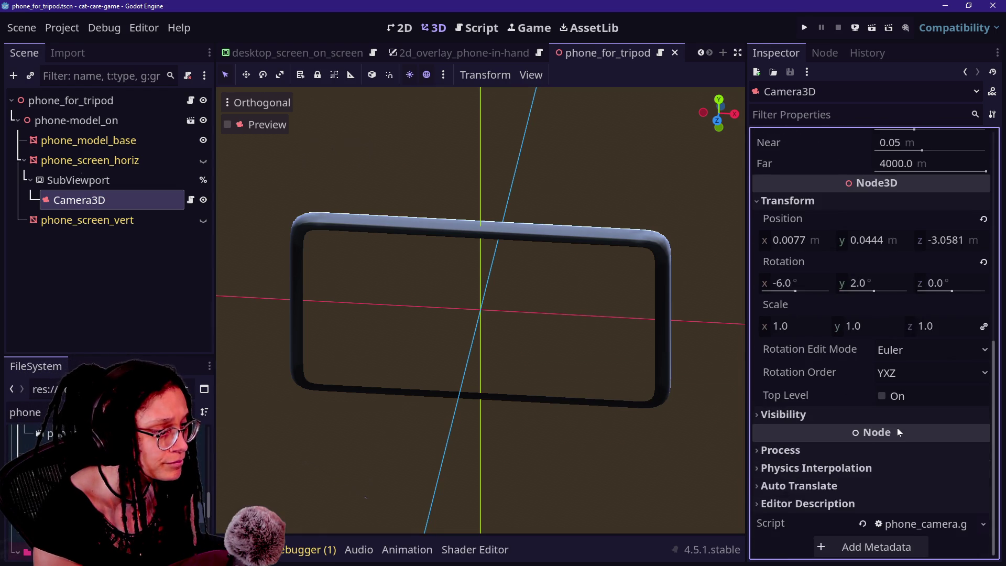
pyautogui.scroll(10, 896, 427)
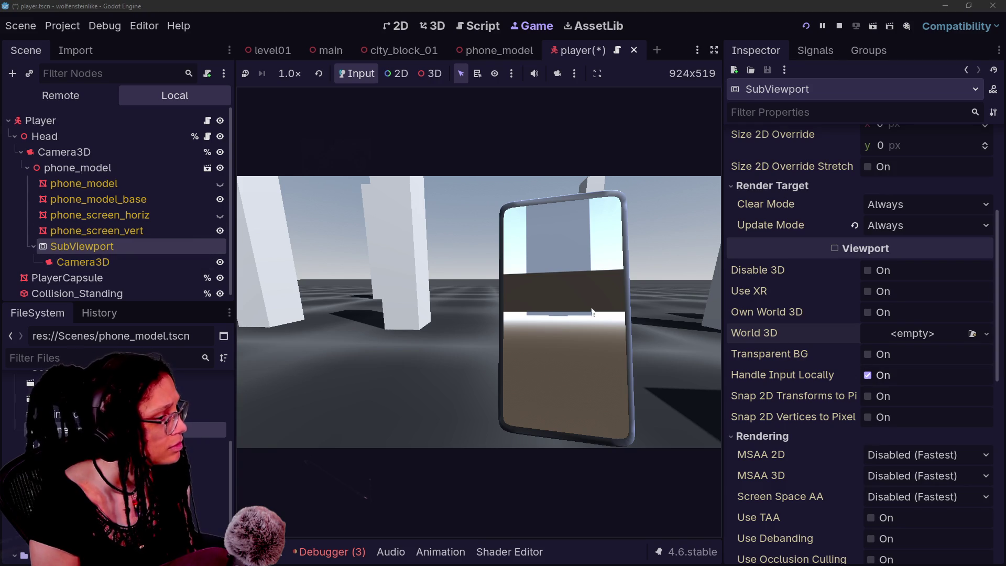
# Set the phone SubViewport's Process Mode to Always.
pyautogui.scroll(-10, 798, 409)
pyautogui.click(859, 444)
pyautogui.click(890, 466)
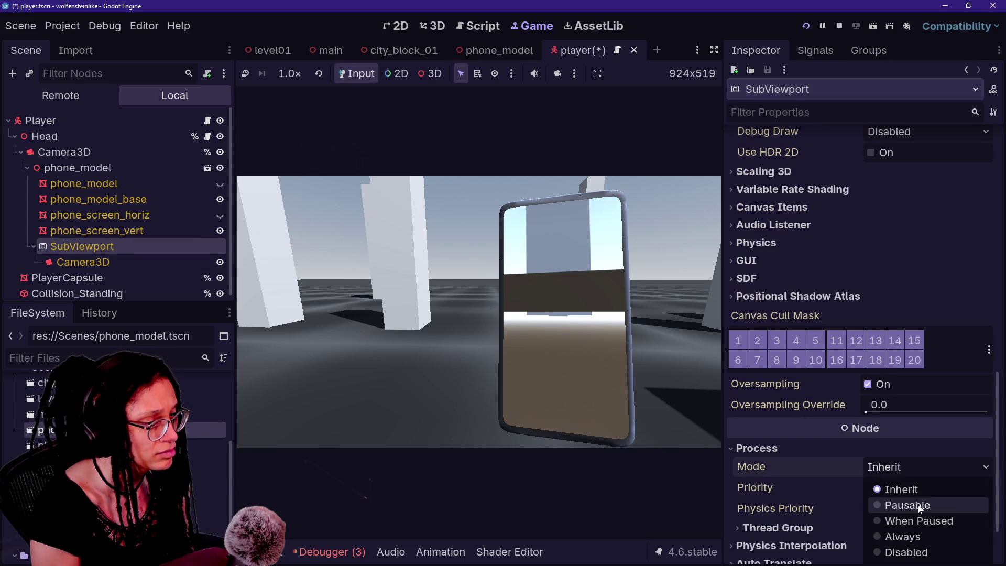
pyautogui.click(901, 536)
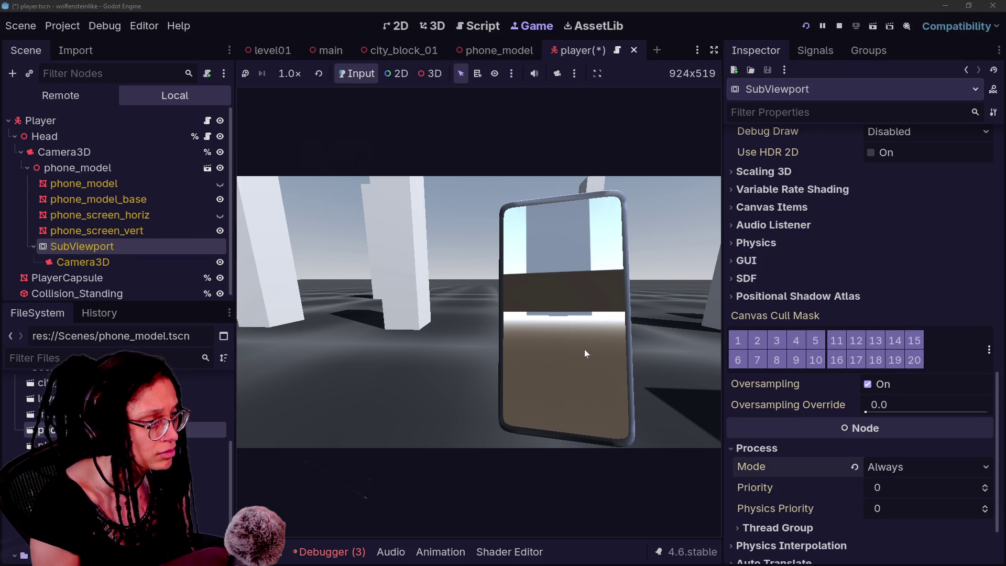
pyautogui.press('capslock')
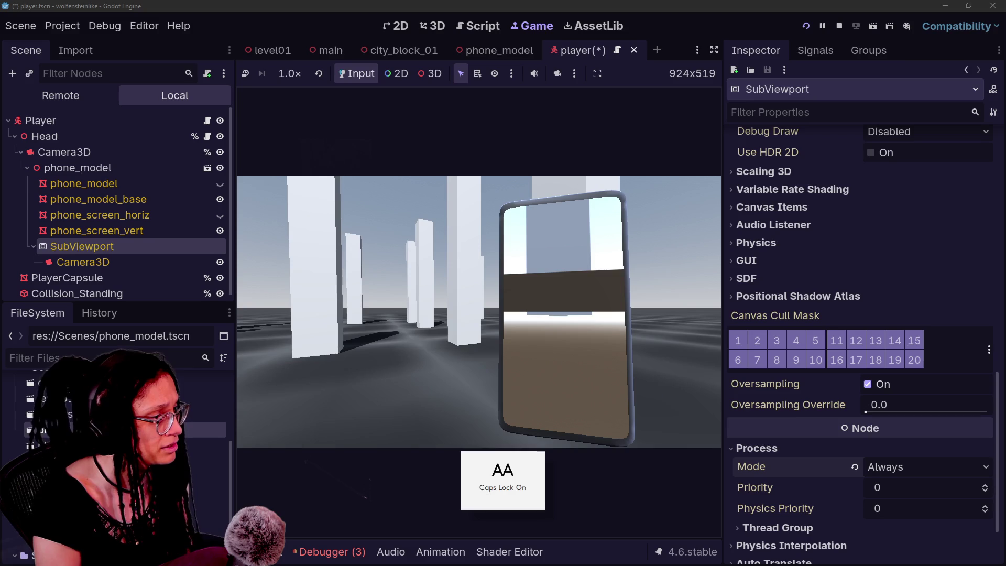
# Compare against the reference phone's Camera3D and SubViewport settings.
pyautogui.click(119, 263)
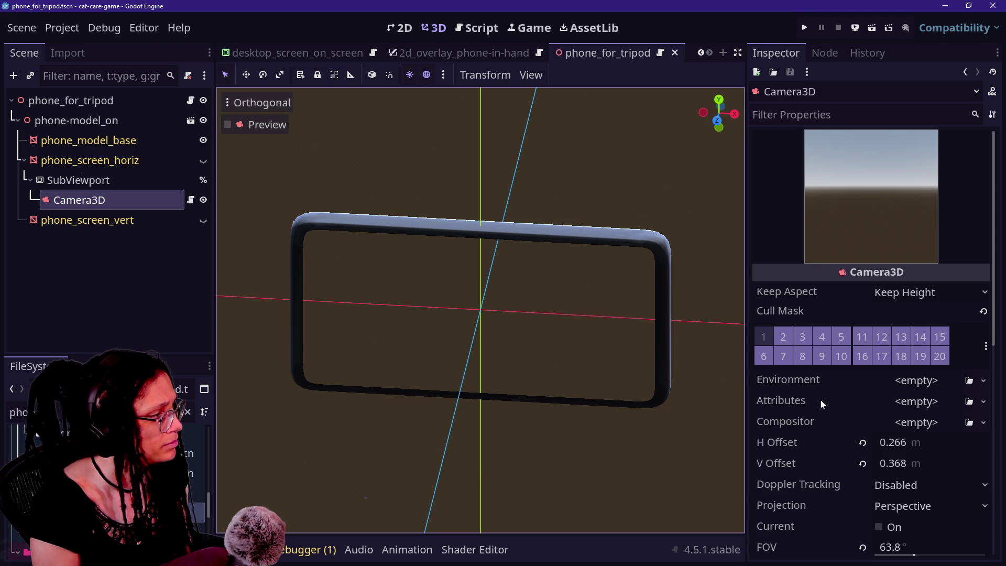
pyautogui.click(111, 186)
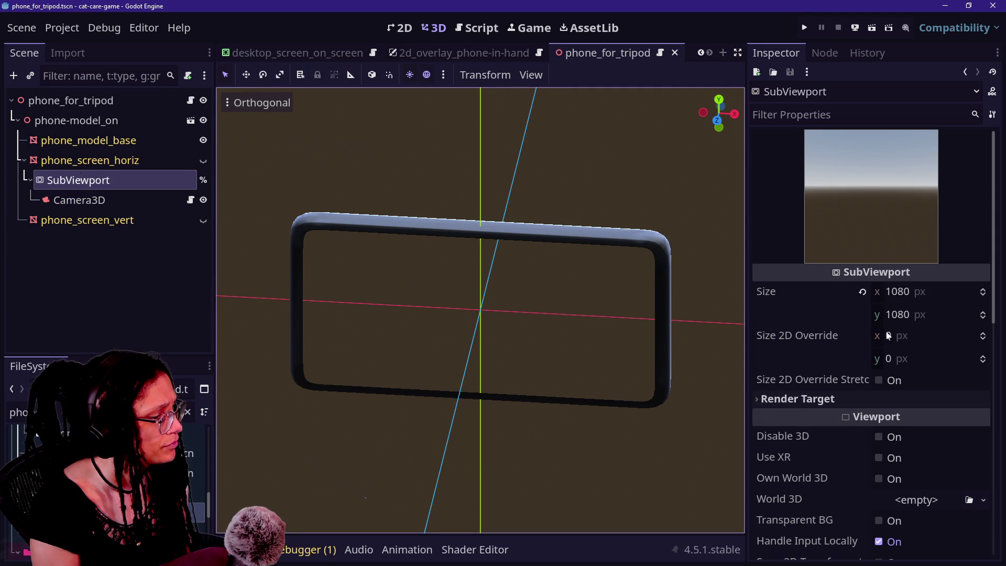
pyautogui.scroll(-2, 889, 336)
pyautogui.scroll(-1, 834, 386)
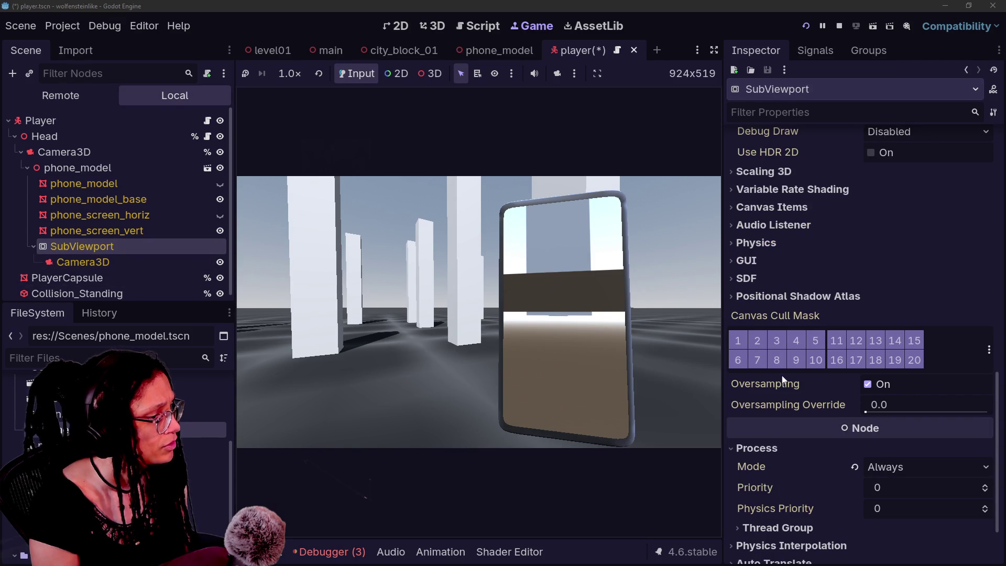
pyautogui.scroll(11, 781, 375)
pyautogui.scroll(1, 781, 375)
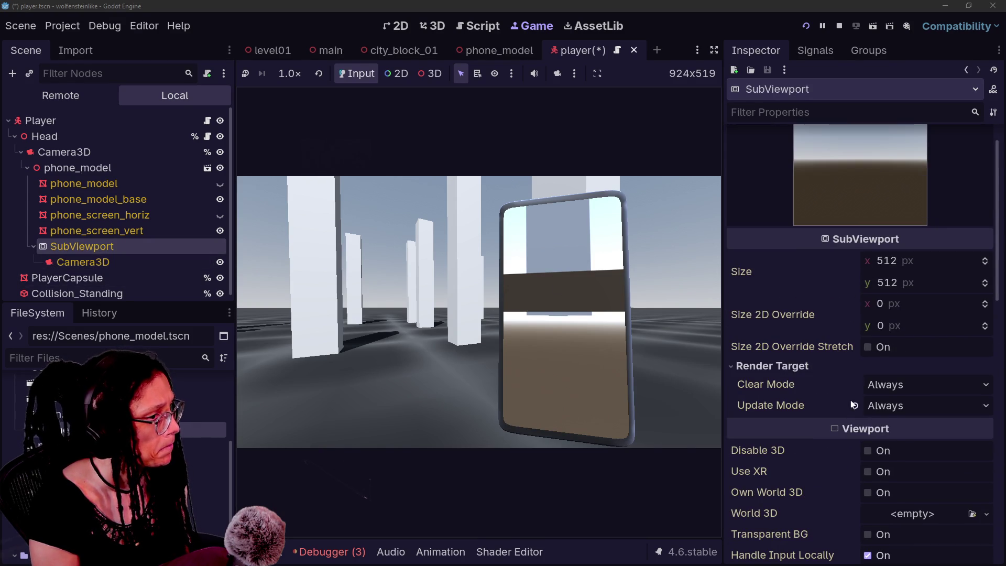
# Set the phone SubViewport's size to 1920 wide by 1080 high.
pyautogui.click(886, 261)
pyautogui.write('1')
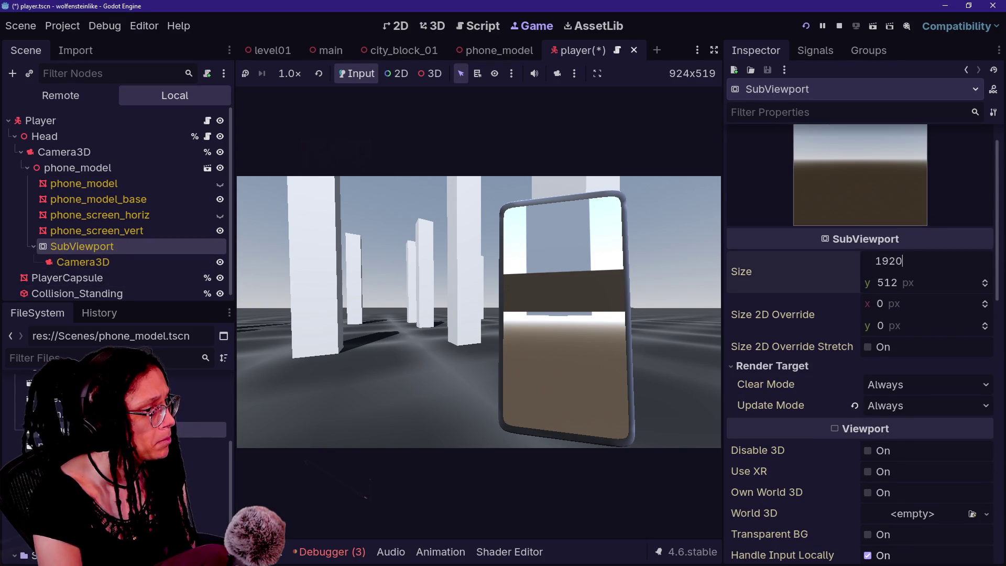
pyautogui.press('Return')
pyautogui.press('capslock')
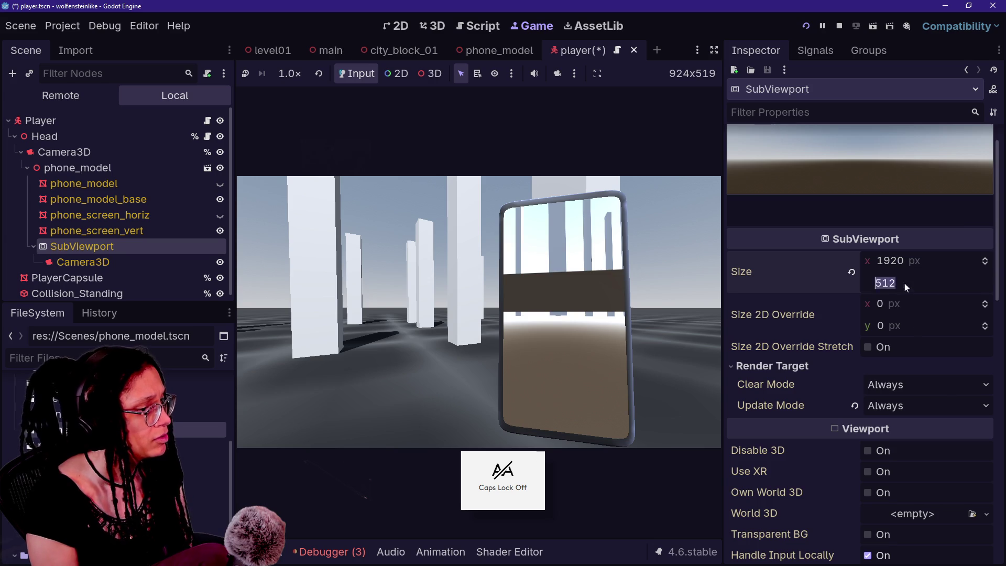
pyautogui.click(904, 283)
pyautogui.write('1080')
pyautogui.press('Return')
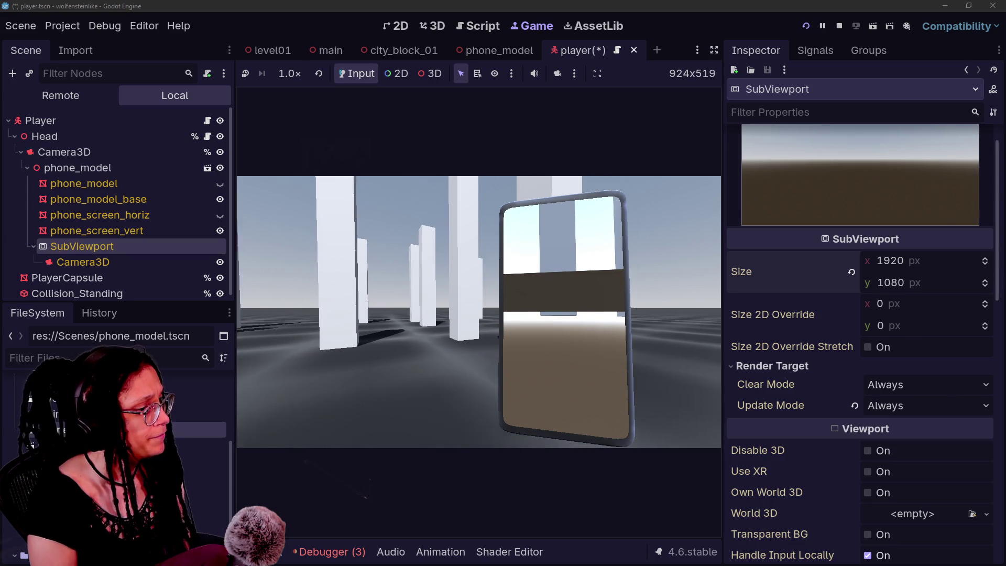
# Select the tripod phone's Camera3D in the phone_and_tripod scene to compare its settings.
pyautogui.moveTo(480, 316)
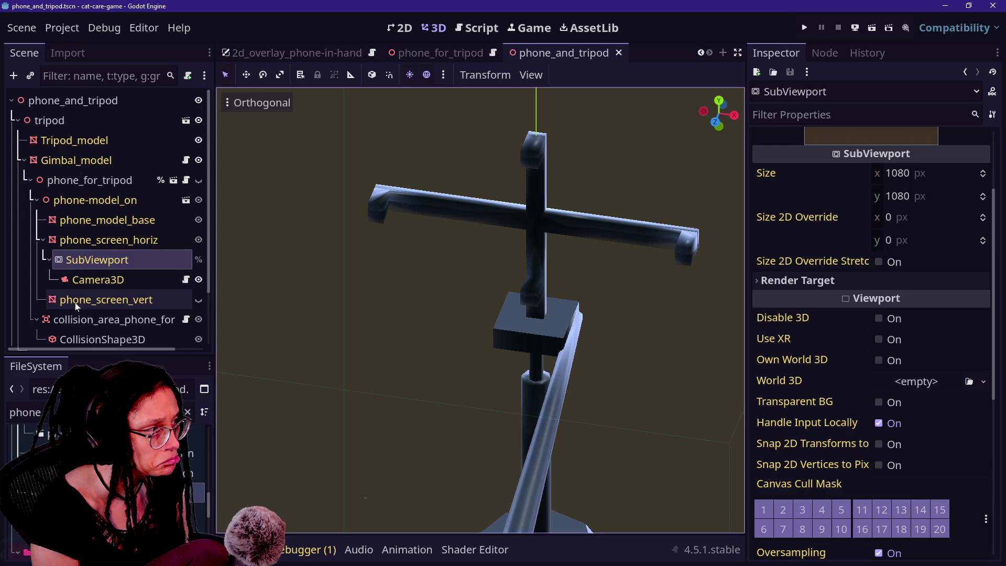
pyautogui.click(79, 280)
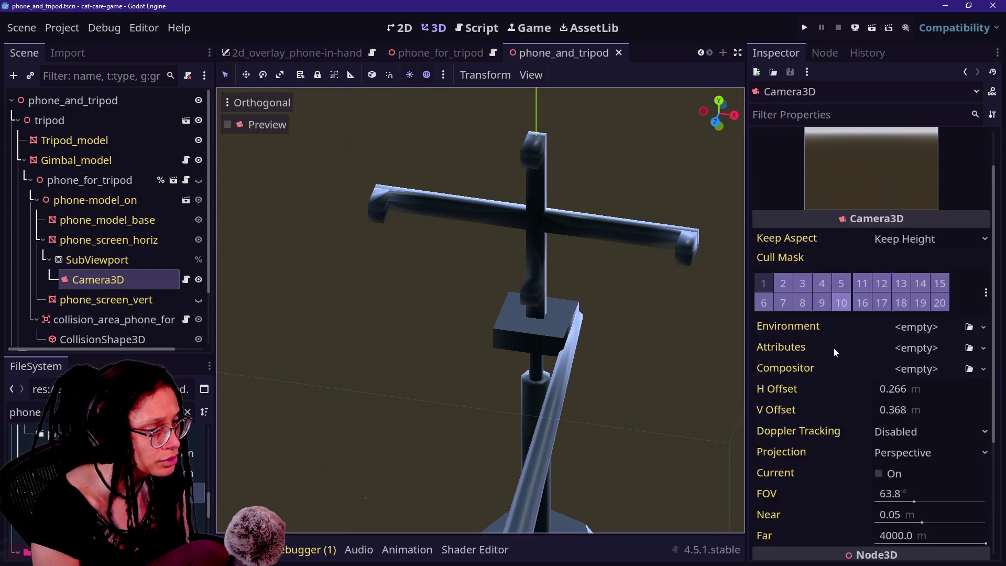
pyautogui.scroll(-5, 834, 348)
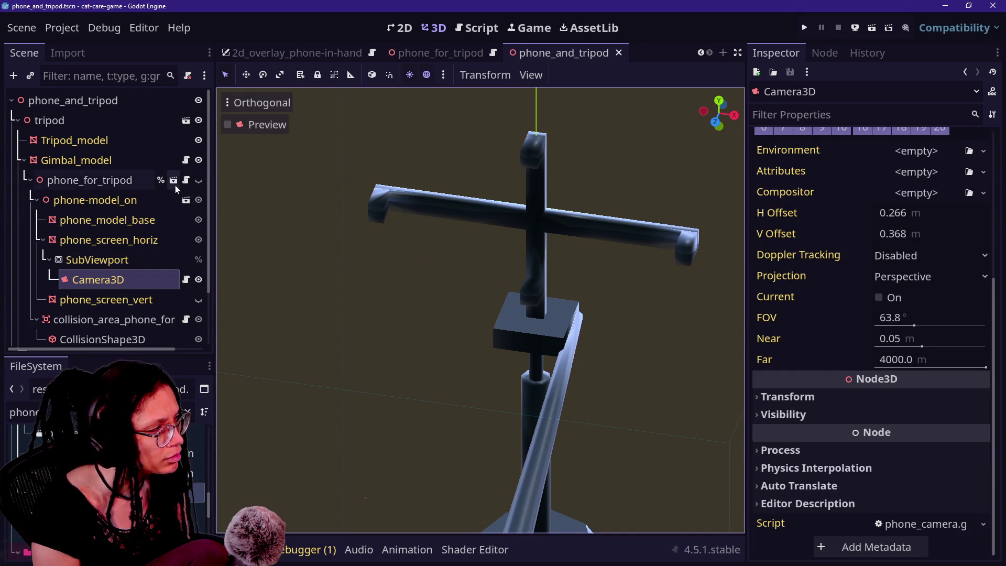
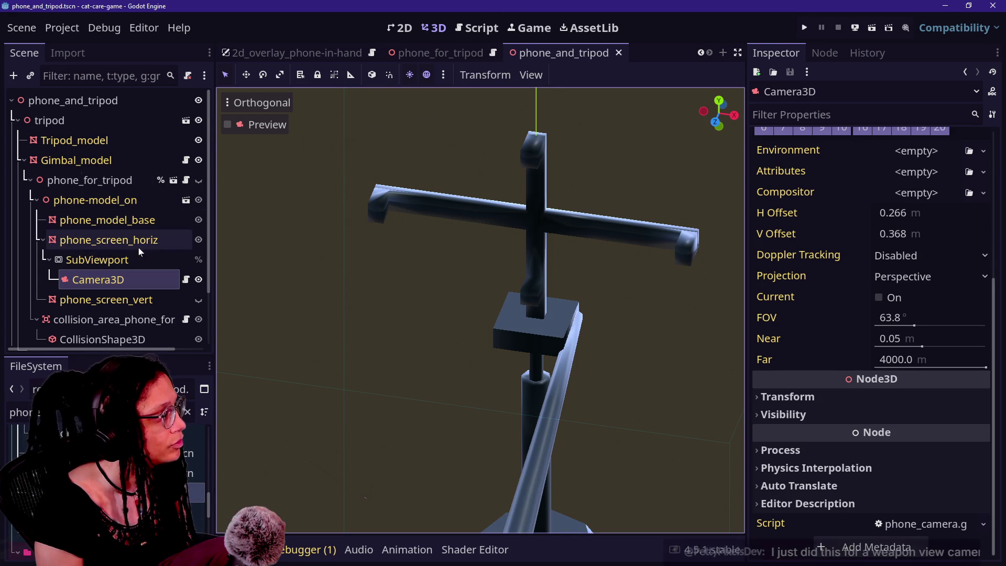
# Select phone_screen_horiz and check which node its albedo ViewportTexture's viewport path targets.
pyautogui.click(140, 307)
pyautogui.click(127, 218)
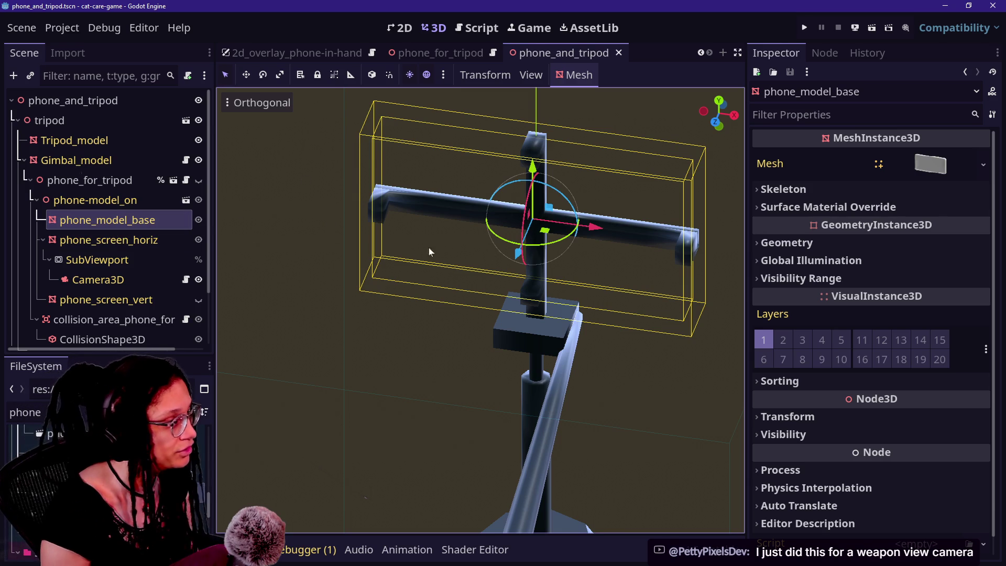
pyautogui.click(151, 237)
pyautogui.scroll(-3, 860, 369)
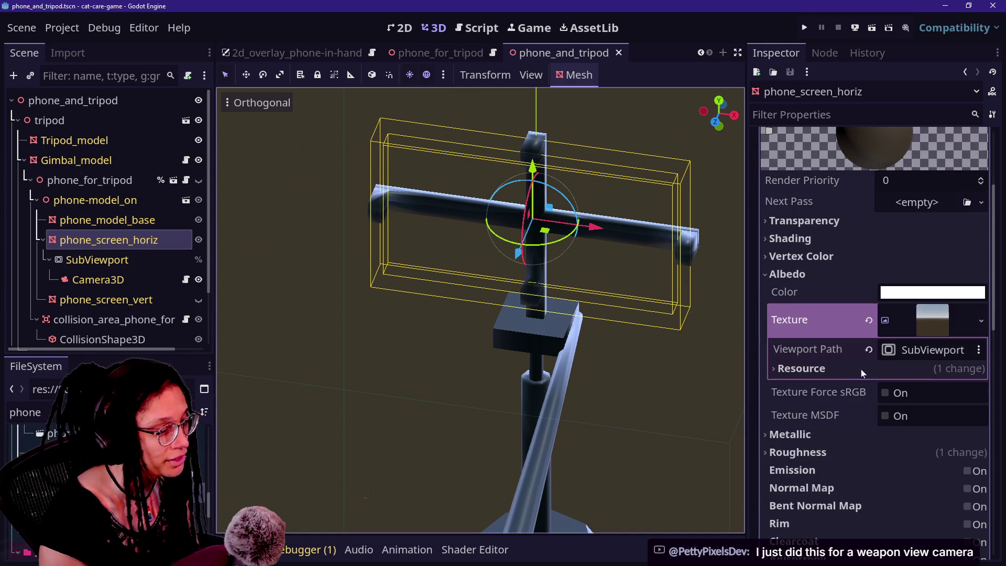
pyautogui.scroll(-2, 853, 406)
pyautogui.click(904, 256)
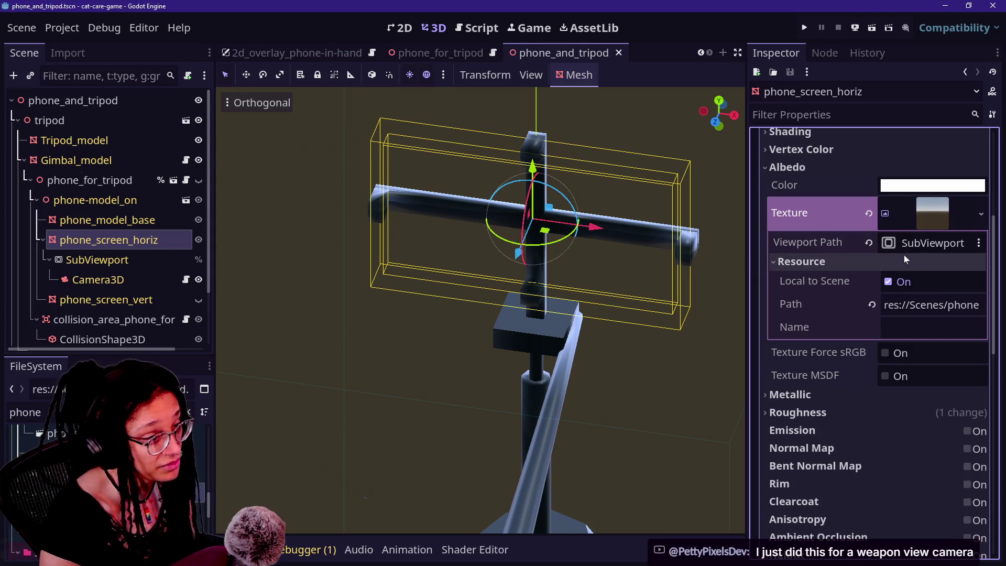
pyautogui.click(911, 242)
pyautogui.press('Escape')
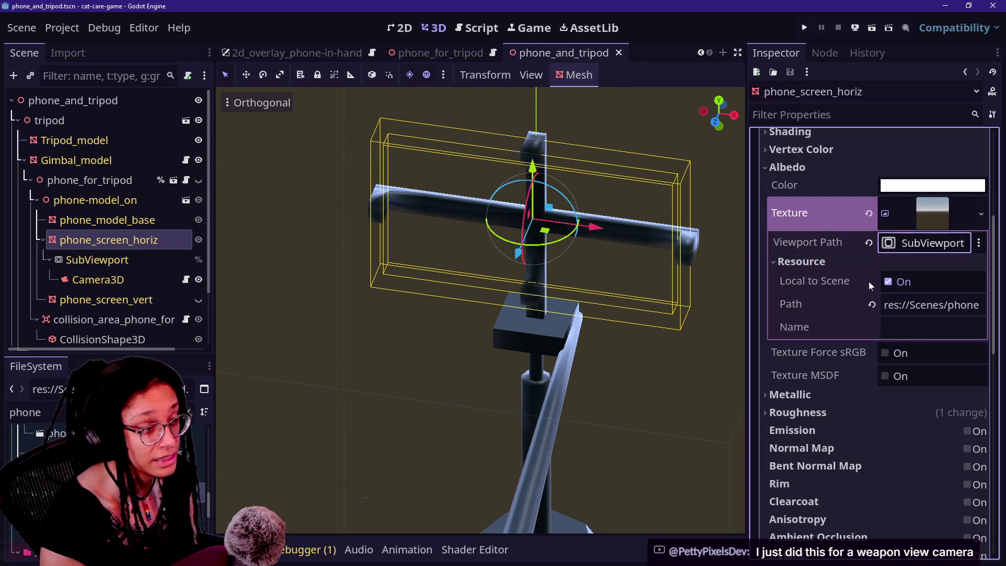
pyautogui.click(939, 244)
pyautogui.press('Escape')
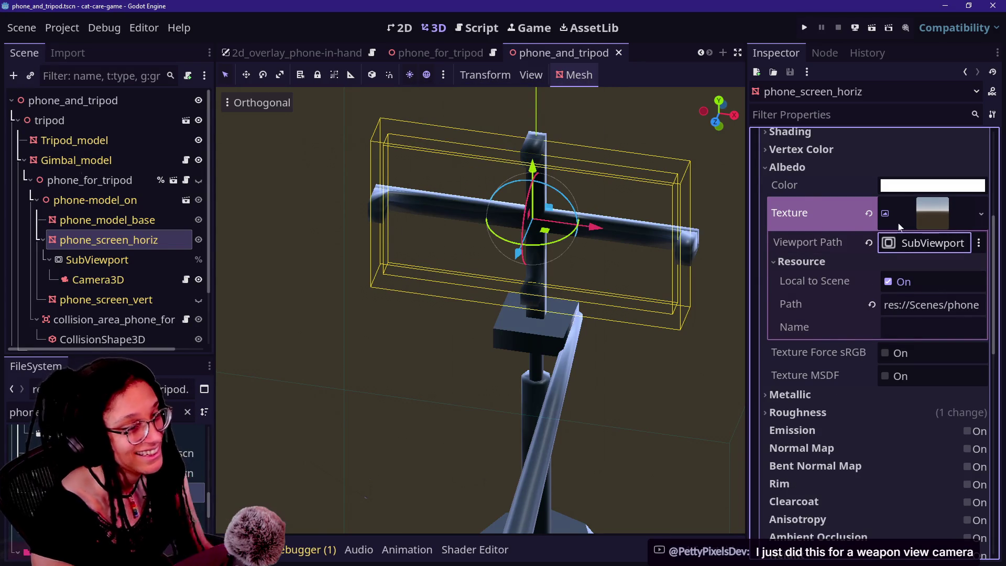
# Review the albedo texture's options and expand the screen material's Resource settings.
pyautogui.click(980, 213)
pyautogui.press('Escape')
pyautogui.click(900, 210)
pyautogui.click(901, 210)
pyautogui.scroll(2, 800, 341)
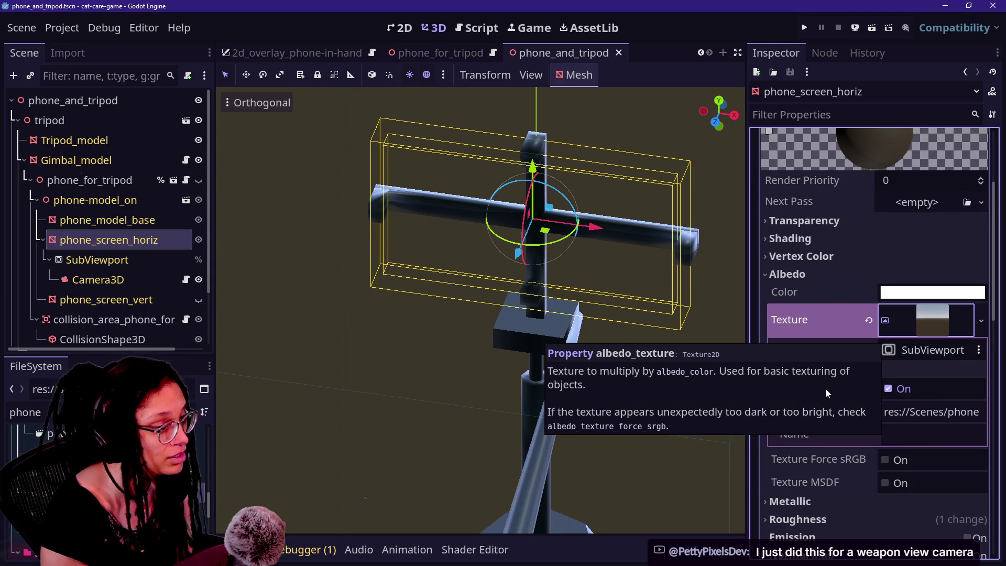
pyautogui.scroll(-5, 819, 497)
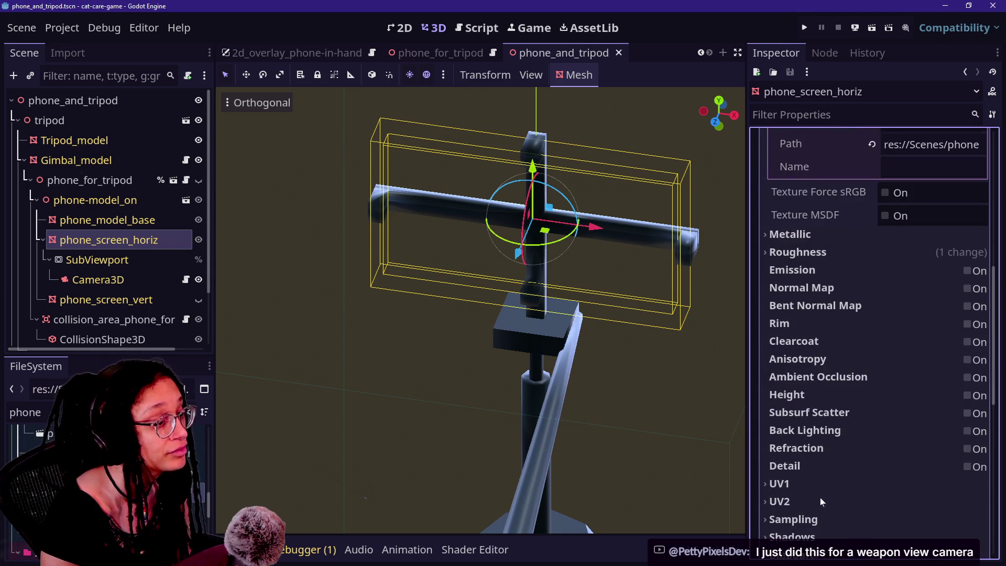
pyautogui.scroll(-5, 819, 498)
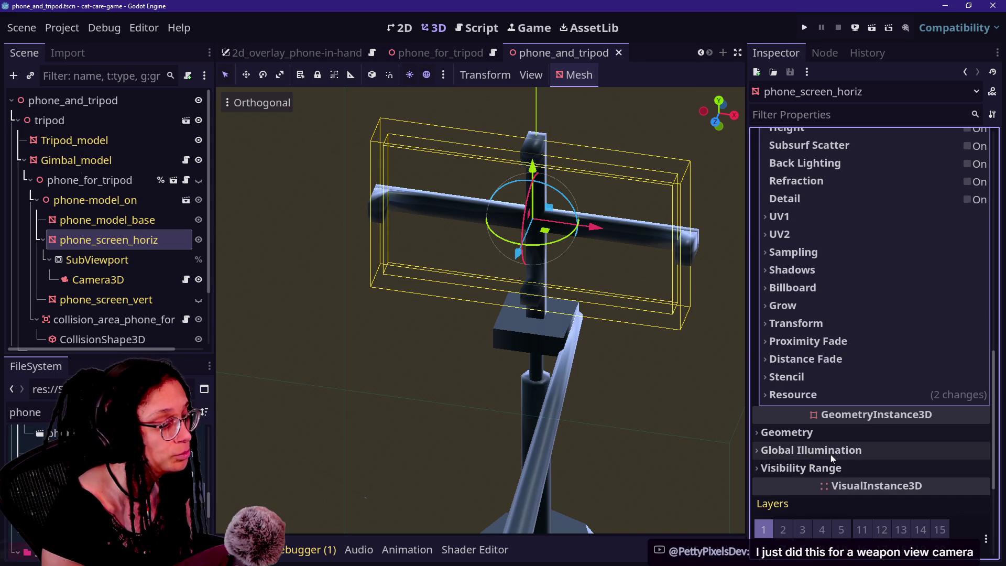
pyautogui.click(819, 396)
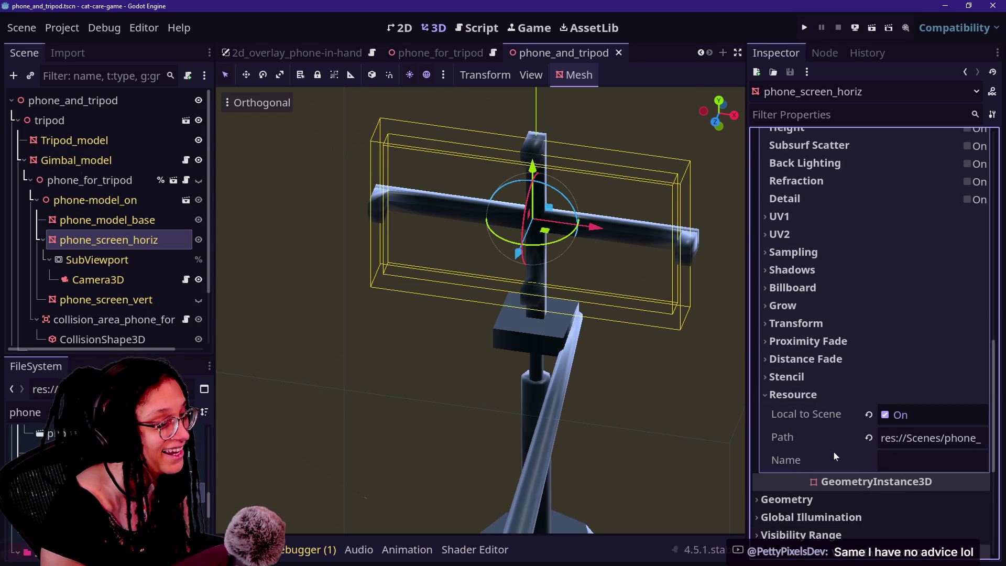
pyautogui.scroll(5, 876, 442)
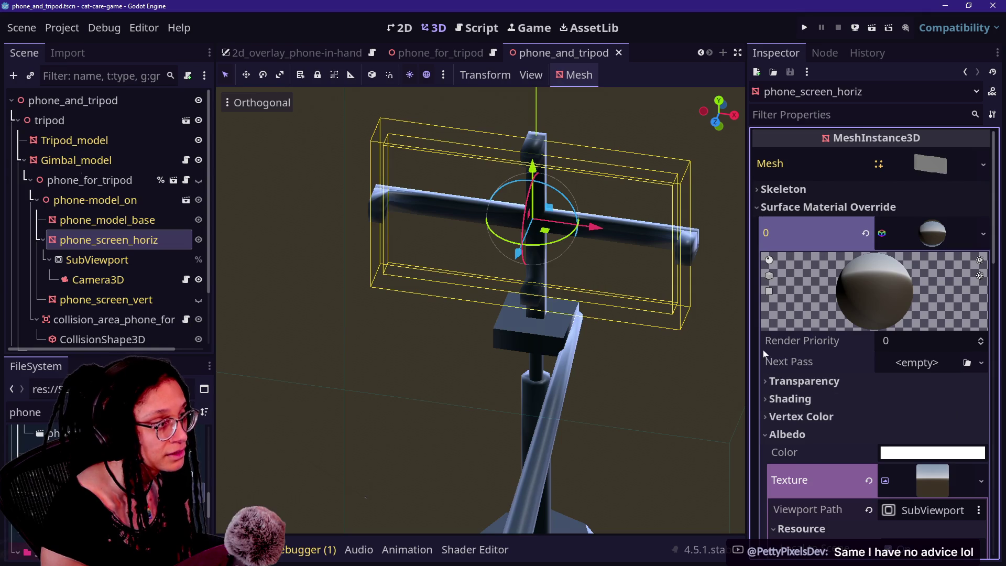
# Unhide phone_for_tripod and frame the phone_screen_horiz screen in the viewport.
pyautogui.click(199, 180)
pyautogui.scroll(-5, 467, 202)
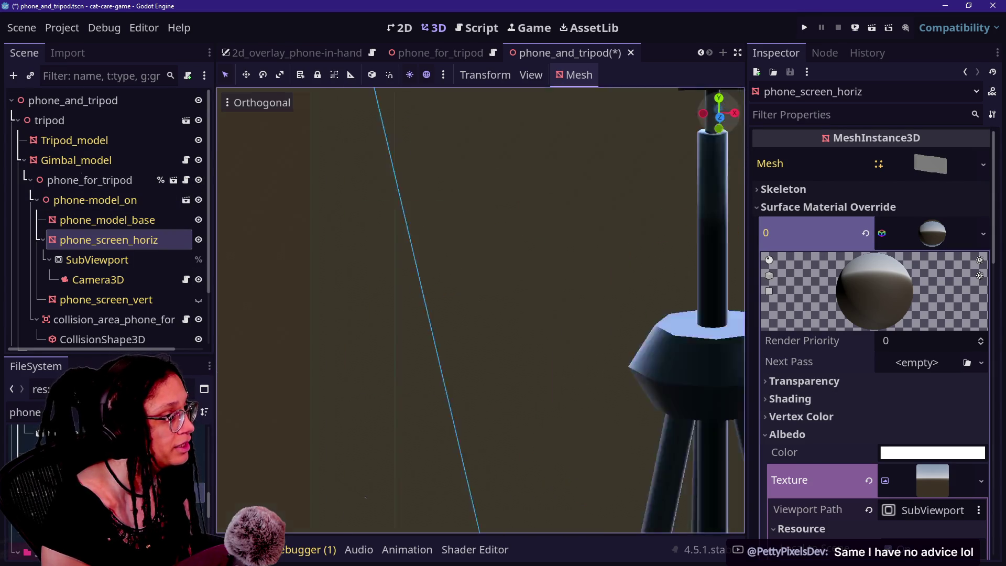
pyautogui.press('f')
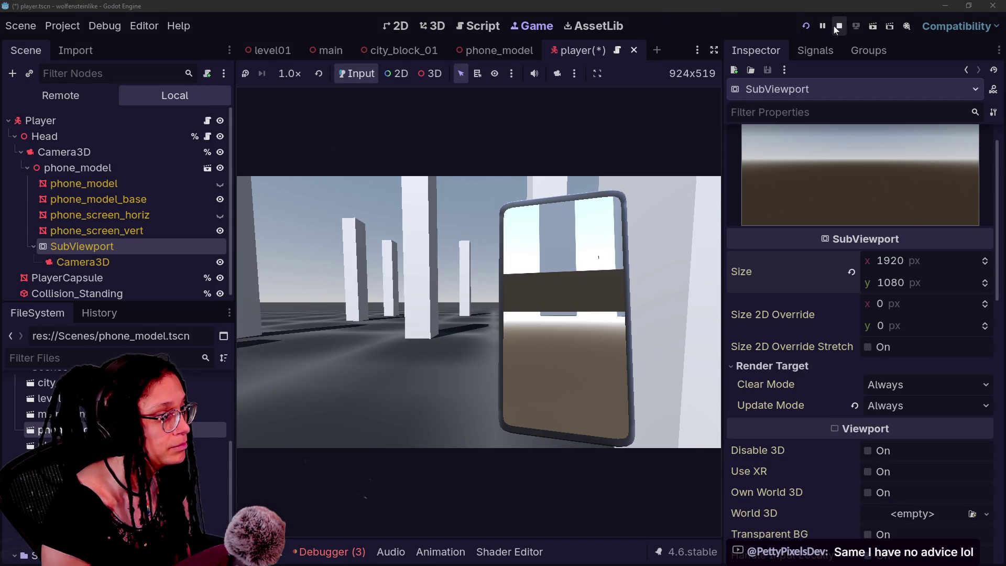
# Stop the game and expand phone_screen_vert's Surface Material Override 0 Albedo settings.
pyautogui.click(836, 27)
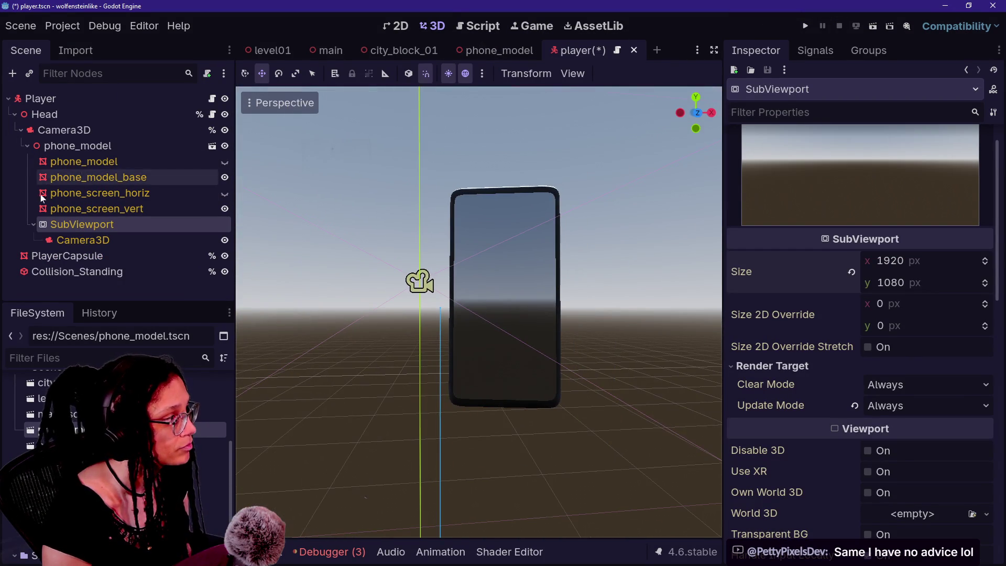
pyautogui.click(104, 251)
pyautogui.click(102, 239)
pyautogui.click(105, 213)
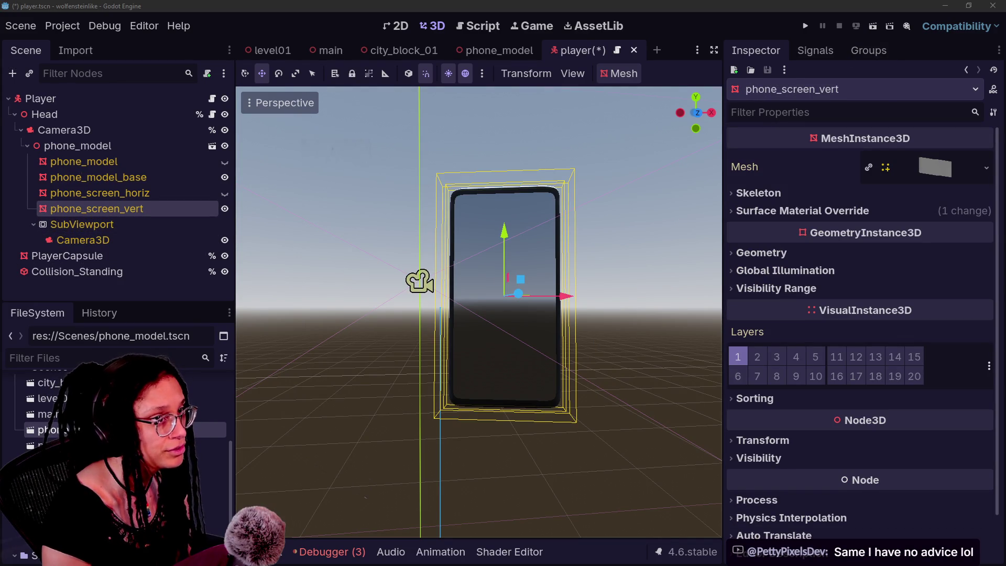
pyautogui.click(801, 210)
pyautogui.click(928, 235)
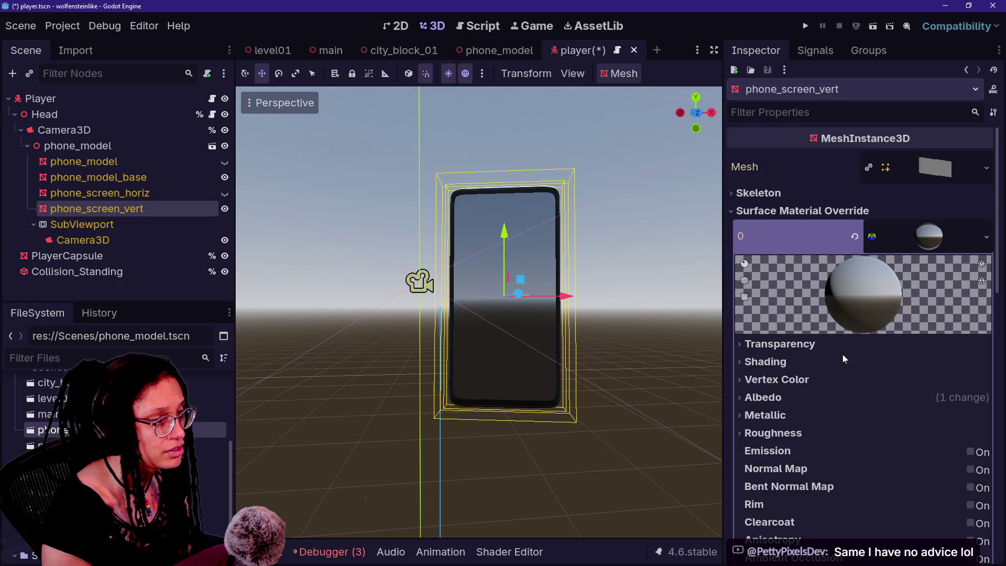
pyautogui.click(796, 398)
pyautogui.scroll(-2, 799, 401)
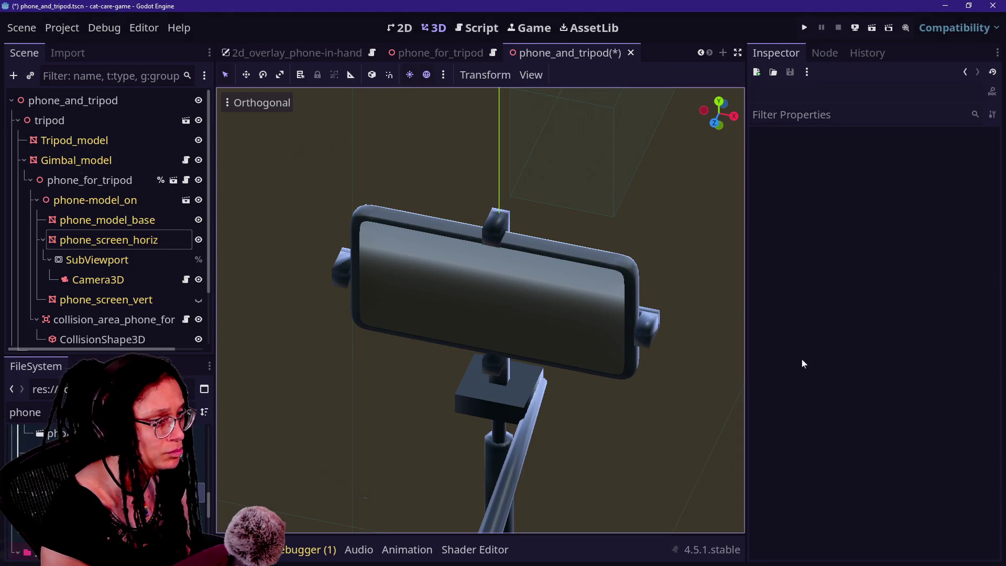
# Expand phone_screen_horiz's Albedo Texture and its Resource section to compare against phone_screen_vert.
pyautogui.click(618, 309)
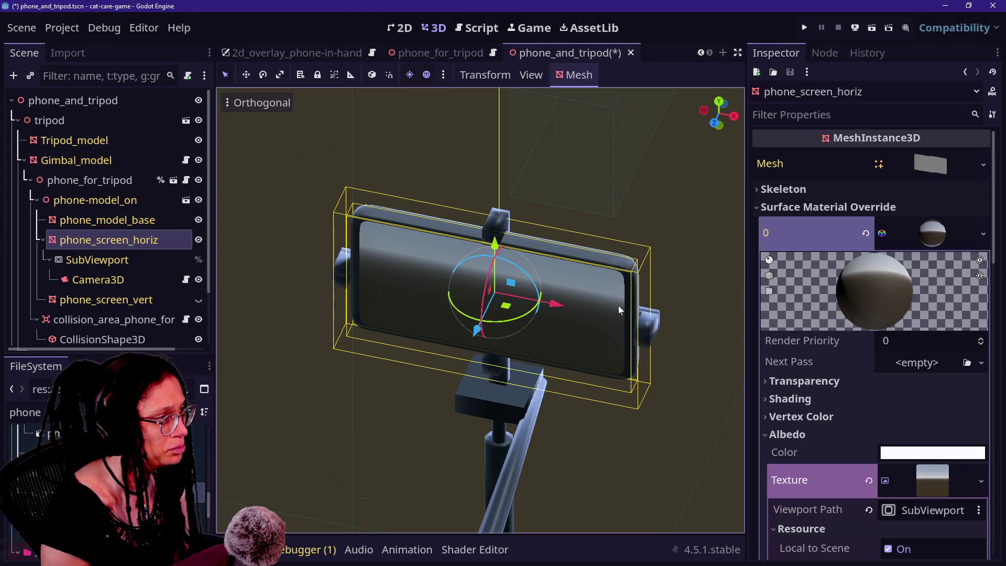
pyautogui.scroll(-1, 831, 365)
pyautogui.click(833, 347)
pyautogui.click(833, 346)
pyautogui.scroll(-3, 837, 370)
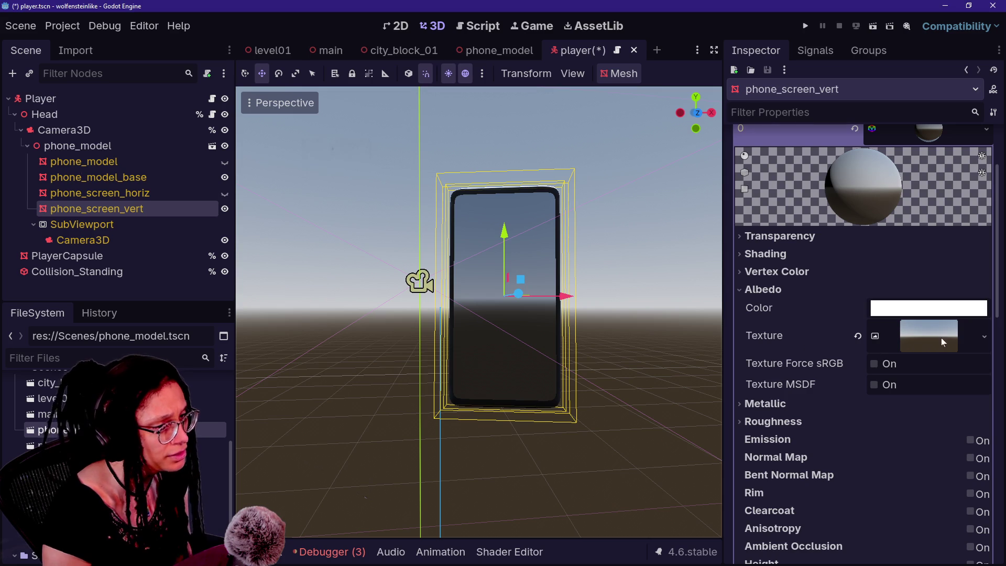
pyautogui.click(937, 337)
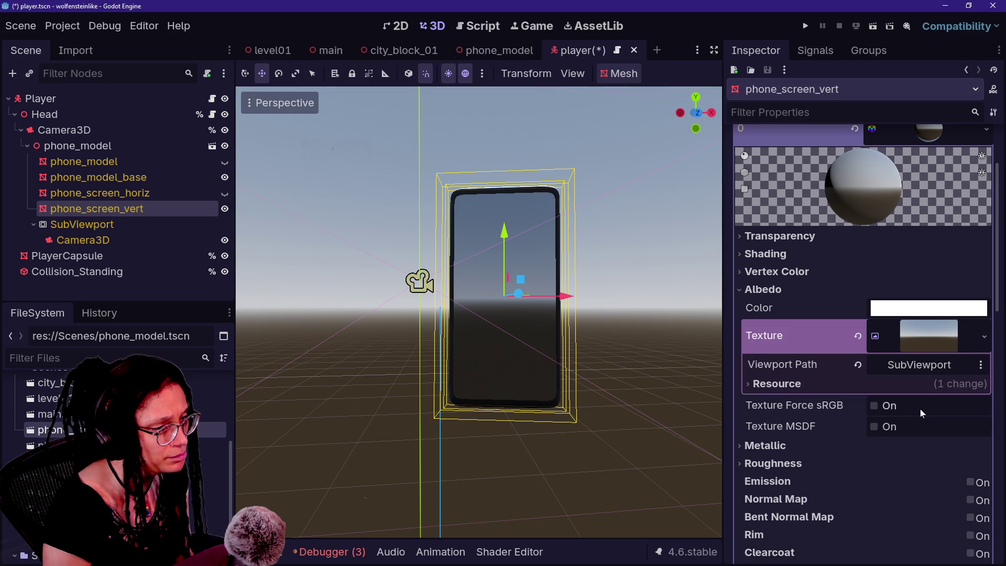
pyautogui.click(884, 385)
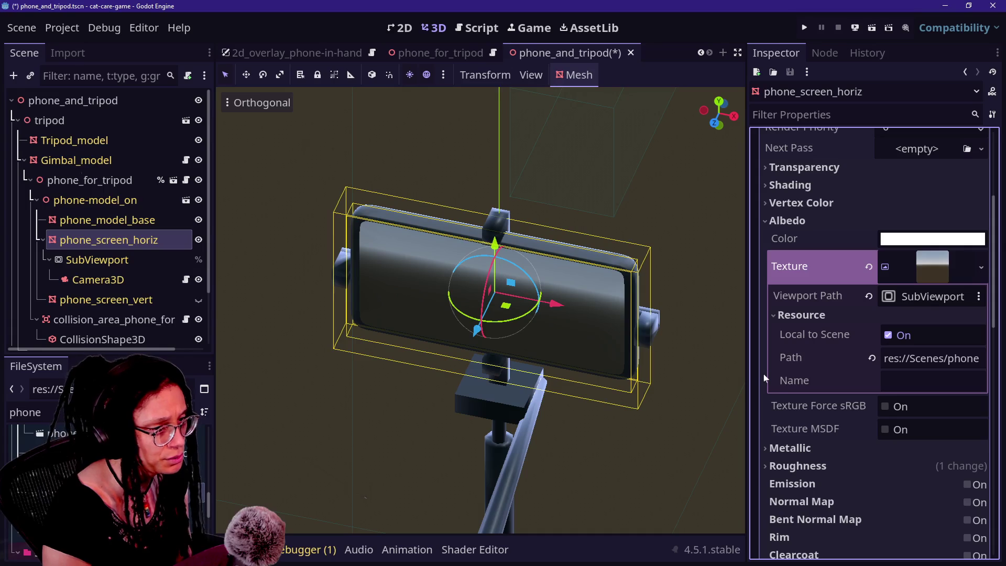
pyautogui.scroll(-3, 763, 376)
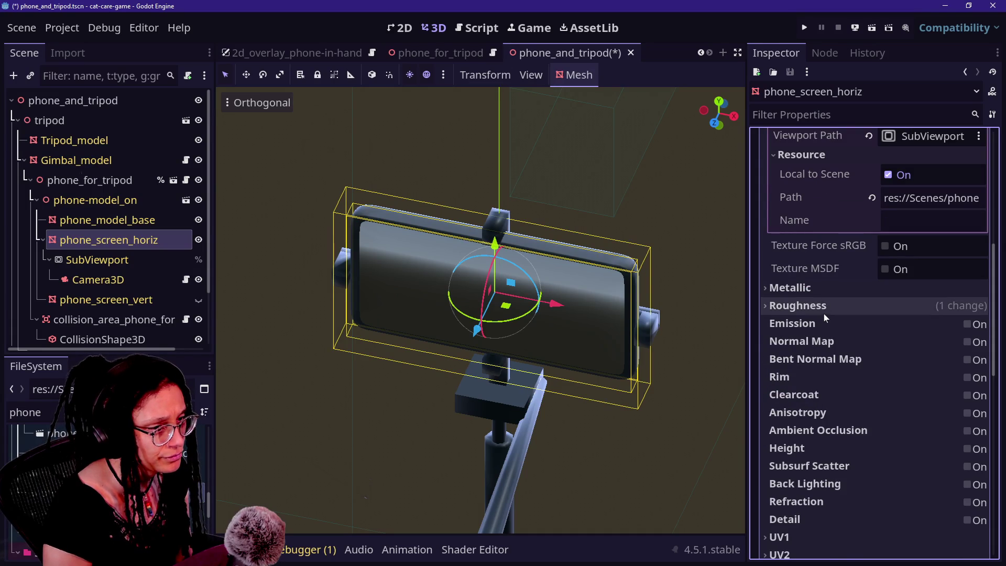
pyautogui.scroll(-10, 823, 315)
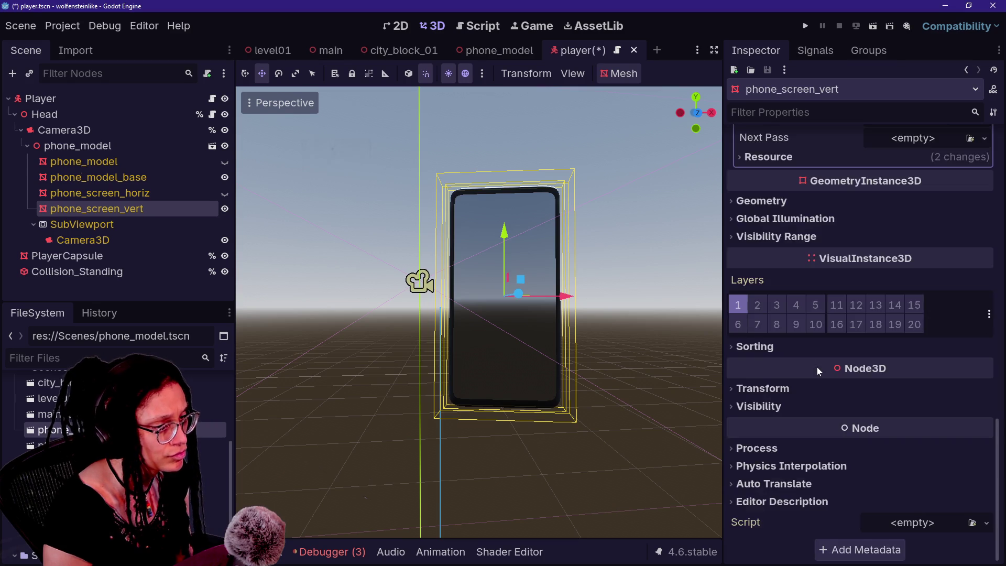
pyautogui.scroll(5, 816, 367)
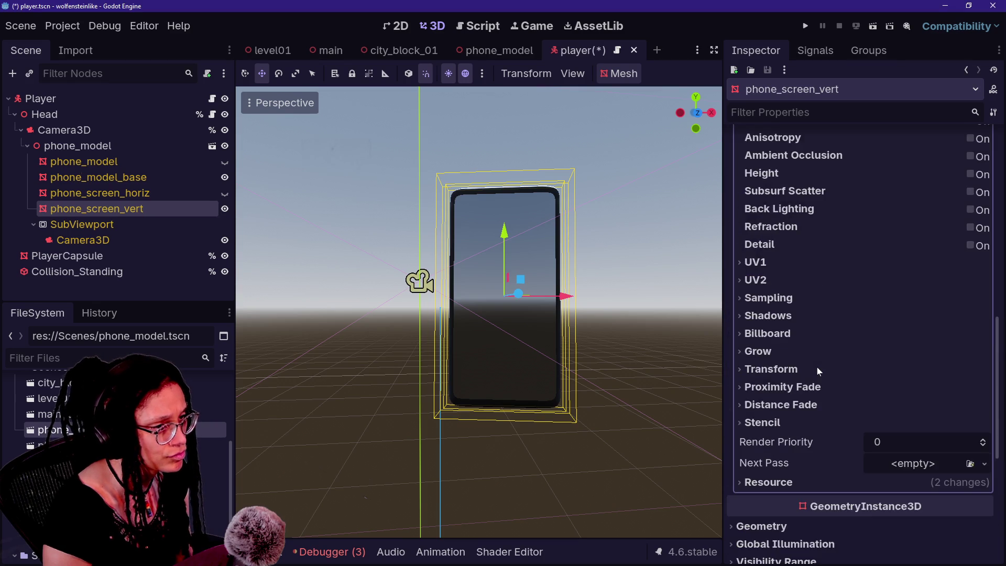
pyautogui.scroll(-2, 816, 367)
# Paste the SubViewport and its Camera3D under phone_model in the player scene.
pyautogui.click(815, 374)
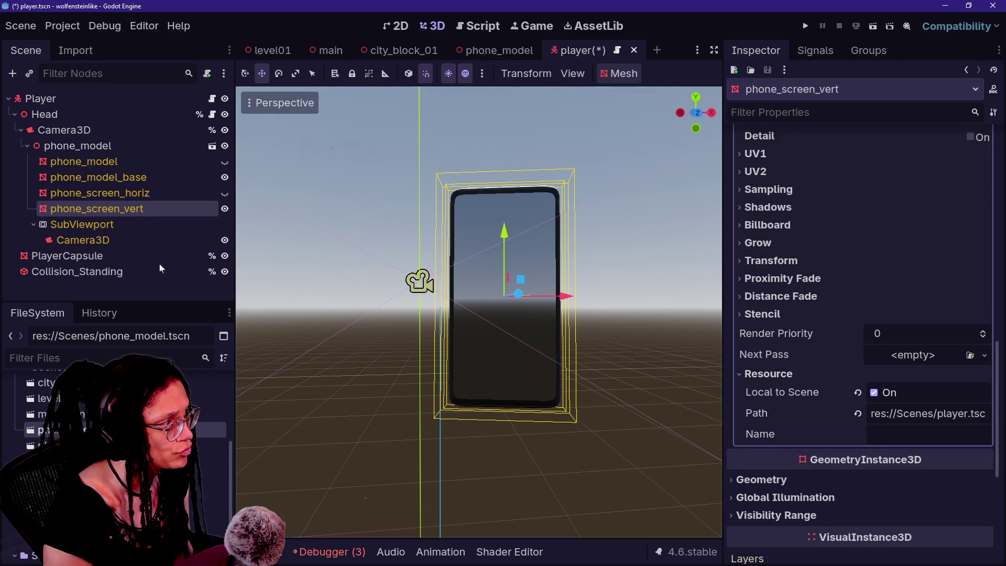
pyautogui.click(81, 241)
pyautogui.click(81, 223)
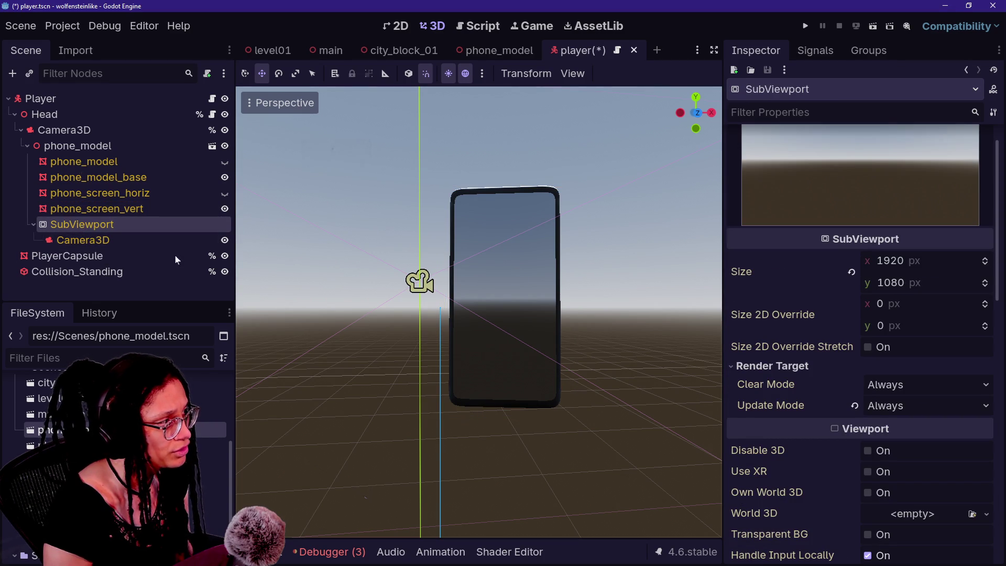
pyautogui.click(73, 240)
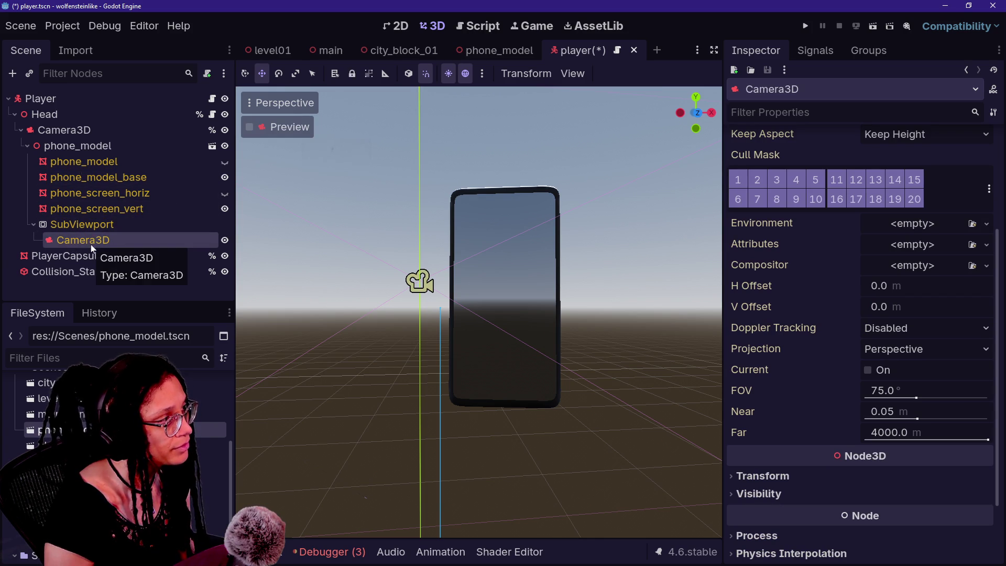
pyautogui.click(91, 230)
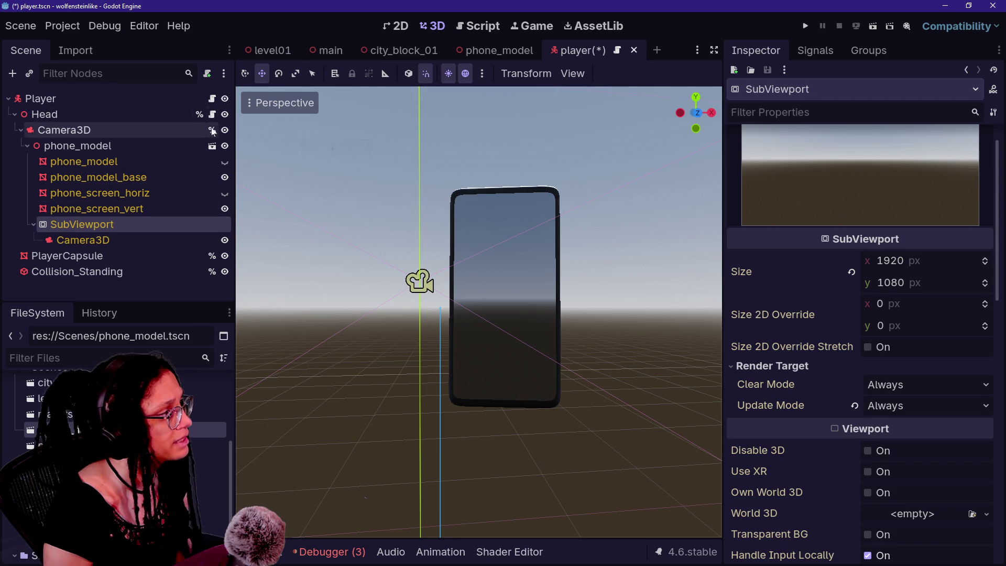
pyautogui.click(95, 239)
pyautogui.click(105, 223)
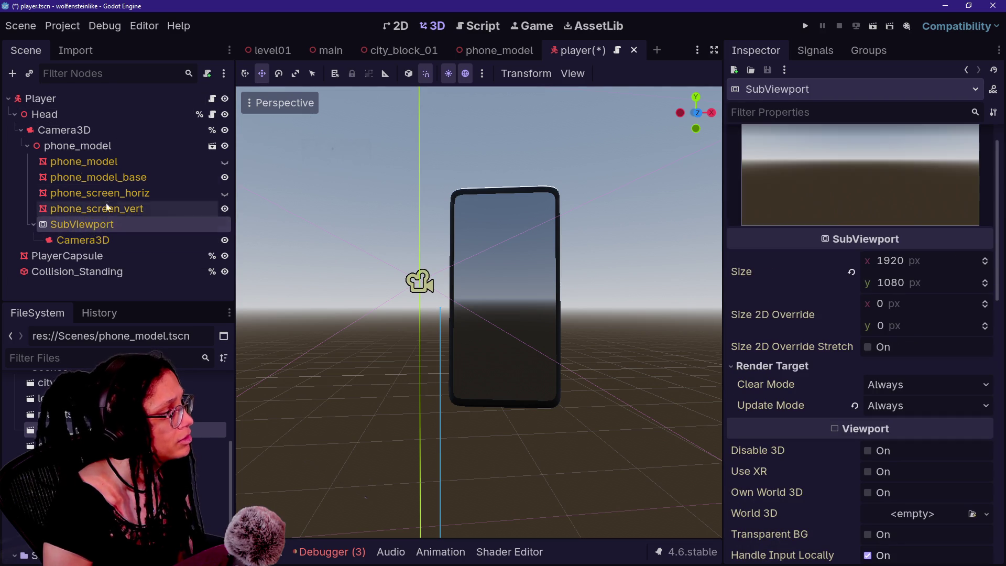
pyautogui.rightClick(90, 148)
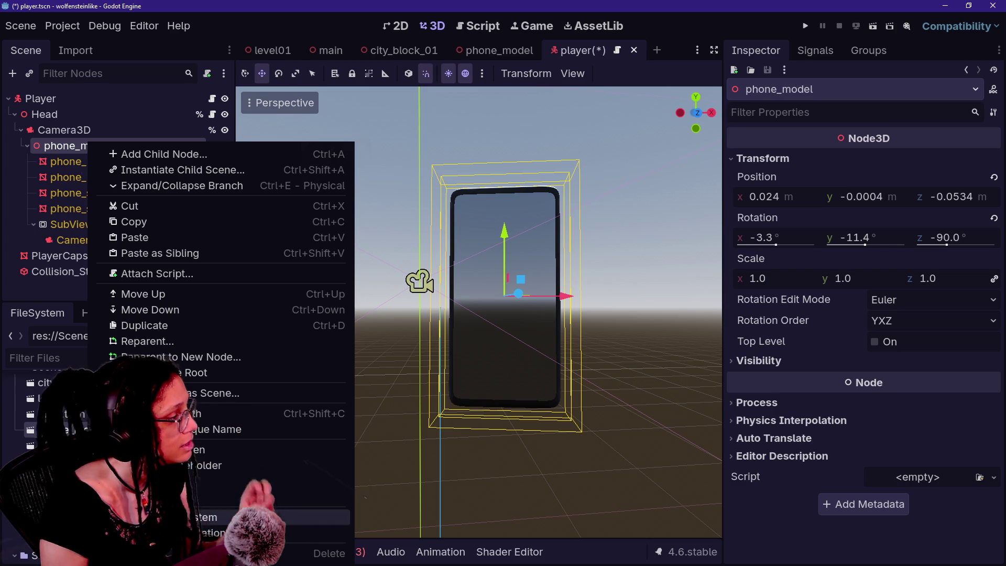
pyautogui.click(140, 252)
pyautogui.click(65, 222)
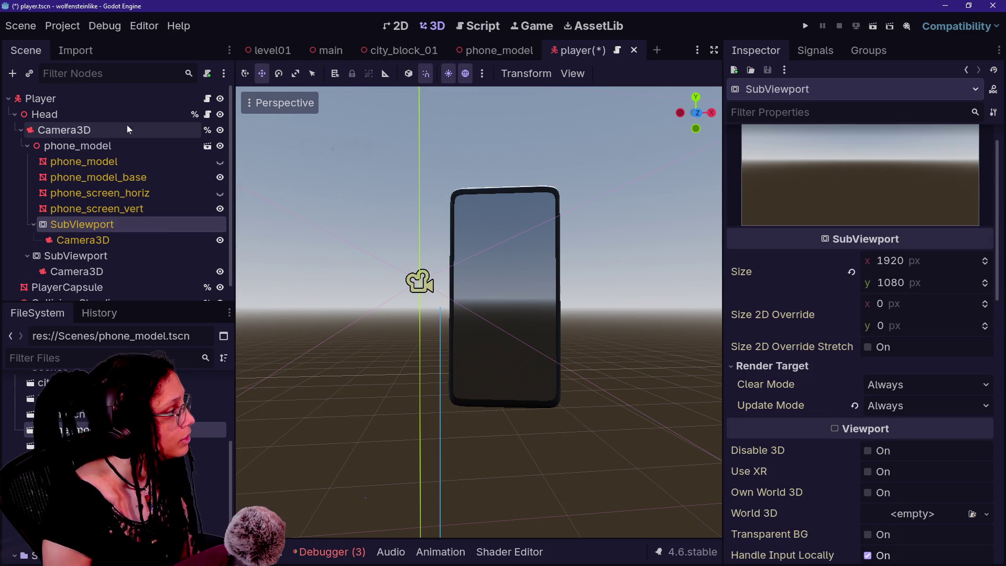
# Delete the original SubViewport from phone_model.tscn and save that scene.
pyautogui.click(207, 145)
pyautogui.click(109, 177)
pyautogui.press('Delete')
pyautogui.click(595, 46)
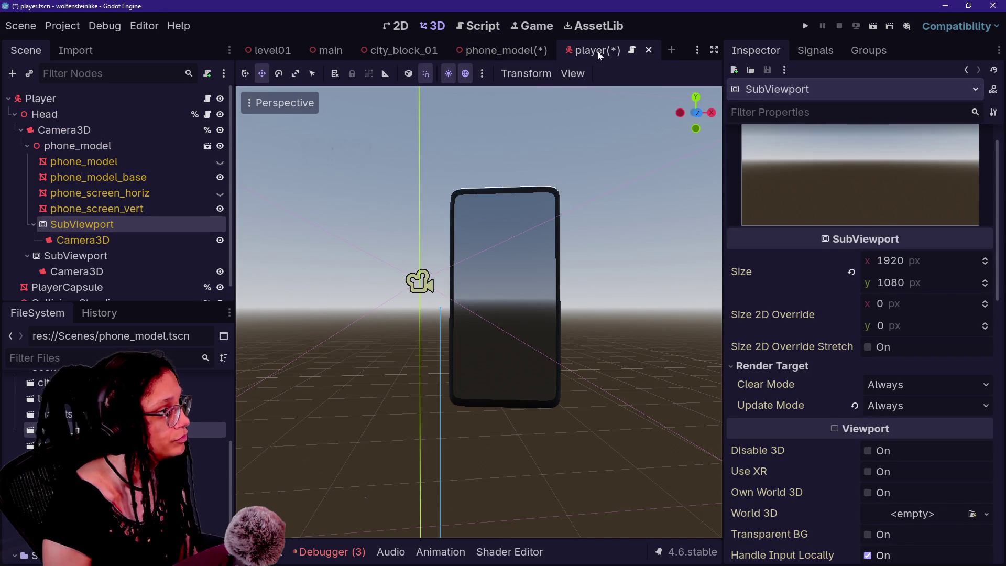
pyautogui.click(497, 51)
pyautogui.hotkey('ctrl', 's')
pyautogui.click(614, 52)
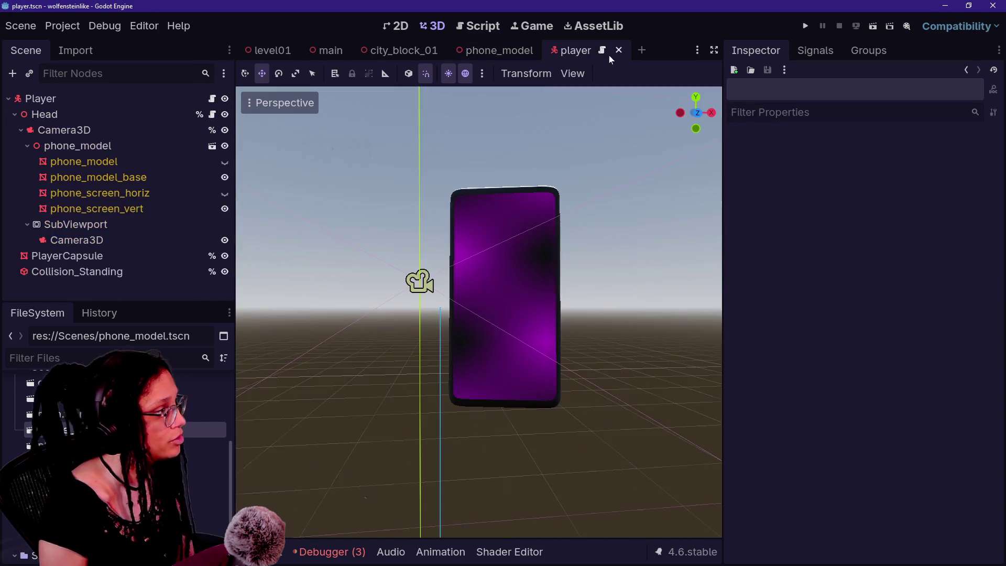
# Move SubViewport under phone_model and set it as phone_screen_vert's albedo viewport path.
pyautogui.moveTo(79, 224)
pyautogui.mouseDown()
pyautogui.moveTo(86, 169)
pyautogui.moveTo(77, 167)
pyautogui.moveTo(79, 228)
pyautogui.moveTo(88, 174)
pyautogui.moveTo(97, 209)
pyautogui.moveTo(83, 149)
pyautogui.mouseUp()
pyautogui.click(110, 214)
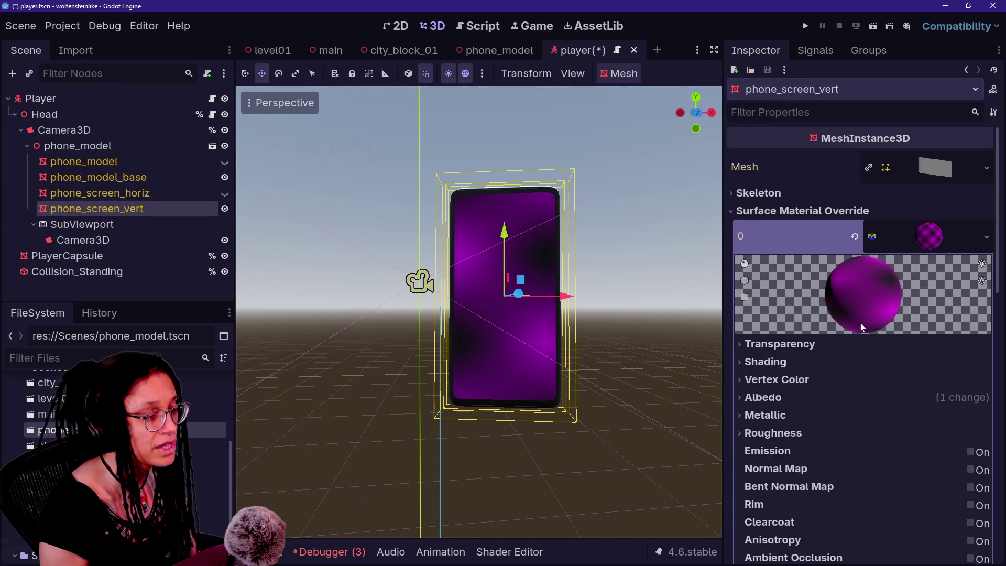
pyautogui.scroll(-5, 860, 323)
pyautogui.click(802, 230)
pyautogui.click(942, 273)
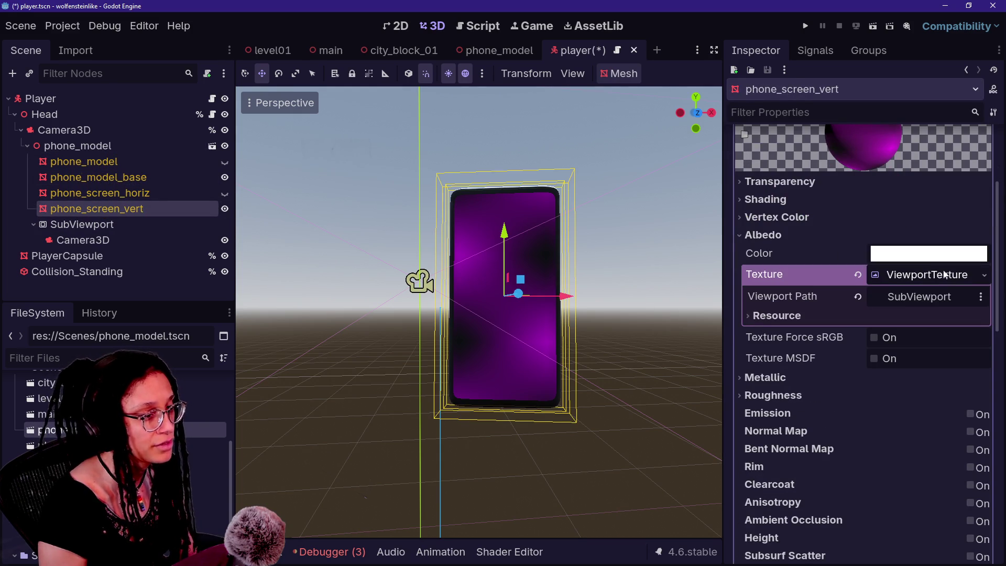
pyautogui.click(942, 303)
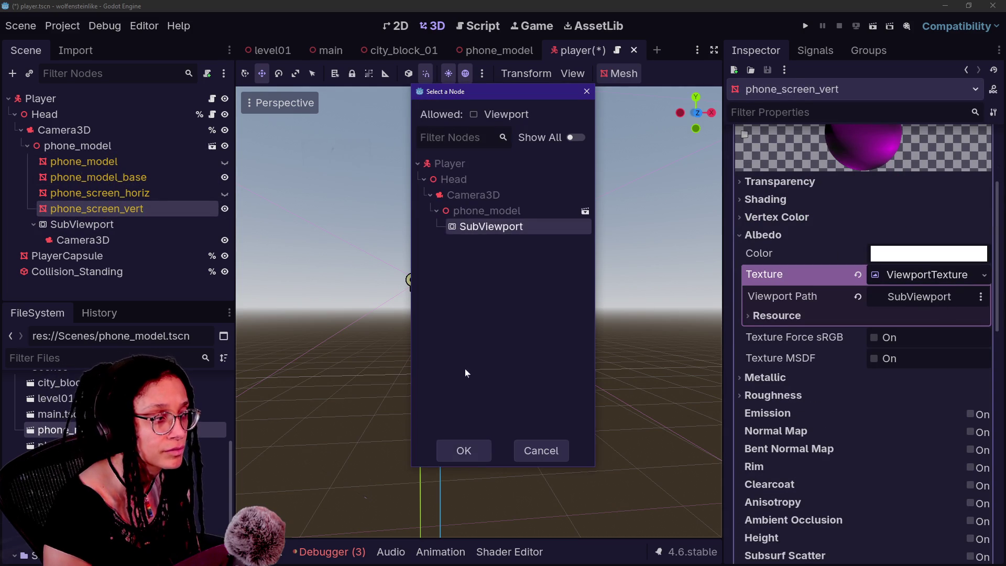
pyautogui.click(473, 452)
# Run the game to test the phone screen, then stop it.
pyautogui.click(805, 26)
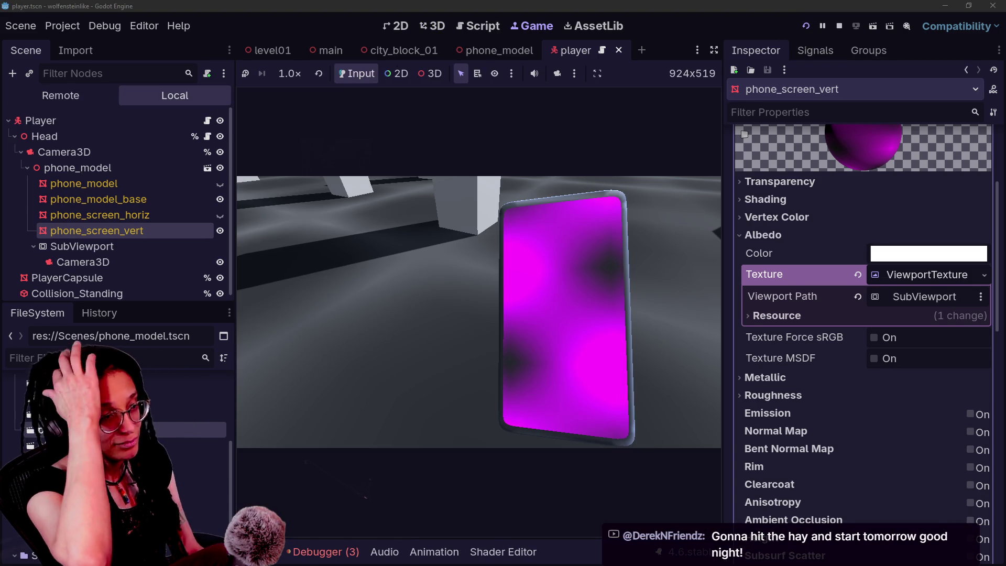
pyautogui.press('Escape')
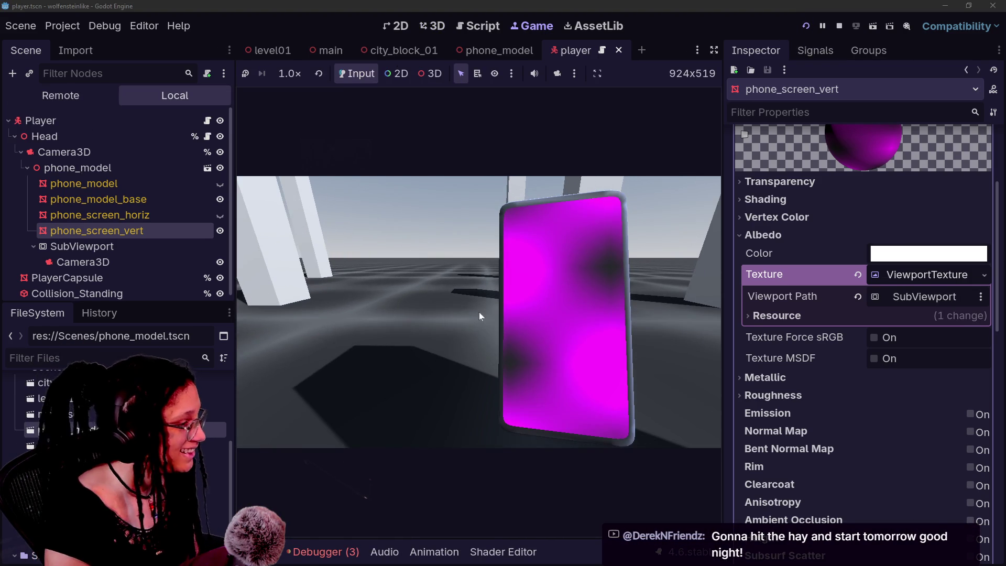
pyautogui.click(840, 26)
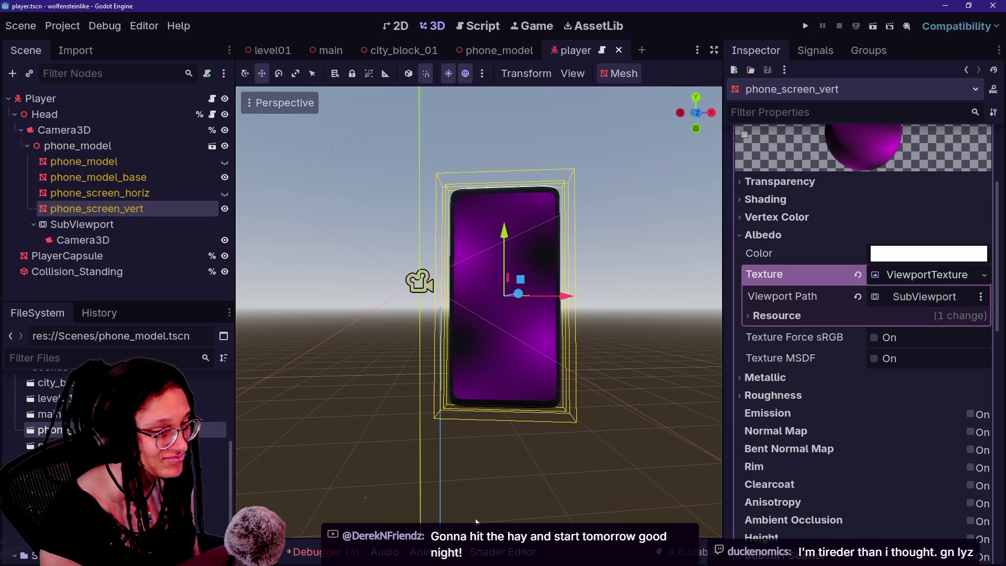
# Open the Errors list and inspect the invalid 'Head/Camera3D/phone_model/SubViewport' path error.
pyautogui.click(314, 552)
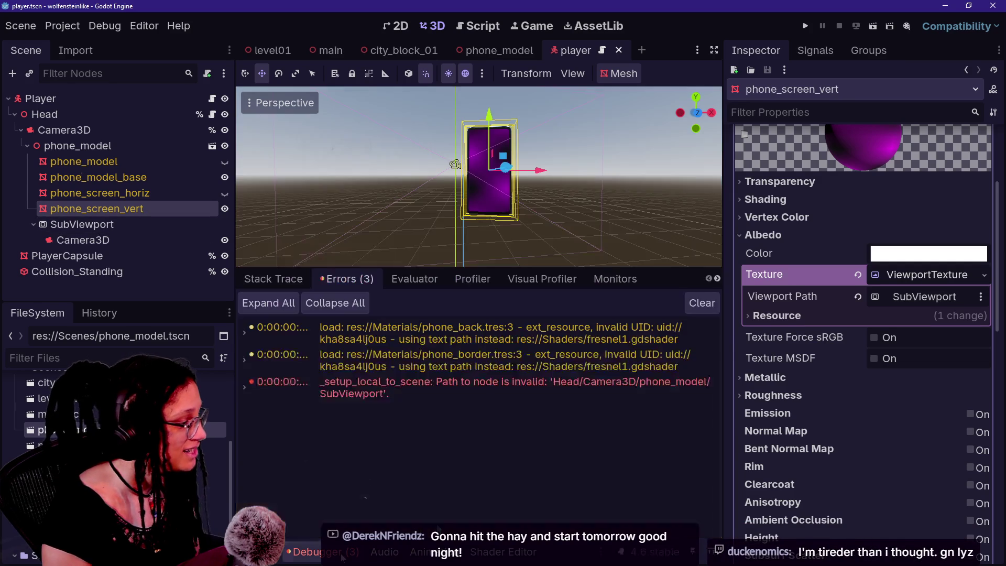
pyautogui.doubleClick(403, 388)
pyautogui.doubleClick(404, 388)
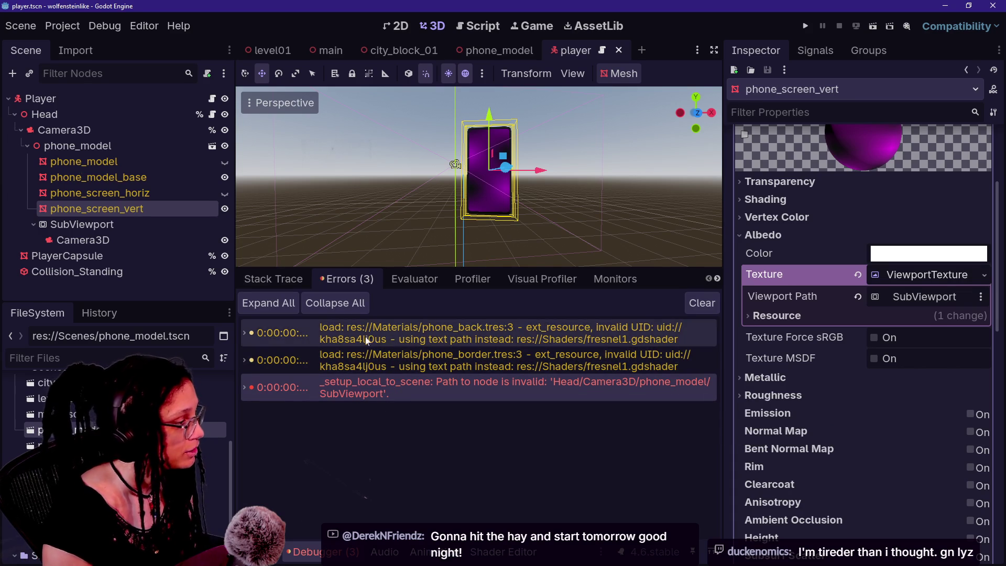
# Open the screen texture's Viewport Path picker, cancel it, and reopen it.
pyautogui.click(934, 301)
pyautogui.click(557, 442)
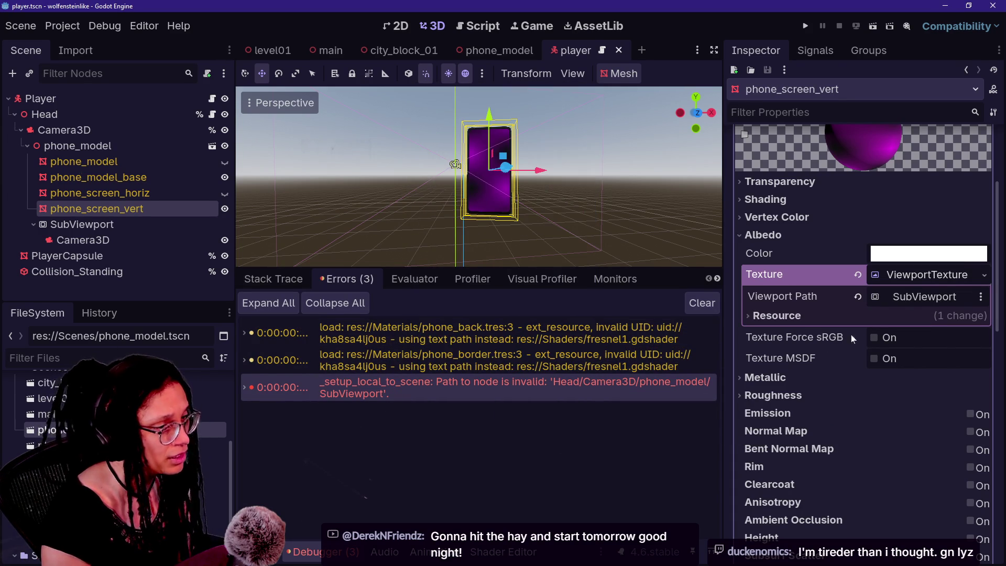
pyautogui.click(887, 300)
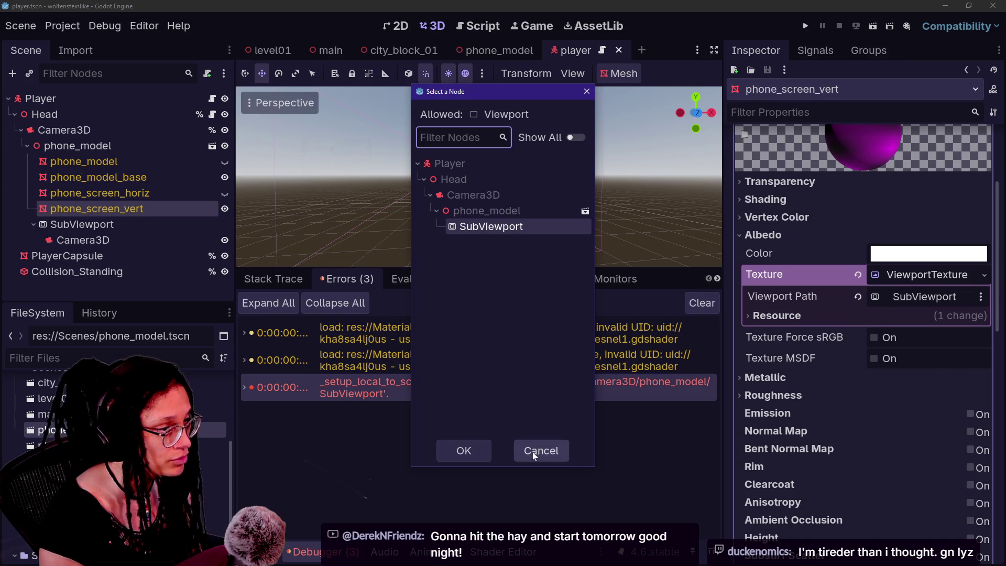
# Assign SubViewport as phone_screen_vert's texture viewport path.
pyautogui.click(539, 450)
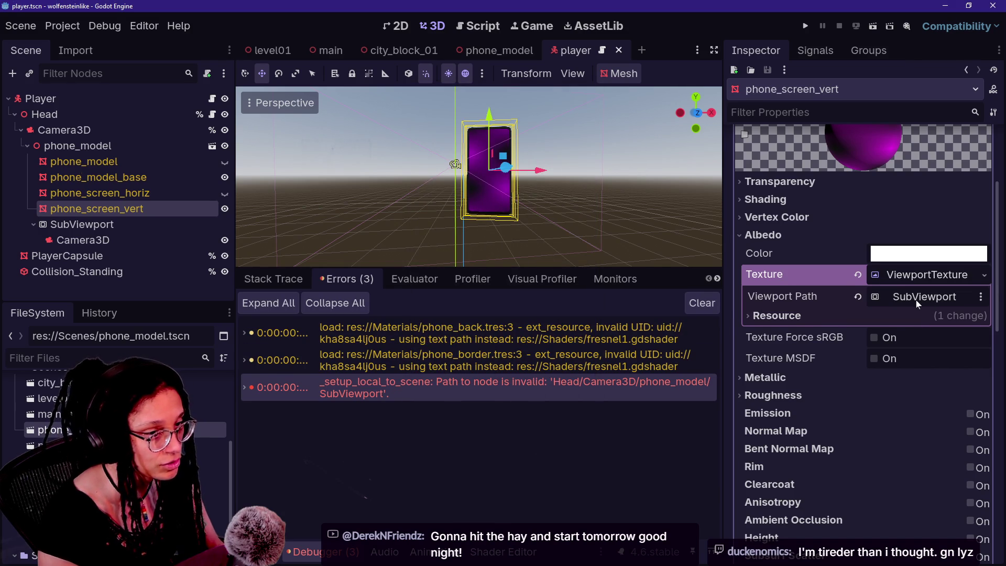
pyautogui.click(885, 297)
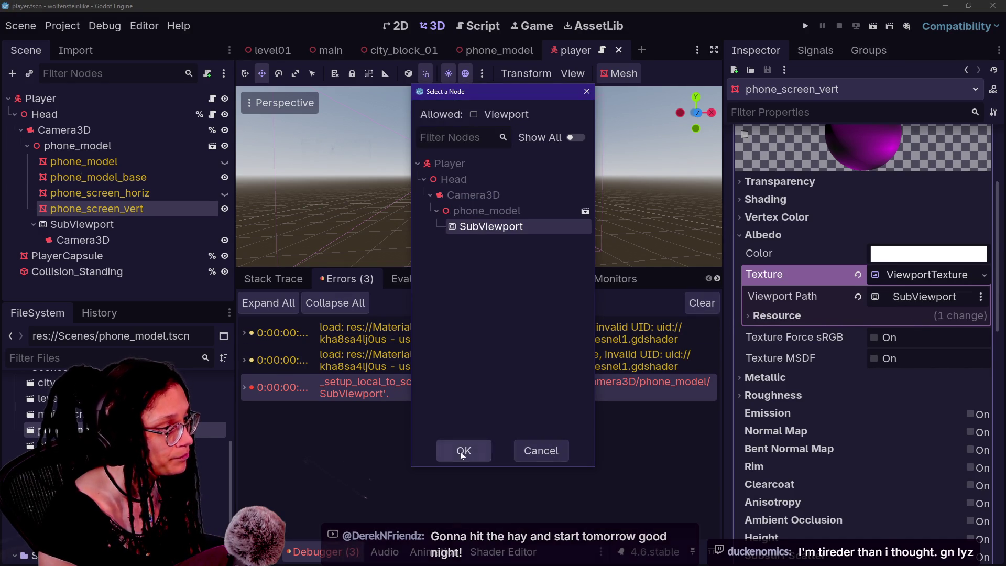
pyautogui.click(460, 451)
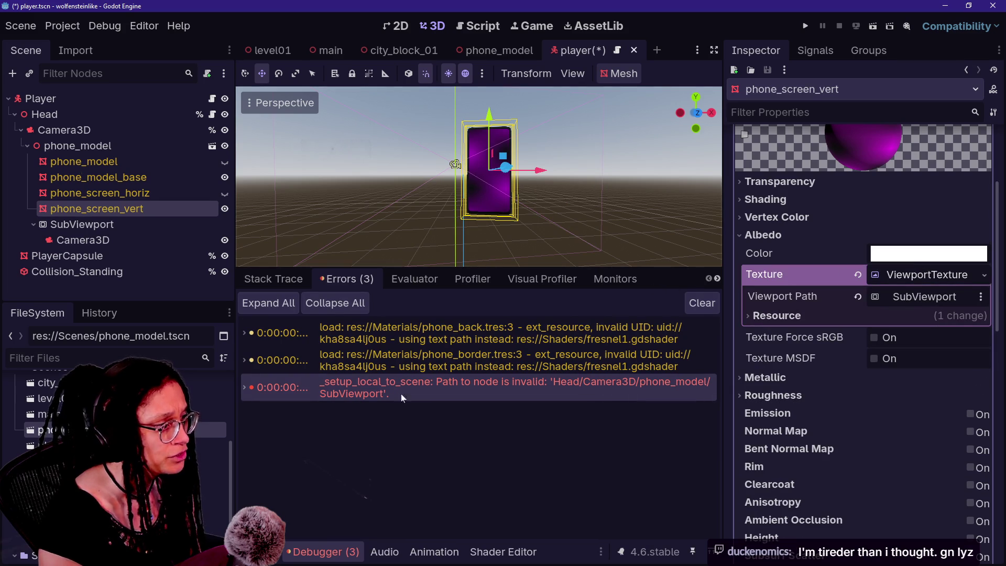
# Check the SubViewport, its Camera3D and phone_model nodes, then review the viewport picker unchanged.
pyautogui.click(73, 226)
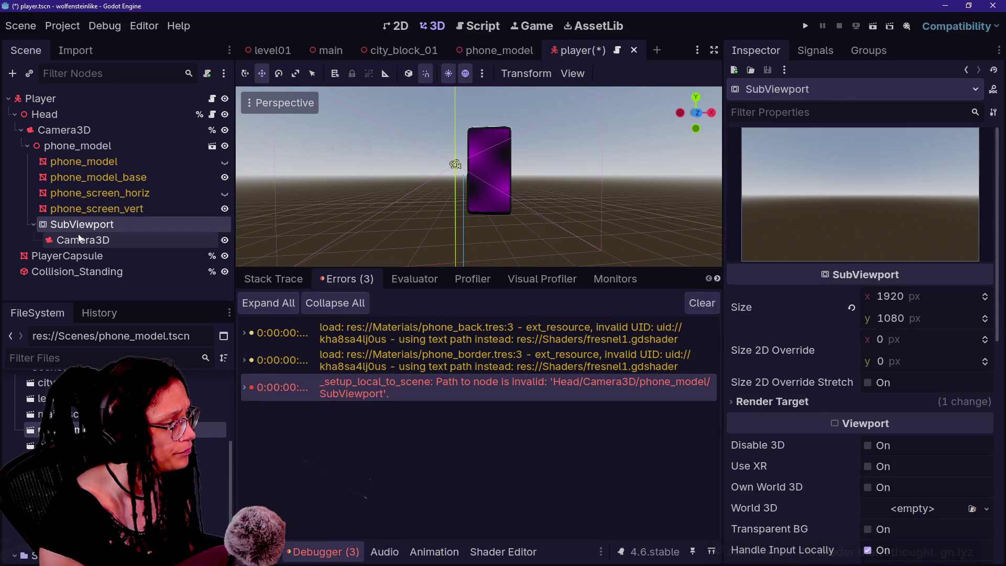
pyautogui.click(77, 240)
pyautogui.click(82, 224)
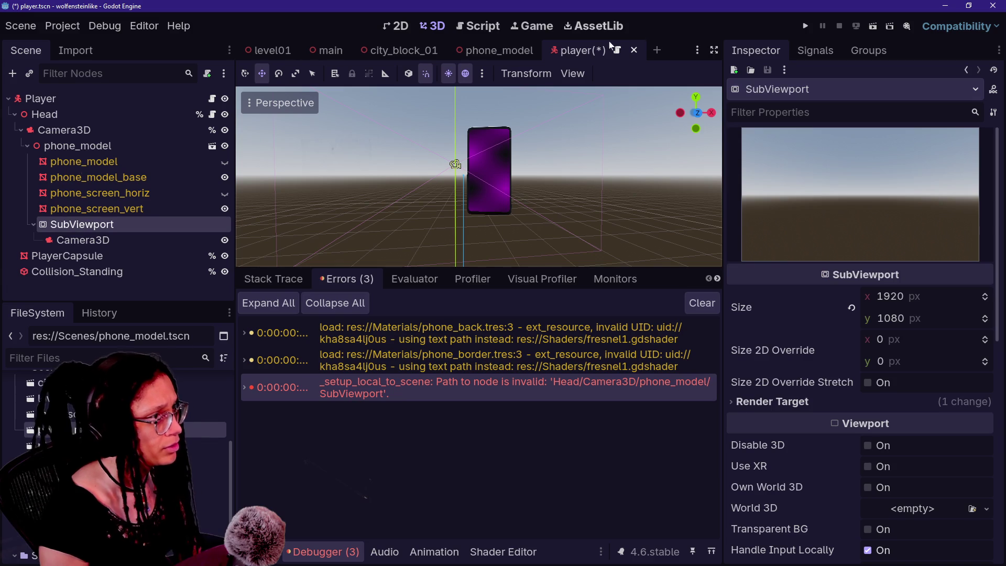
pyautogui.click(102, 147)
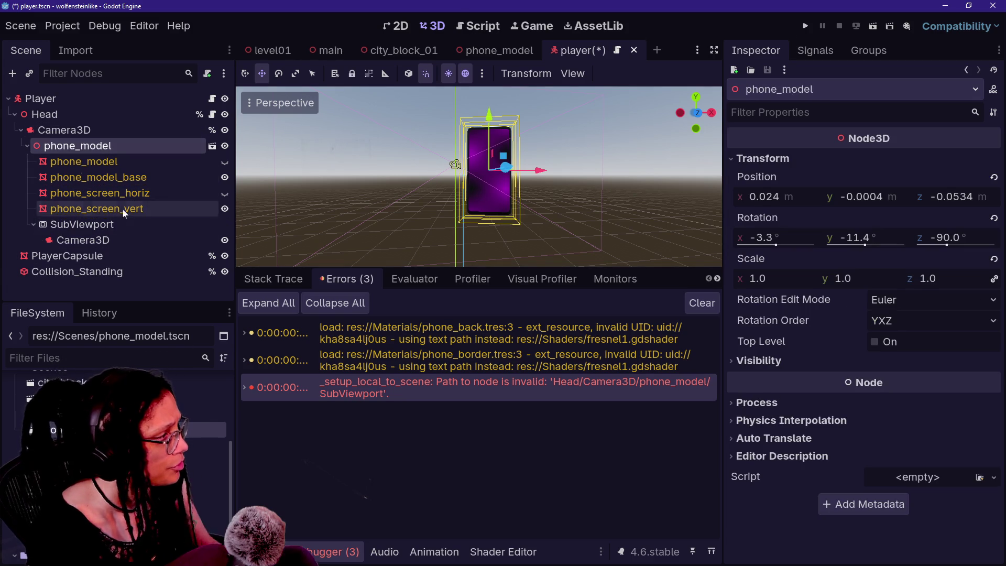
pyautogui.click(122, 209)
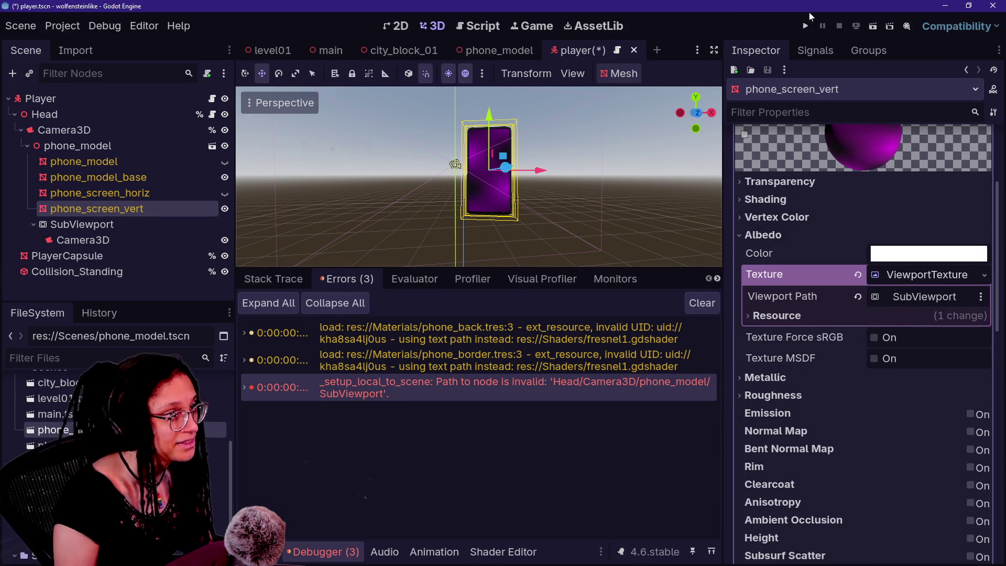
pyautogui.scroll(4, 696, 207)
pyautogui.scroll(-1, 697, 206)
pyautogui.click(901, 298)
pyautogui.press('Escape')
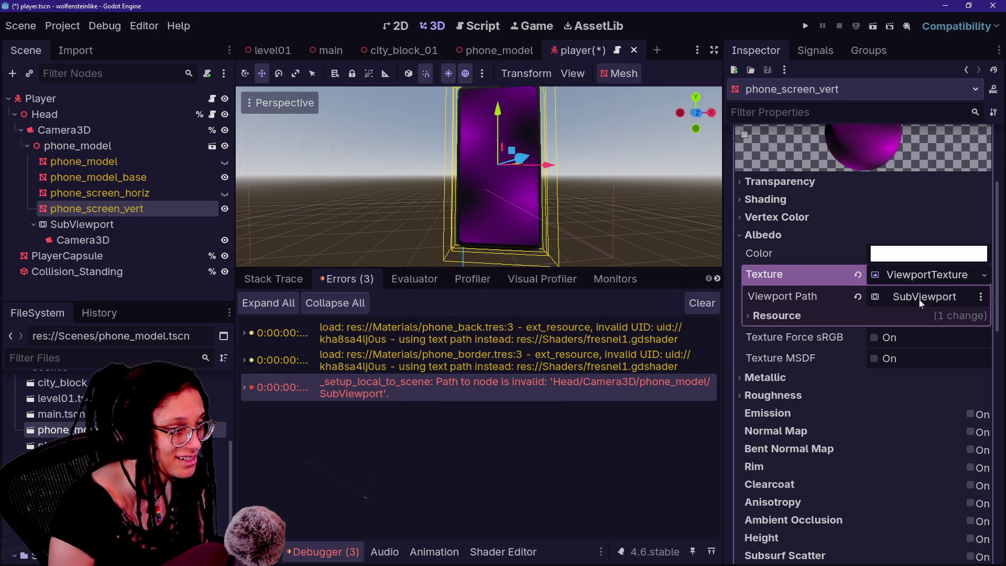
pyautogui.click(882, 300)
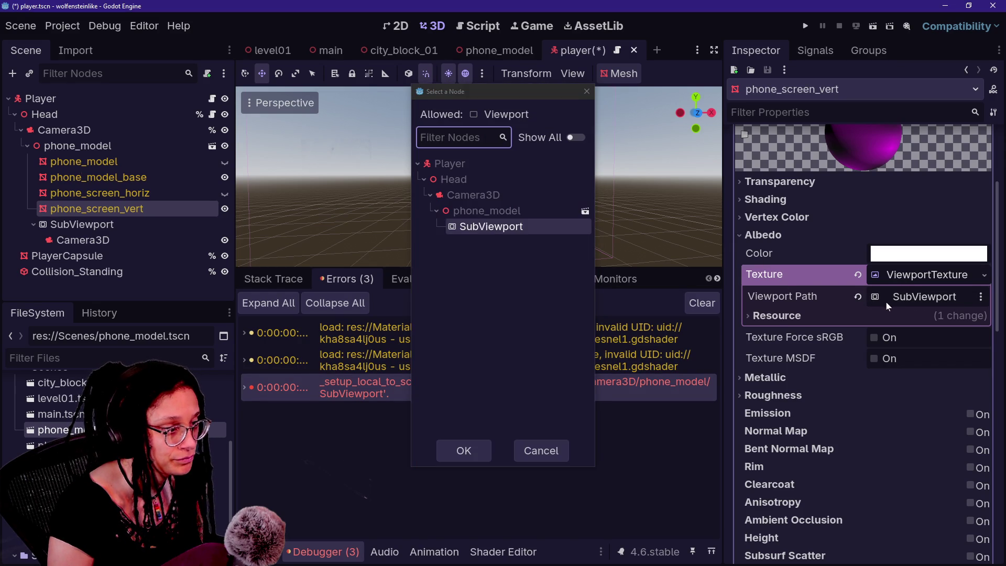
pyautogui.click(548, 449)
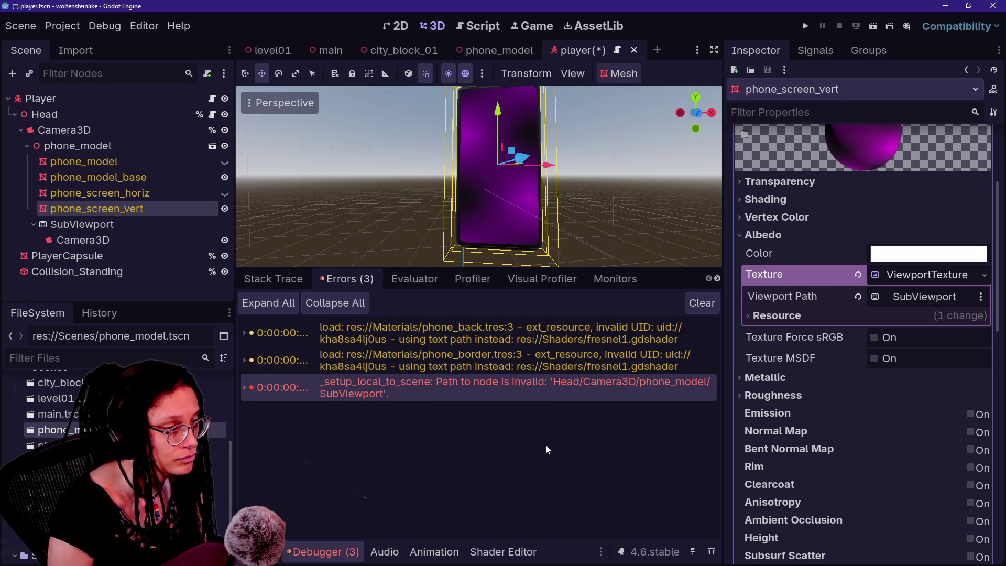
pyautogui.click(81, 225)
pyautogui.scroll(-9, 865, 348)
pyautogui.scroll(5, 865, 348)
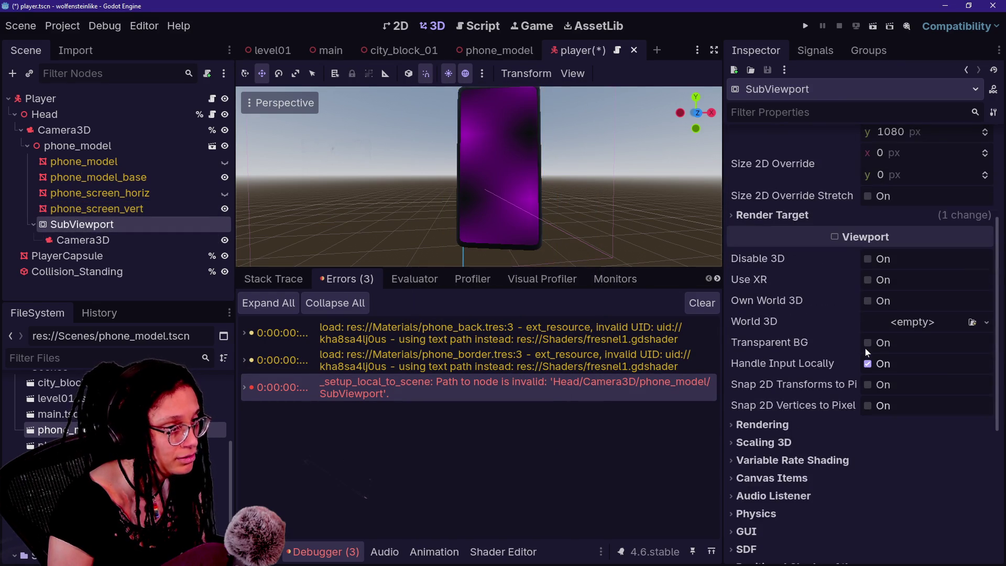
pyautogui.scroll(-1, 880, 413)
pyautogui.scroll(-4, 880, 413)
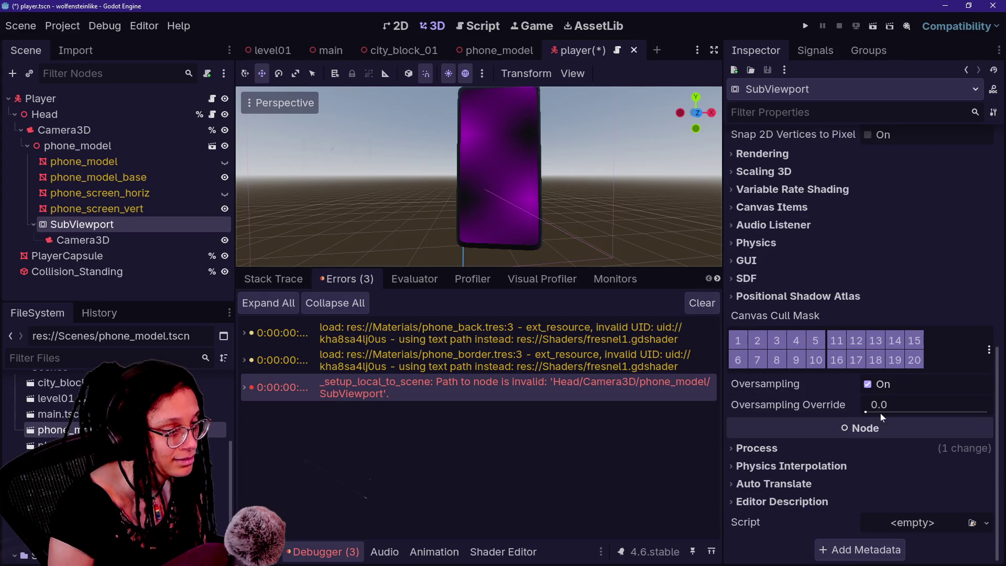
pyautogui.scroll(2, 837, 437)
pyautogui.scroll(3, 837, 437)
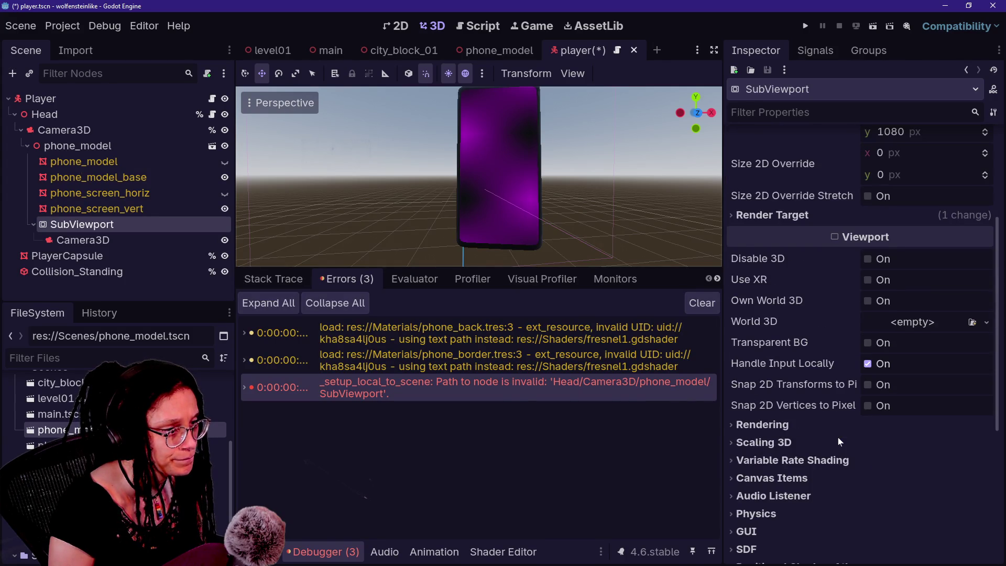
pyautogui.scroll(3, 837, 437)
pyautogui.scroll(-5, 799, 400)
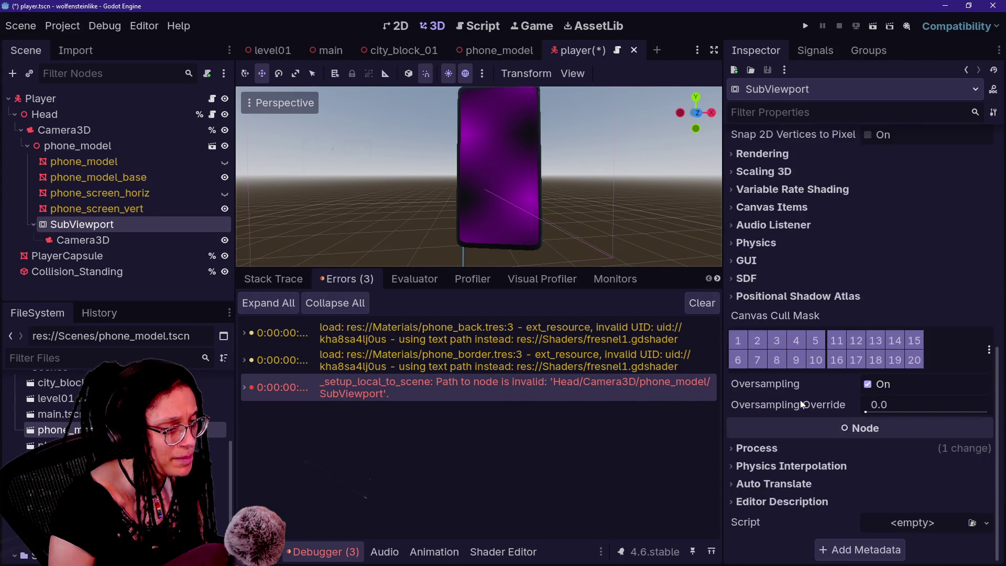
pyautogui.scroll(5, 799, 404)
pyautogui.click(772, 401)
pyautogui.click(925, 420)
pyautogui.click(842, 434)
pyautogui.click(853, 441)
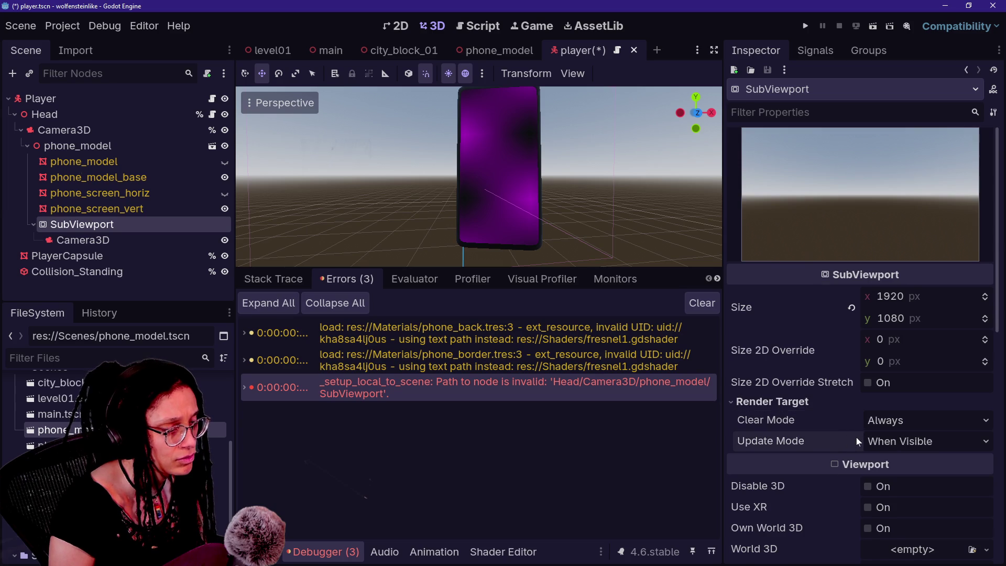
pyautogui.scroll(-8, 855, 437)
pyautogui.scroll(-3, 857, 441)
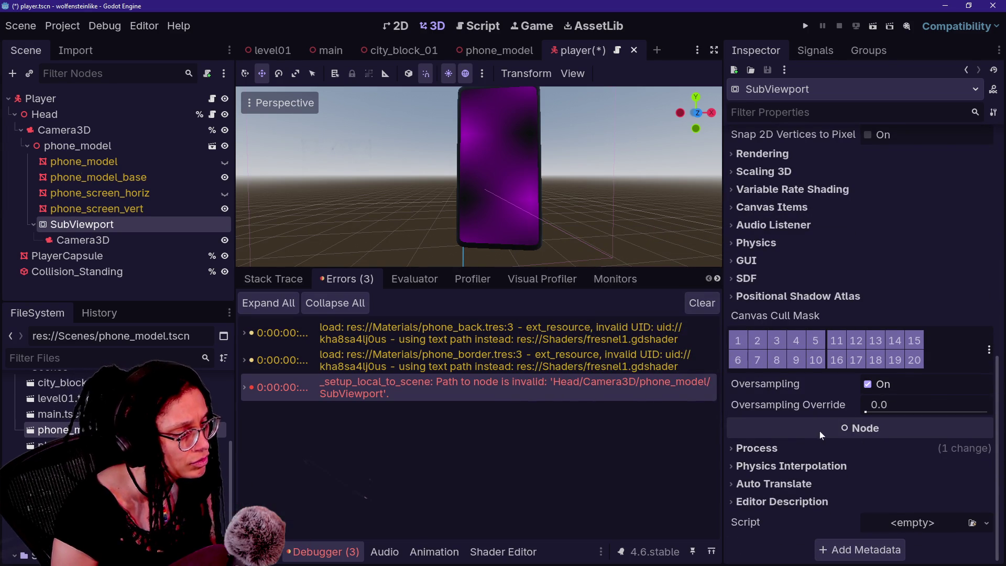
pyautogui.scroll(10, 819, 432)
pyautogui.click(117, 240)
pyautogui.click(118, 223)
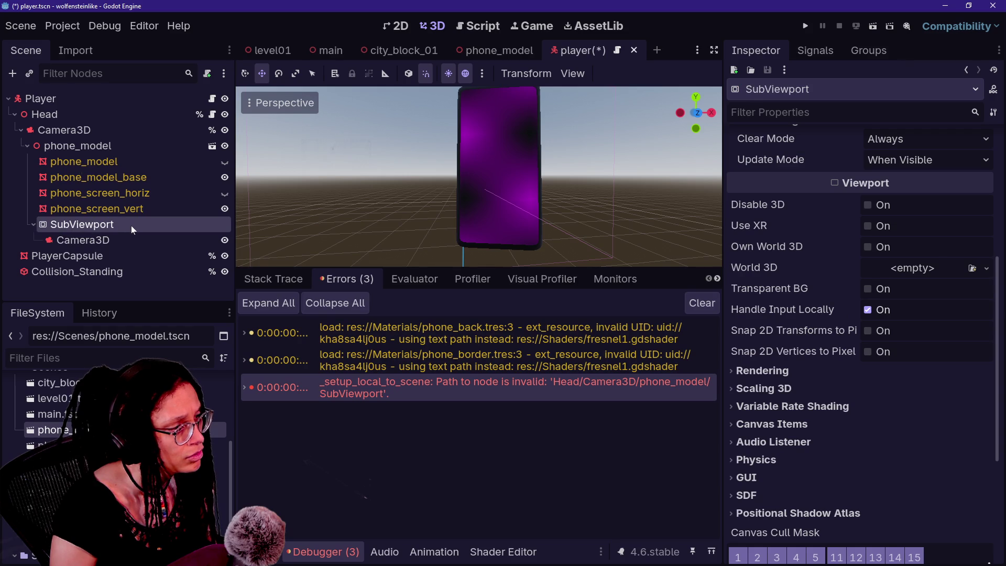
pyautogui.moveTo(135, 224)
pyautogui.mouseDown()
pyautogui.moveTo(138, 265)
pyautogui.moveTo(127, 240)
pyautogui.moveTo(127, 256)
pyautogui.mouseUp()
# Clear phone_screen_vert's viewport path and point it at SubViewport.
pyautogui.click(541, 218)
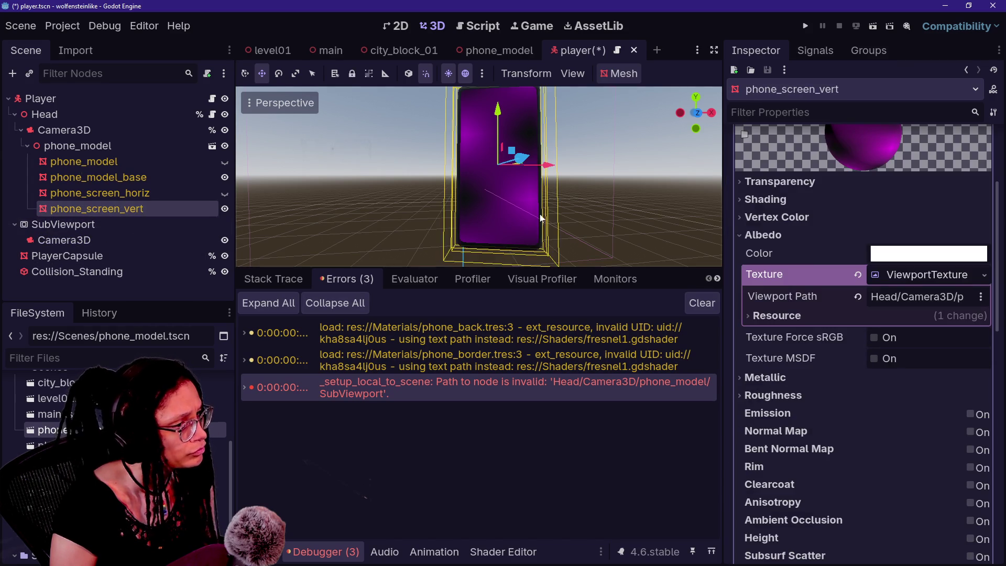
pyautogui.click(862, 297)
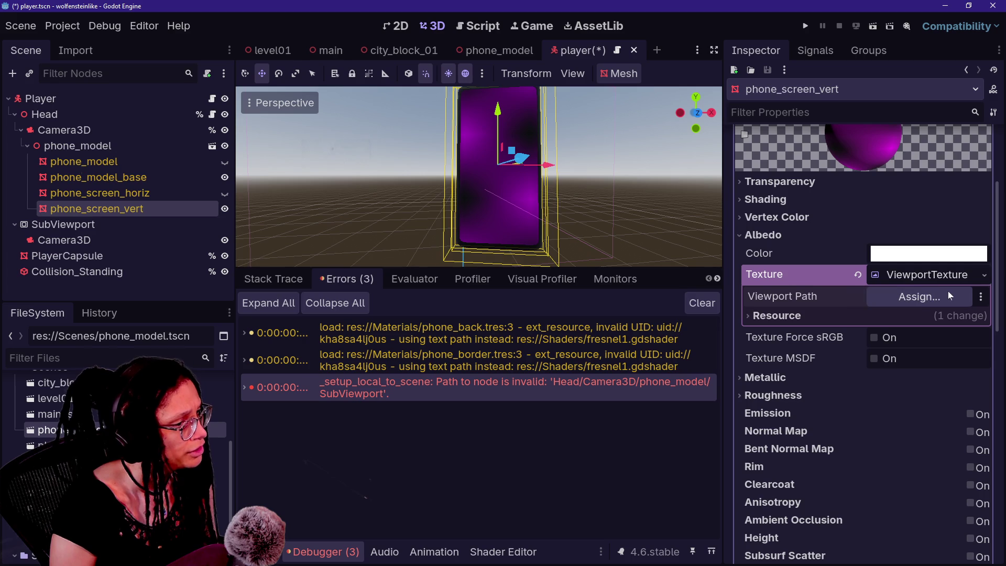
pyautogui.click(884, 301)
pyautogui.doubleClick(461, 179)
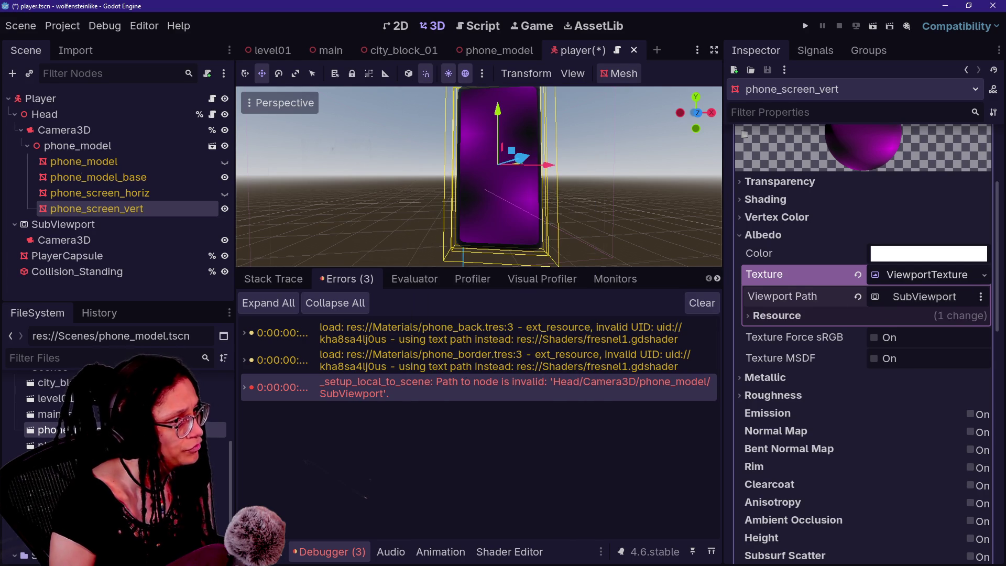
# Save the player scene and reload the current project.
pyautogui.click(62, 25)
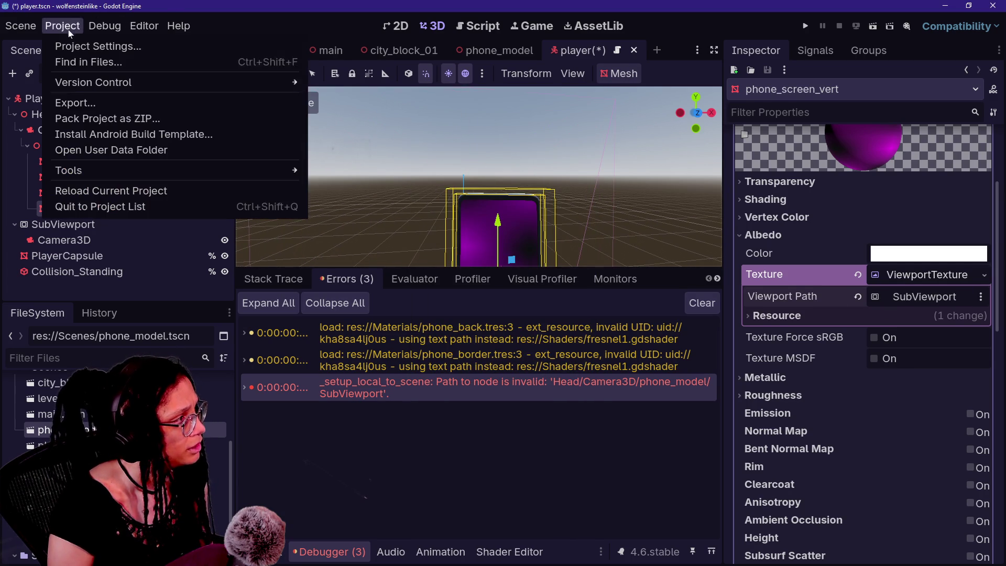
pyautogui.click(227, 5)
pyautogui.hotkey('ctrl', 's')
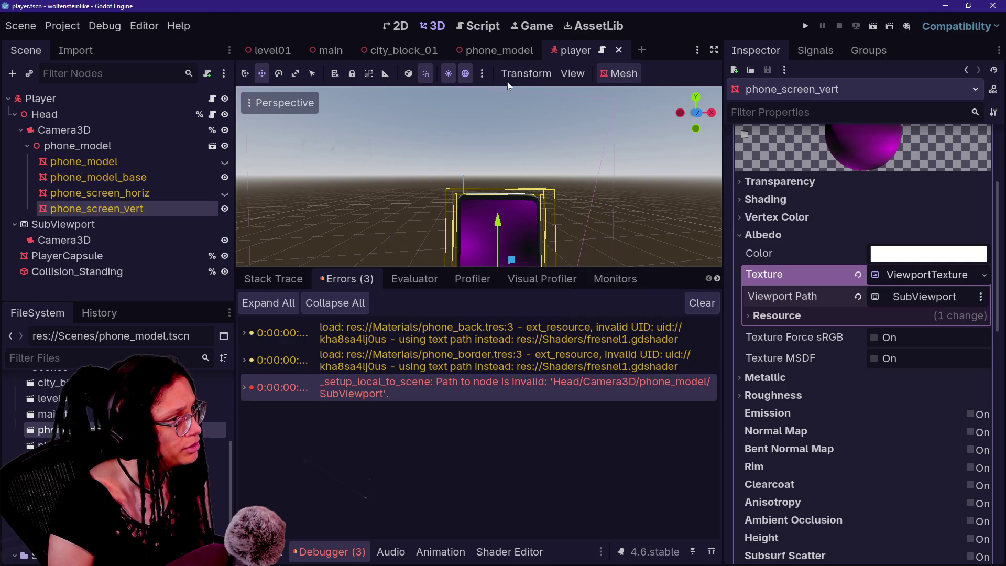
pyautogui.click(63, 26)
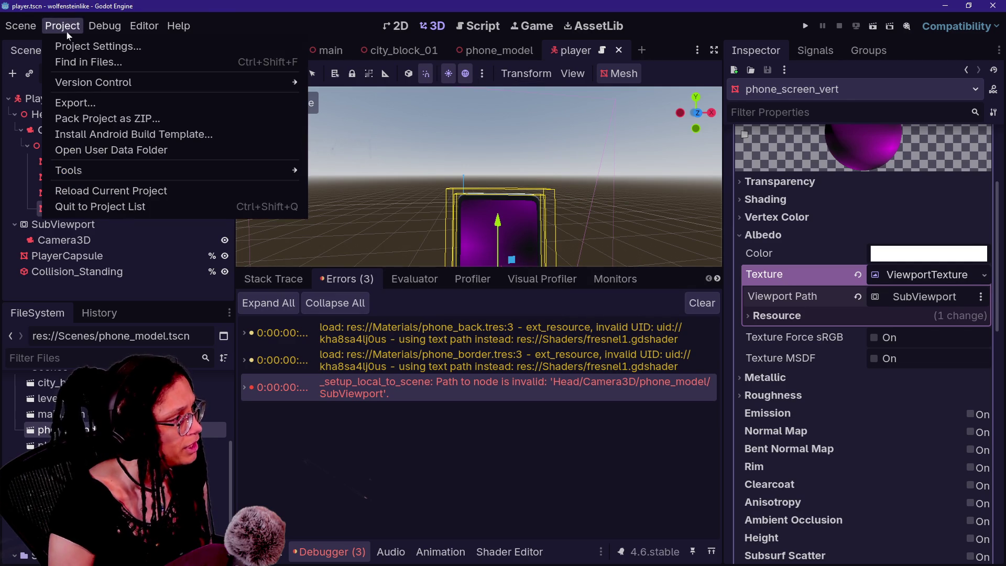
pyautogui.click(110, 189)
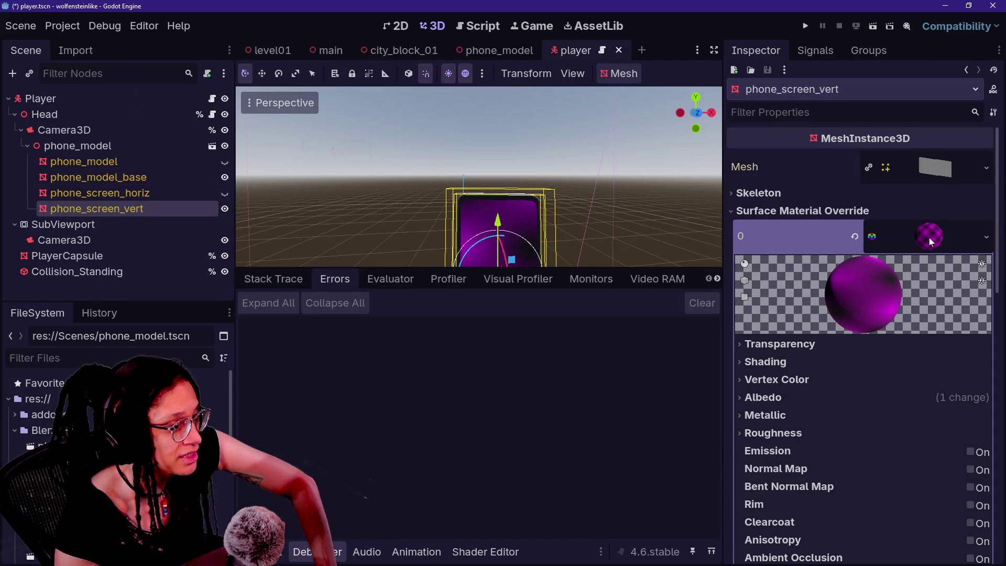
# Reset phone_screen_vert's albedo Viewport Path and assign SubViewport to it.
pyautogui.click(96, 227)
pyautogui.click(165, 207)
pyautogui.click(763, 397)
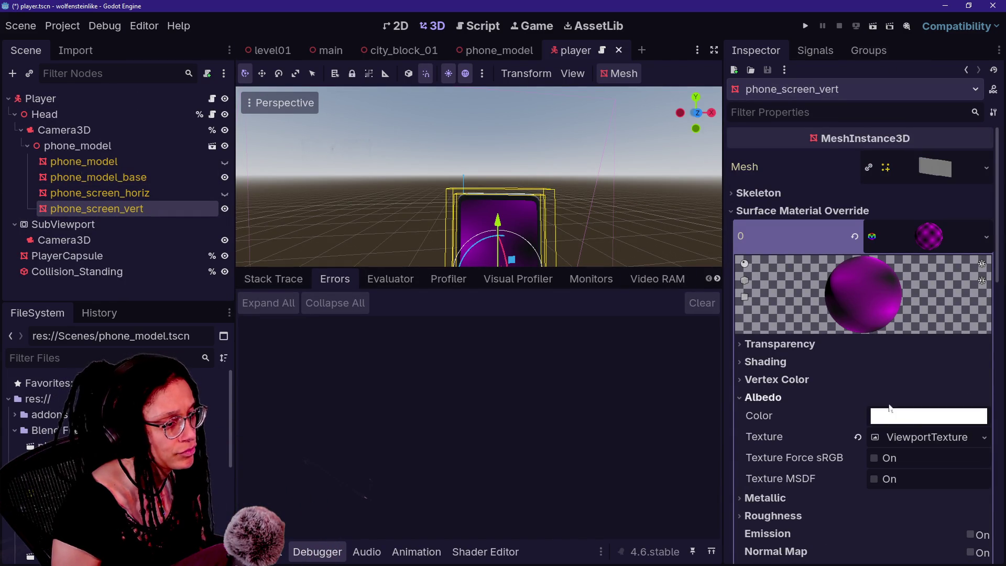
pyautogui.click(924, 437)
pyautogui.click(899, 464)
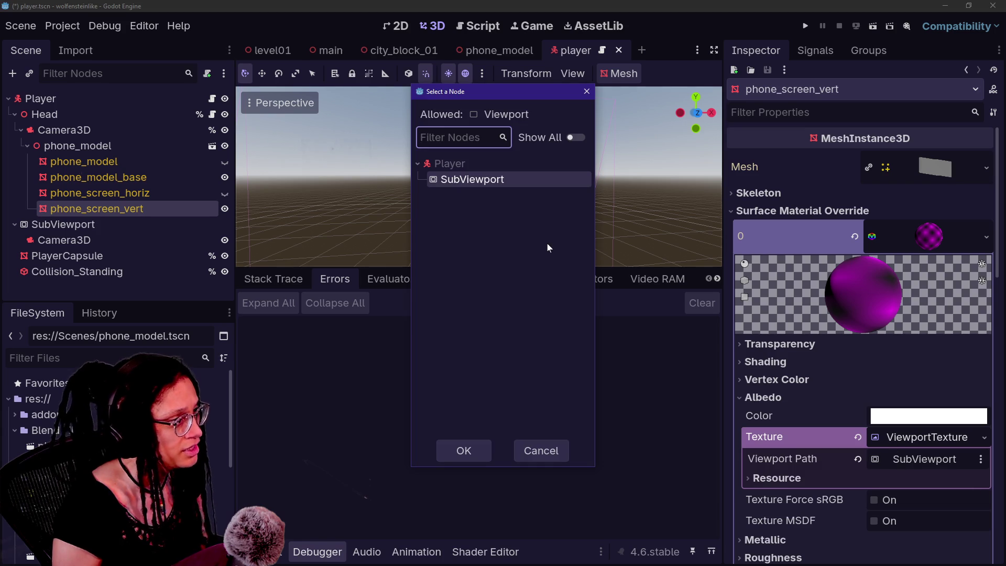
pyautogui.click(862, 460)
pyautogui.click(881, 461)
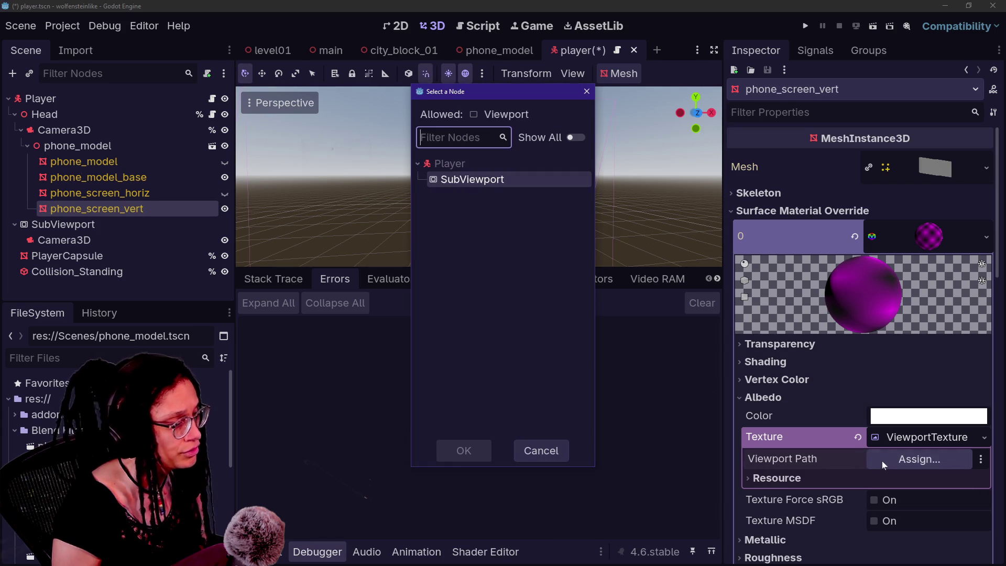
pyautogui.click(493, 180)
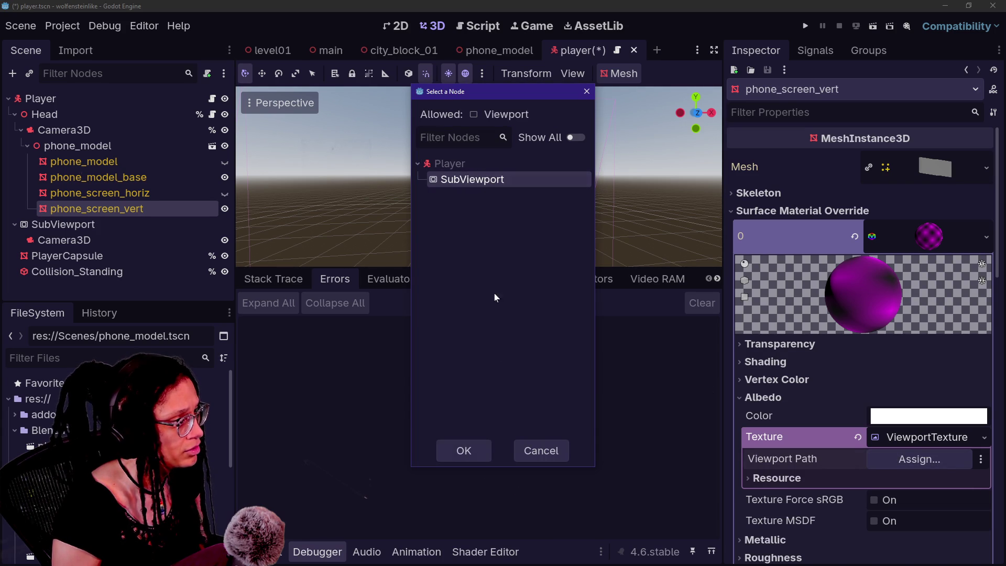
pyautogui.click(476, 451)
# Compare the SubViewport node's properties with the phone_screen_vert material.
pyautogui.scroll(-5, 783, 361)
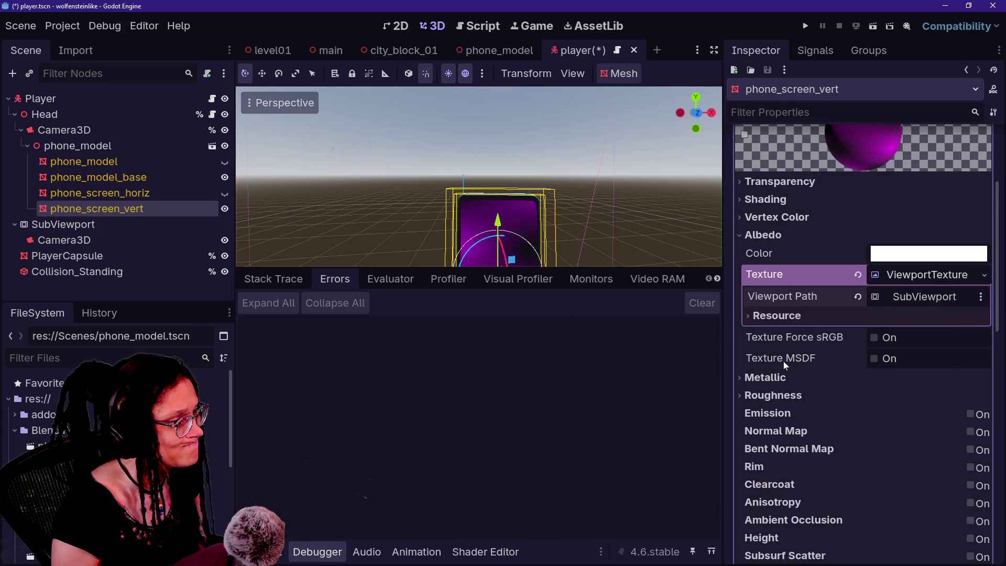
pyautogui.click(89, 225)
pyautogui.click(92, 208)
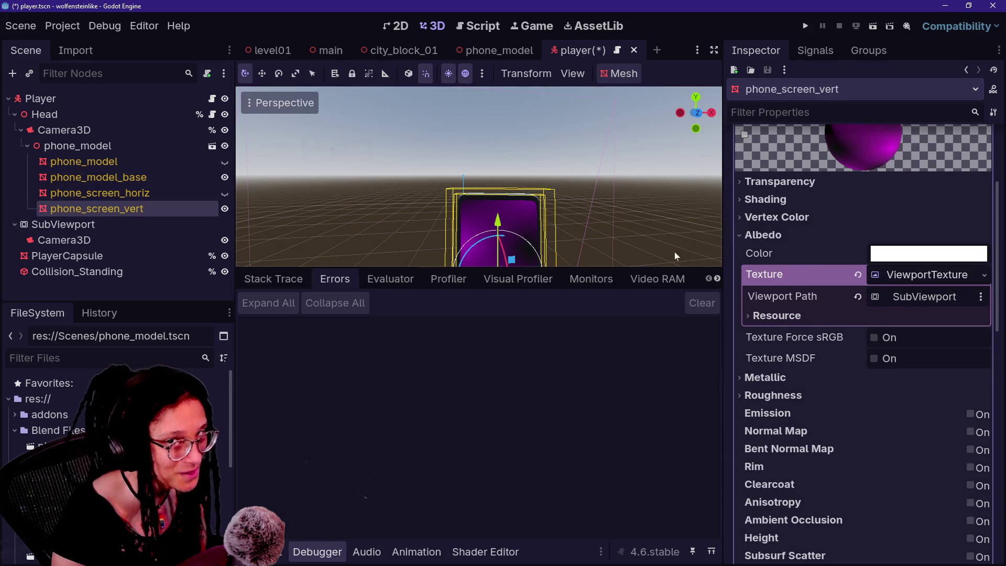
pyautogui.click(79, 227)
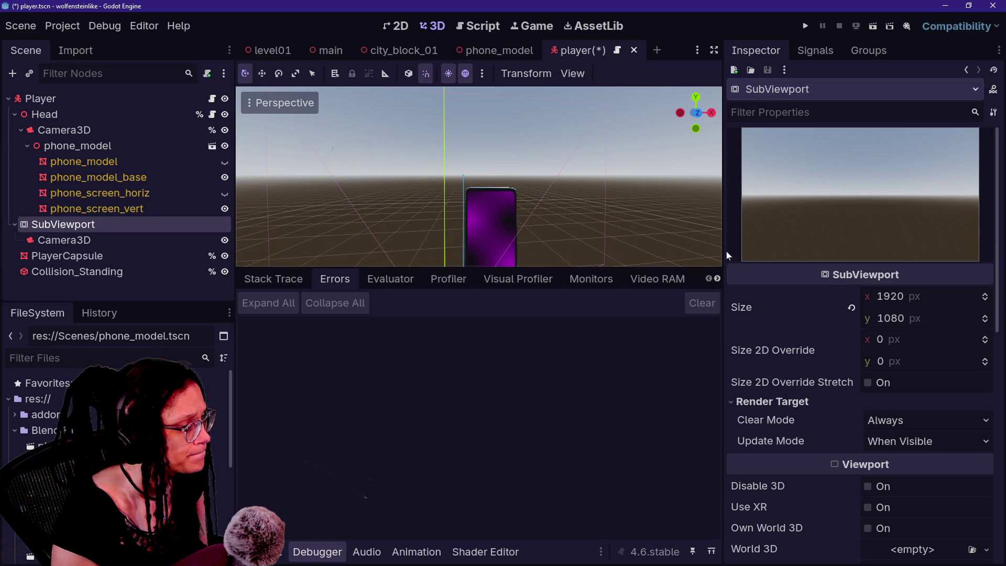
# Run the game, inspect the invalid 'SubViewport' path error, and check the SubViewport node's options.
pyautogui.click(78, 208)
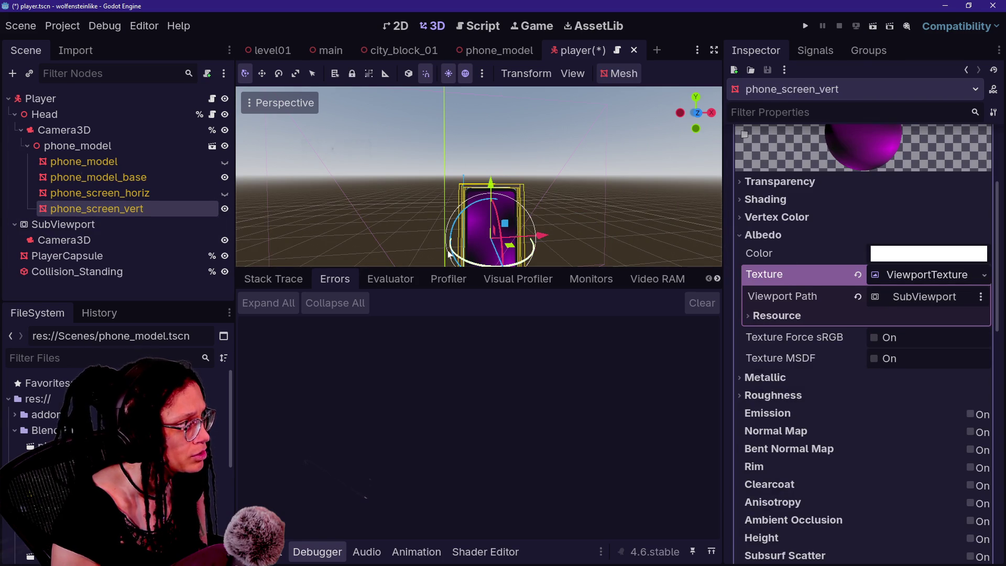
pyautogui.click(805, 26)
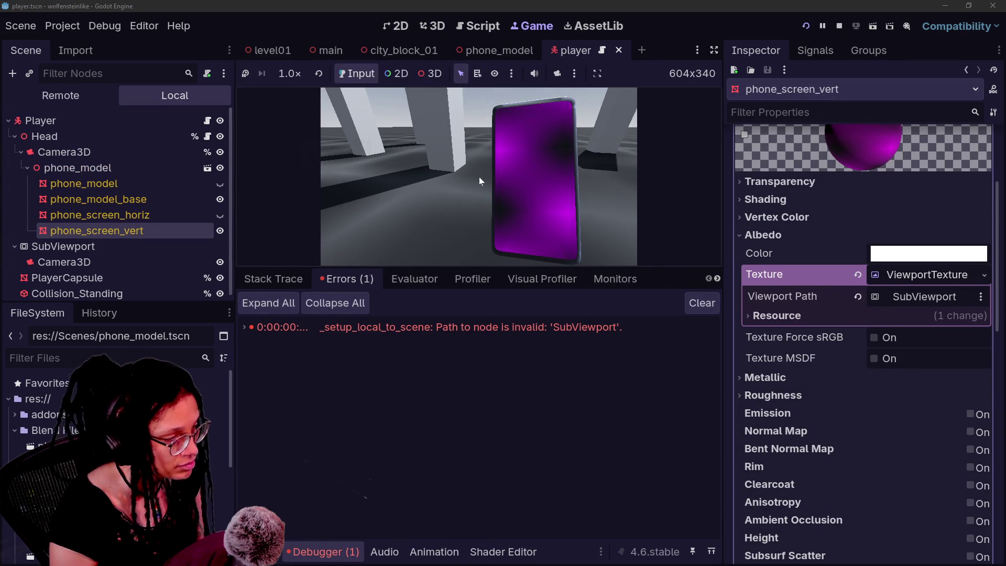
pyautogui.click(530, 329)
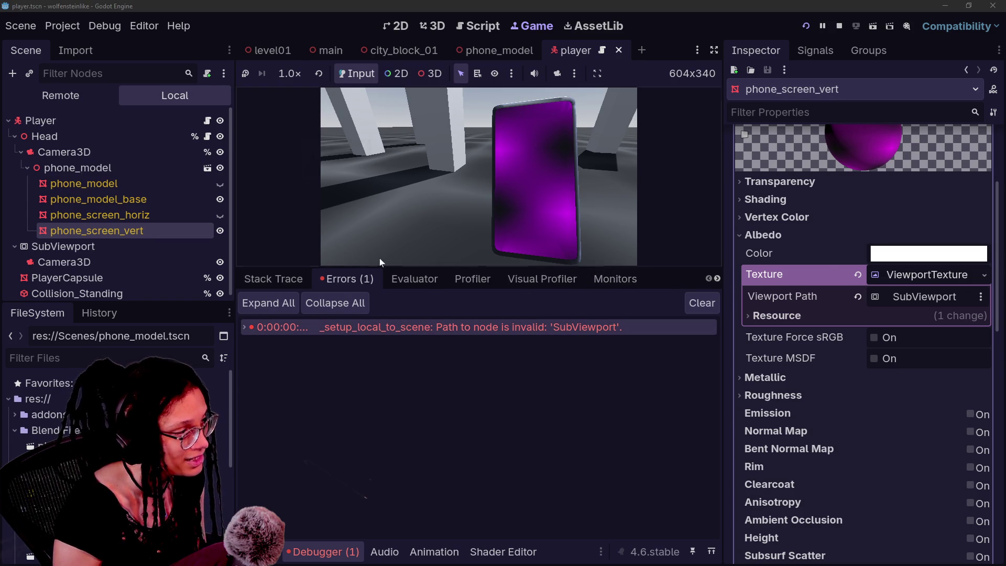
pyautogui.click(93, 246)
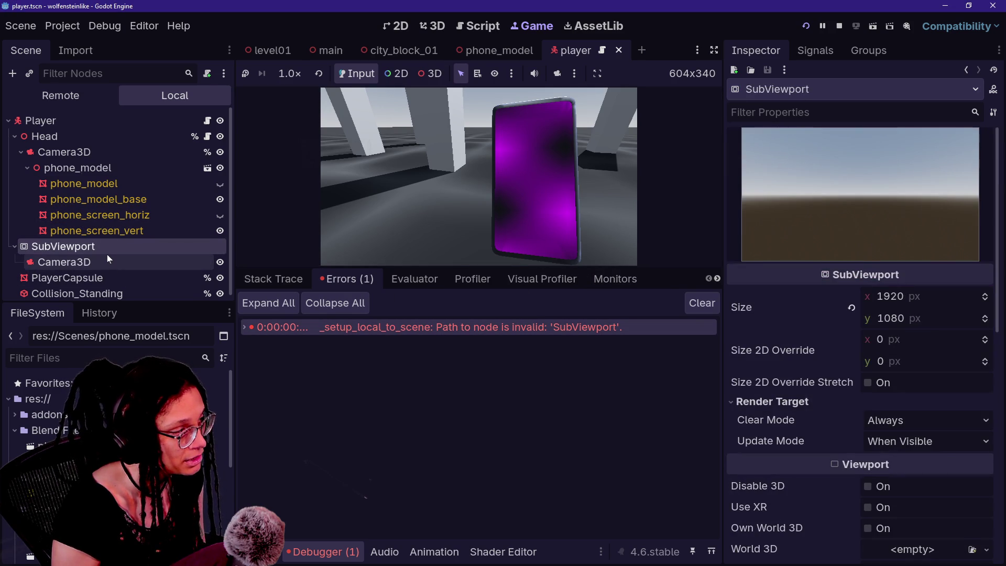
pyautogui.rightClick(105, 250)
pyautogui.press('Escape')
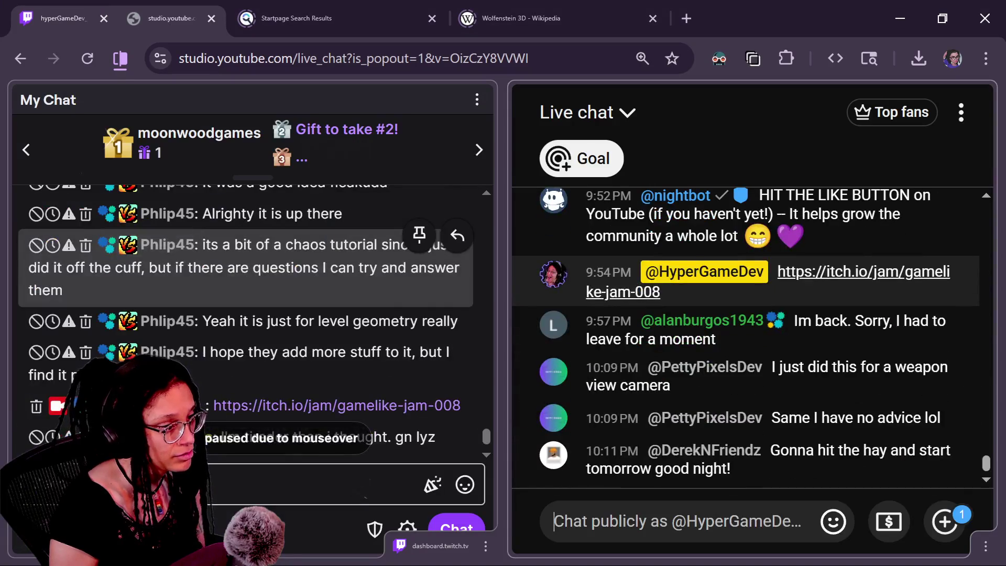
pyautogui.hotkey('alt', 'Tab')
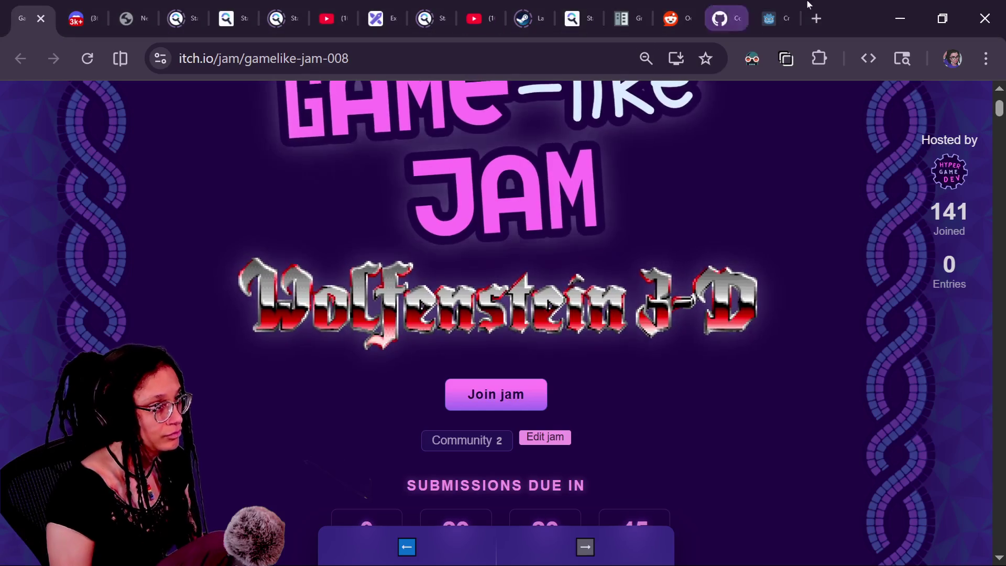
pyautogui.click(813, 12)
pyautogui.write('c')
pyautogui.press('BackSpace')
pyautogui.press('BackSpace')
pyautogui.write('"path to node is invalid"')
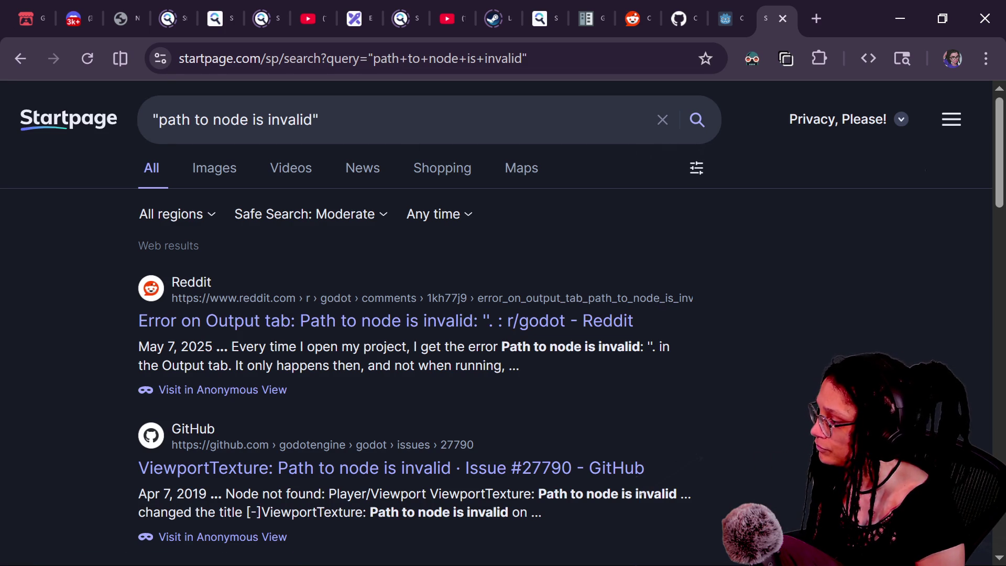
pyautogui.click(285, 467)
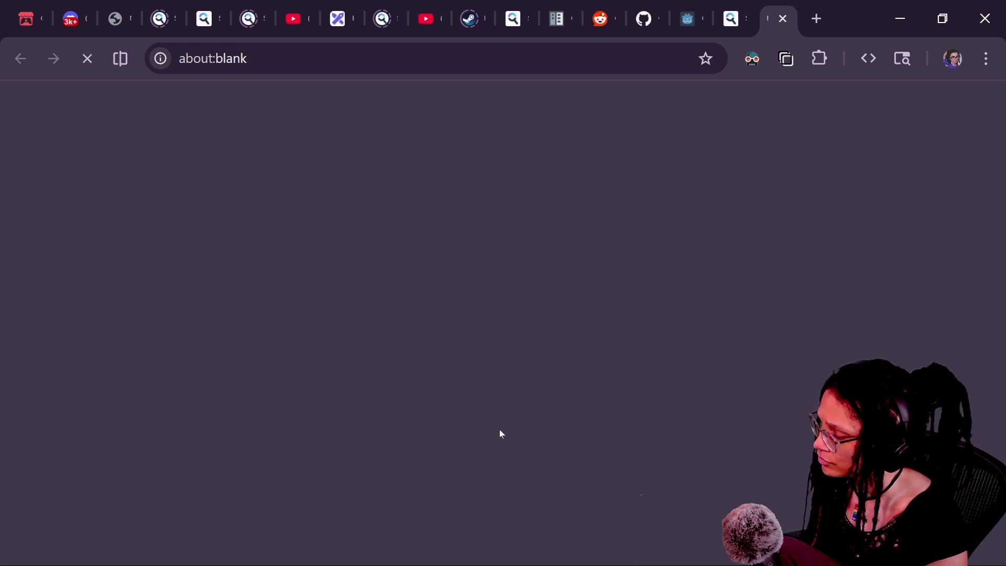
pyautogui.scroll(-3, 499, 430)
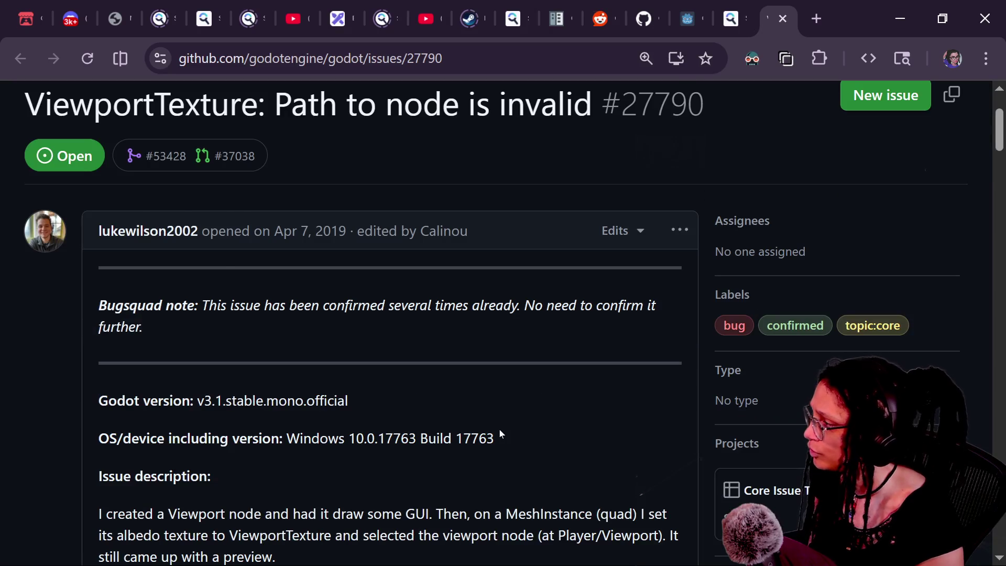
pyautogui.scroll(-20, 500, 433)
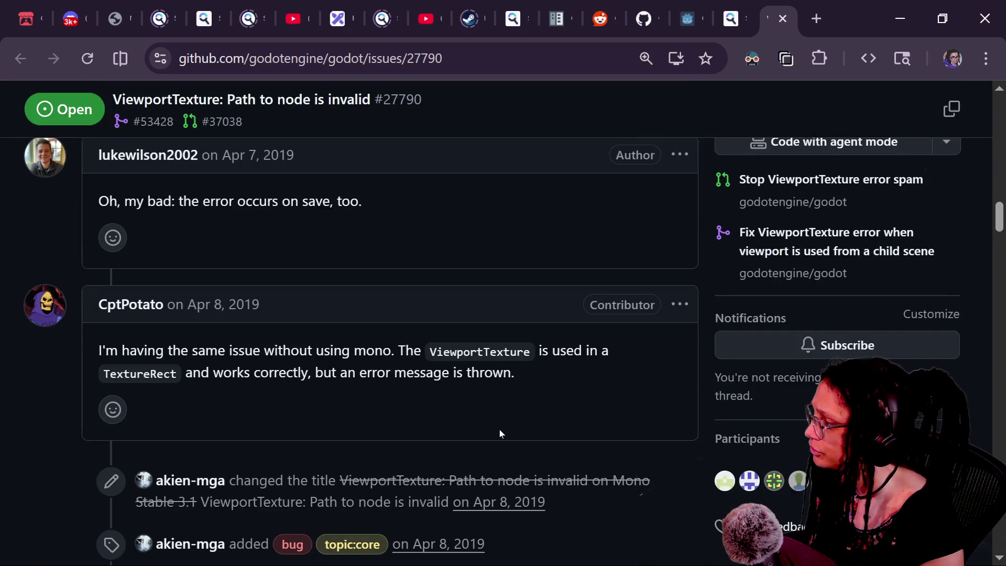
pyautogui.scroll(3, 500, 433)
pyautogui.scroll(-5, 500, 433)
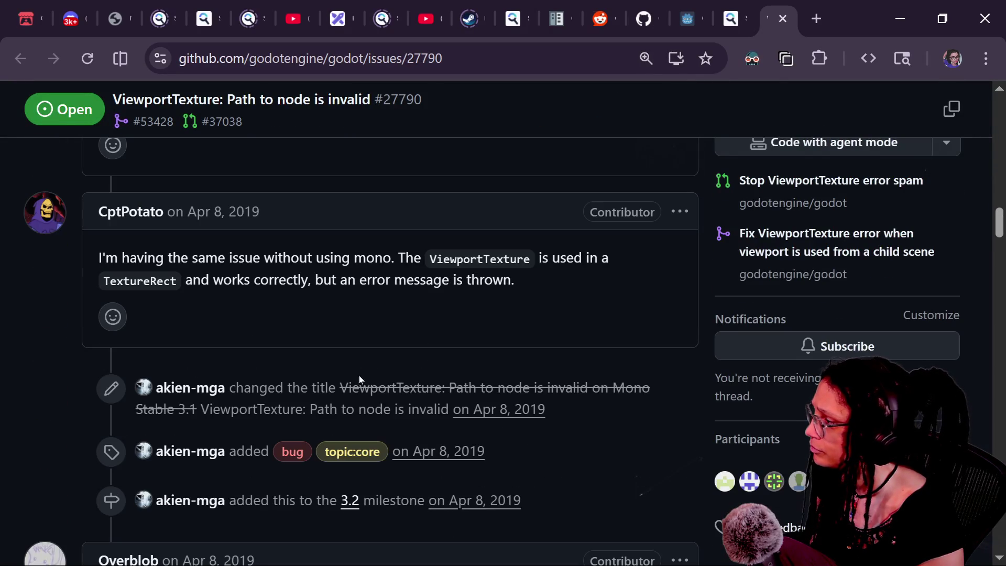
pyautogui.moveTo(181, 257); pyautogui.dragTo(515, 280)
pyautogui.click(363, 293)
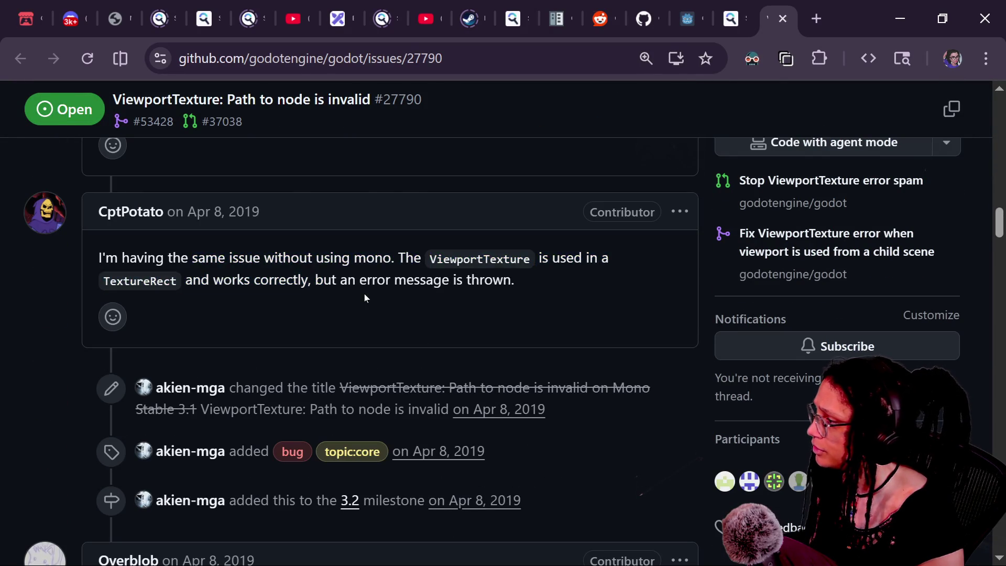
pyautogui.scroll(-7, 363, 293)
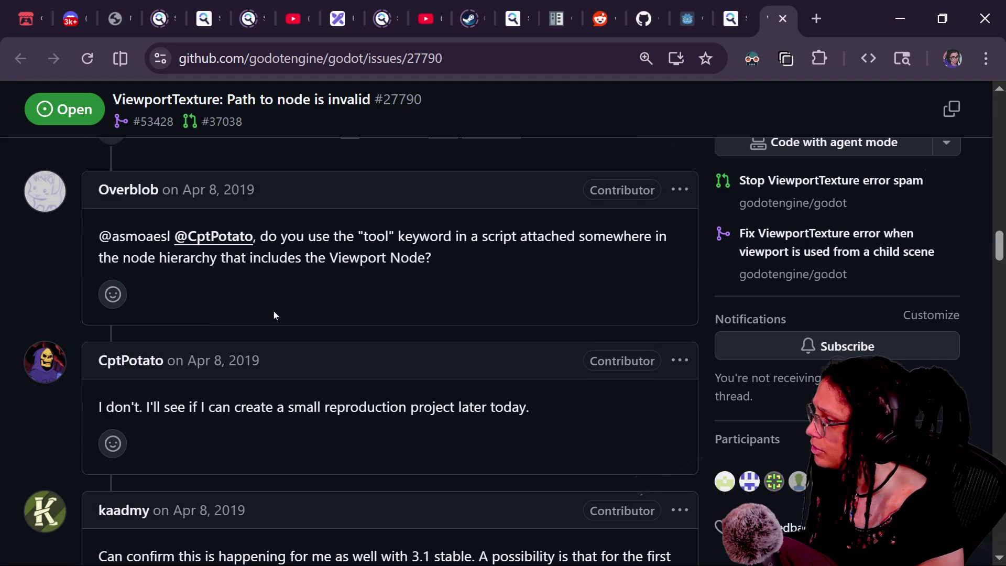
pyautogui.scroll(-3, 275, 310)
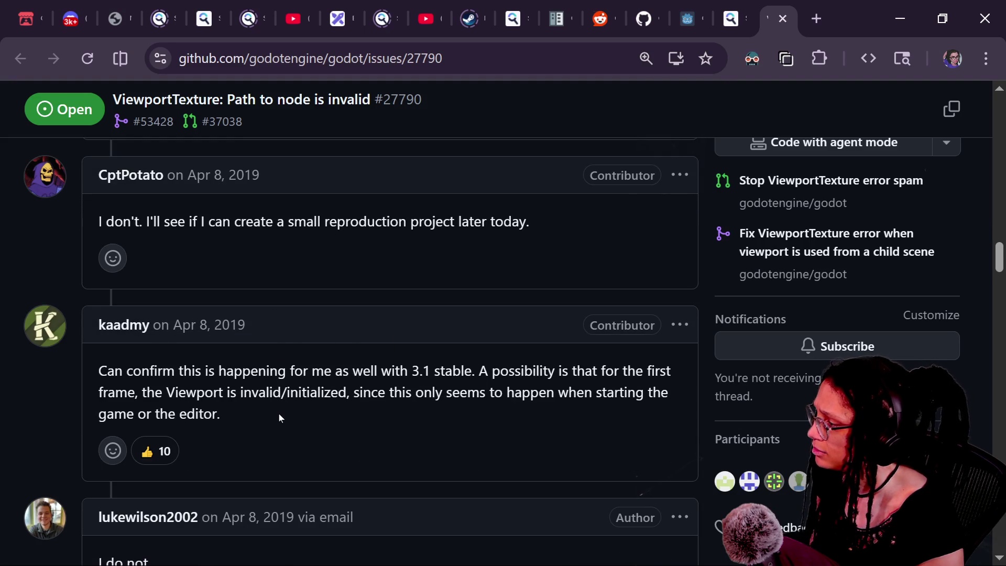
pyautogui.scroll(-2, 279, 414)
pyautogui.scroll(-10, 243, 376)
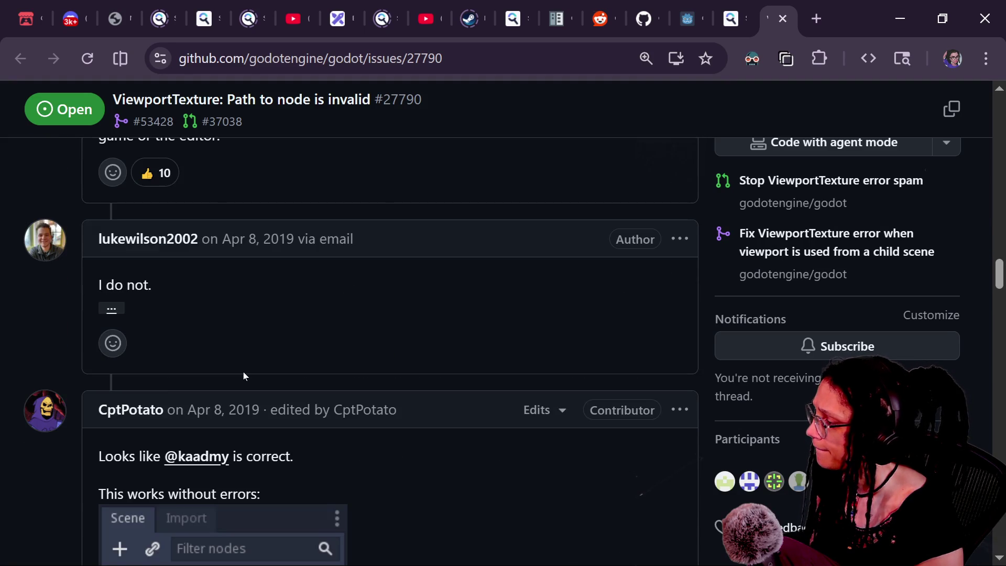
pyautogui.scroll(-4, 243, 376)
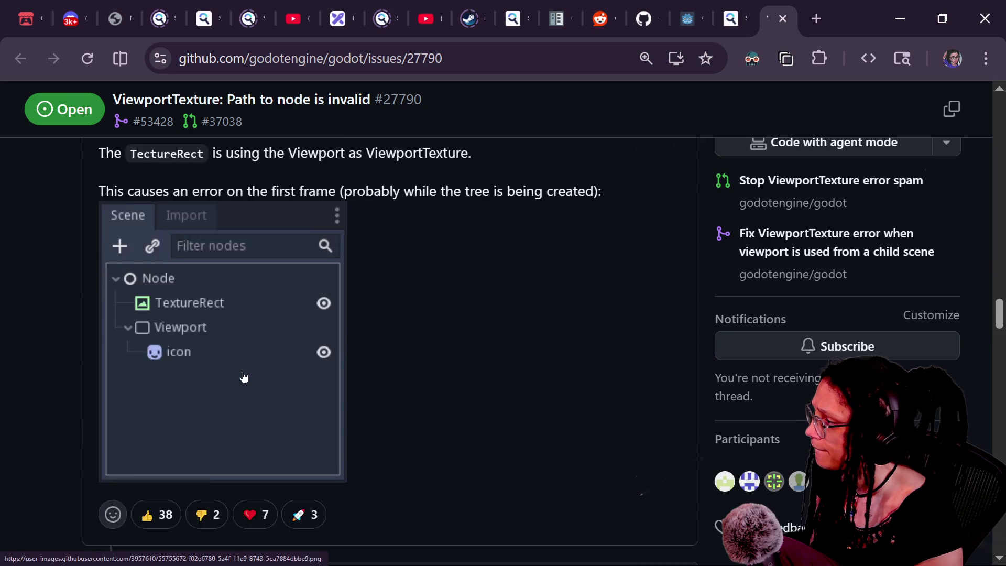
pyautogui.scroll(2, 244, 376)
pyautogui.scroll(2, 244, 376)
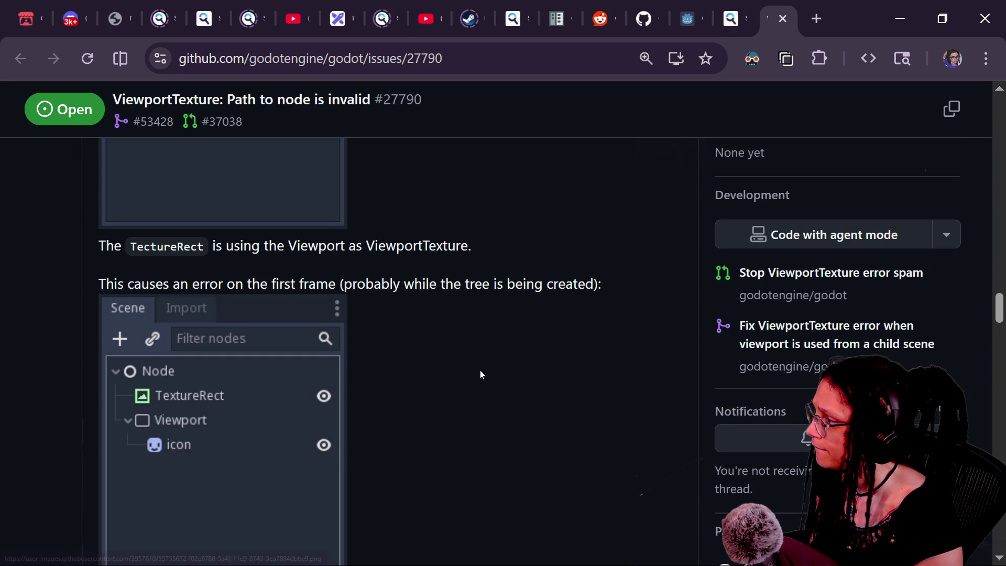
pyautogui.scroll(-8, 433, 326)
pyautogui.scroll(-2, 432, 323)
pyautogui.scroll(-4, 432, 324)
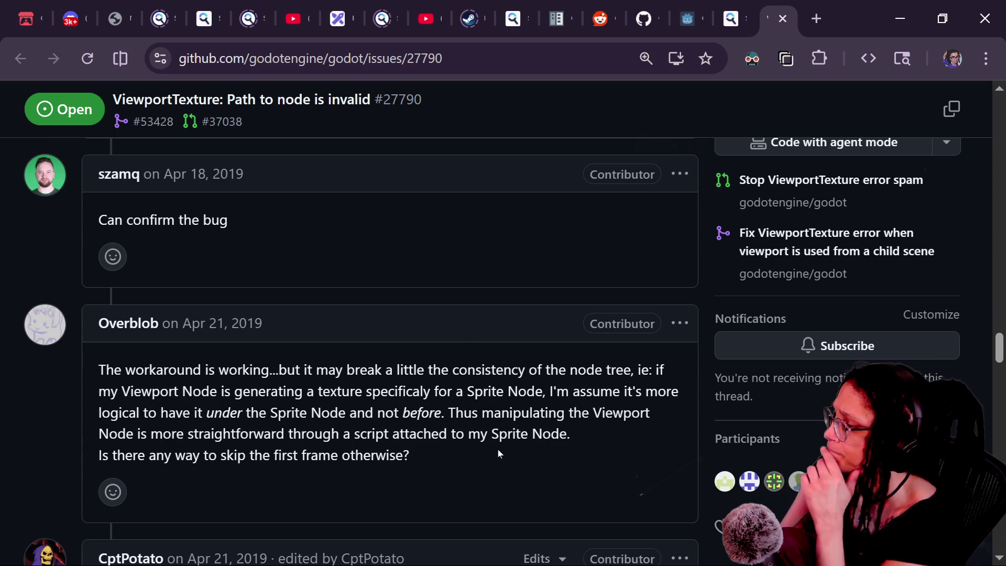
pyautogui.scroll(-4, 498, 449)
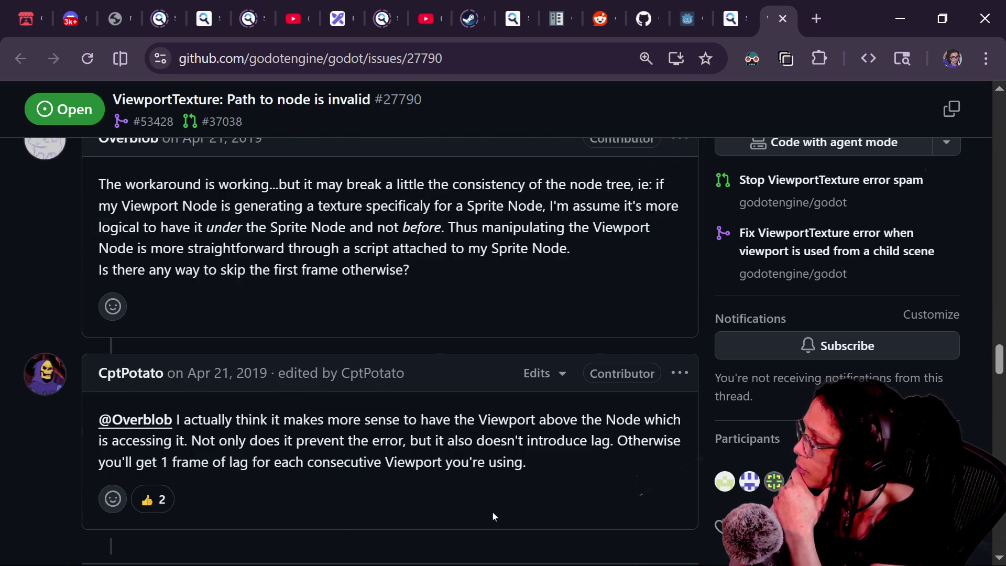
pyautogui.scroll(-7, 492, 511)
pyautogui.scroll(-15, 492, 512)
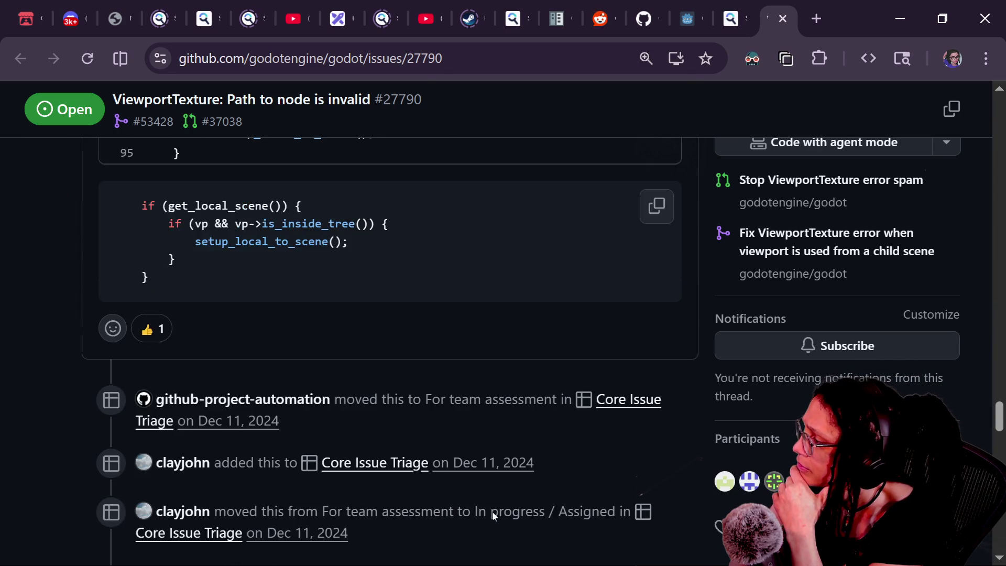
pyautogui.scroll(5, 492, 516)
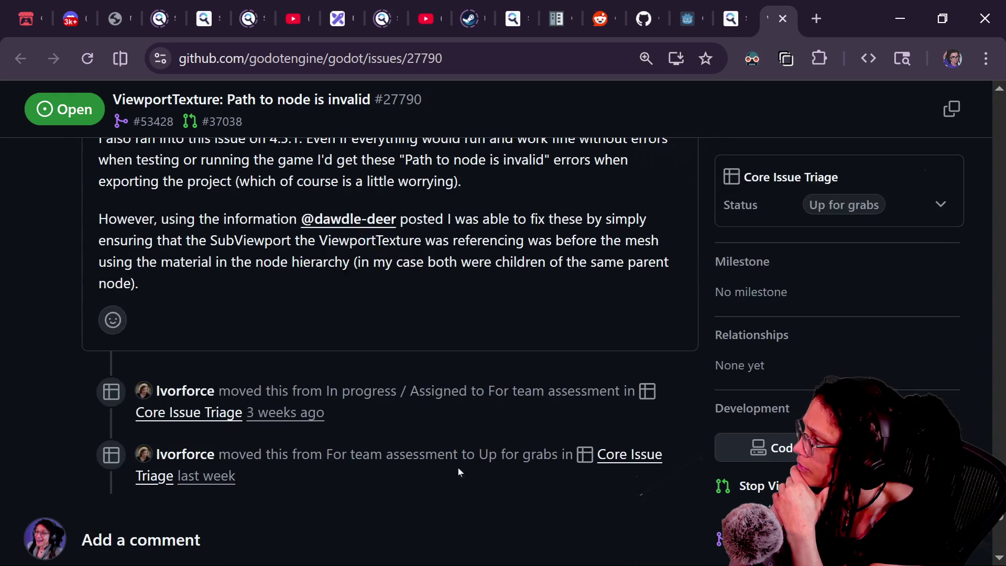
pyautogui.scroll(2, 421, 352)
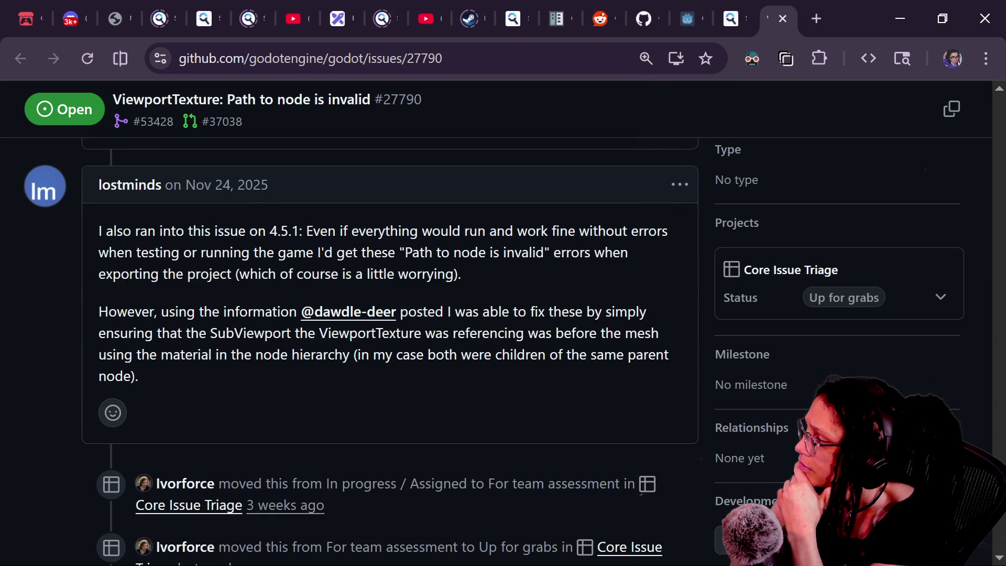
pyautogui.moveTo(116, 343)
pyautogui.mouseDown()
pyautogui.moveTo(265, 355)
pyautogui.moveTo(382, 336)
pyautogui.mouseUp()
pyautogui.click(283, 354)
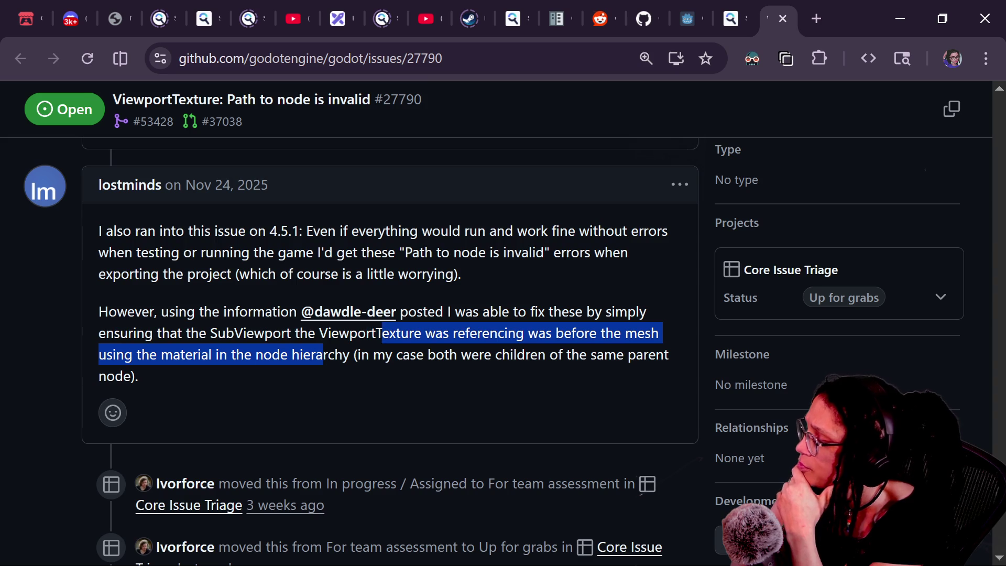
pyautogui.moveTo(530, 333); pyautogui.dragTo(387, 354)
pyautogui.click(387, 355)
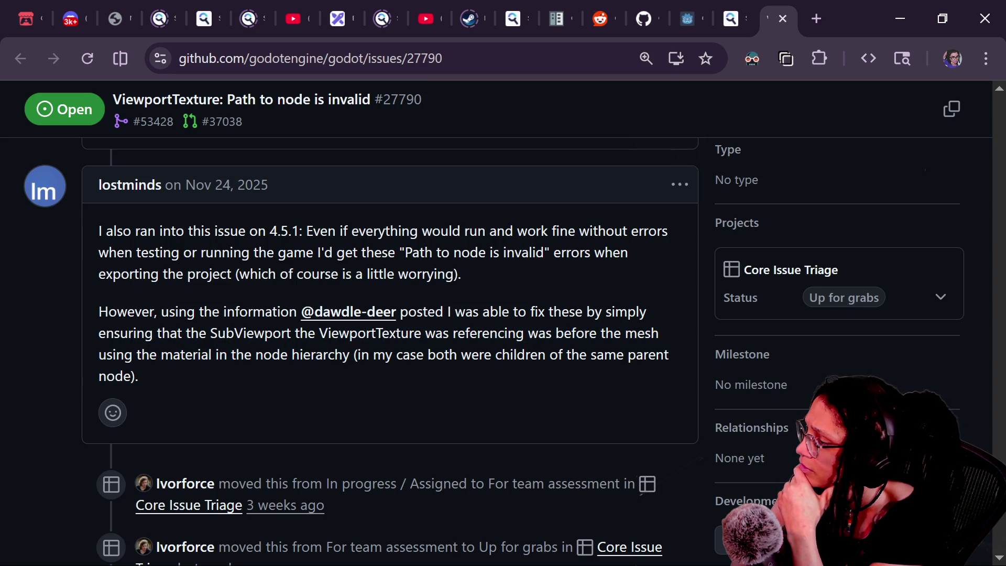
pyautogui.moveTo(132, 354)
pyautogui.mouseDown()
pyautogui.moveTo(264, 355)
pyautogui.moveTo(390, 376)
pyautogui.mouseUp()
pyautogui.click(264, 354)
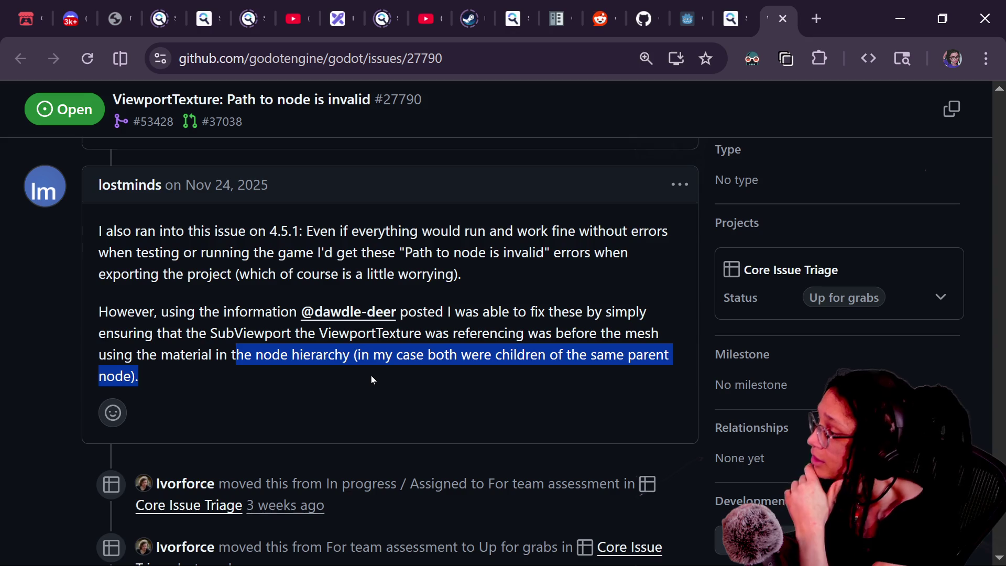
pyautogui.hotkey('alt', 'Tab')
pyautogui.hotkey('alt', 'Tab')
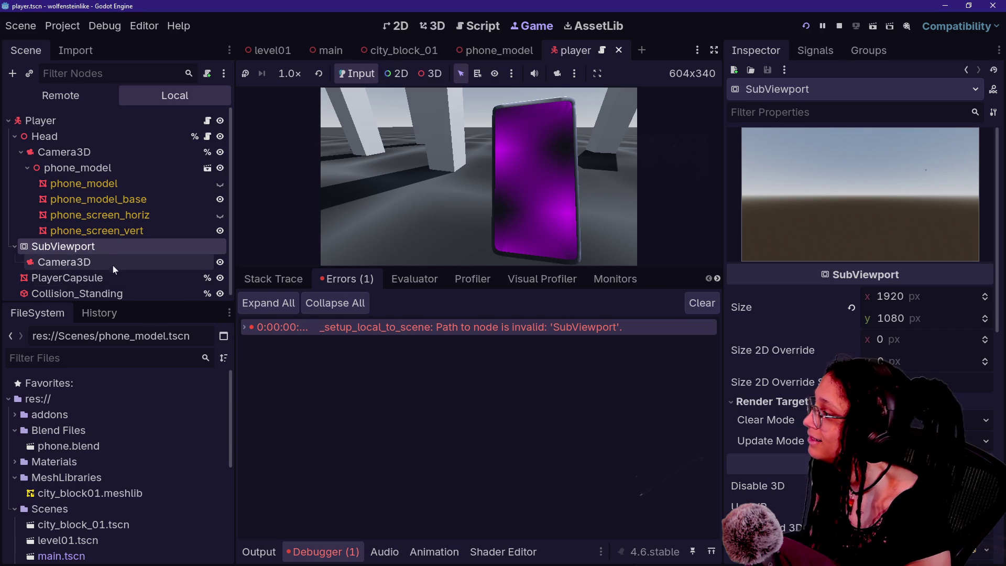
# Move SubViewport under phone_model after phone_model_base, relink phone_screen_vert's viewport texture to it, and run.
pyautogui.moveTo(103, 250); pyautogui.dragTo(128, 210)
pyautogui.click(97, 262)
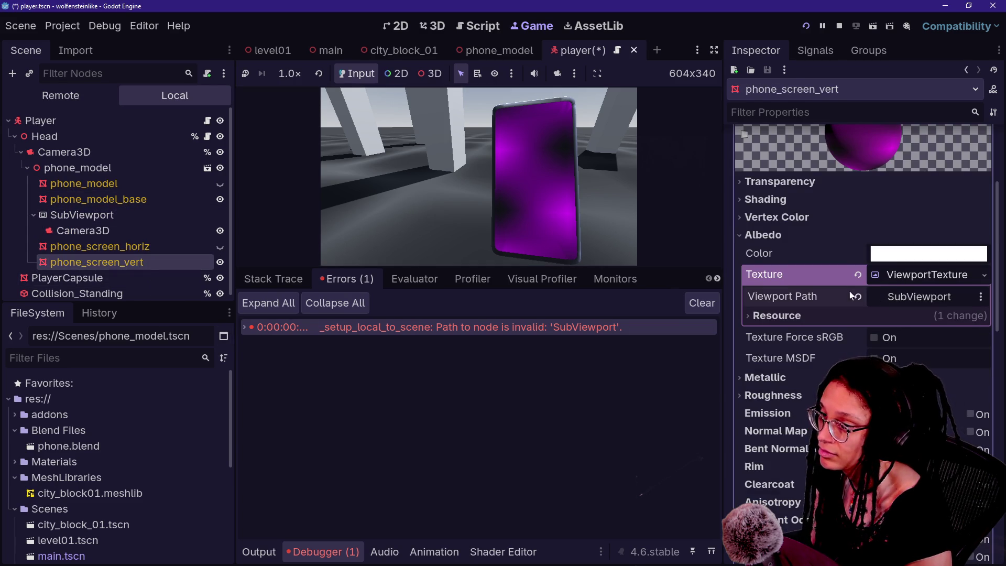
pyautogui.click(896, 296)
pyautogui.click(480, 228)
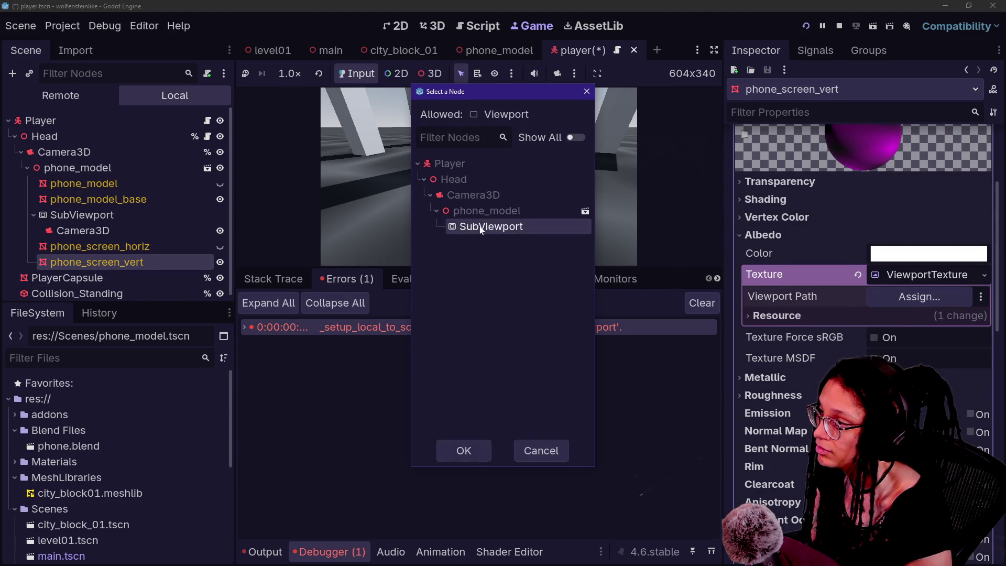
pyautogui.click(464, 451)
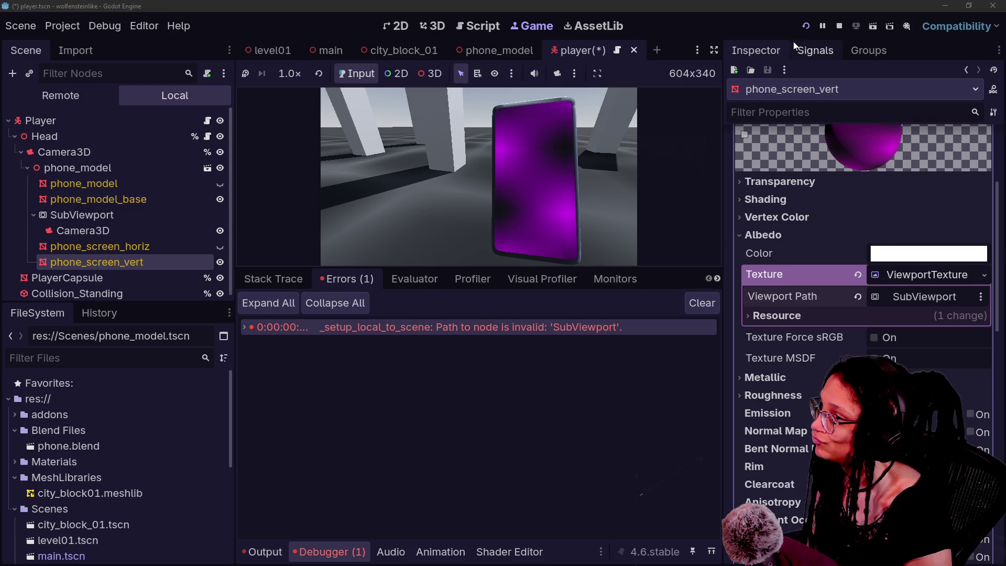
pyautogui.press('F5')
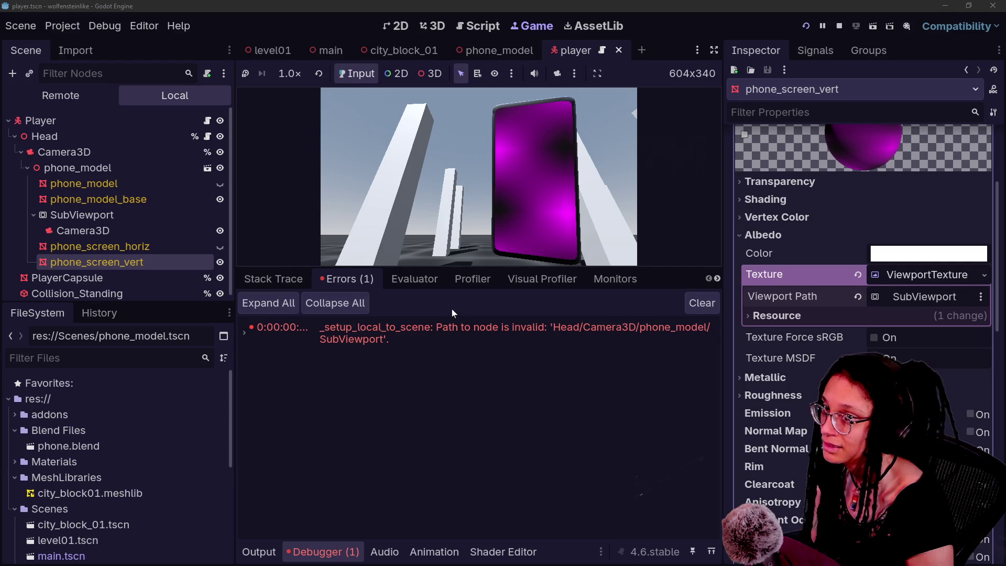
pyautogui.hotkey('alt', 'Tab')
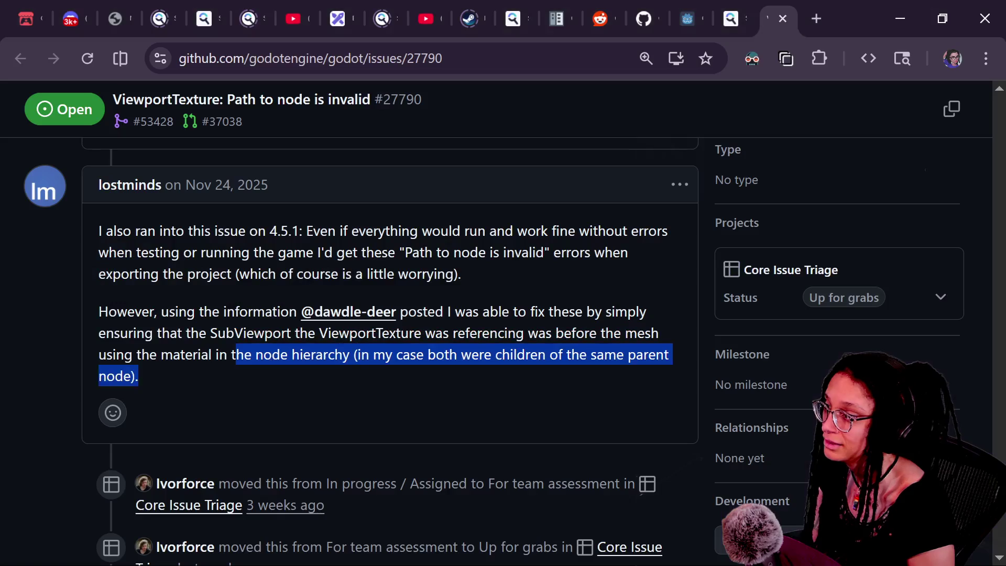
# Scroll up through the GitHub issue thread to dawdle-deer's comment.
pyautogui.click(386, 398)
pyautogui.scroll(-6, 386, 399)
pyautogui.scroll(4, 386, 400)
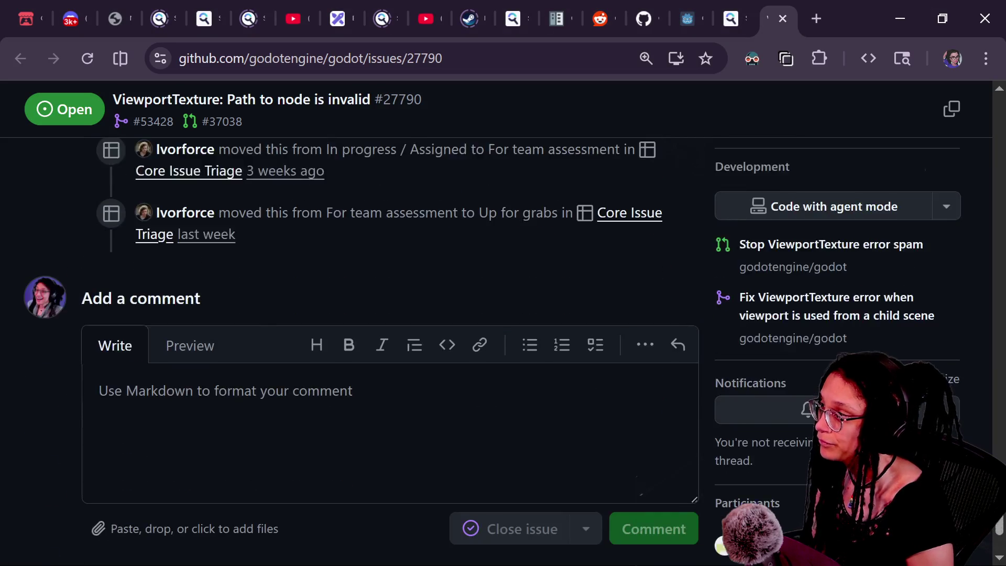
pyautogui.scroll(2, 385, 398)
pyautogui.scroll(-1, 384, 398)
pyautogui.scroll(6, 385, 398)
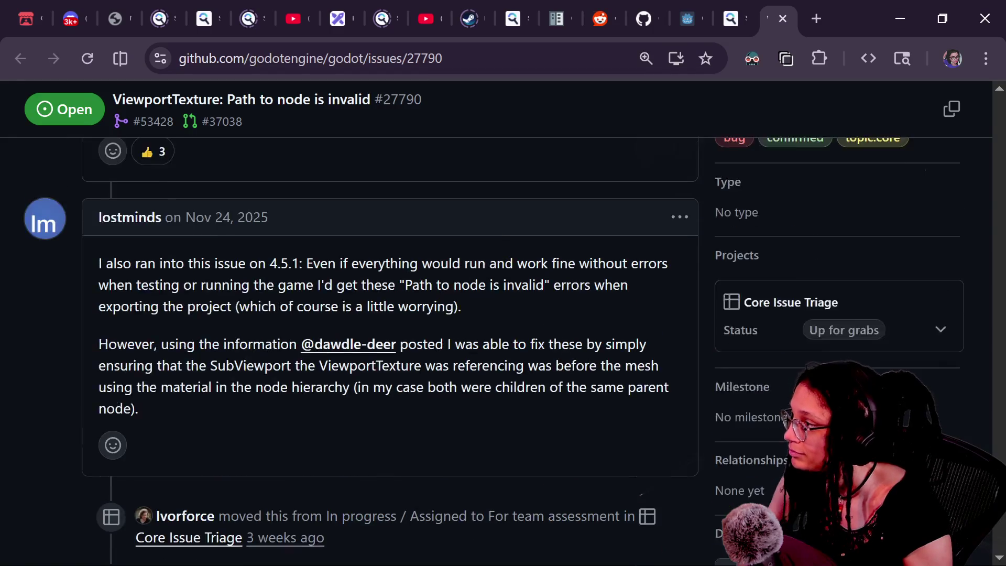
pyautogui.scroll(3, 385, 397)
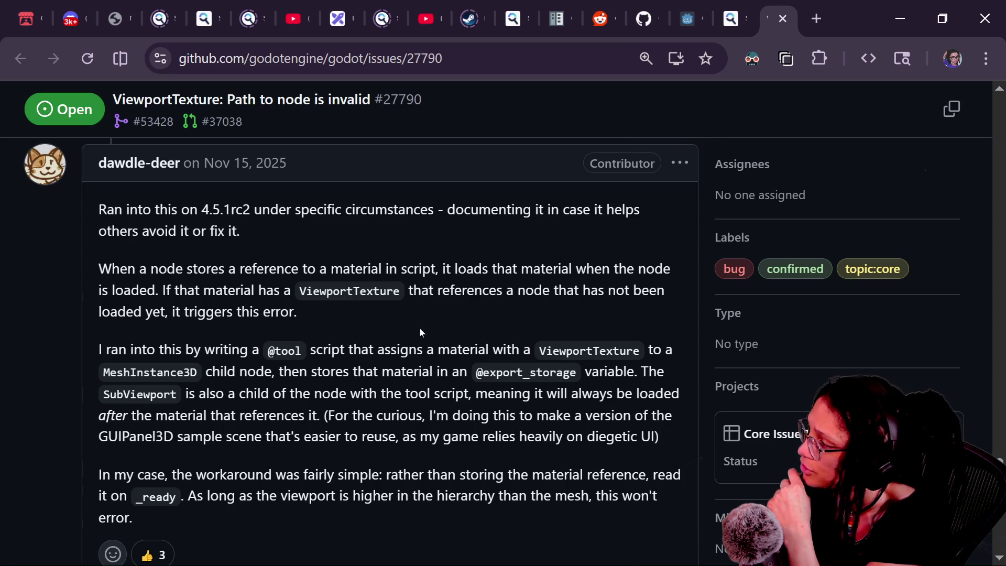
pyautogui.scroll(-7, 297, 310)
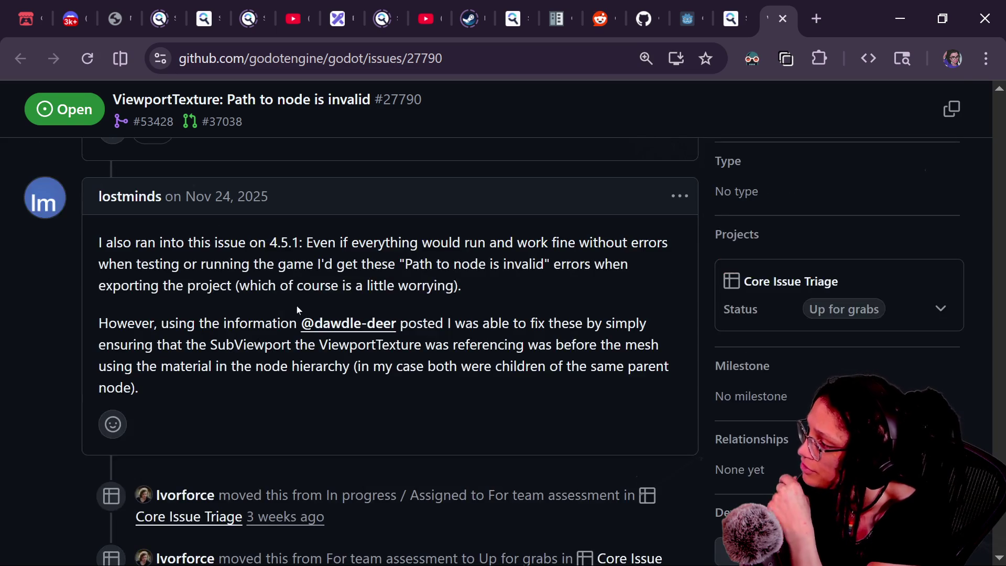
# Search the page for 'if that ma' to read the unloaded-node ViewportTexture explanation.
pyautogui.hotkey('ctrl', 'f')
pyautogui.write('if that ma')
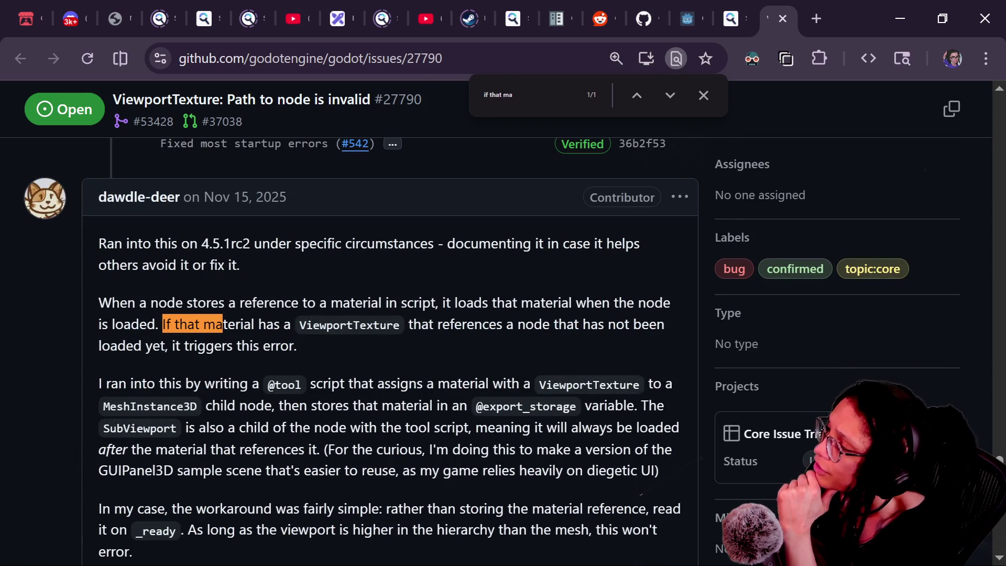
pyautogui.scroll(-1, 430, 425)
pyautogui.scroll(-1, 429, 425)
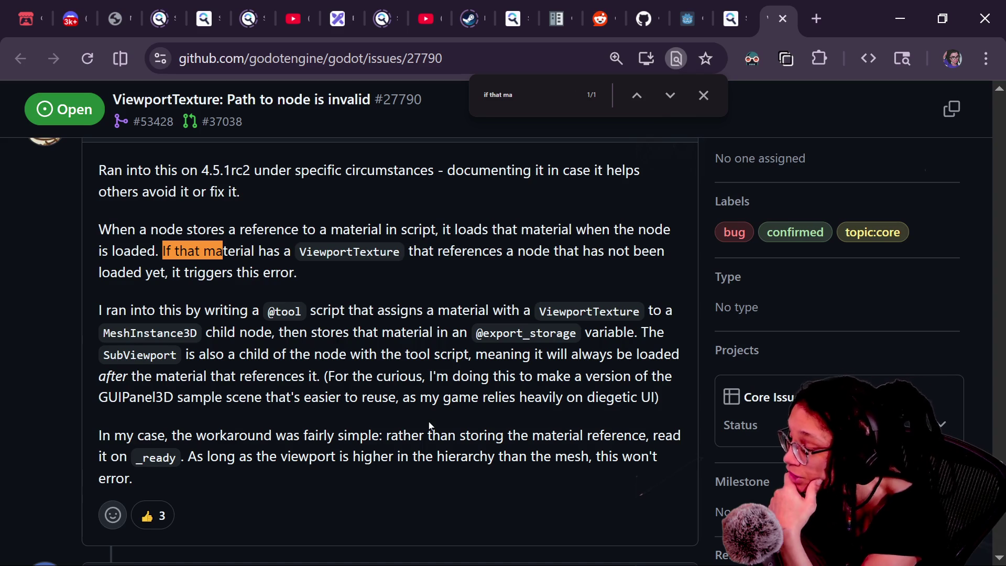
pyautogui.scroll(-1, 429, 426)
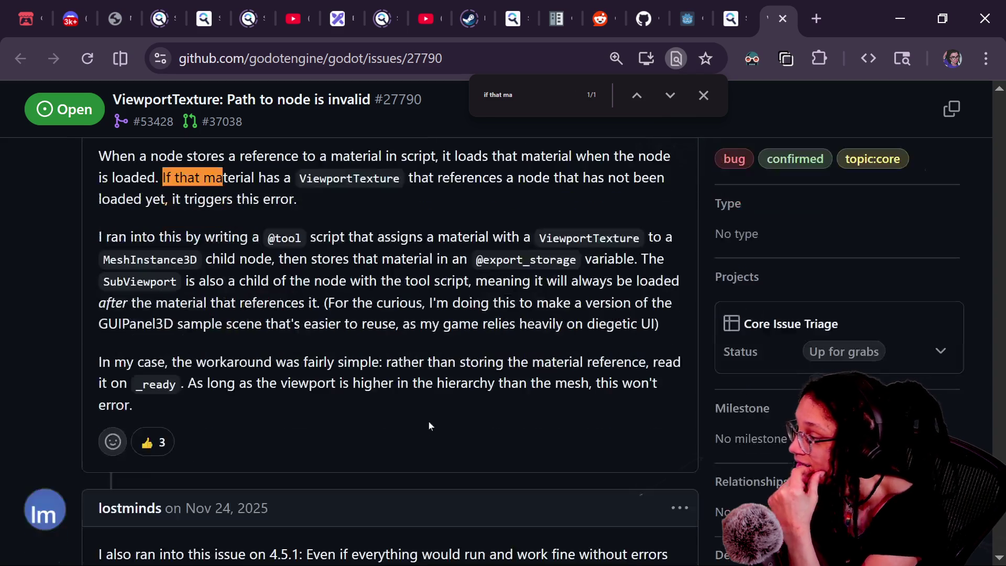
pyautogui.scroll(-1, 430, 425)
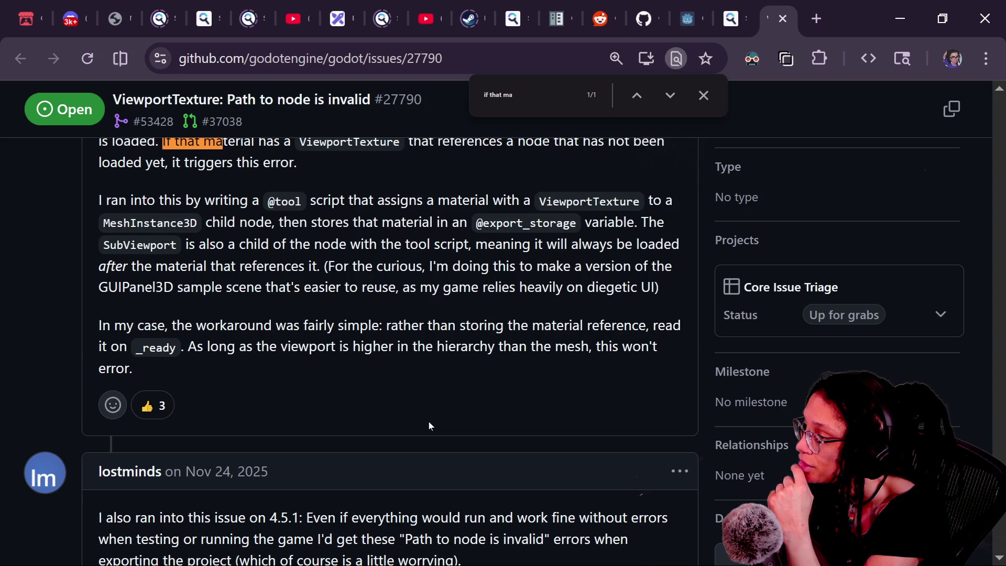
# Move SubViewport in Godot to be Player's first child, ahead of Head.
pyautogui.scroll(5, 429, 425)
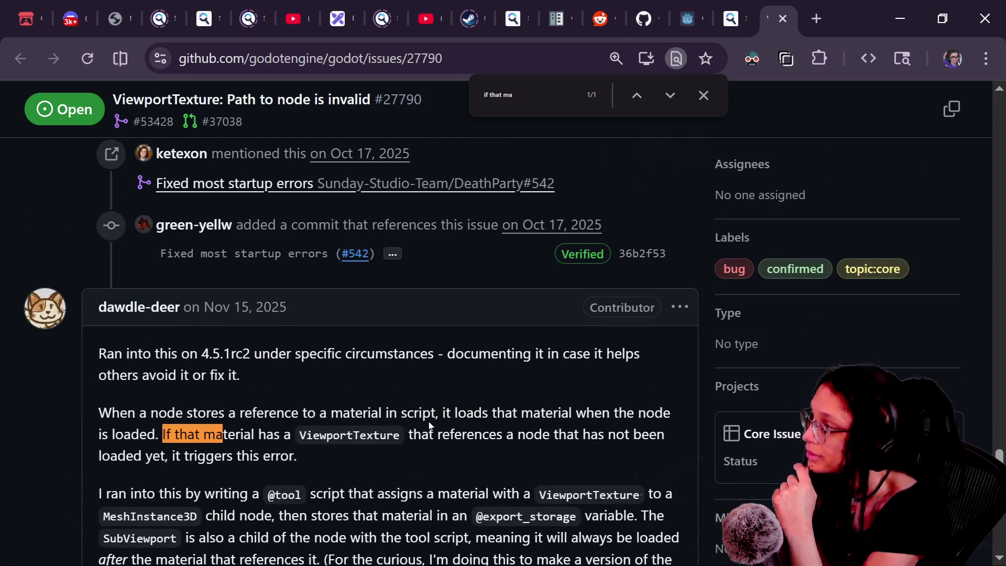
pyautogui.hotkey('alt', 'Tab')
pyautogui.moveTo(105, 215)
pyautogui.mouseDown()
pyautogui.moveTo(166, 194)
pyautogui.moveTo(140, 153)
pyautogui.moveTo(139, 129)
pyautogui.mouseUp()
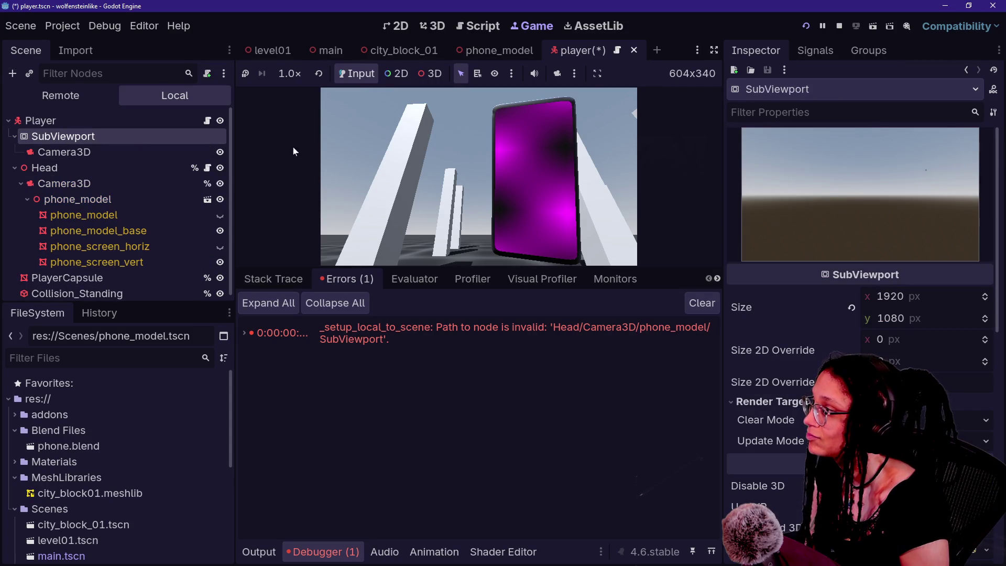
# Stop the running game and repoint phone_screen_vert's albedo viewport path to SubViewport.
pyautogui.click(805, 26)
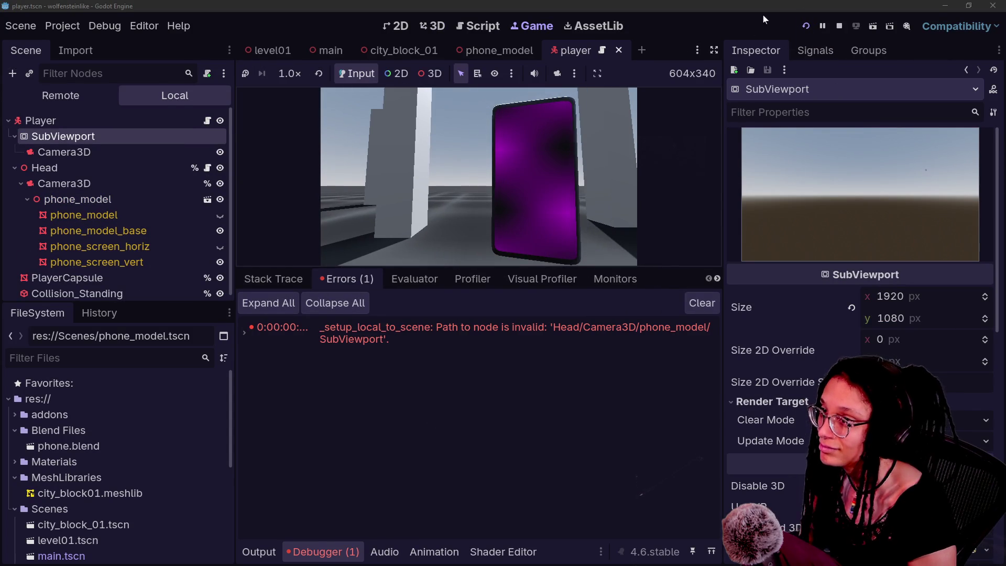
pyautogui.click(839, 26)
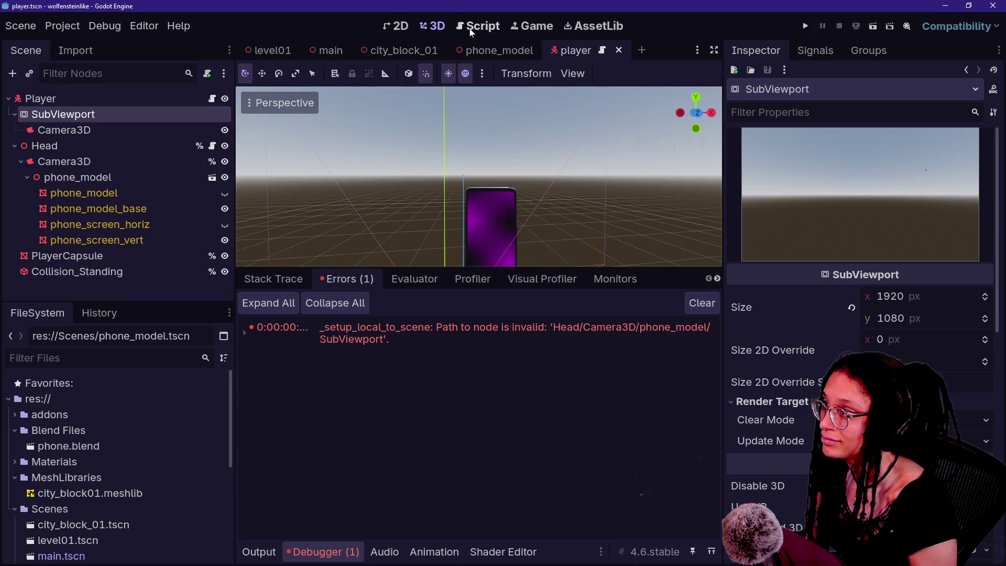
pyautogui.click(474, 26)
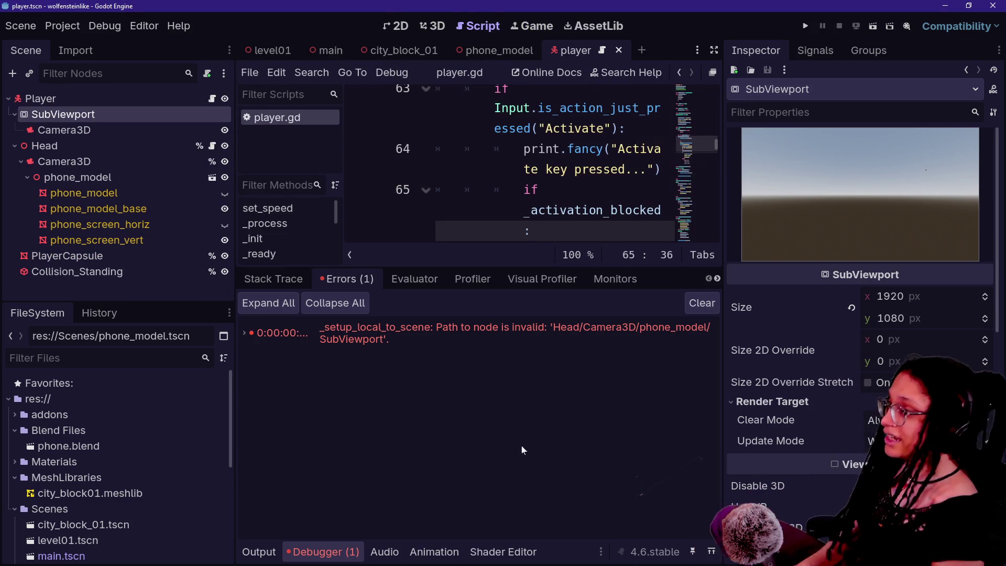
pyautogui.click(84, 193)
pyautogui.click(97, 239)
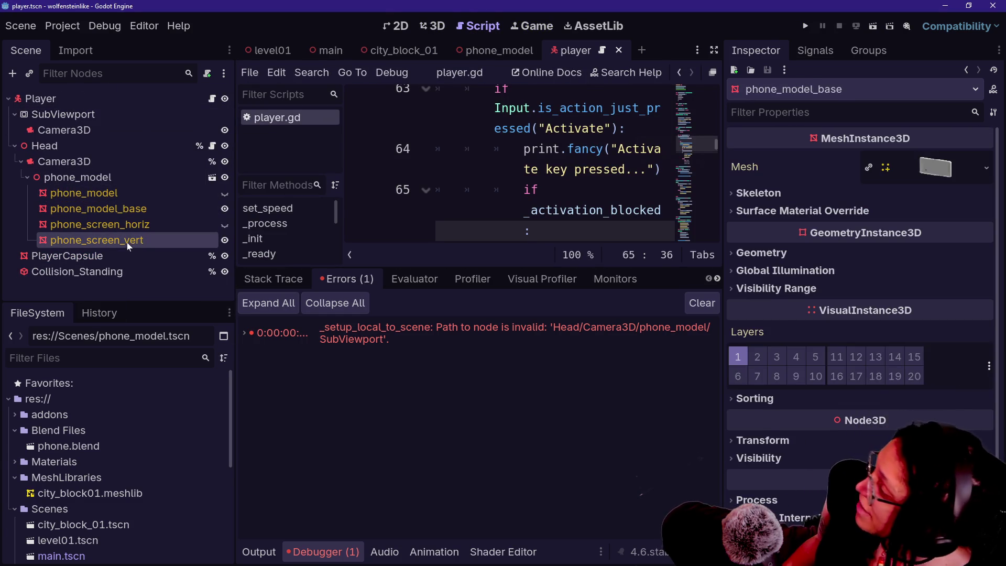
pyautogui.click(856, 298)
pyautogui.click(890, 299)
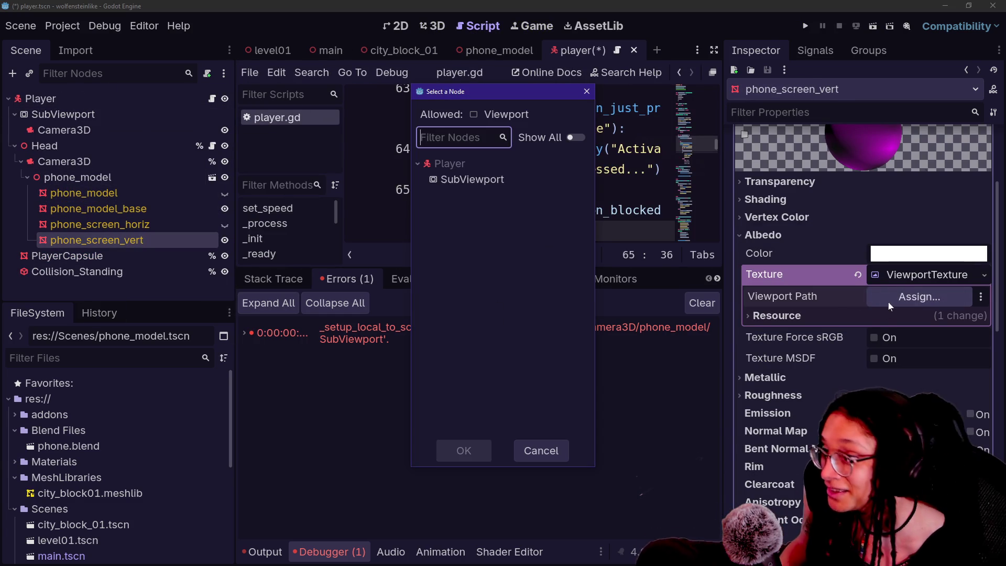
pyautogui.doubleClick(524, 178)
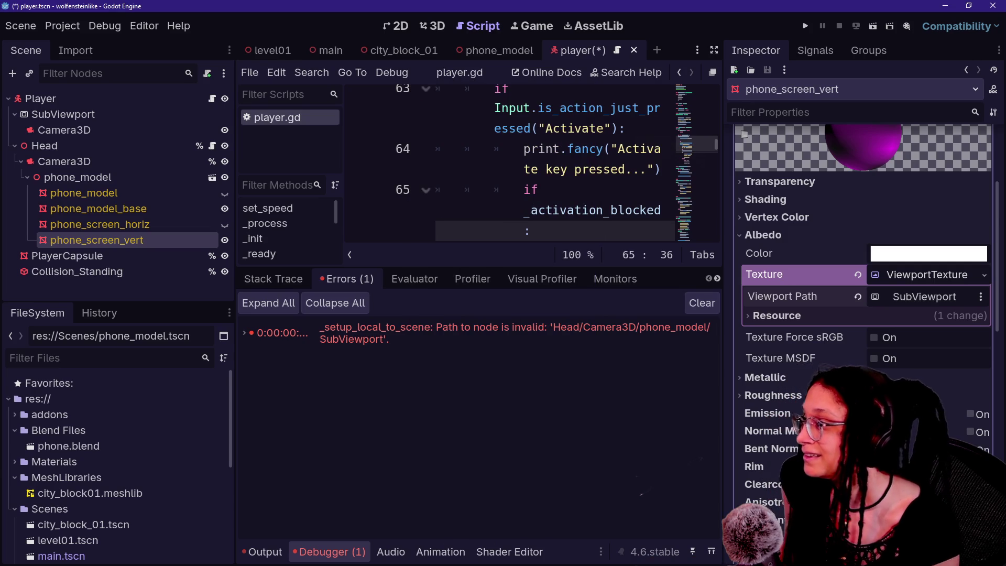
# Open the Player node's script player.gd and widen the code area.
pyautogui.click(432, 25)
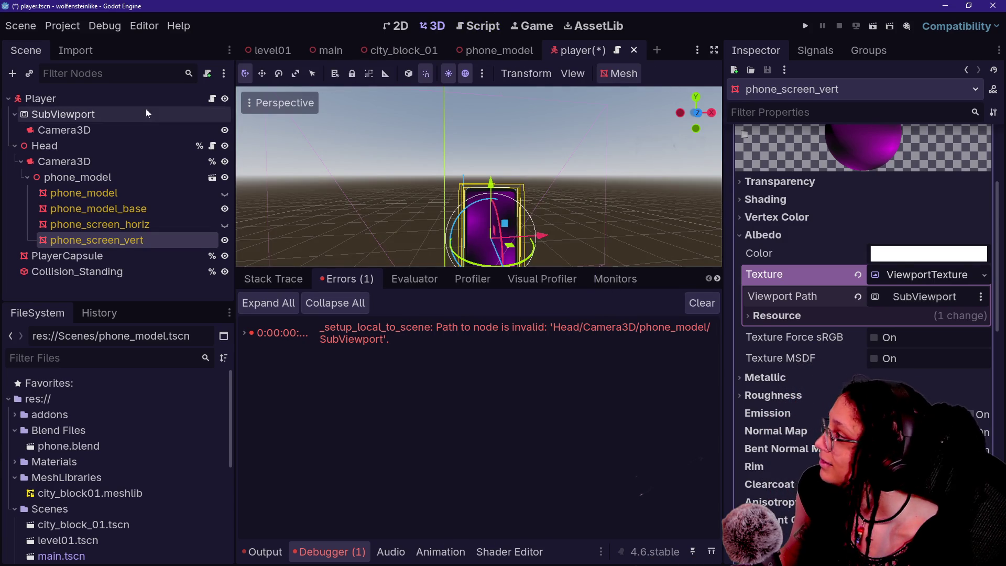
pyautogui.click(111, 103)
pyautogui.click(211, 99)
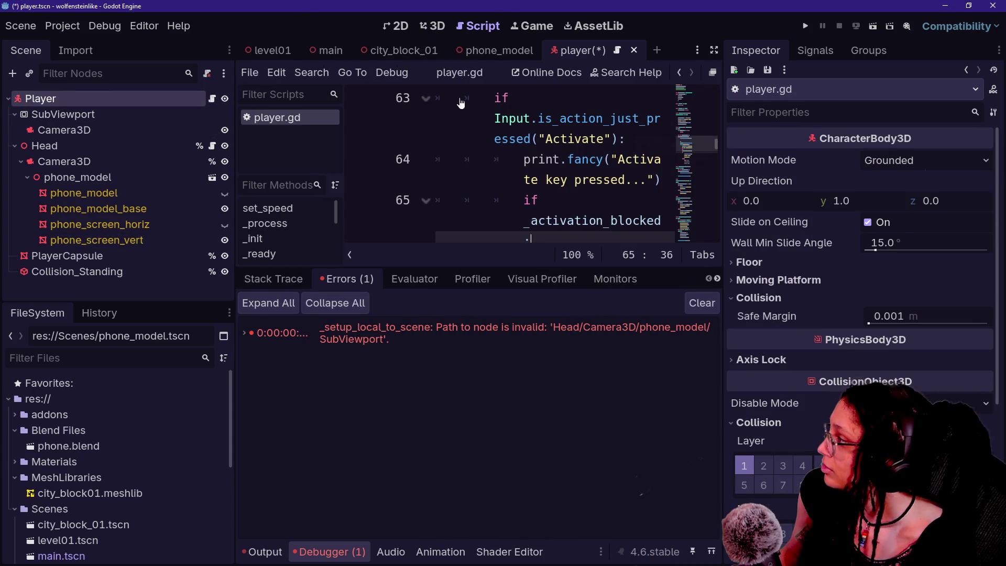
pyautogui.hotkey('ctrl', 'shift', 'F11')
pyautogui.scroll(15, 523, 162)
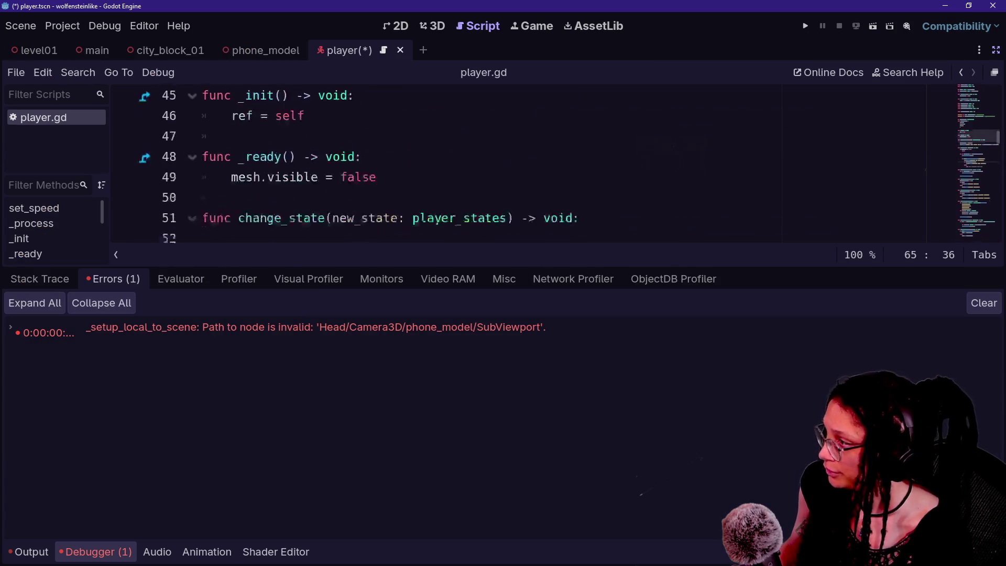
pyautogui.hotkey('ctrl', 'j')
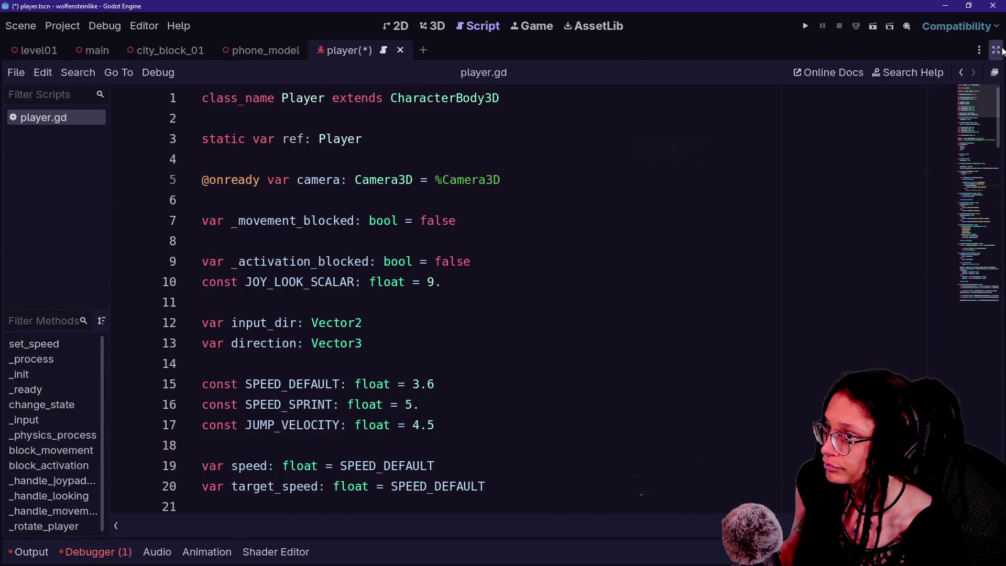
pyautogui.hotkey('ctrl', 'shift', 'F11')
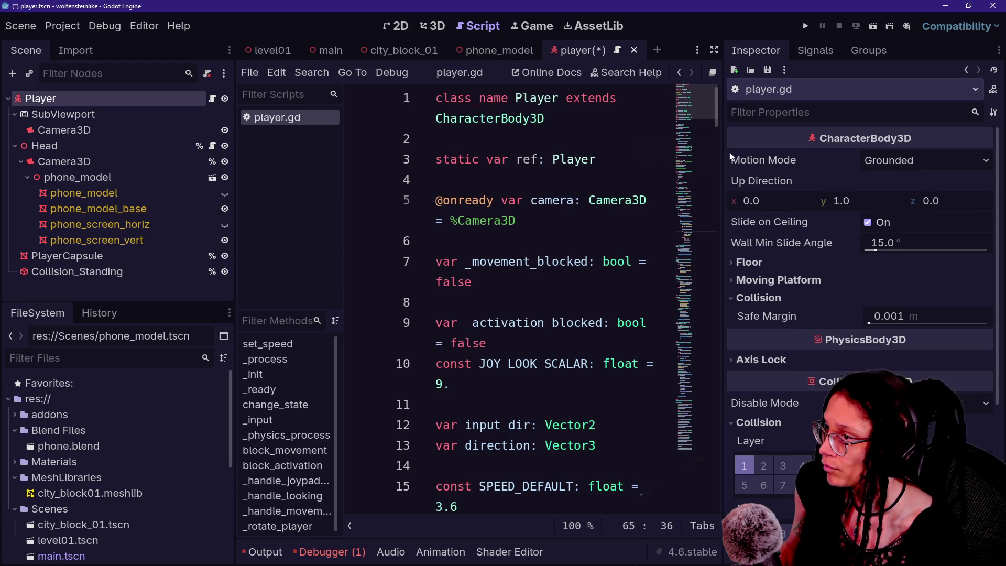
pyautogui.moveTo(723, 154); pyautogui.dragTo(873, 154)
pyautogui.click(523, 159)
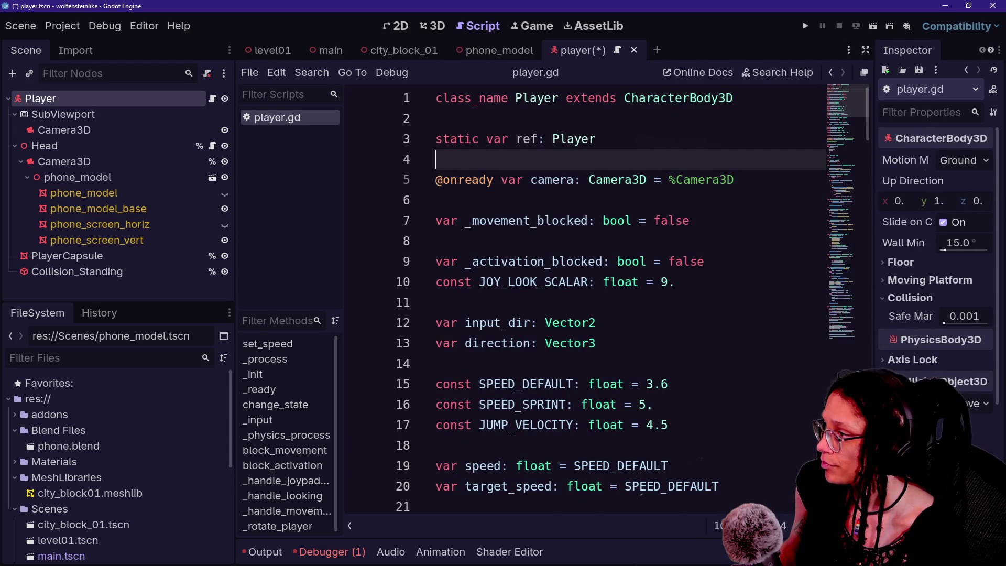
# Open playerhead.gd from the Head node and bring up the SubViewport node's actions.
pyautogui.click(524, 200)
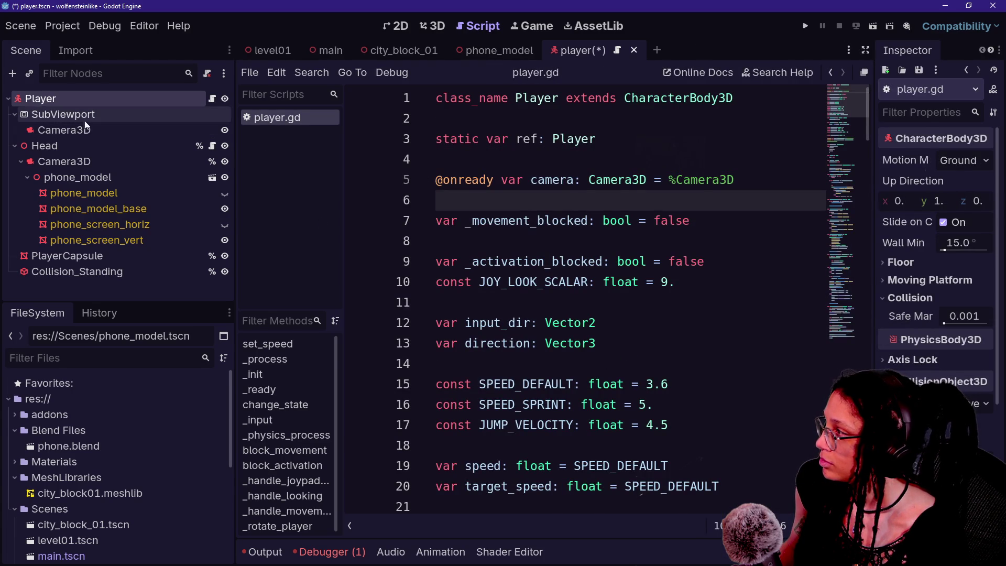
pyautogui.click(212, 147)
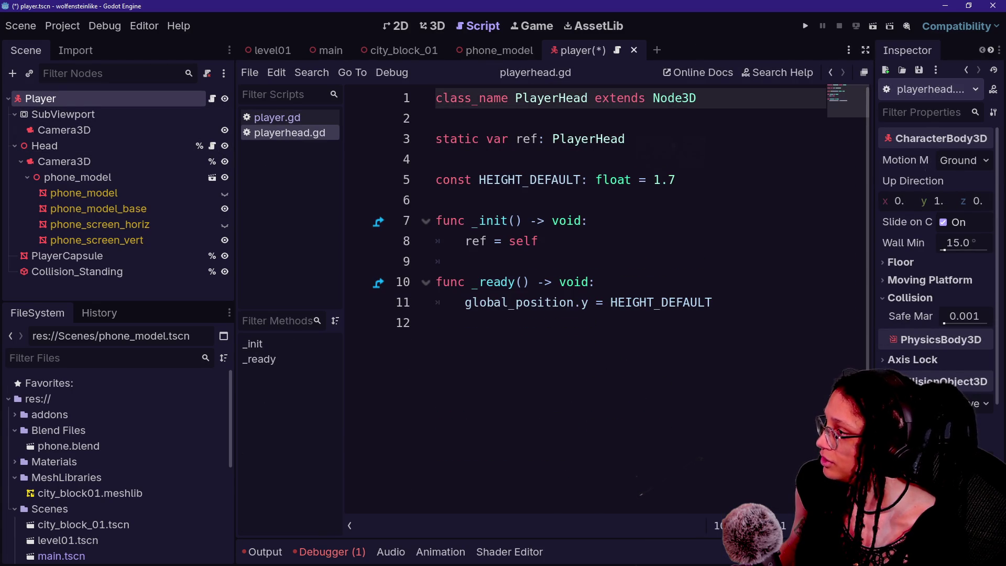
pyautogui.click(471, 322)
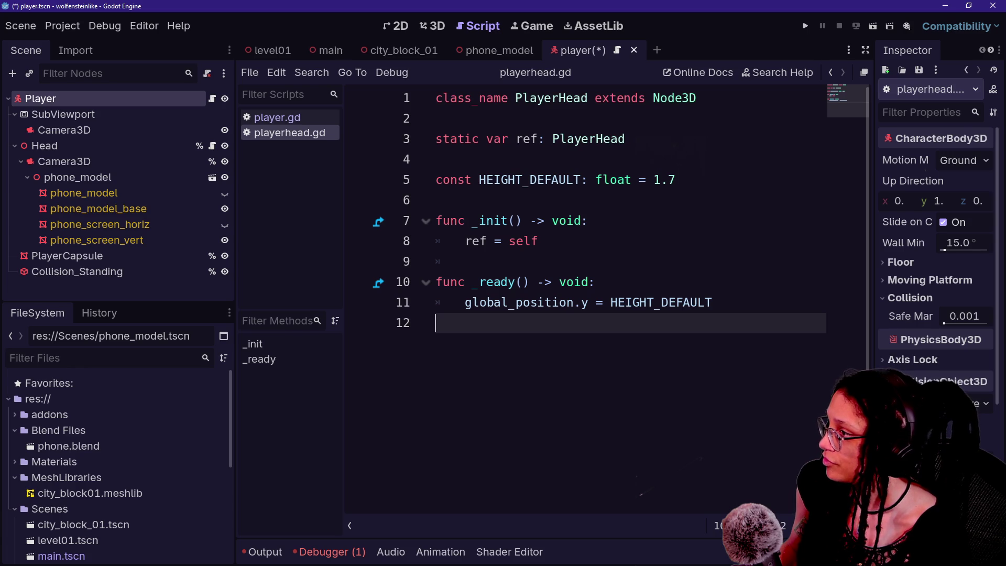
pyautogui.moveTo(83, 115)
pyautogui.mouseDown()
pyautogui.moveTo(86, 126)
pyautogui.moveTo(581, 156)
pyautogui.moveTo(144, 111)
pyautogui.mouseUp()
pyautogui.rightClick(144, 111)
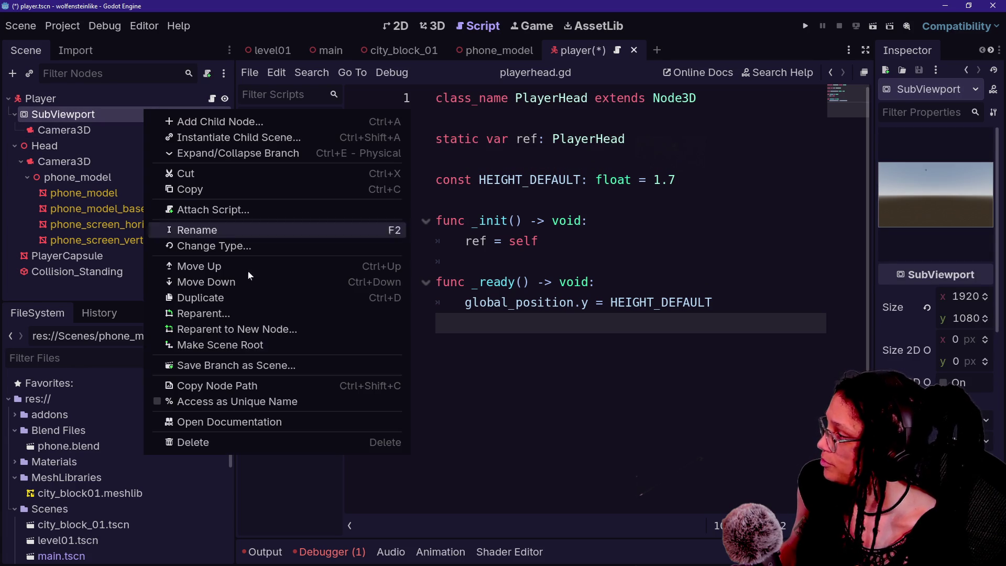
# Make SubViewport accessible by unique name and rename it Phone_SubViewport.
pyautogui.click(236, 401)
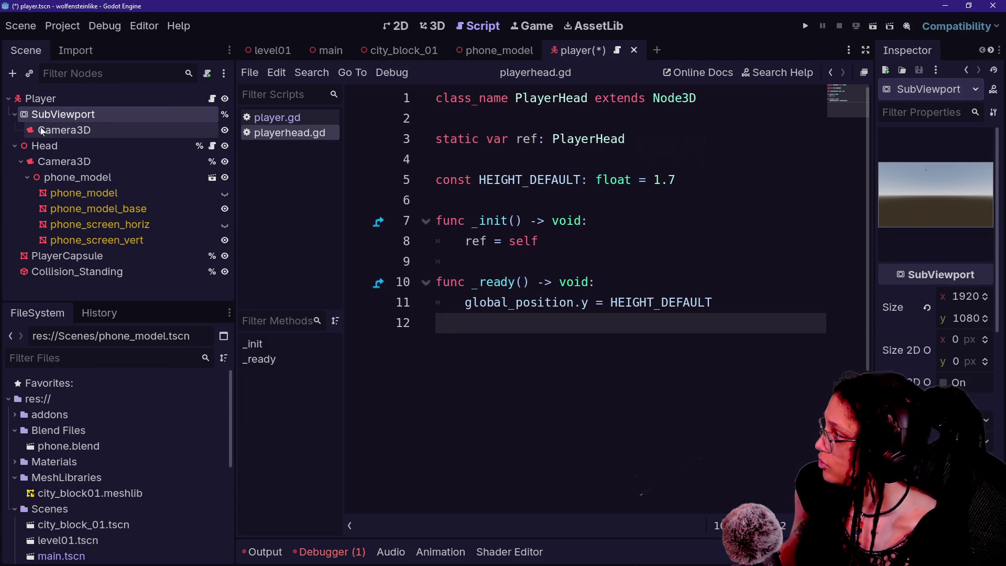
pyautogui.write('Phone')
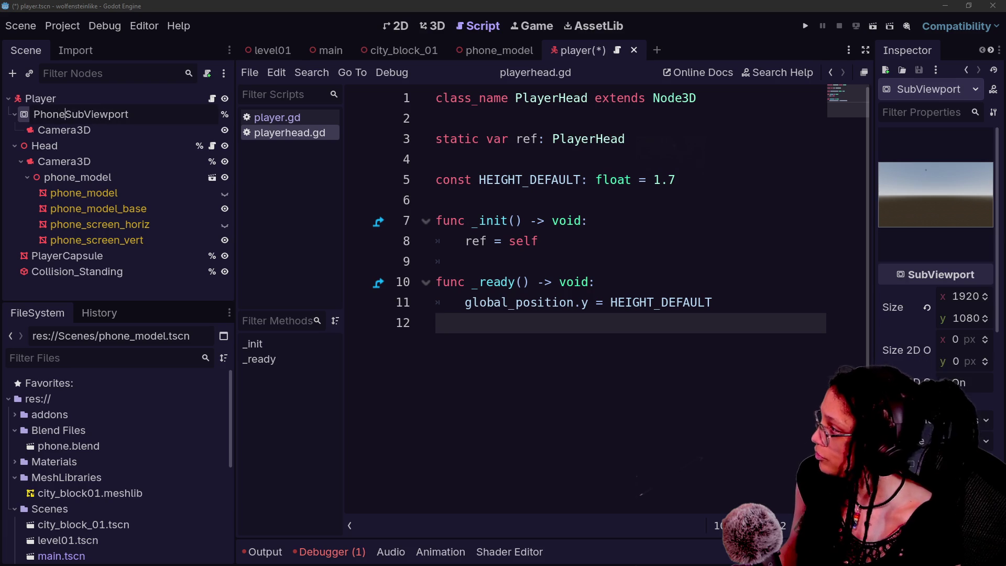
pyautogui.write('+_')
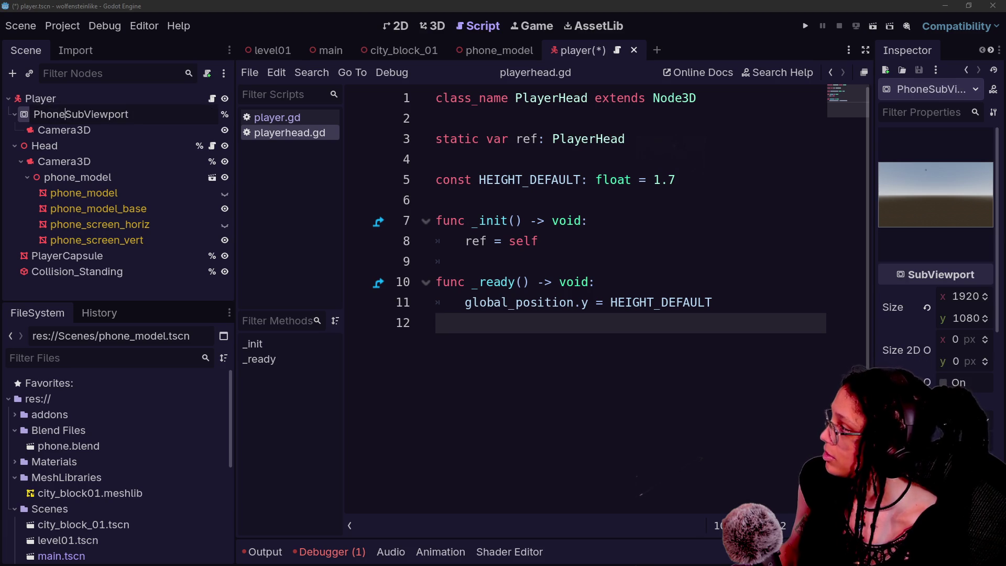
pyautogui.press('BackSpace')
pyautogui.press('BackSpace')
pyautogui.write('_')
pyautogui.press('Return')
pyautogui.moveTo(79, 114)
pyautogui.mouseDown()
pyautogui.moveTo(573, 151)
pyautogui.moveTo(577, 200)
pyautogui.mouseUp()
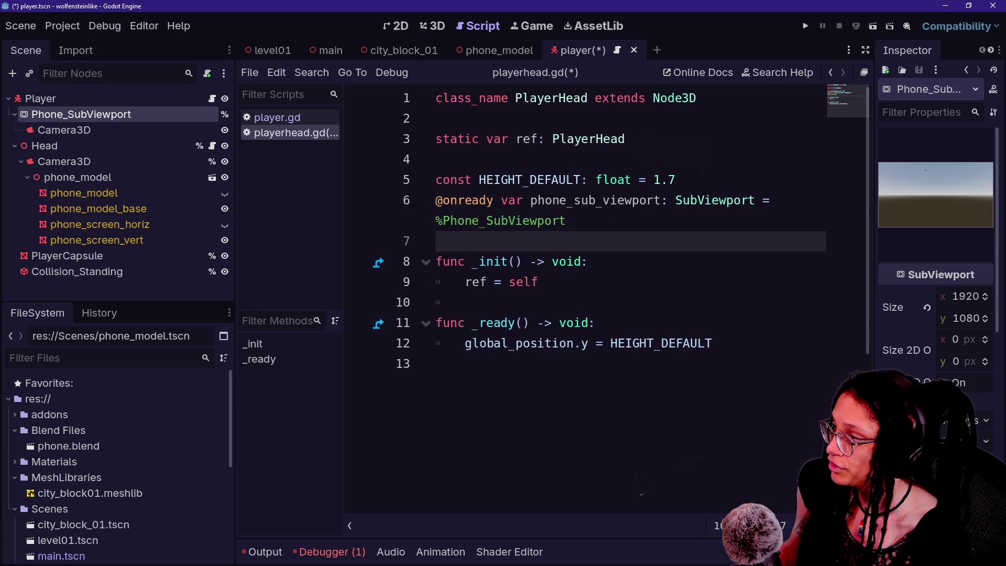
pyautogui.hotkey('alt', 'Up')
pyautogui.press('Down')
pyautogui.press('Down')
pyautogui.press('End')
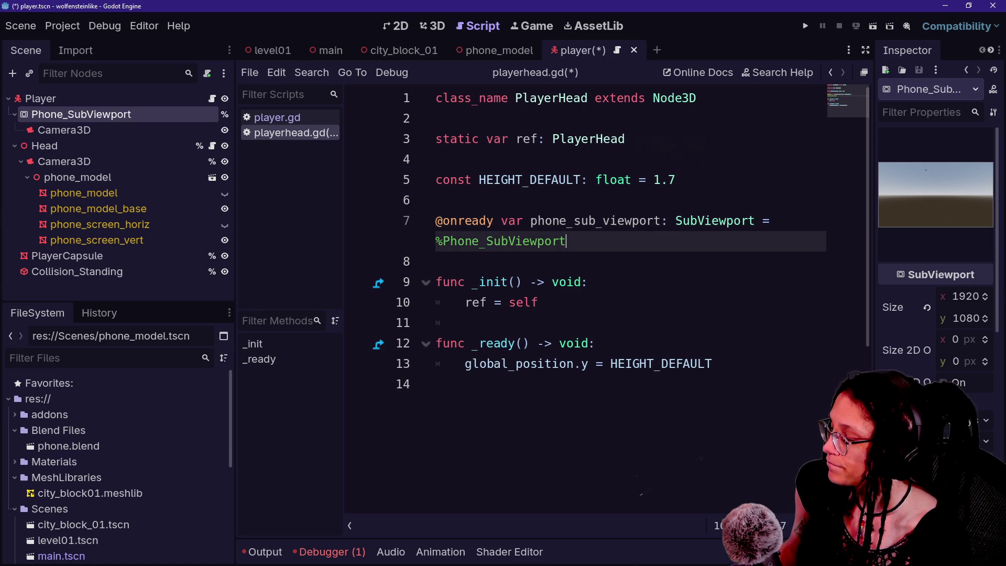
# Call _ready_connections() from _ready and start declaring the _ready_connections function.
pyautogui.press('Down')
pyautogui.press('Down')
pyautogui.press('Down')
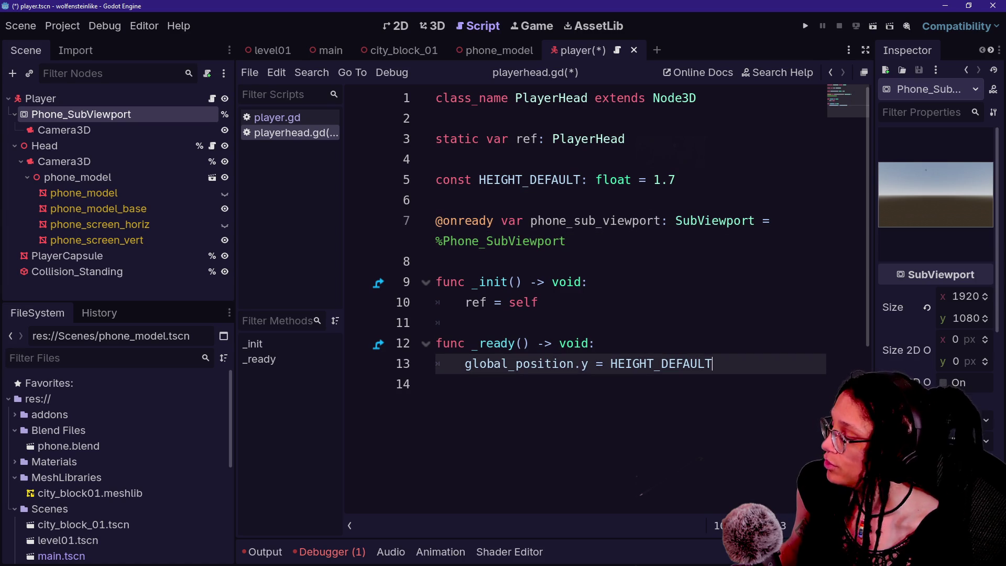
pyautogui.press('Return')
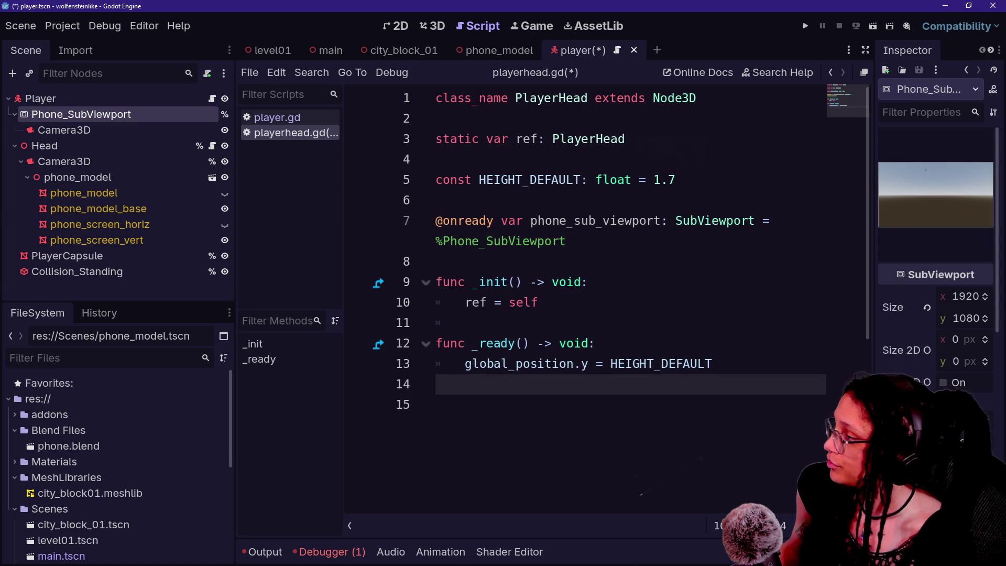
pyautogui.click(566, 240)
pyautogui.moveTo(718, 363); pyautogui.dragTo(436, 384)
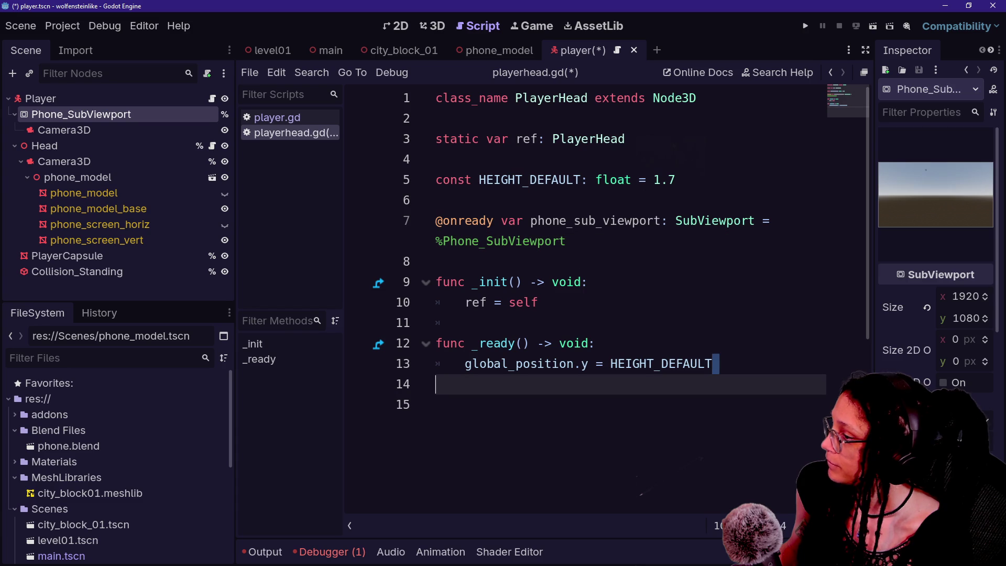
pyautogui.press('Return')
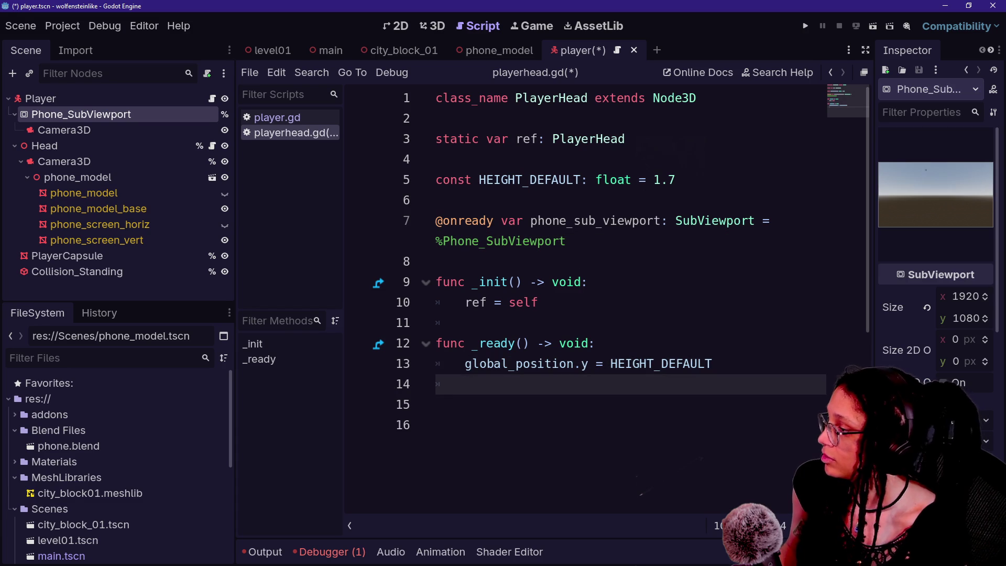
pyautogui.write('eady_connections(')
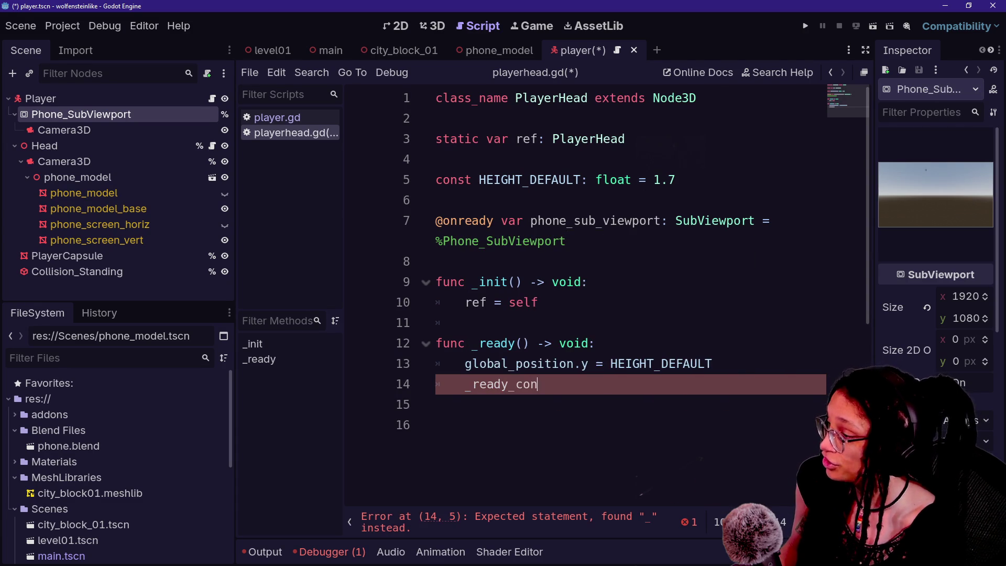
pyautogui.write(')')
pyautogui.press('Return')
pyautogui.press('Return')
pyautogui.write('func _ready_connections() -> void:')
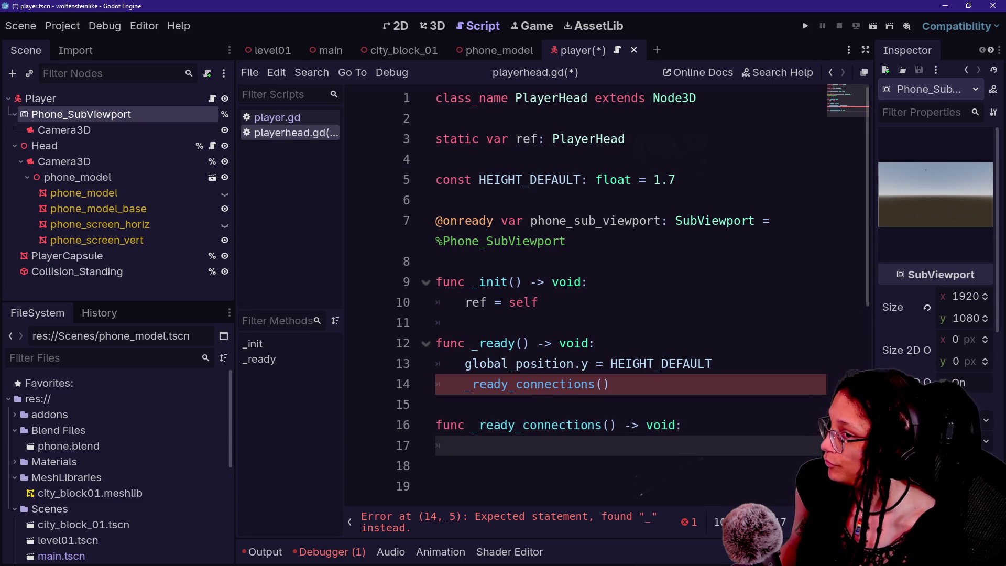
pyautogui.press('Return')
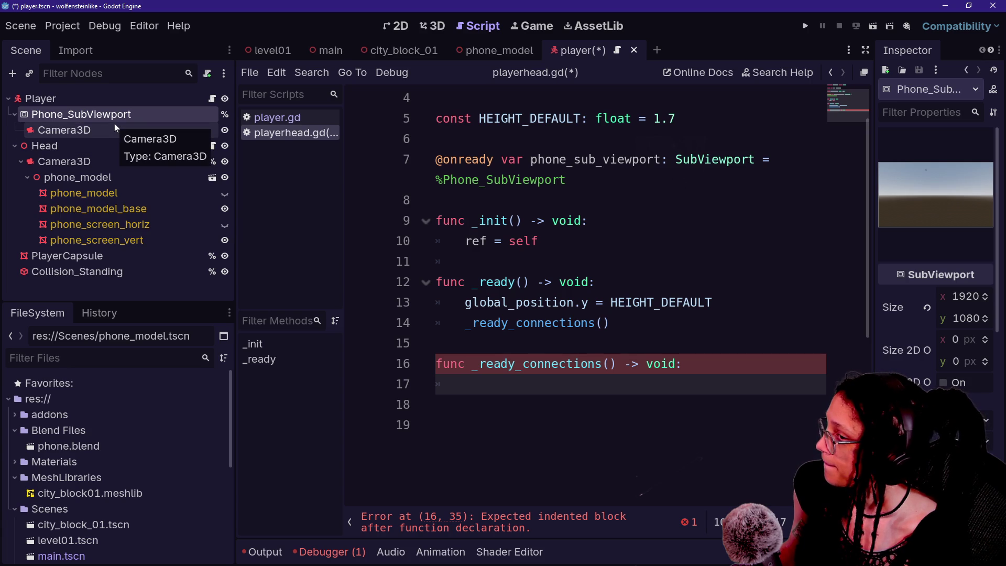
# Make the phone_model node accessible by unique name.
pyautogui.click(105, 238)
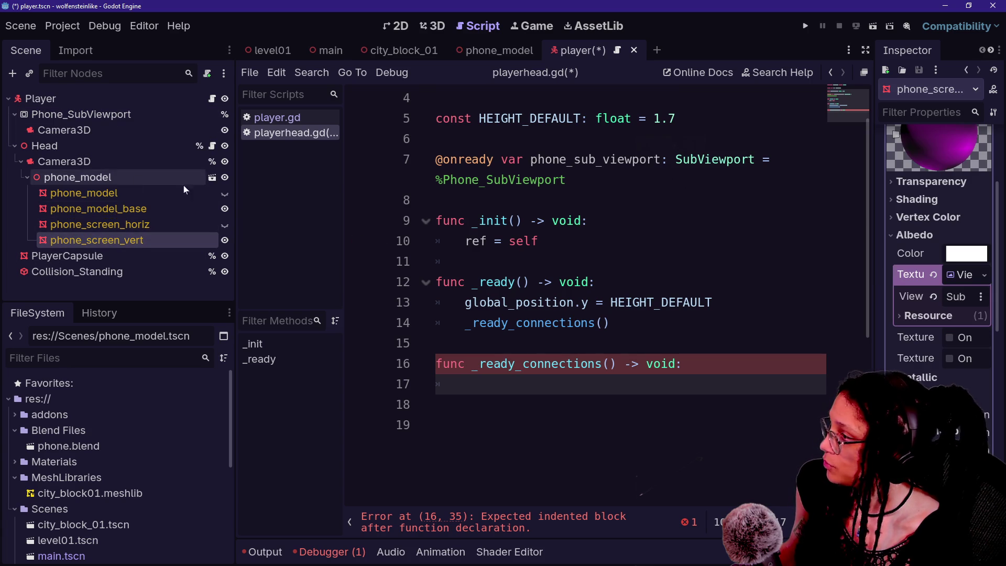
pyautogui.rightClick(126, 243)
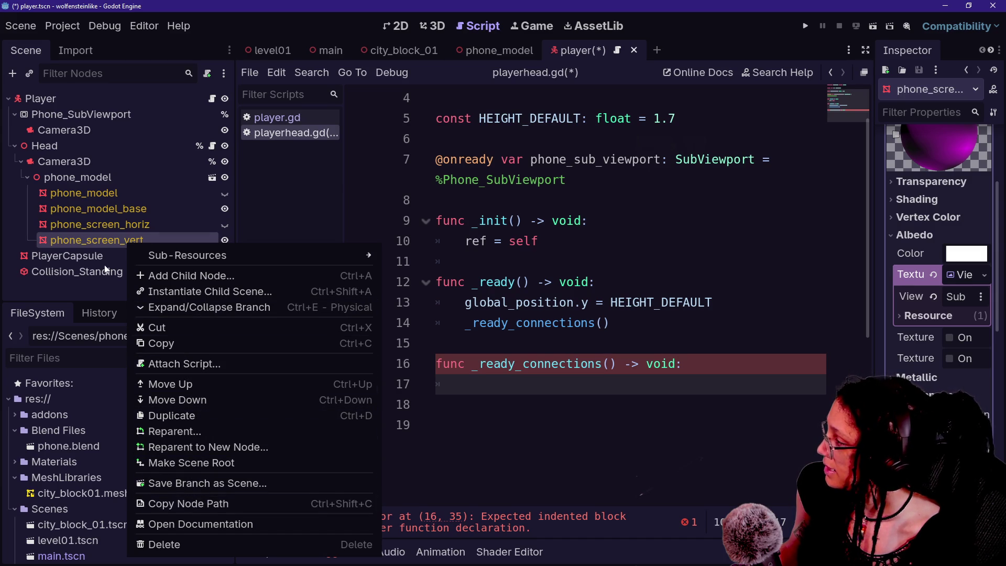
pyautogui.click(103, 245)
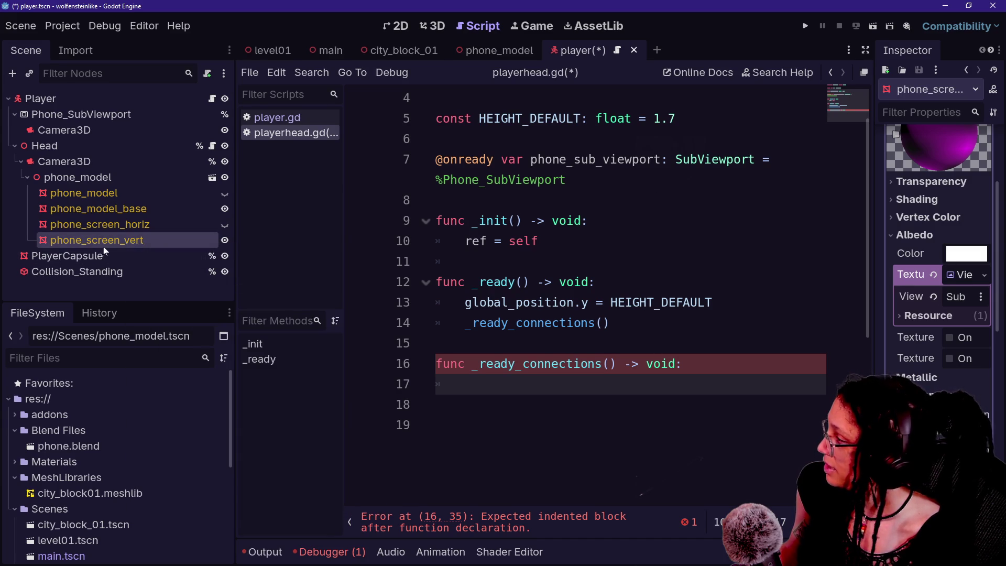
pyautogui.rightClick(136, 178)
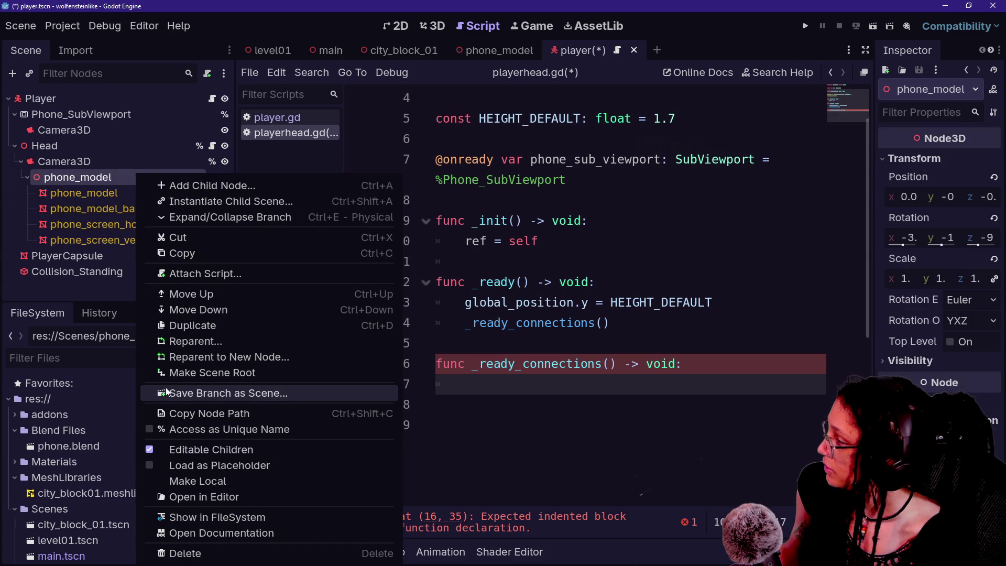
pyautogui.click(192, 430)
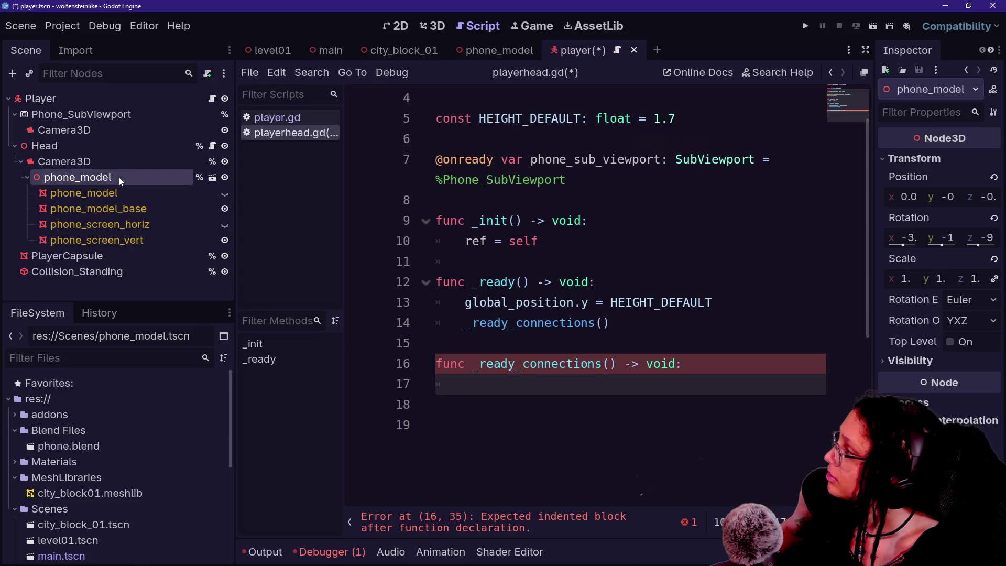
# Make the phone_model instance local and switch to the 3D view.
pyautogui.rightClick(119, 177)
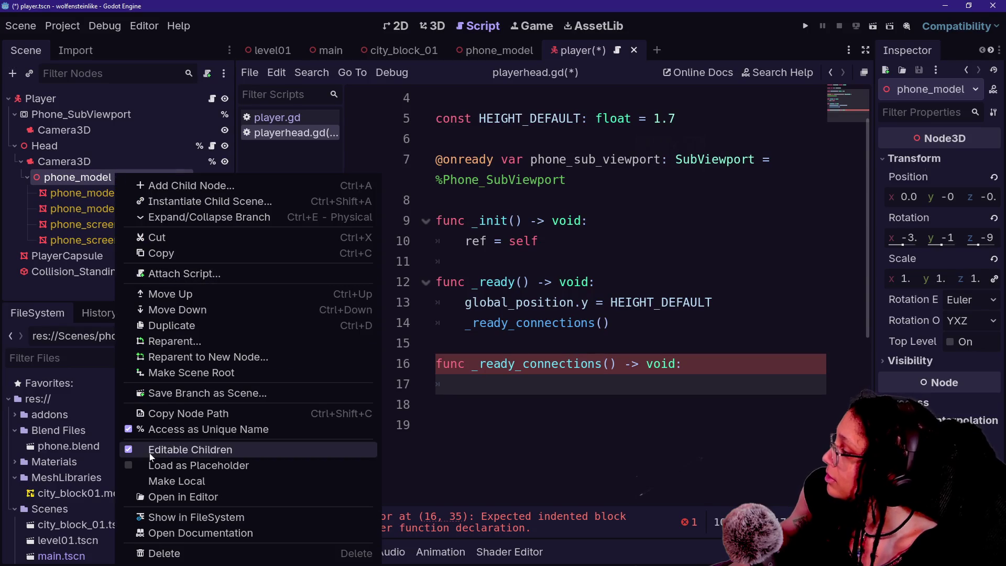
pyautogui.click(202, 481)
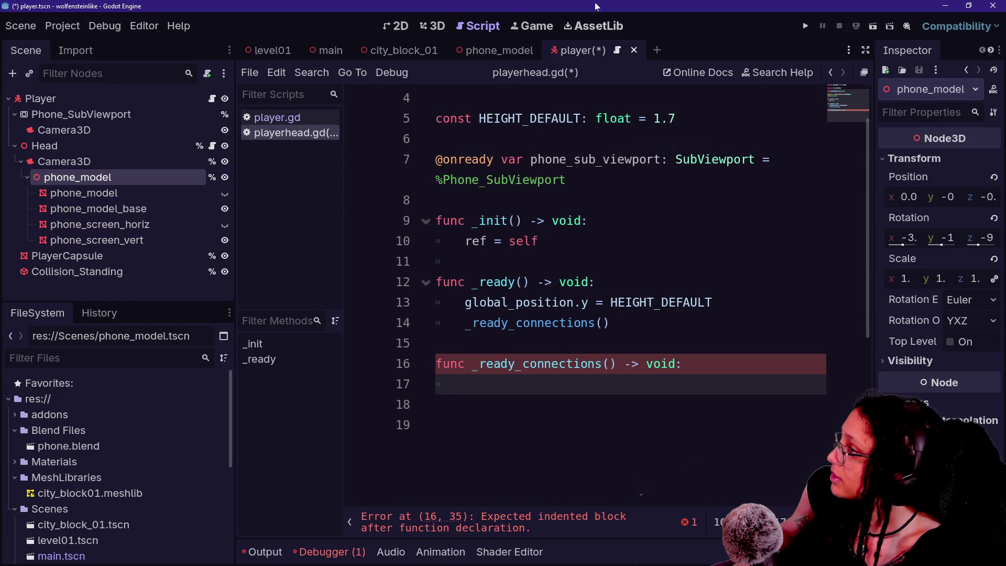
pyautogui.click(435, 26)
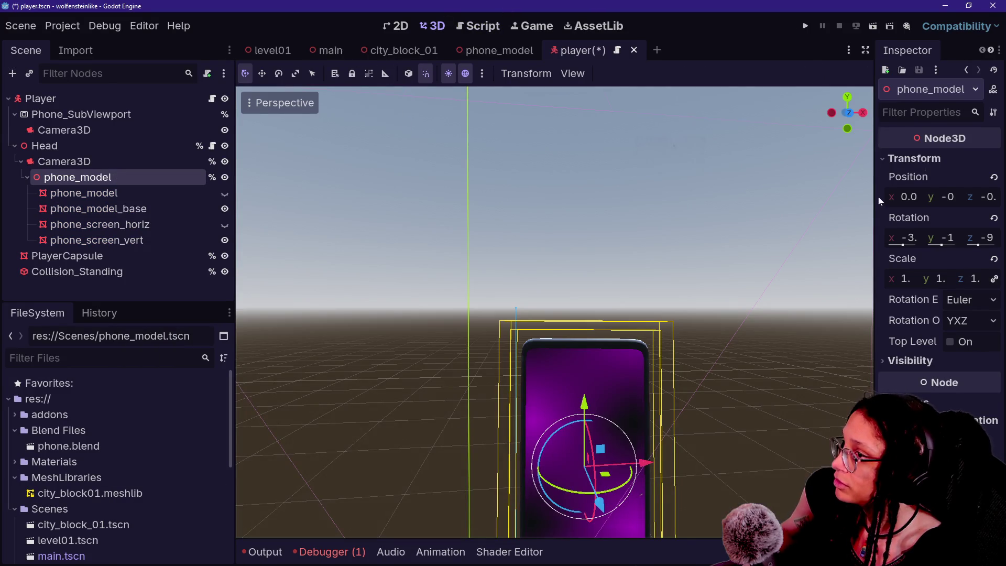
# Widen the inspector, select phone_screen_vert, and reset its old viewport path.
pyautogui.moveTo(875, 200); pyautogui.dragTo(594, 243)
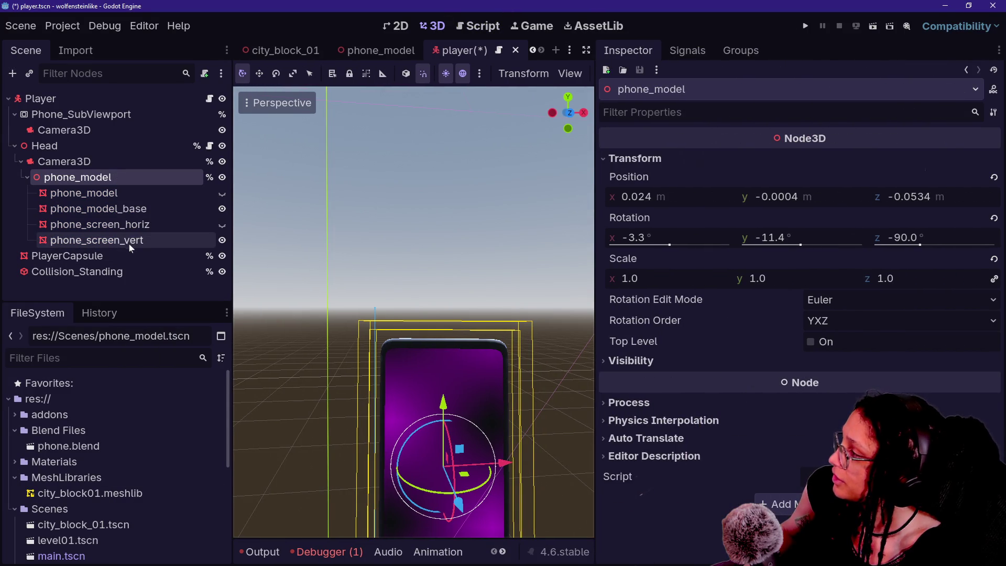
pyautogui.click(131, 241)
pyautogui.click(794, 296)
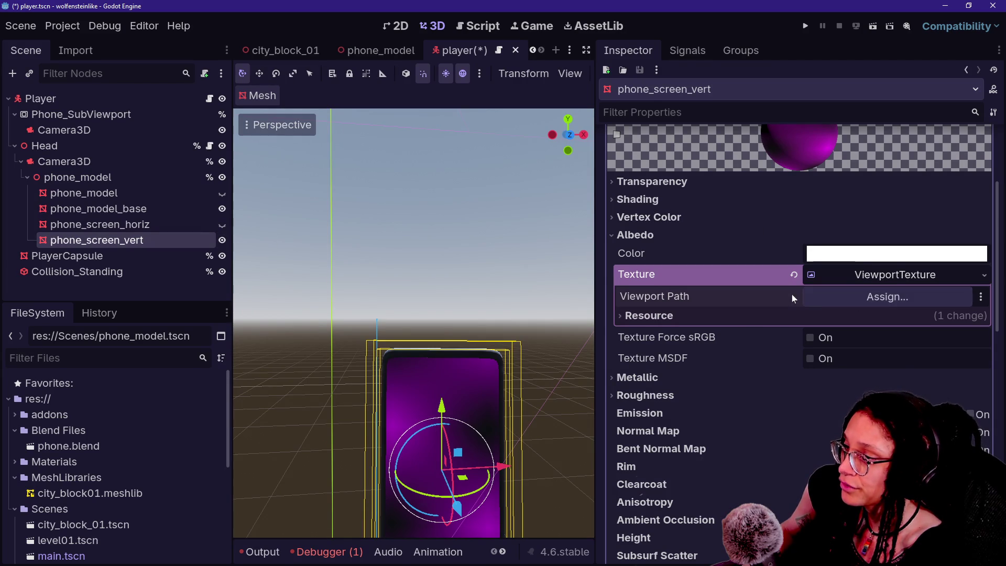
pyautogui.click(825, 297)
pyautogui.press('Escape')
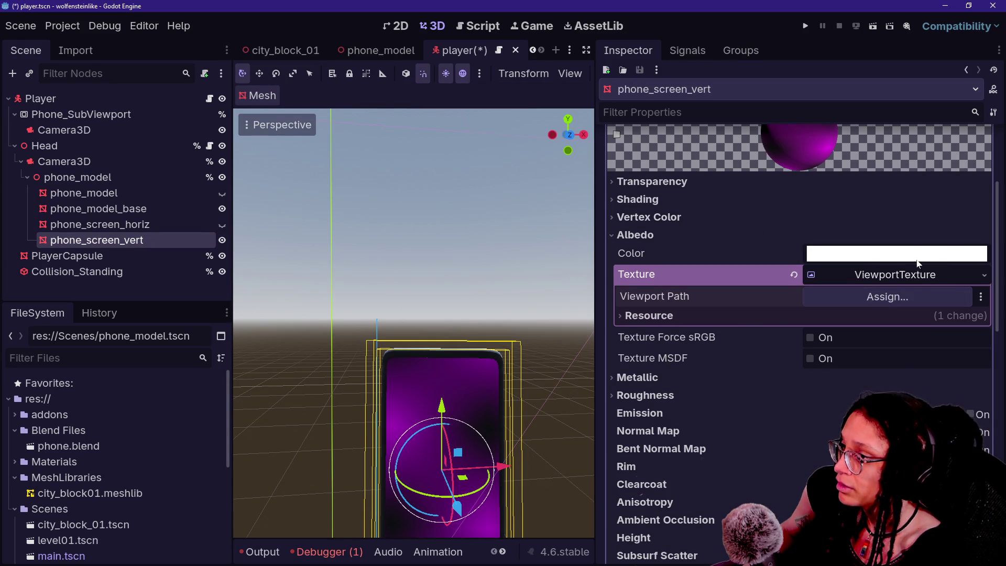
pyautogui.click(914, 253)
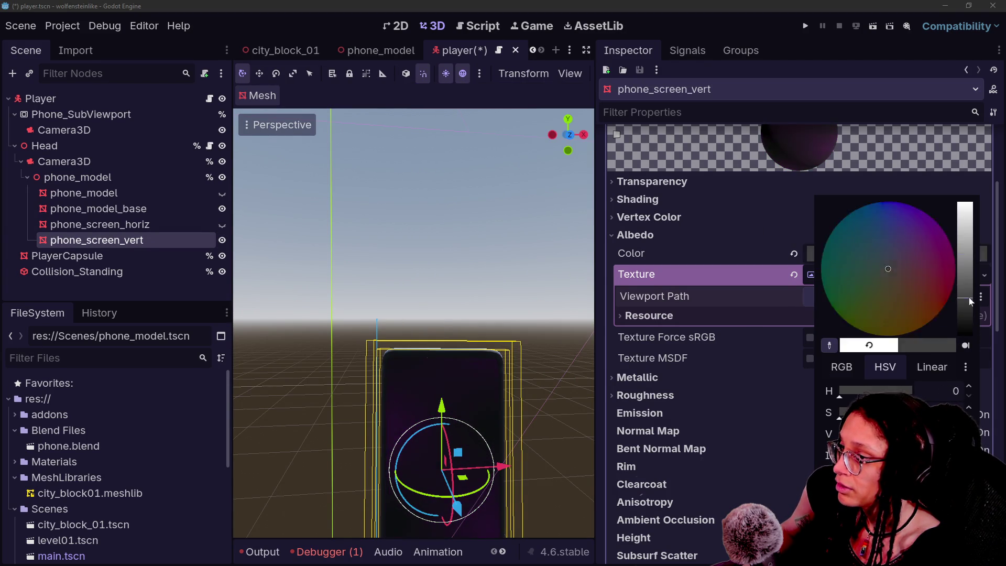
pyautogui.click(772, 264)
# Replace the albedo texture with a new ViewportTexture assigned to Phone_SubViewport.
pyautogui.click(792, 276)
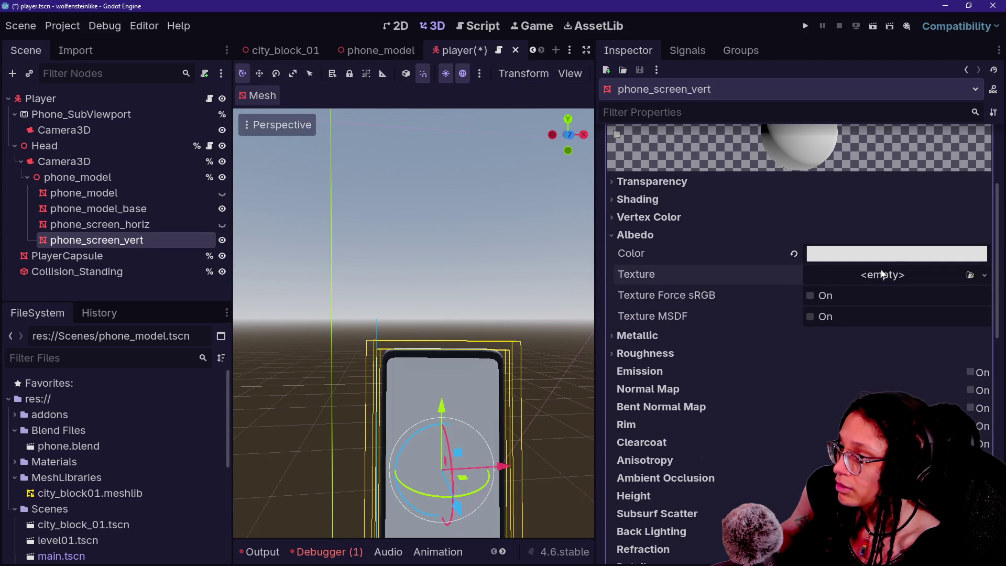
pyautogui.click(890, 275)
pyautogui.click(859, 248)
pyautogui.click(857, 295)
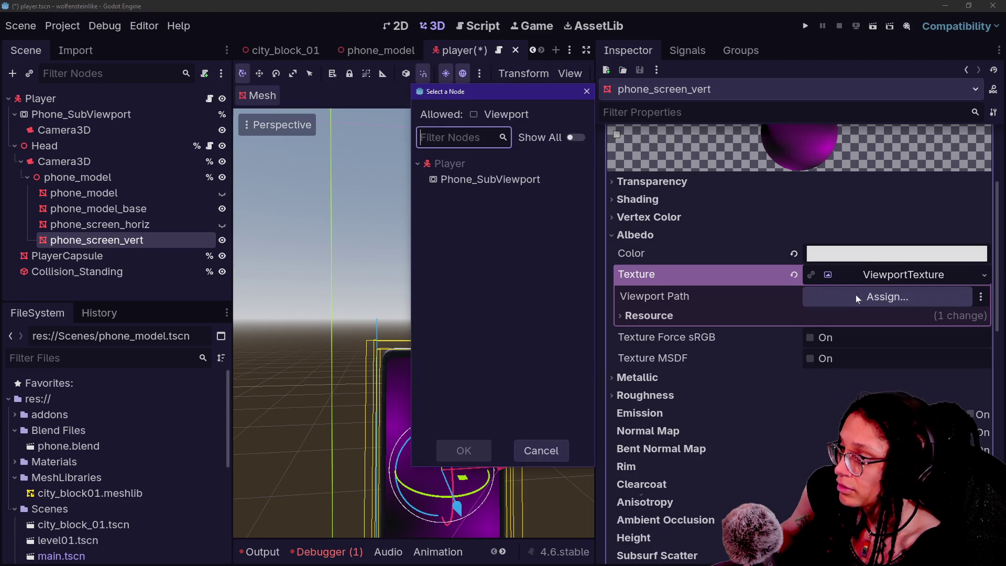
pyautogui.doubleClick(496, 183)
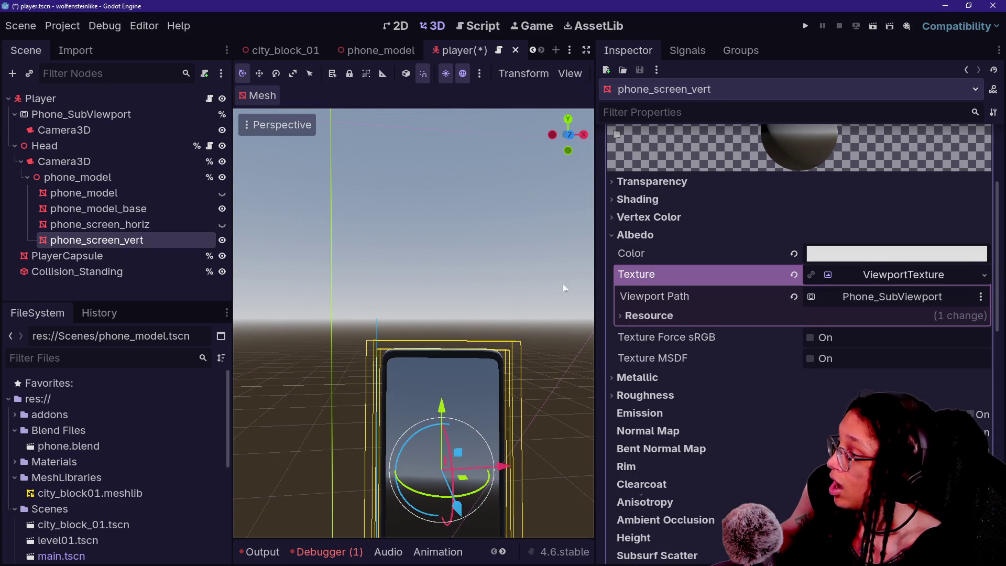
pyautogui.moveTo(470, 233)
pyautogui.mouseDown()
pyautogui.moveTo(432, 471)
pyautogui.moveTo(356, 220)
pyautogui.moveTo(313, 148)
pyautogui.mouseUp()
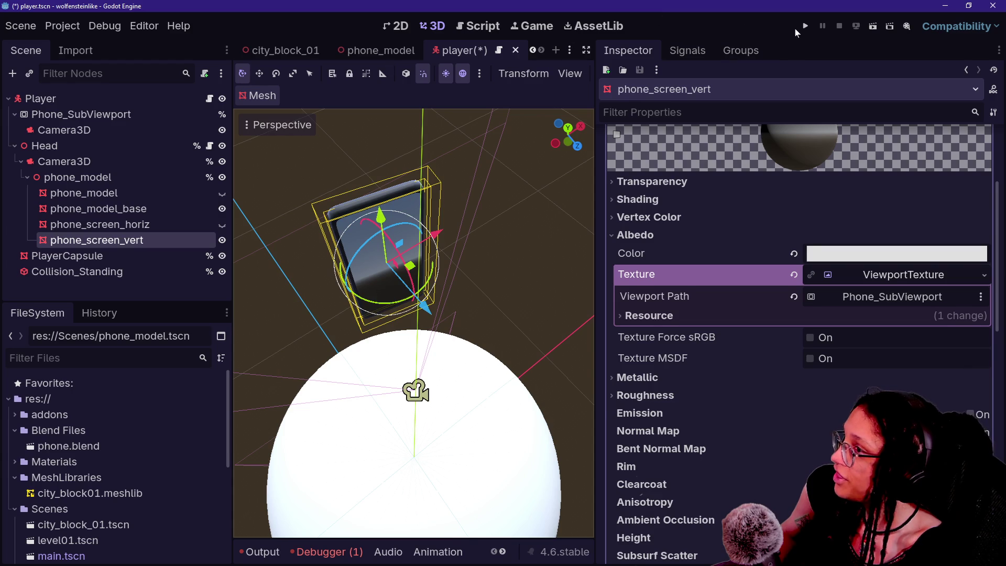
# Add pass to the empty _ready_connections body in playerhead.gd and rerun the game.
pyautogui.click(805, 26)
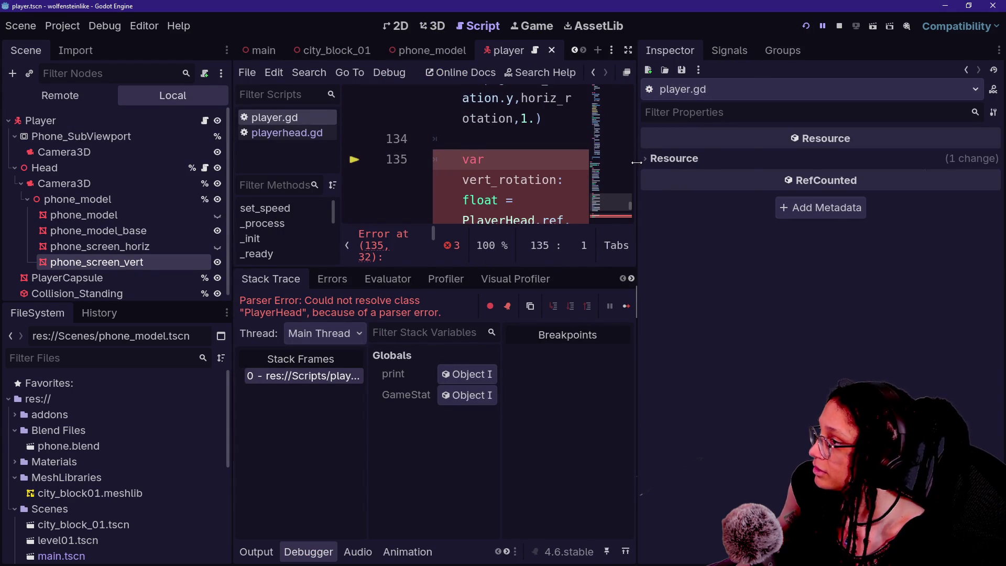
pyautogui.moveTo(636, 163); pyautogui.dragTo(766, 163)
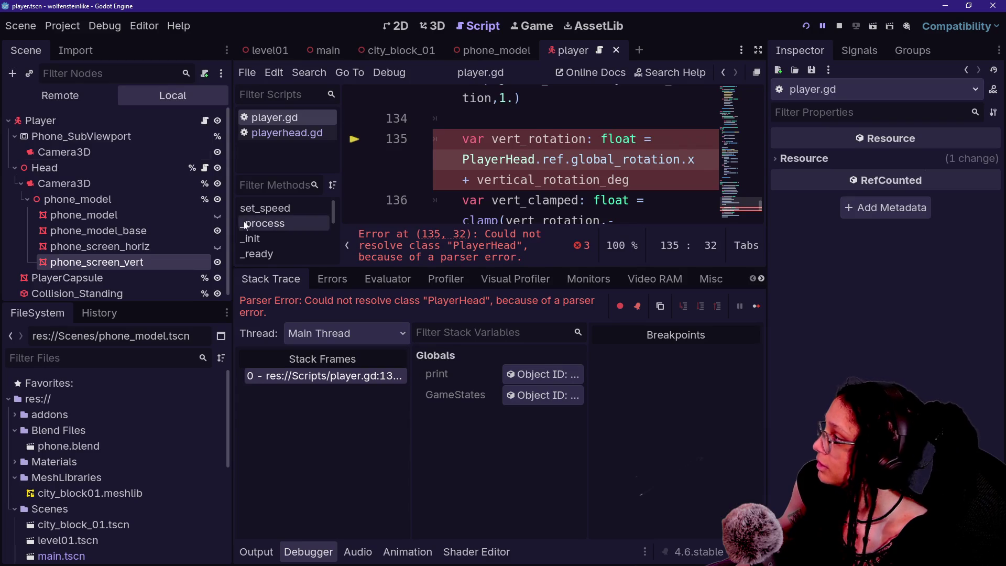
pyautogui.click(205, 168)
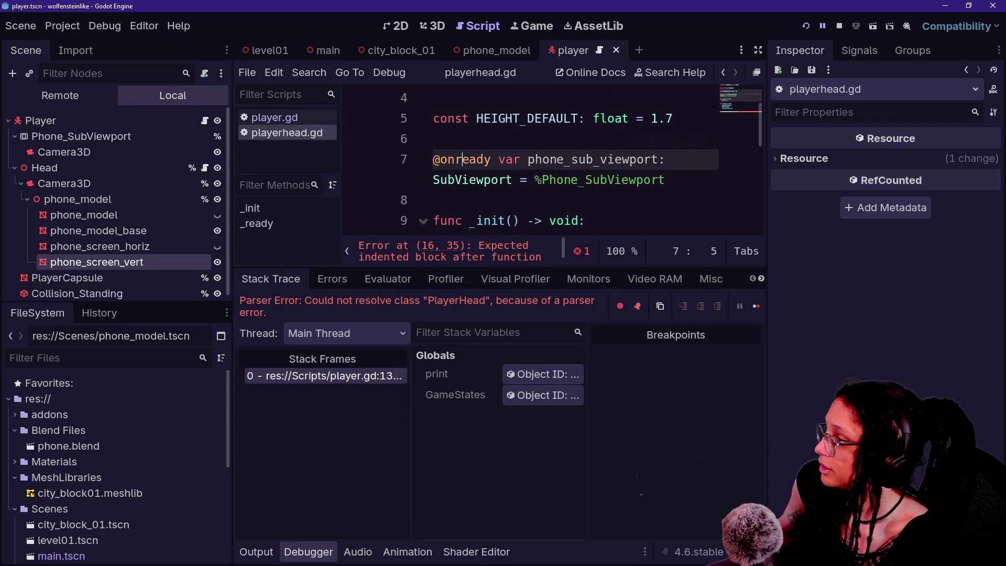
pyautogui.hotkey('ctrl', 'shift', 'F11')
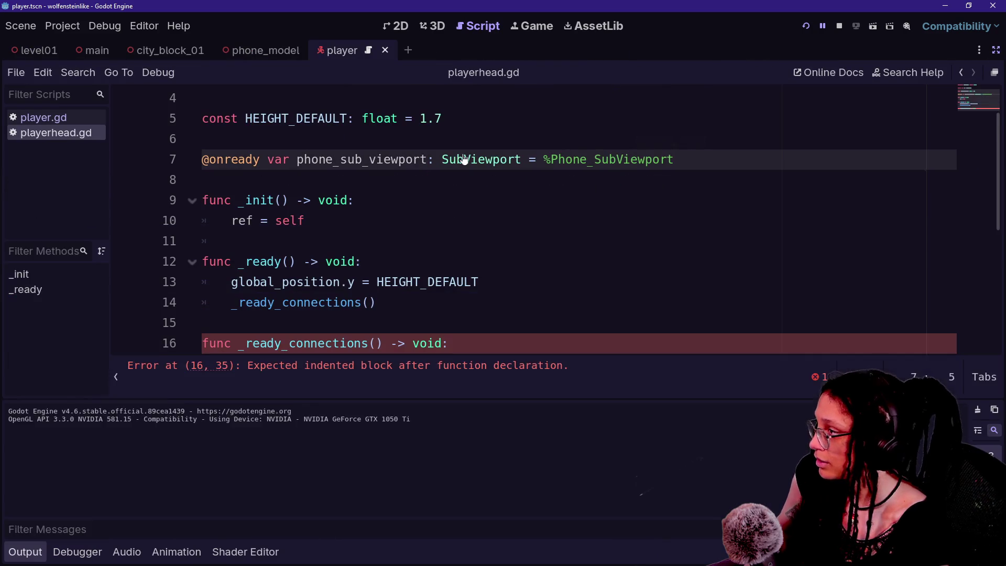
pyautogui.moveTo(479, 281); pyautogui.dragTo(449, 343)
pyautogui.click(449, 343)
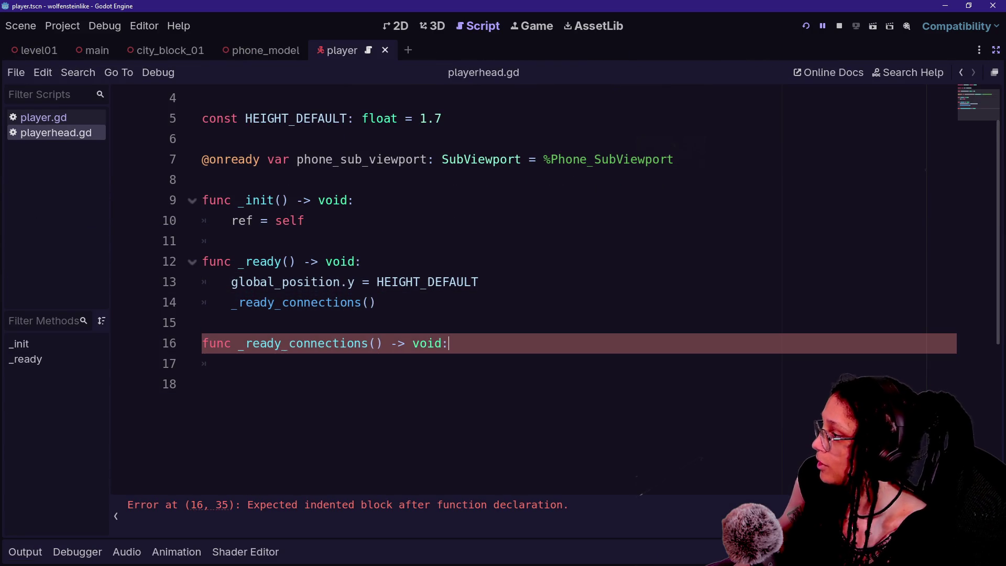
pyautogui.press('Return')
pyautogui.write('pass')
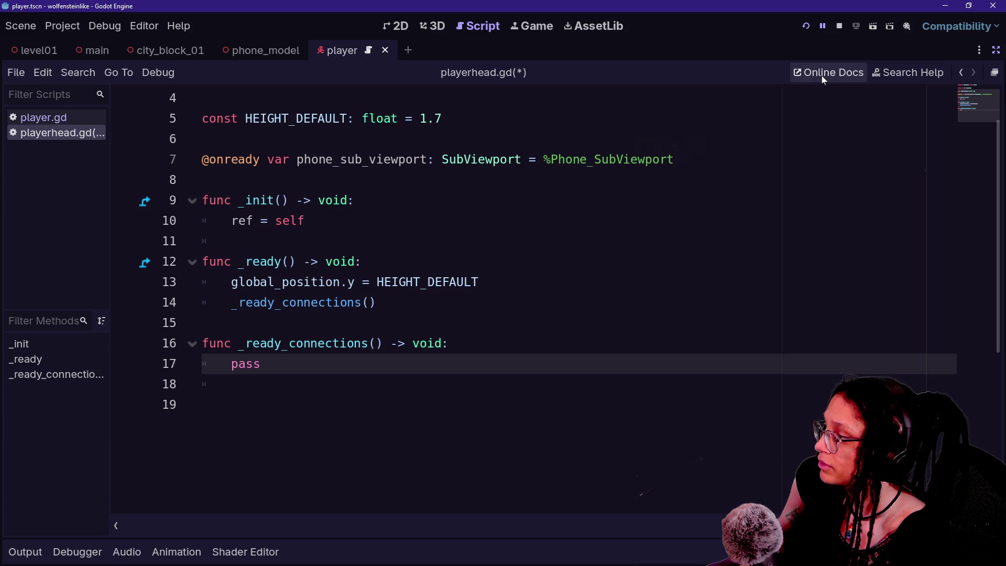
pyautogui.click(806, 27)
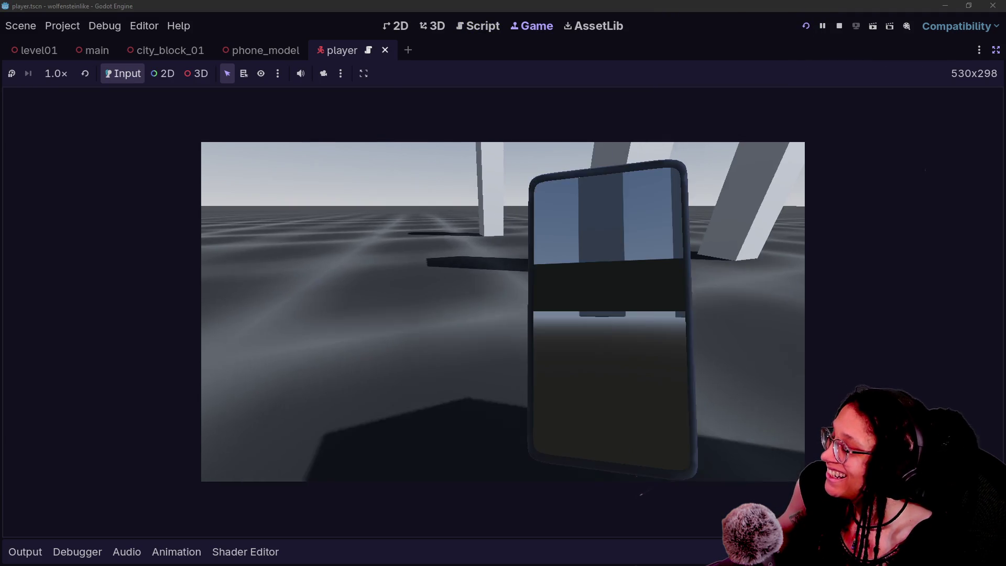
# Inspect the Camera3D inside Phone_SubViewport and restart the game.
pyautogui.press('Escape')
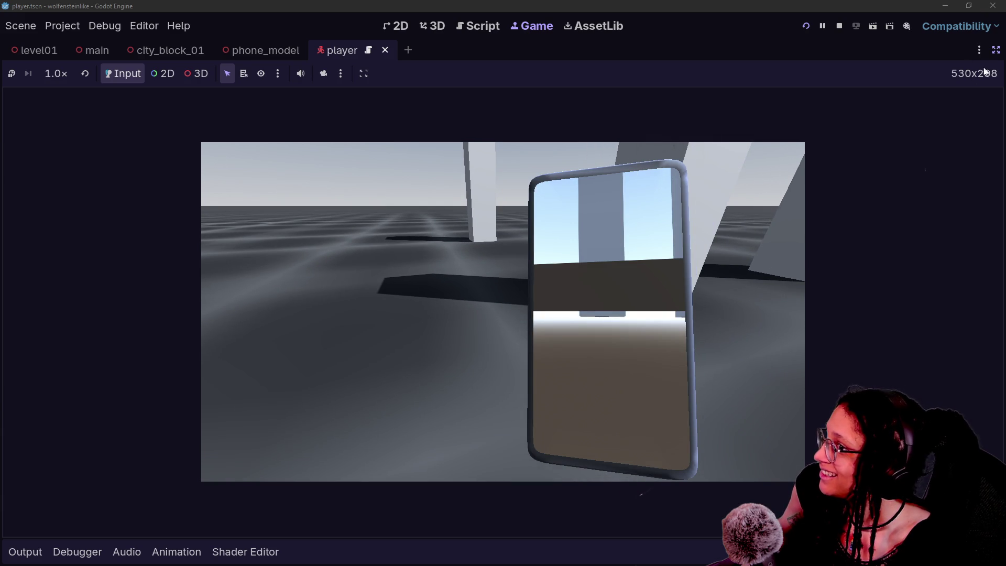
pyautogui.click(991, 53)
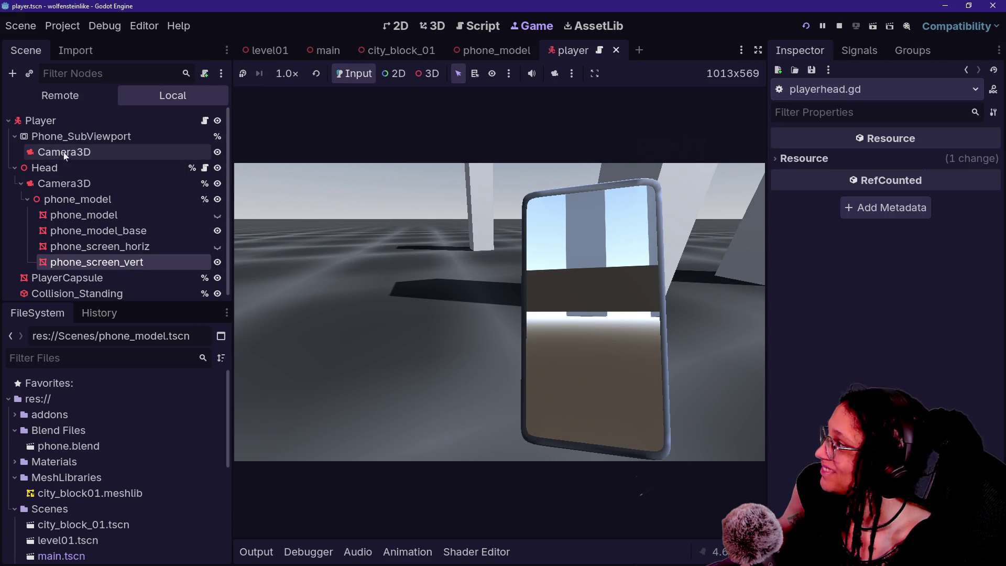
pyautogui.click(64, 153)
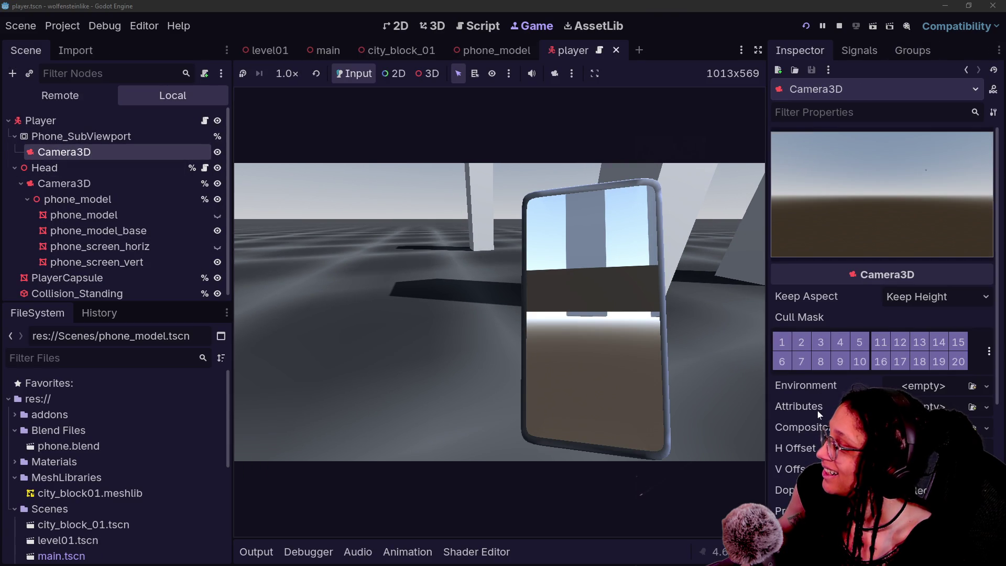
pyautogui.scroll(-2, 845, 393)
pyautogui.click(812, 225)
pyautogui.click(806, 26)
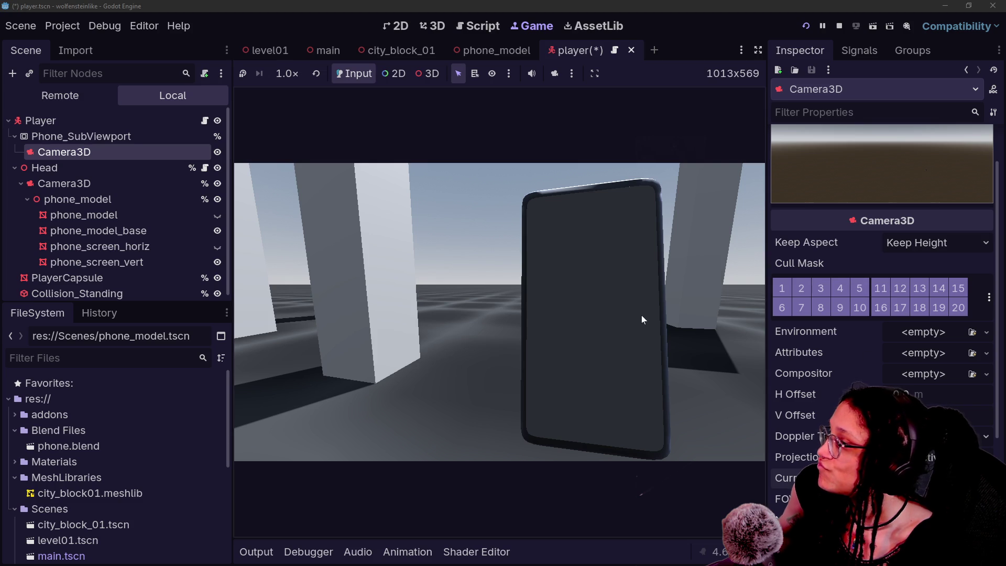
pyautogui.click(805, 25)
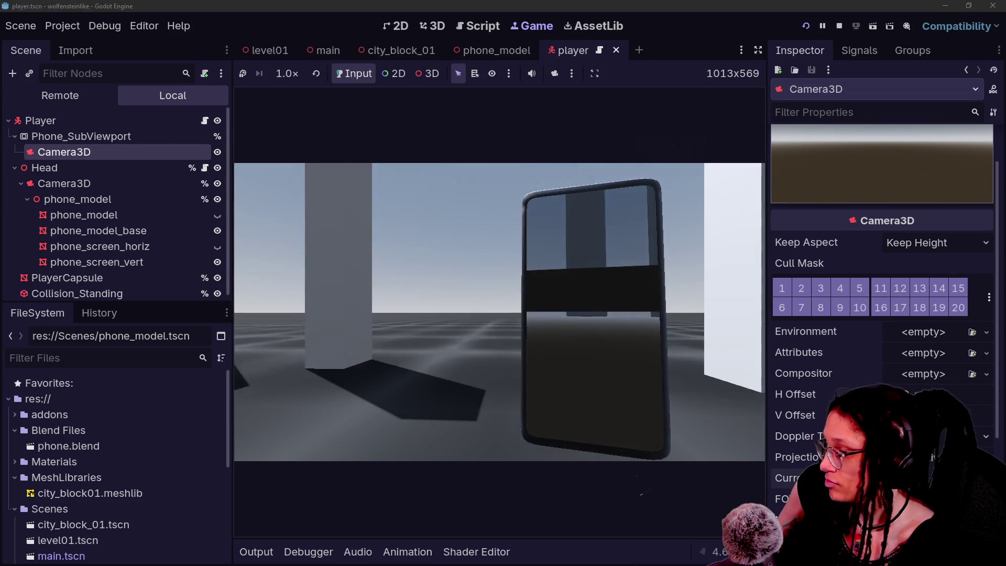
# Walk the player forward with W past the pillars while watching the phone feed.
pyautogui.press('Escape')
pyautogui.click(534, 308)
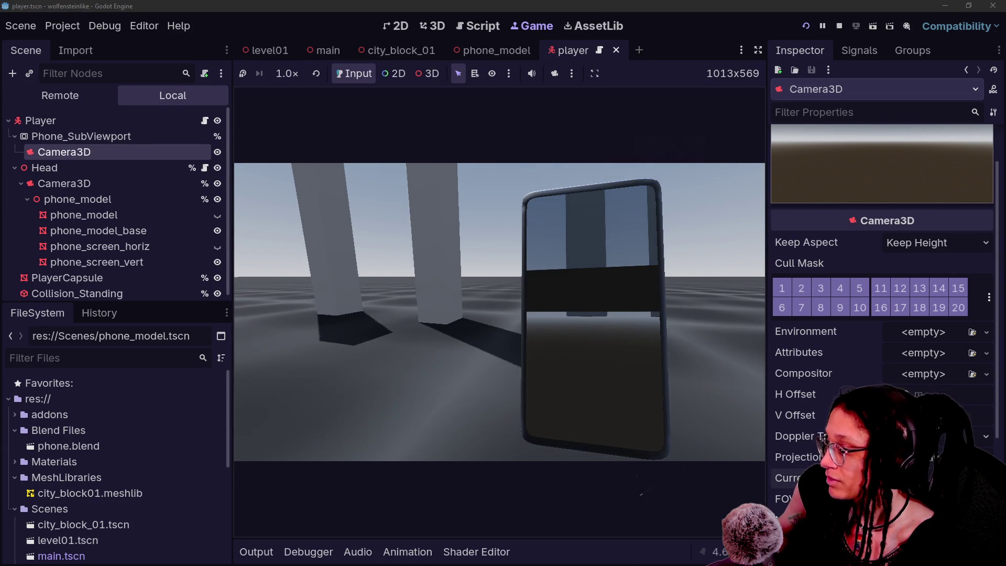
pyautogui.press('w')
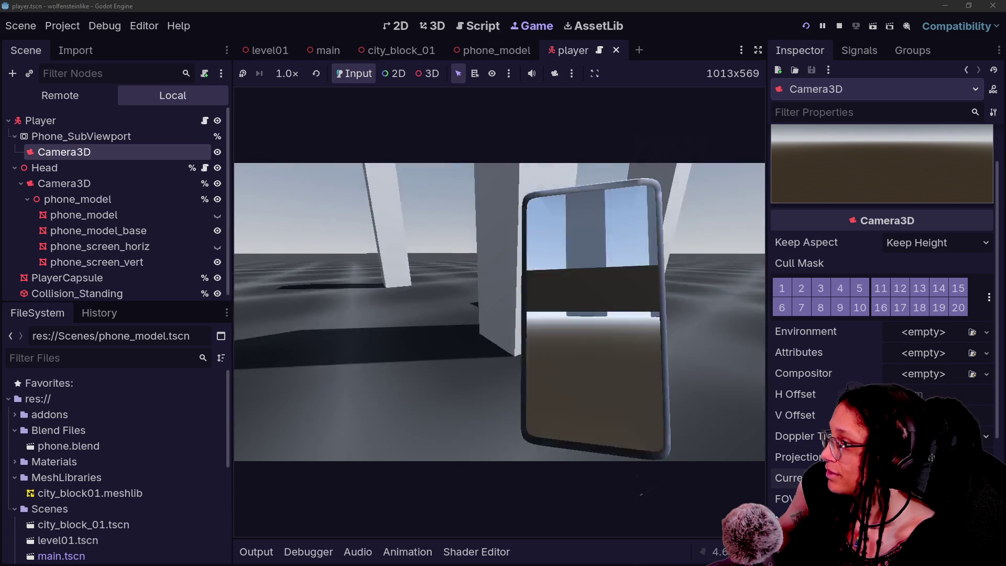
pyautogui.press('w')
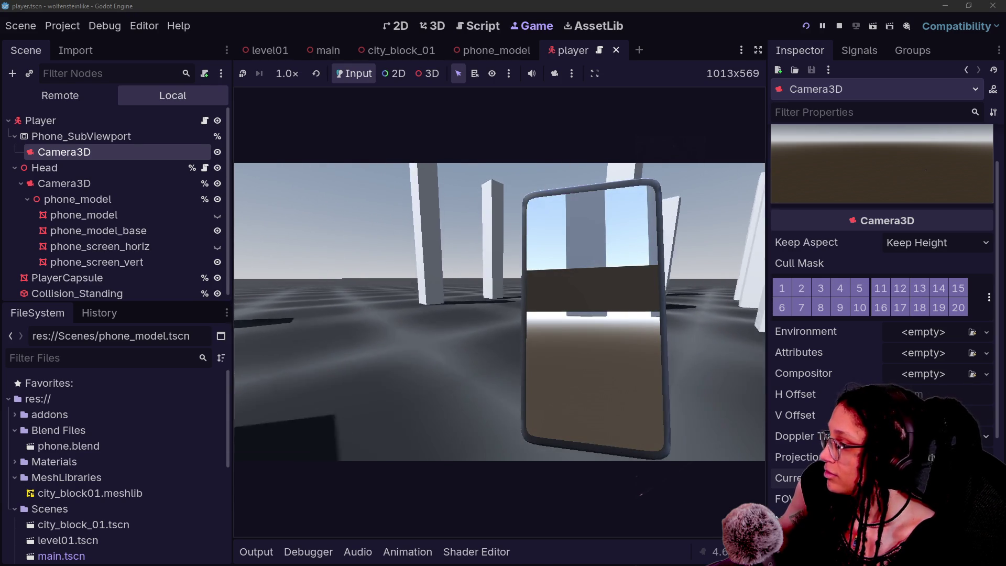
pyautogui.press('w')
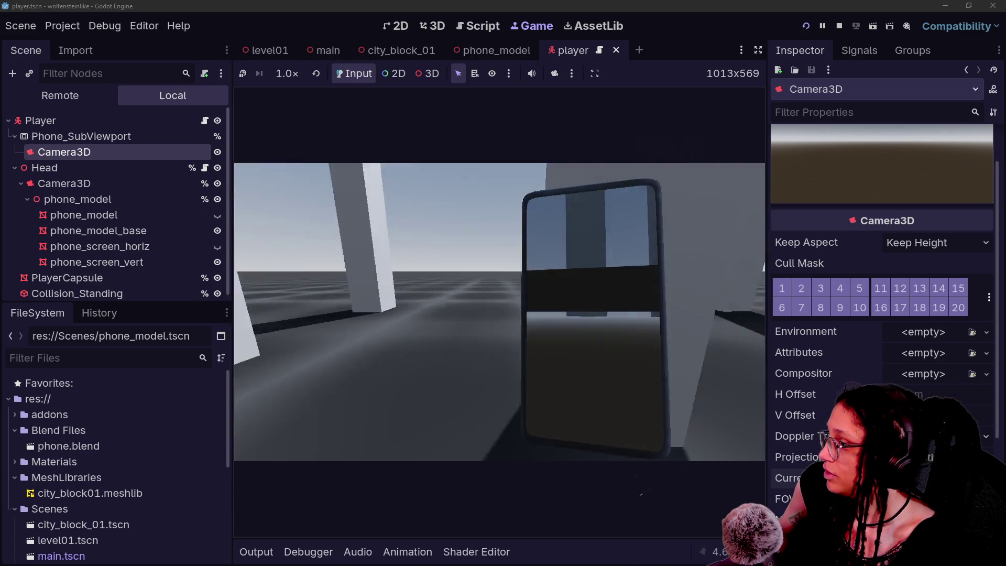
pyautogui.press('w')
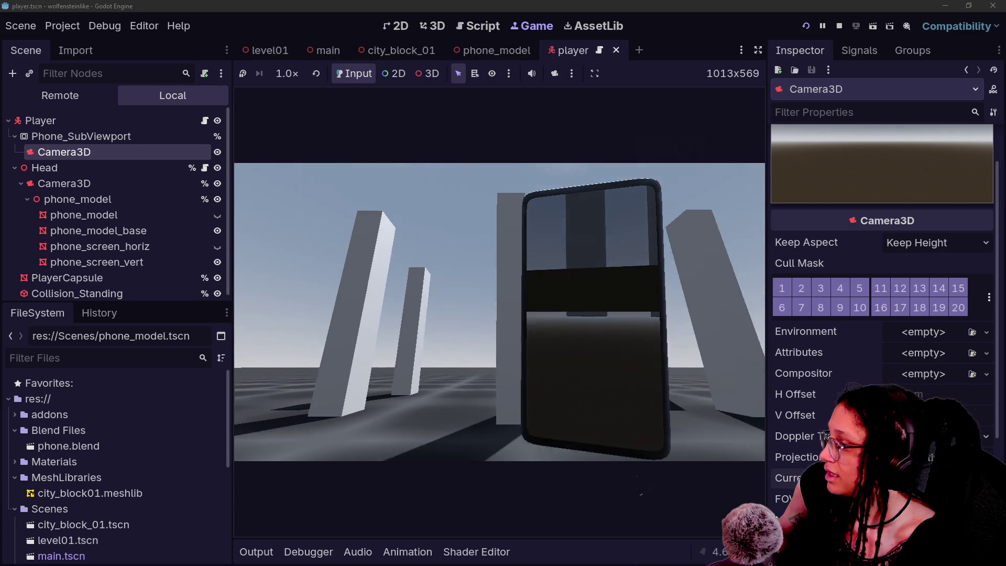
pyautogui.press('w')
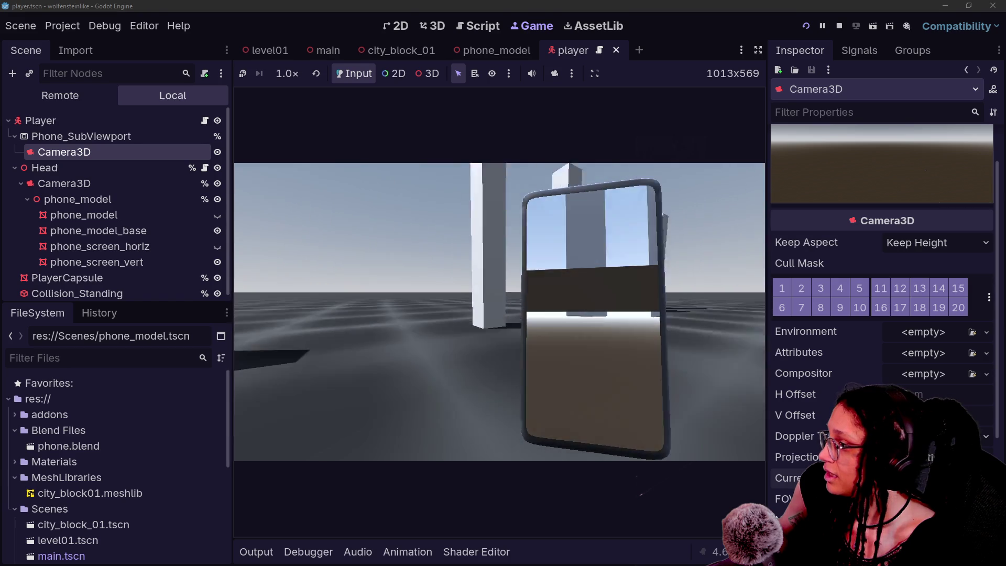
pyautogui.press('w')
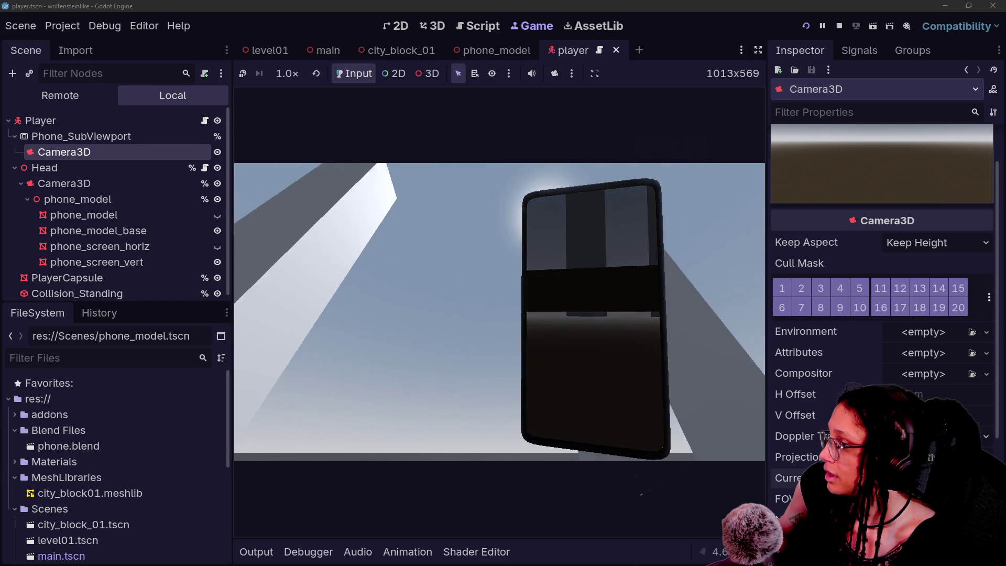
pyautogui.press('w')
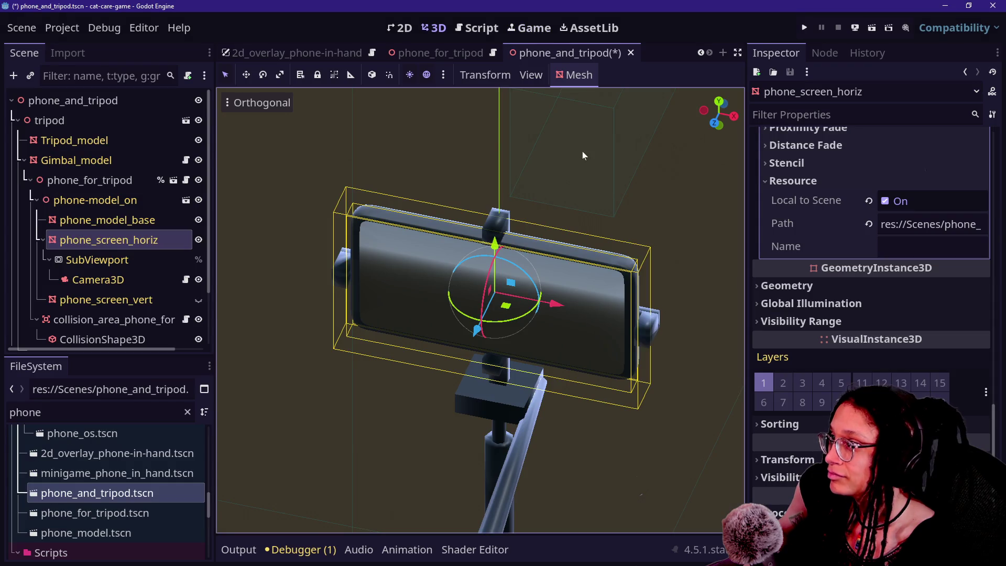
# Run phone_and_tripod and review the Camera3D under its SubViewport in the Inspector.
pyautogui.click(803, 28)
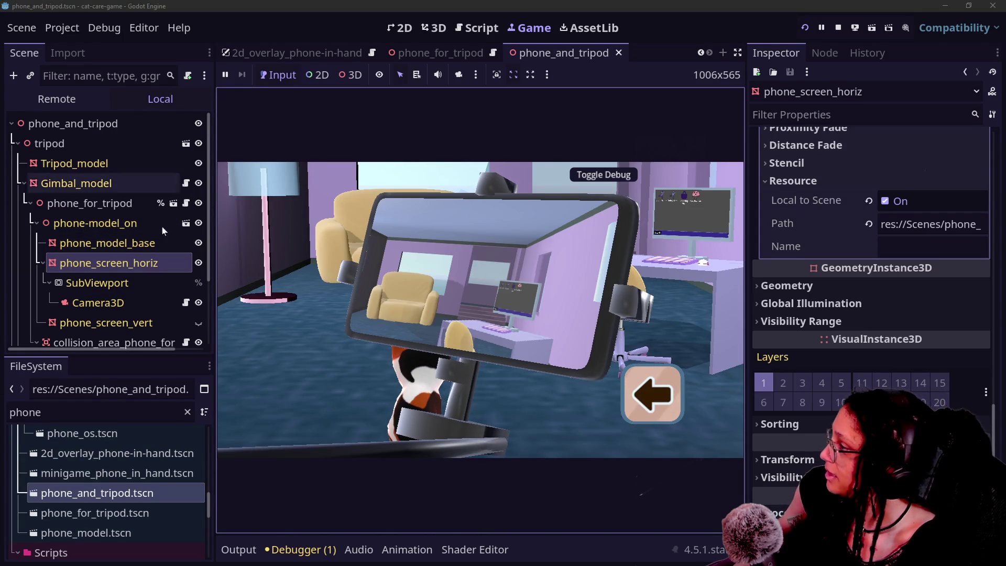
pyautogui.click(134, 224)
pyautogui.click(123, 262)
pyautogui.click(116, 300)
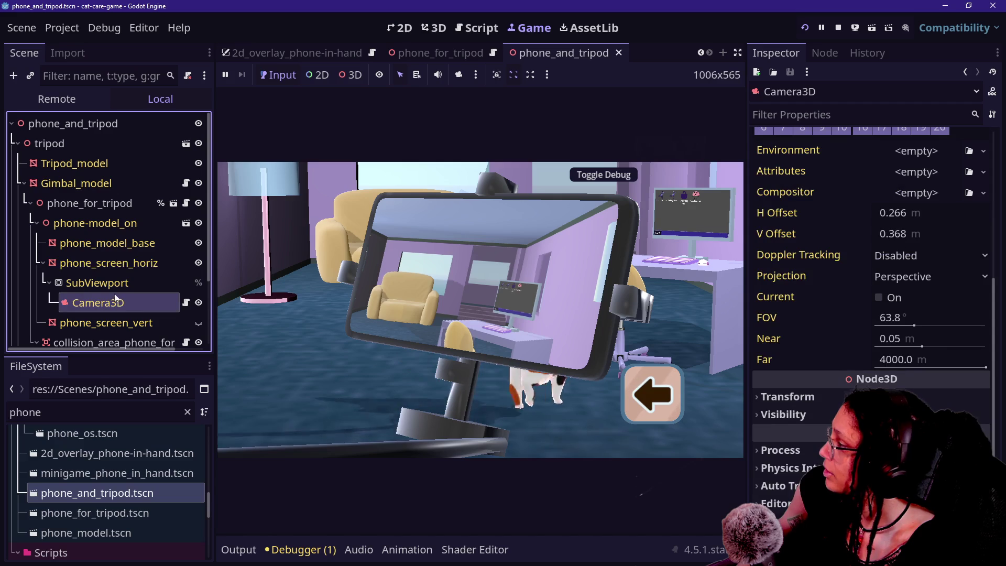
pyautogui.click(107, 284)
pyautogui.click(108, 302)
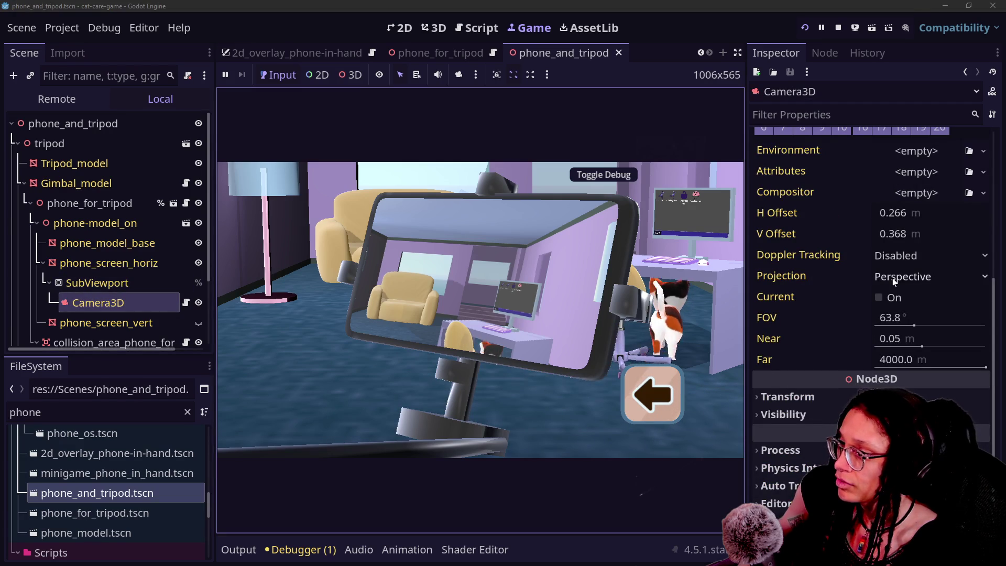
pyautogui.scroll(4, 849, 297)
pyautogui.scroll(-2, 850, 296)
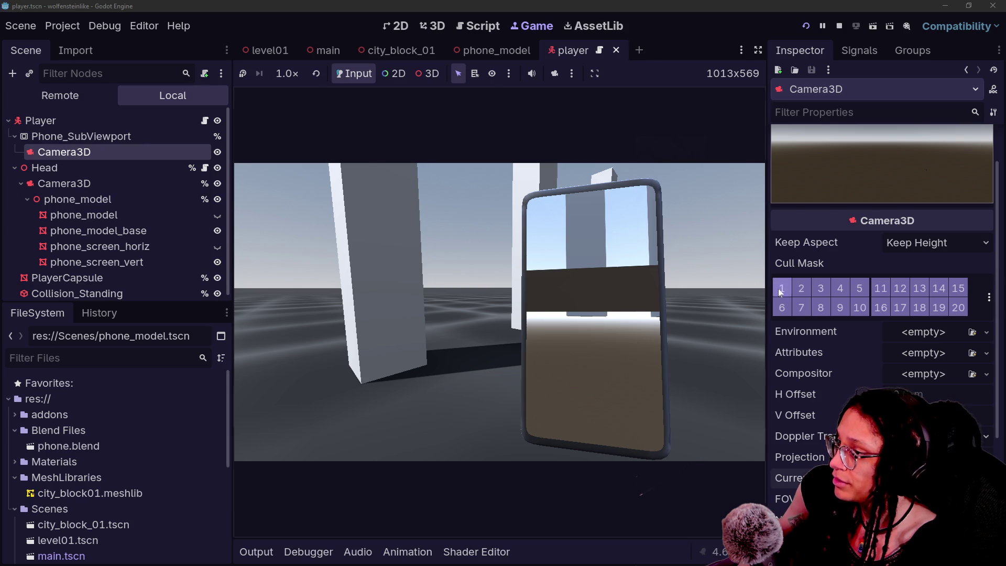
# Switch the phone camera's Cull Mask layer 1 off, then back on.
pyautogui.click(780, 288)
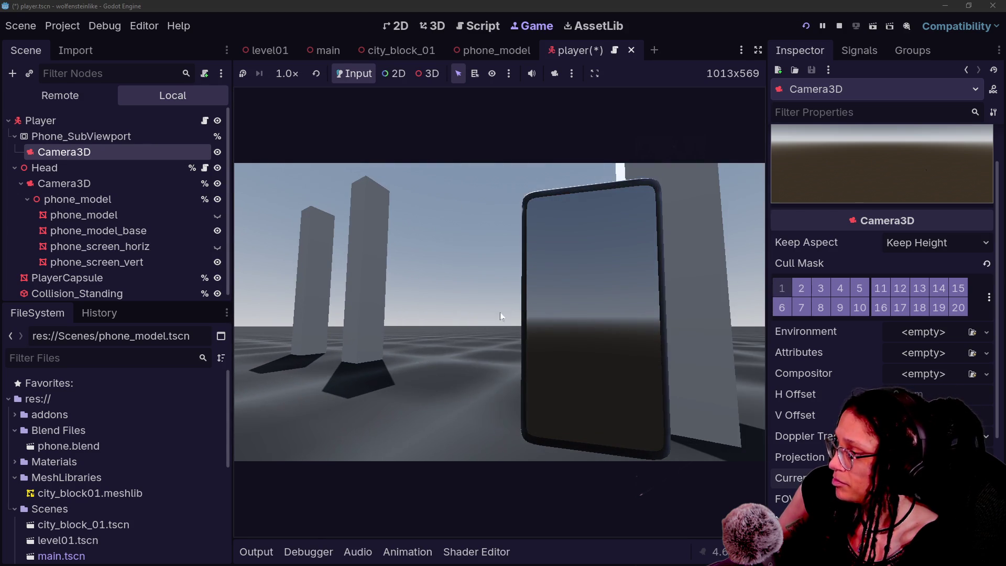
pyautogui.click(781, 288)
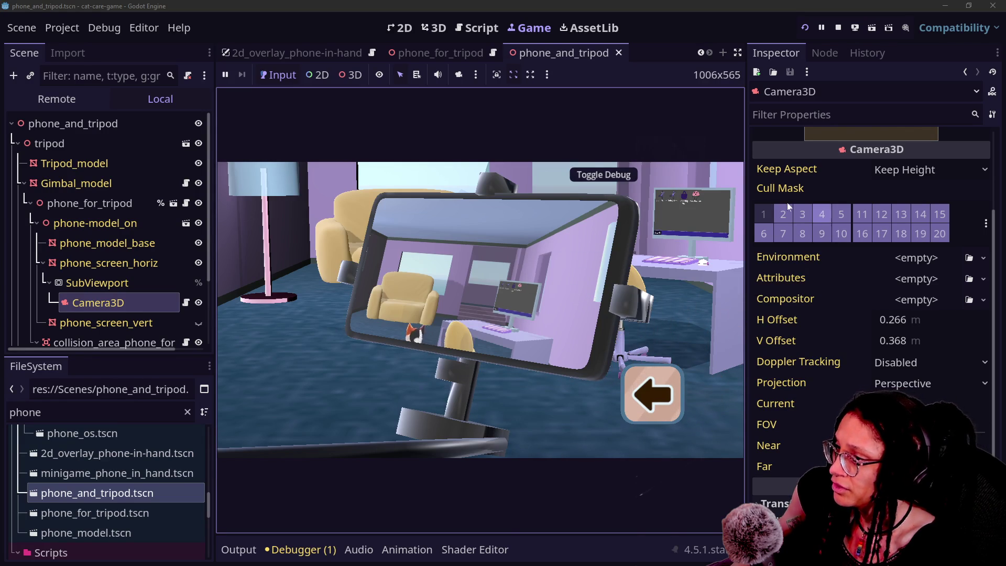
# Inspect the tripod phone's SubViewport node properties.
pyautogui.scroll(-4, 778, 381)
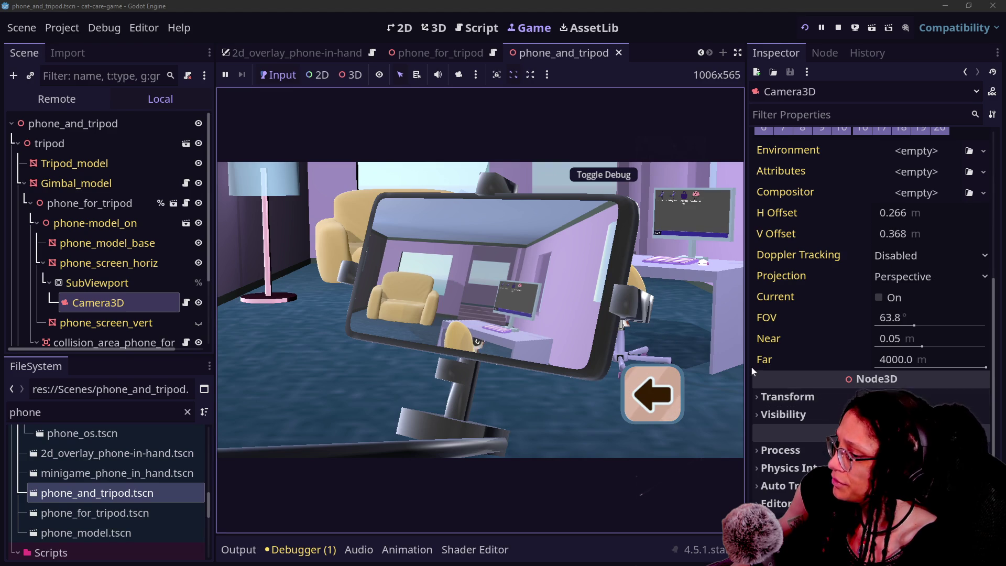
pyautogui.click(149, 283)
pyautogui.scroll(-7, 800, 343)
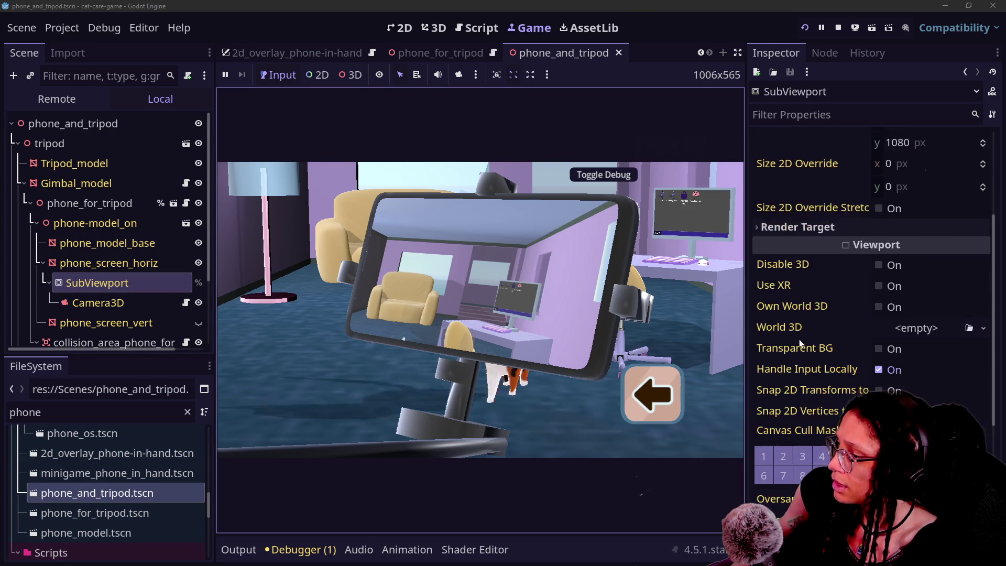
pyautogui.scroll(10, 847, 337)
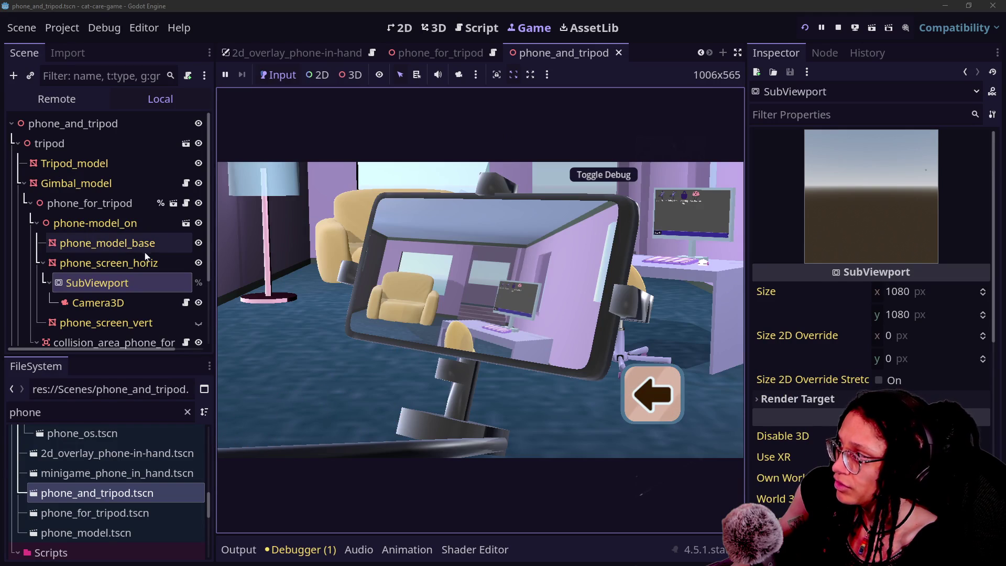
# Check phone_screen_horiz's Albedo Texture Viewport Path without changing it.
pyautogui.click(108, 262)
pyautogui.scroll(10, 859, 267)
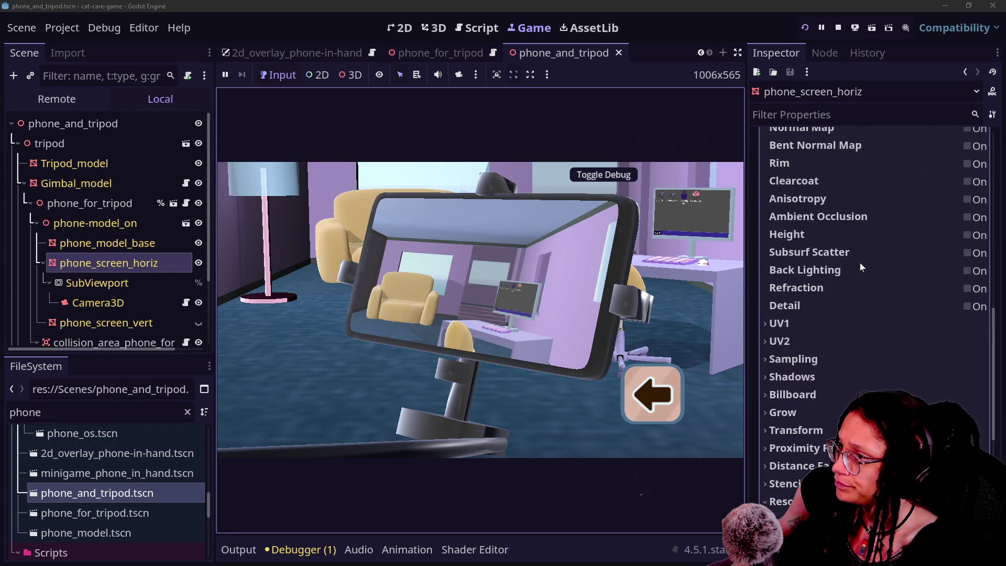
pyautogui.scroll(2, 860, 262)
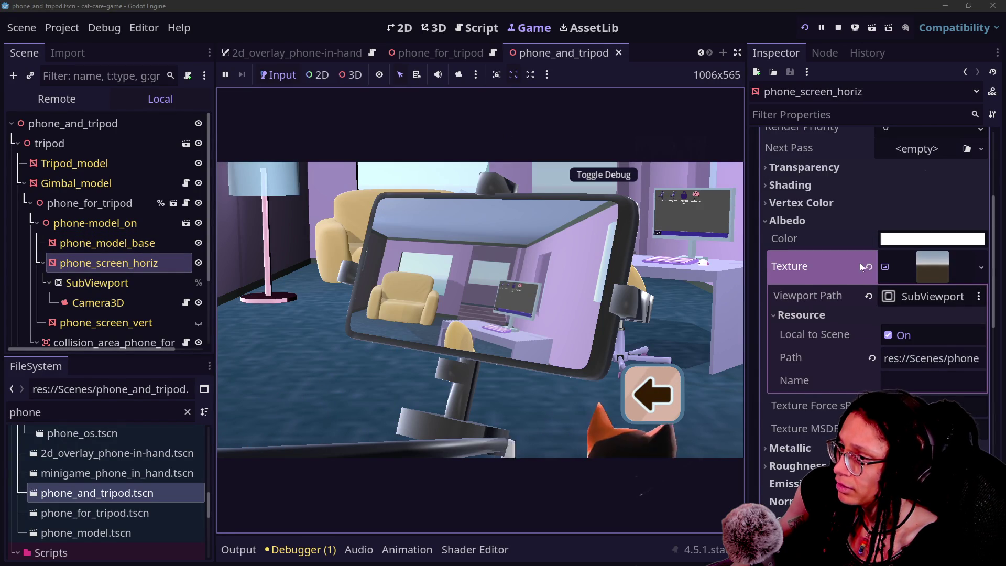
pyautogui.click(901, 303)
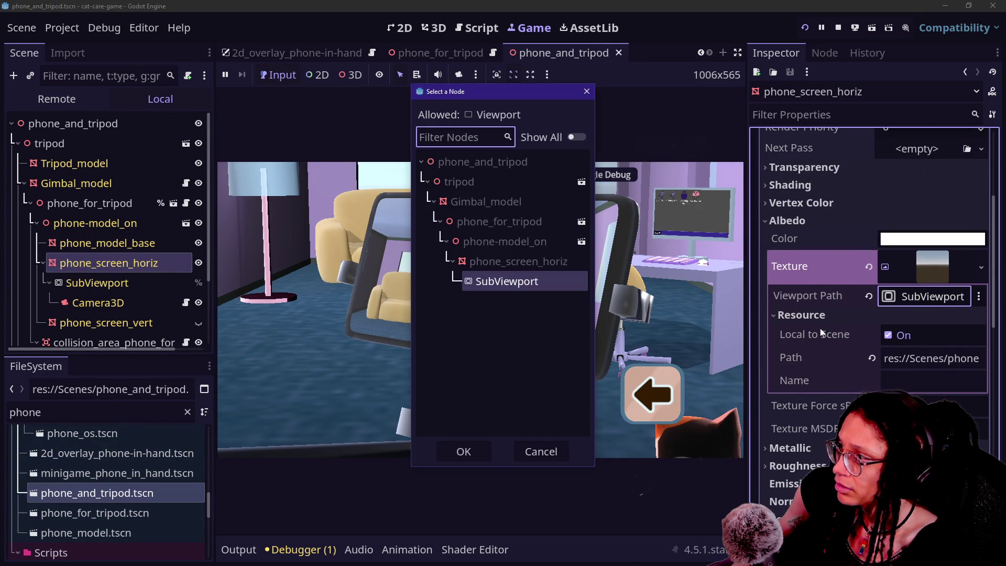
pyautogui.press('Escape')
# Review phone_for_tripod's Transform values.
pyautogui.scroll(8, 776, 235)
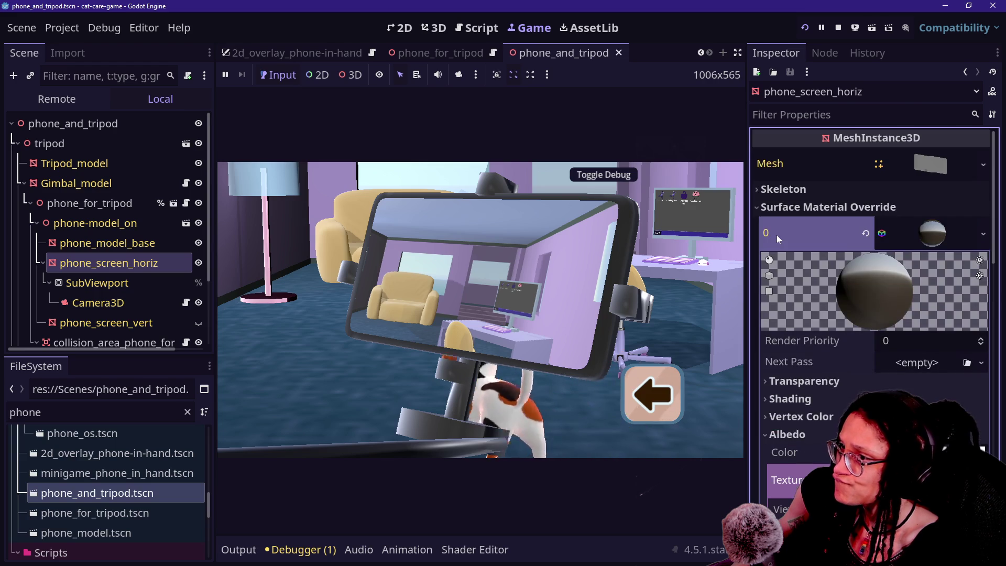
pyautogui.click(74, 206)
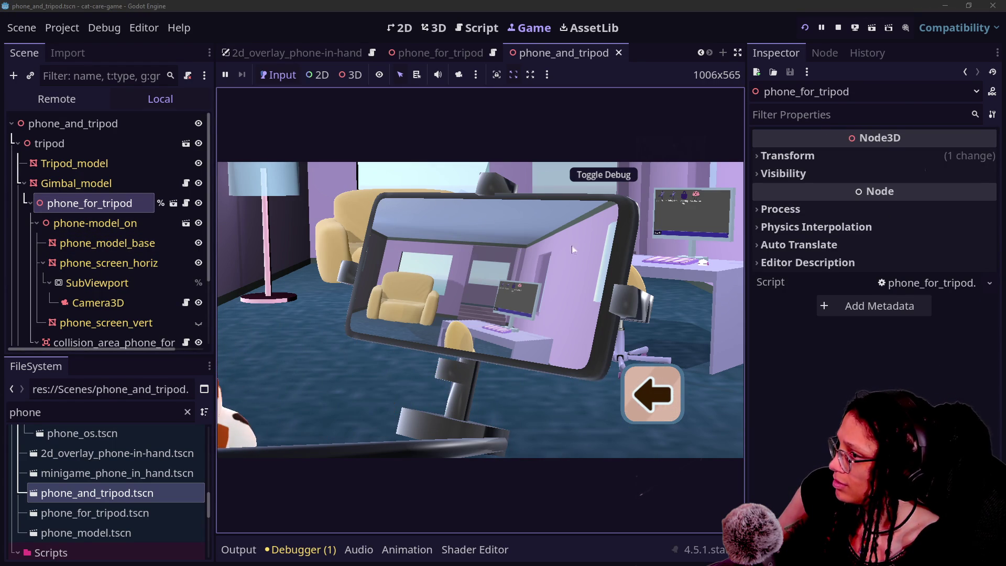
pyautogui.click(775, 156)
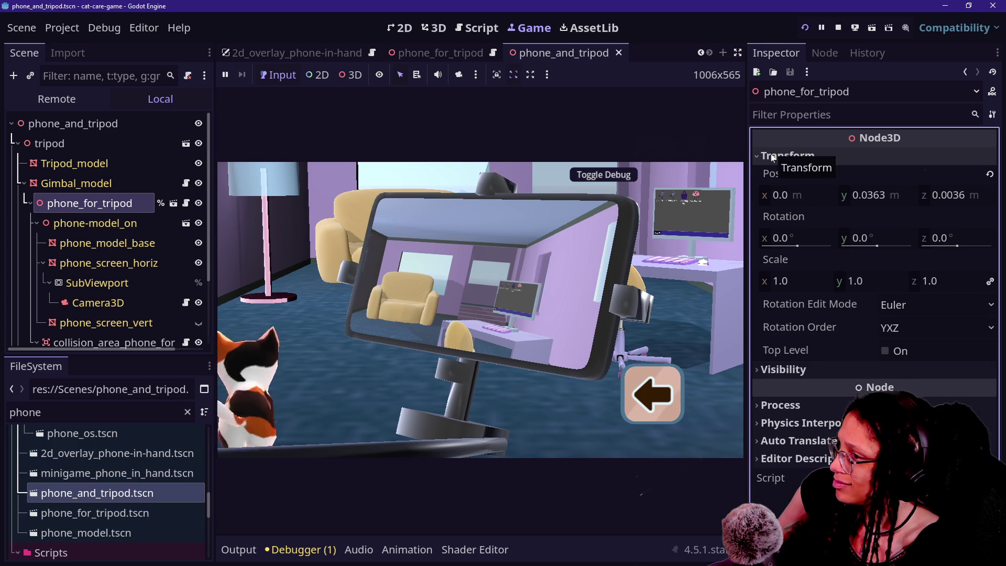
pyautogui.click(775, 156)
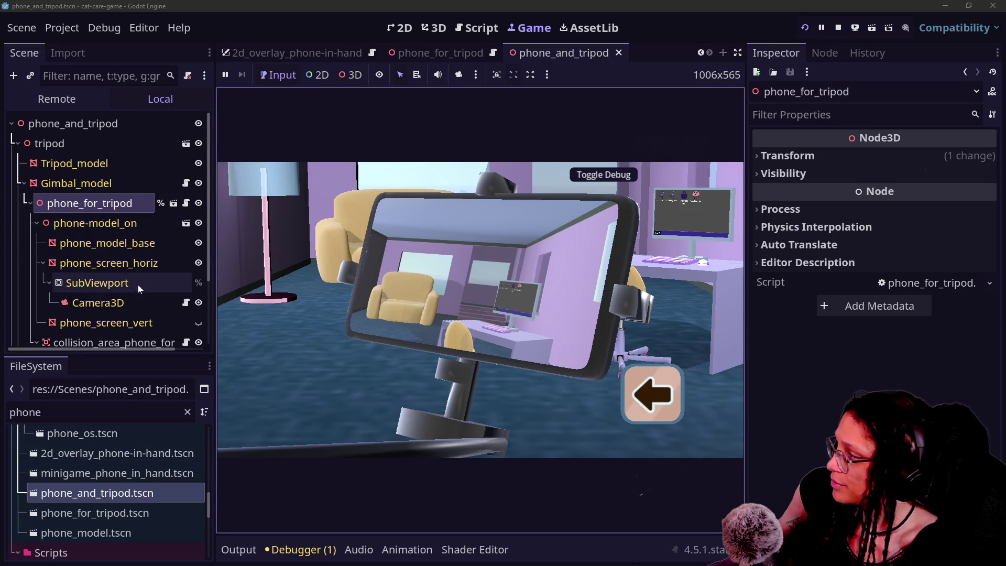
# Compare the tripod's SubViewport camera, SubViewport and phone_screen_horiz properties.
pyautogui.click(139, 302)
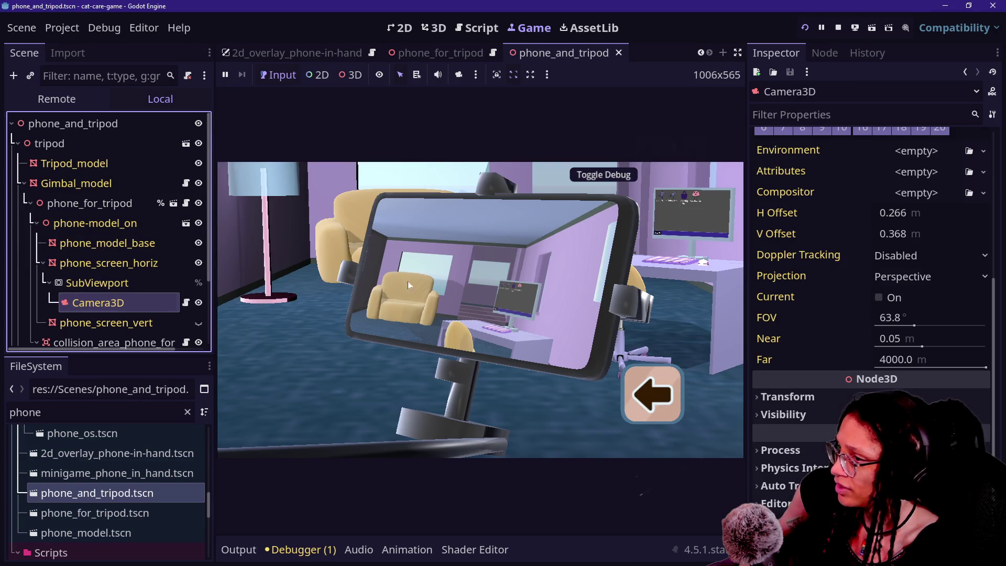
pyautogui.scroll(5, 922, 158)
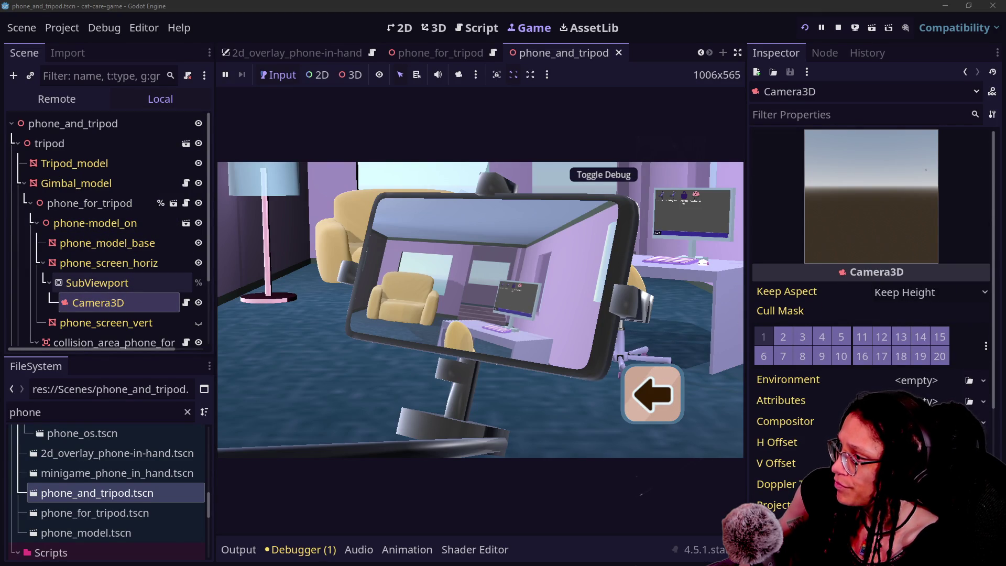
pyautogui.click(97, 283)
pyautogui.click(108, 262)
pyautogui.click(99, 281)
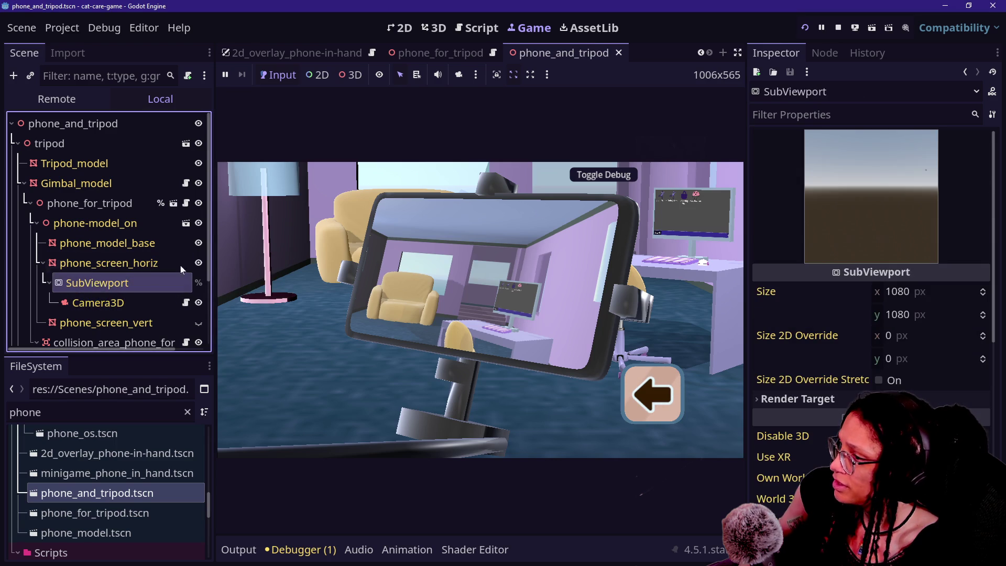
pyautogui.scroll(-5, 796, 387)
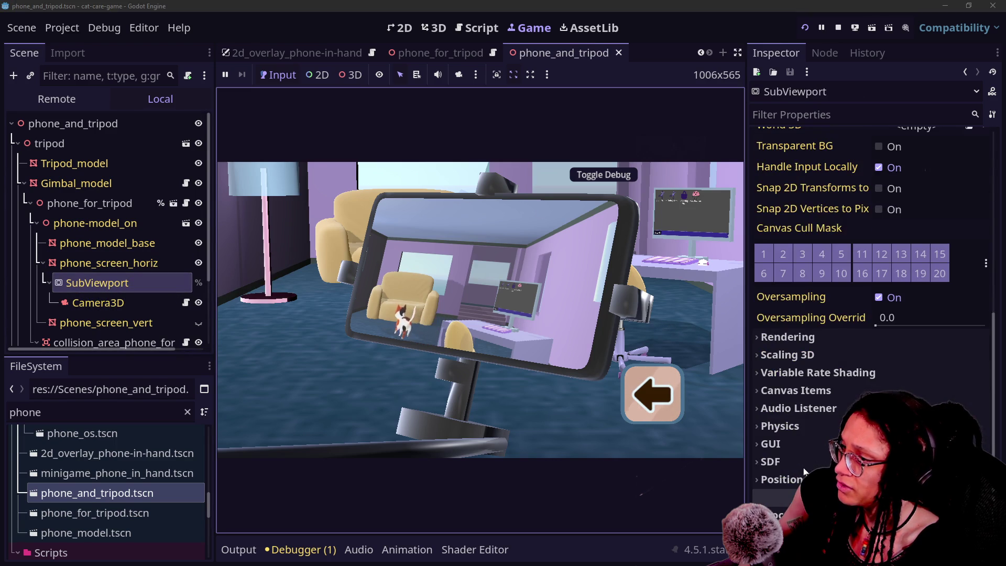
pyautogui.scroll(5, 775, 360)
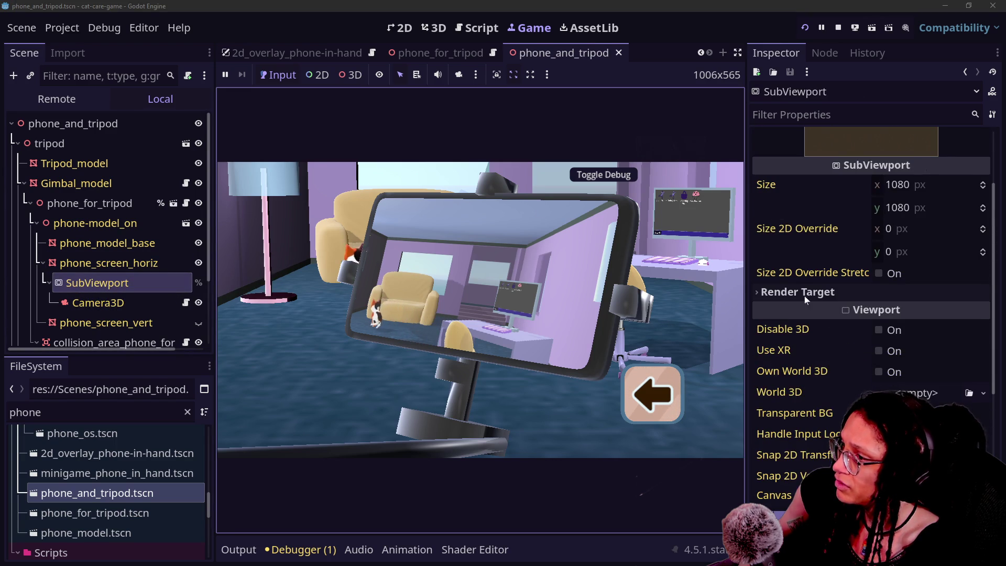
# Under Render Target, set Update Mode to Disabled, then back to When Visible.
pyautogui.click(798, 292)
pyautogui.click(922, 336)
pyautogui.click(906, 356)
pyautogui.click(922, 335)
pyautogui.click(868, 335)
pyautogui.click(866, 334)
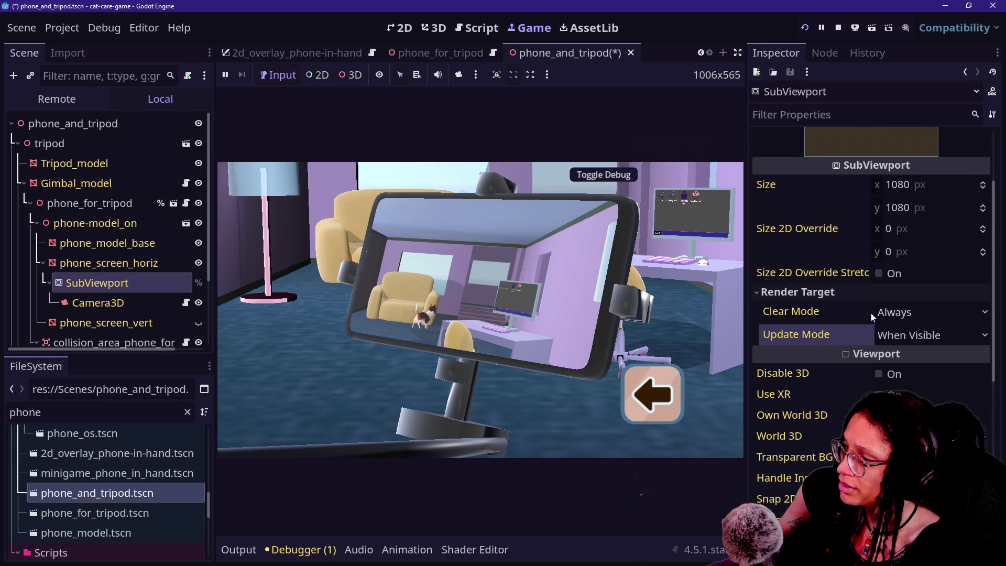
# Set Update Mode to Disabled, check the frozen phone screen in-game, then restore When Visible.
pyautogui.click(887, 335)
pyautogui.click(907, 356)
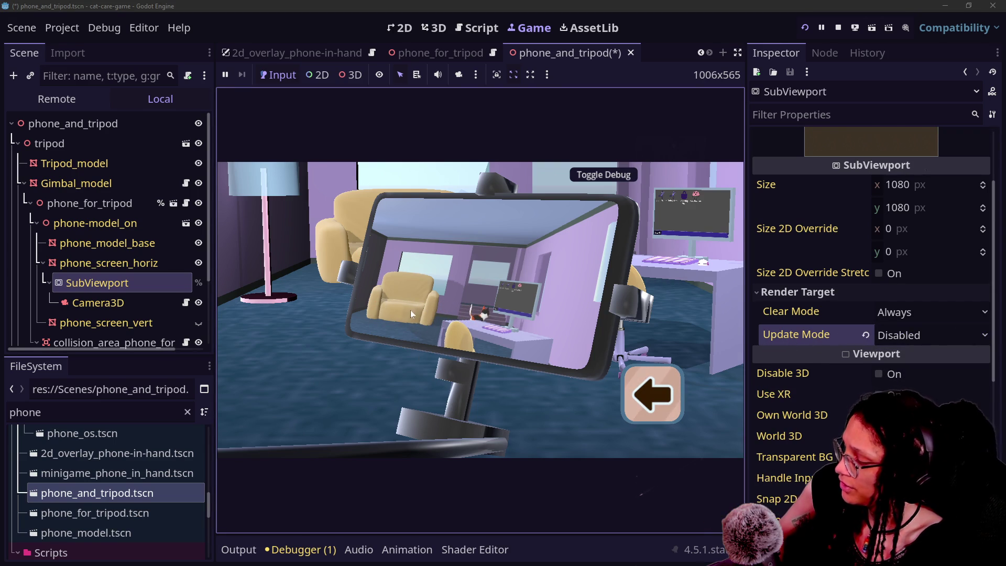
pyautogui.moveTo(480, 303)
pyautogui.mouseDown()
pyautogui.moveTo(519, 220)
pyautogui.moveTo(293, 388)
pyautogui.moveTo(473, 213)
pyautogui.moveTo(555, 312)
pyautogui.moveTo(476, 280)
pyautogui.moveTo(441, 347)
pyautogui.moveTo(756, 324)
pyautogui.mouseUp()
pyautogui.click(866, 336)
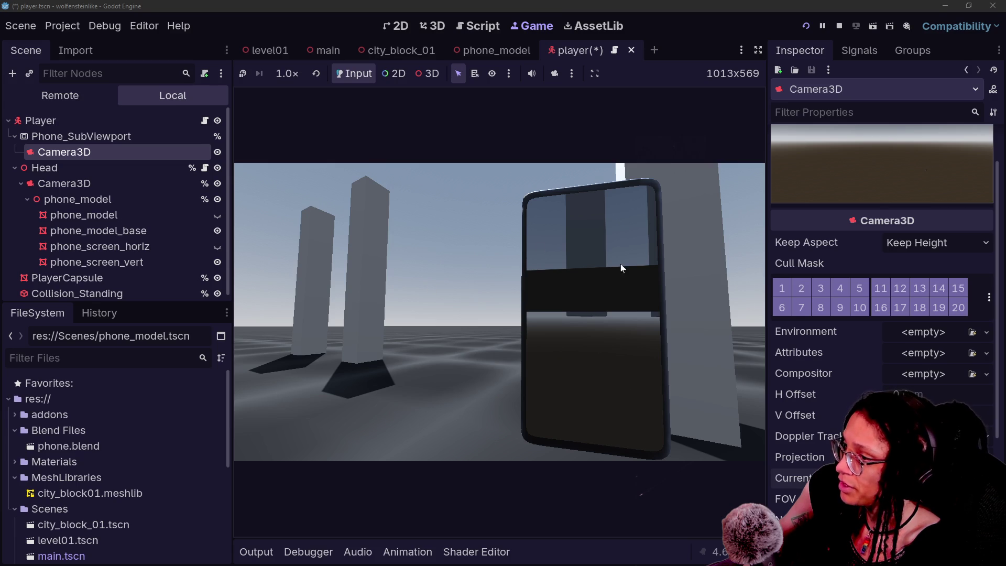
# Set Phone_SubViewport's Update Mode to Always and restart the running game.
pyautogui.click(83, 137)
pyautogui.click(131, 152)
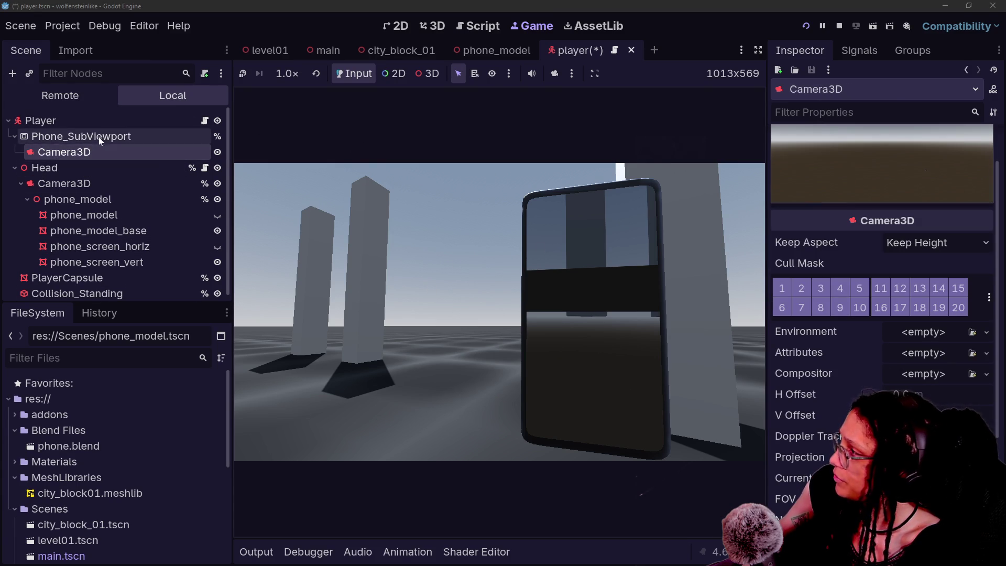
pyautogui.click(95, 137)
pyautogui.scroll(-3, 866, 341)
pyautogui.click(937, 279)
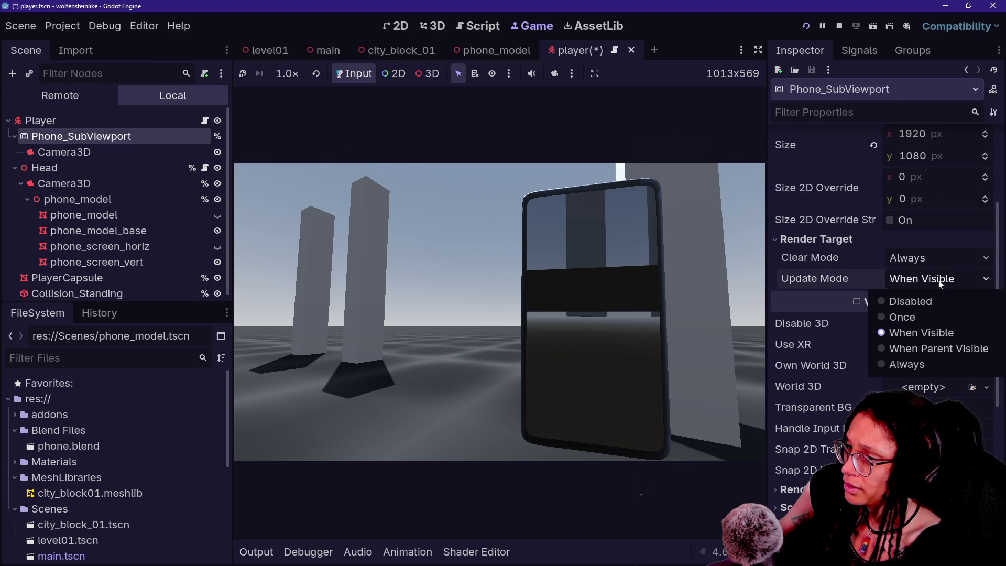
pyautogui.click(896, 363)
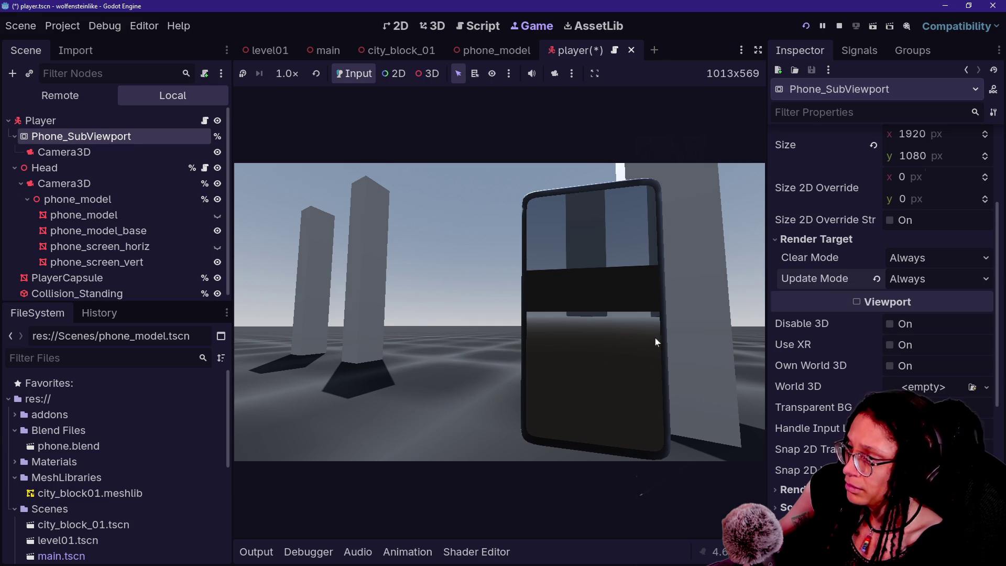
pyautogui.click(623, 347)
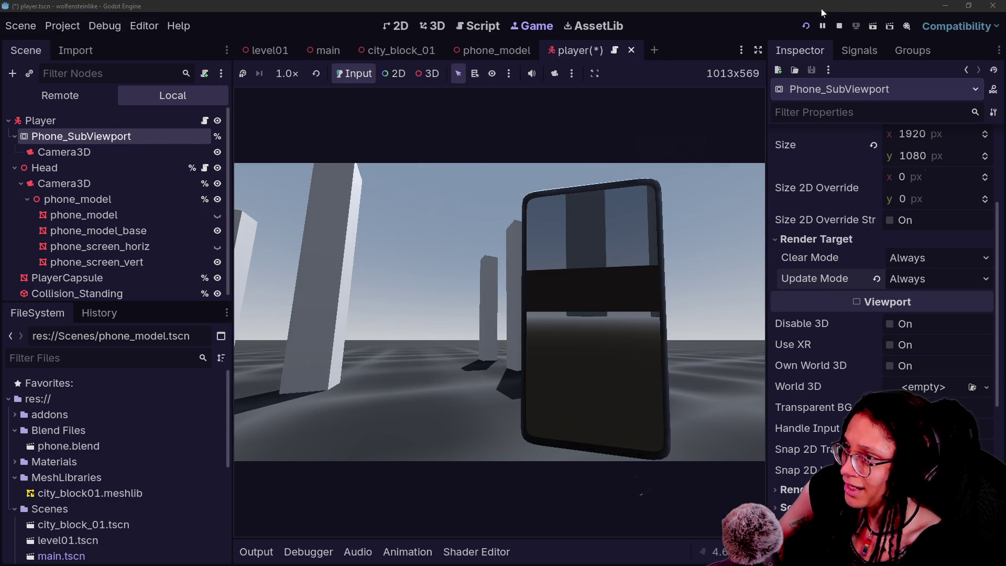
pyautogui.click(805, 25)
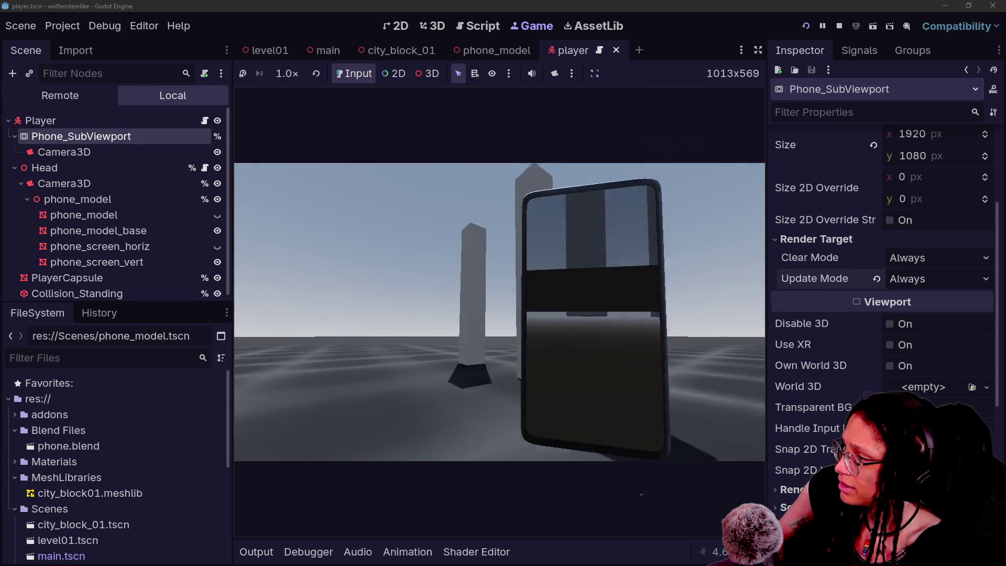
# Toggle the viewport's local input handling off and on, then review its camera.
pyautogui.scroll(-2, 878, 344)
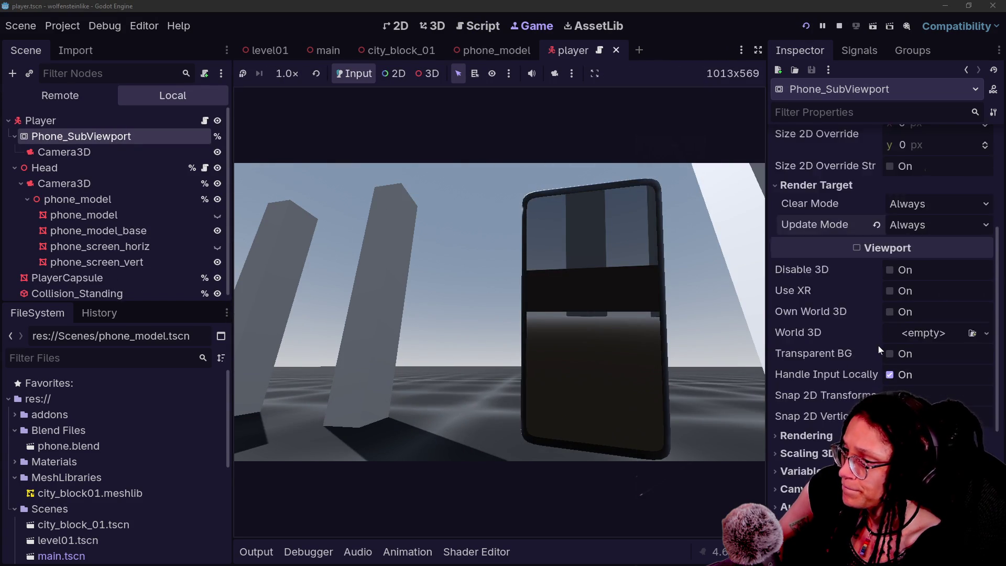
pyautogui.click(889, 320)
pyautogui.click(888, 321)
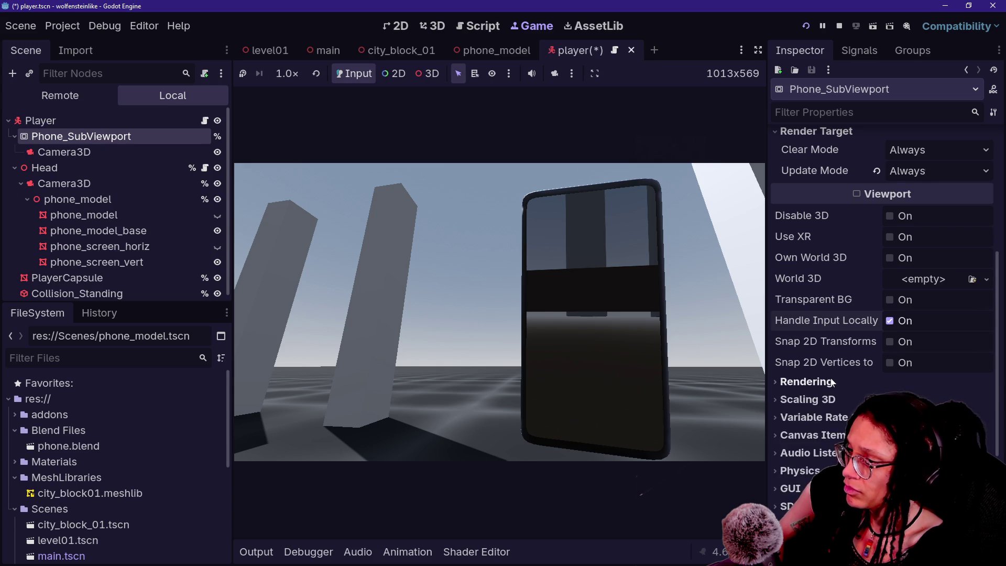
pyautogui.scroll(-3, 833, 382)
pyautogui.scroll(-1, 822, 331)
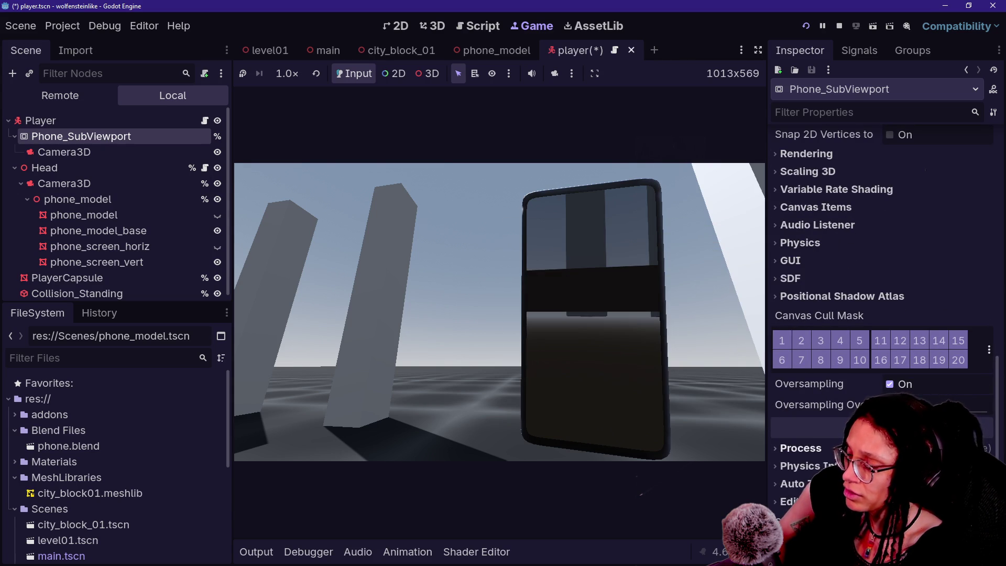
pyautogui.scroll(-1, 880, 314)
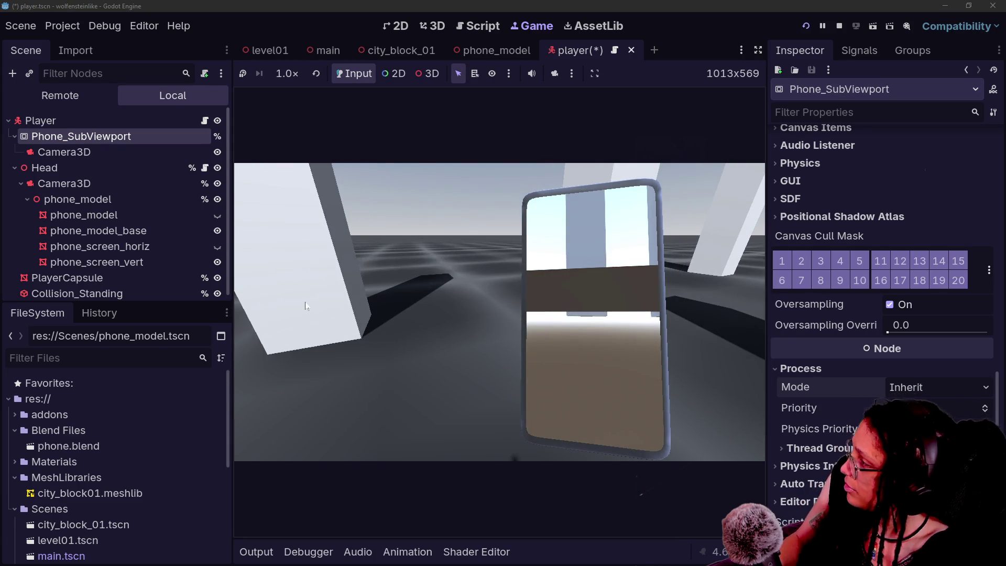
pyautogui.click(99, 149)
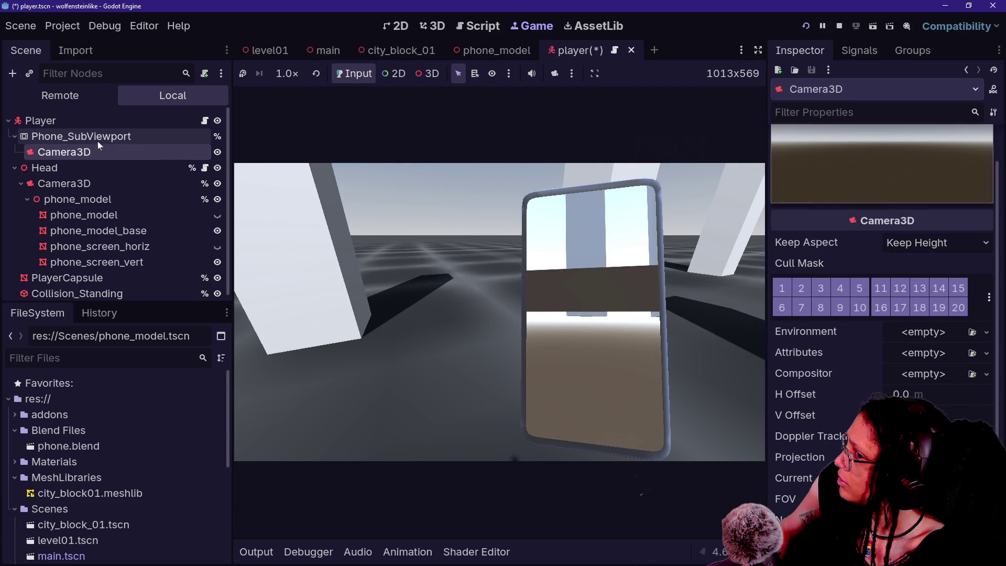
pyautogui.click(98, 140)
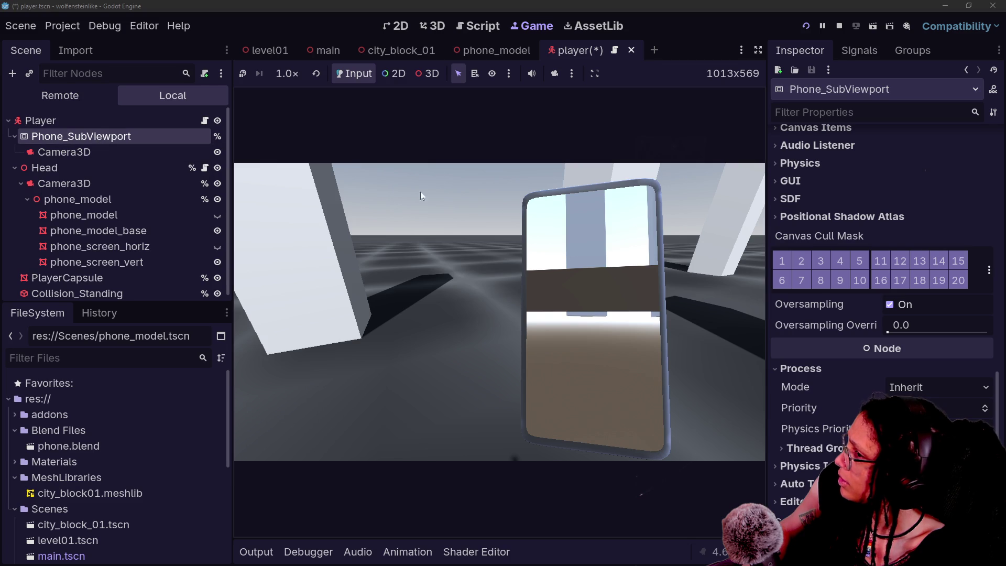
pyautogui.click(62, 26)
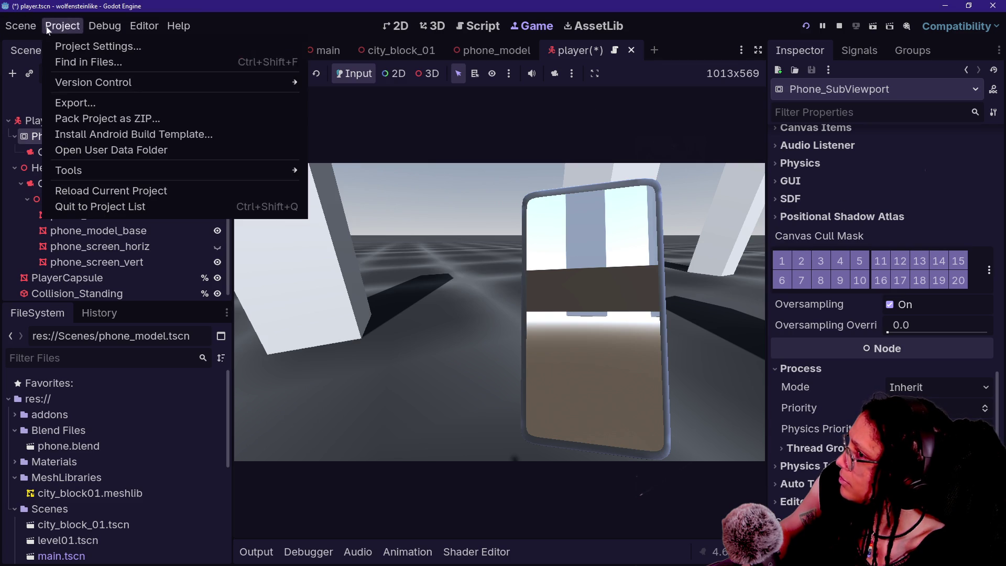
# Stop the game and use Reload Current Project, choosing Save & Close.
pyautogui.click(844, 21)
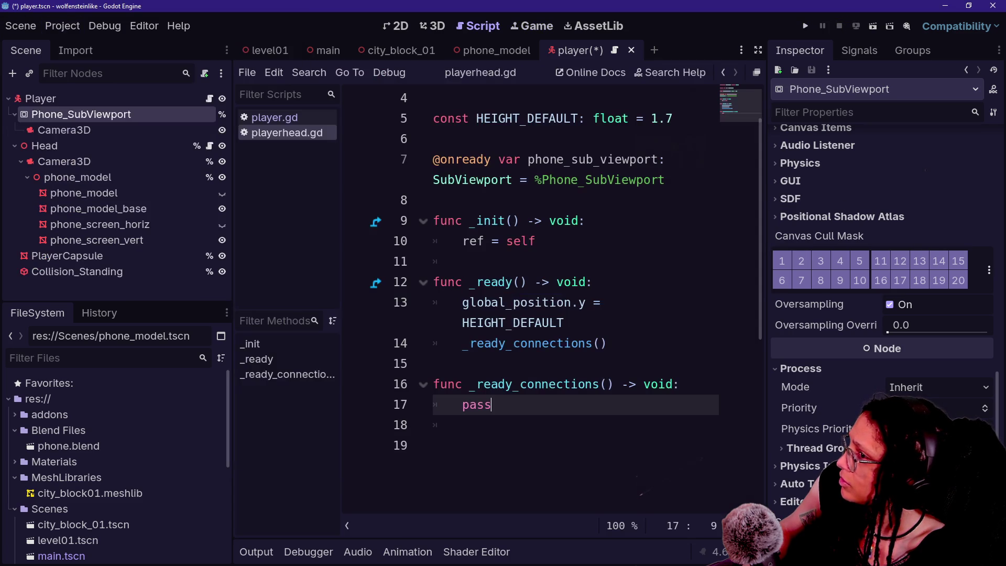
pyautogui.click(70, 30)
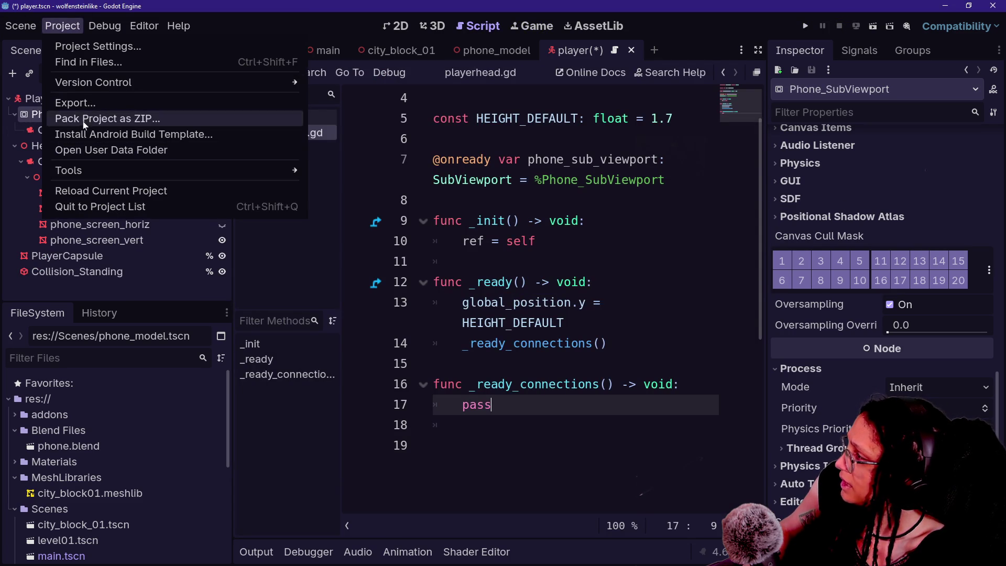
pyautogui.click(105, 192)
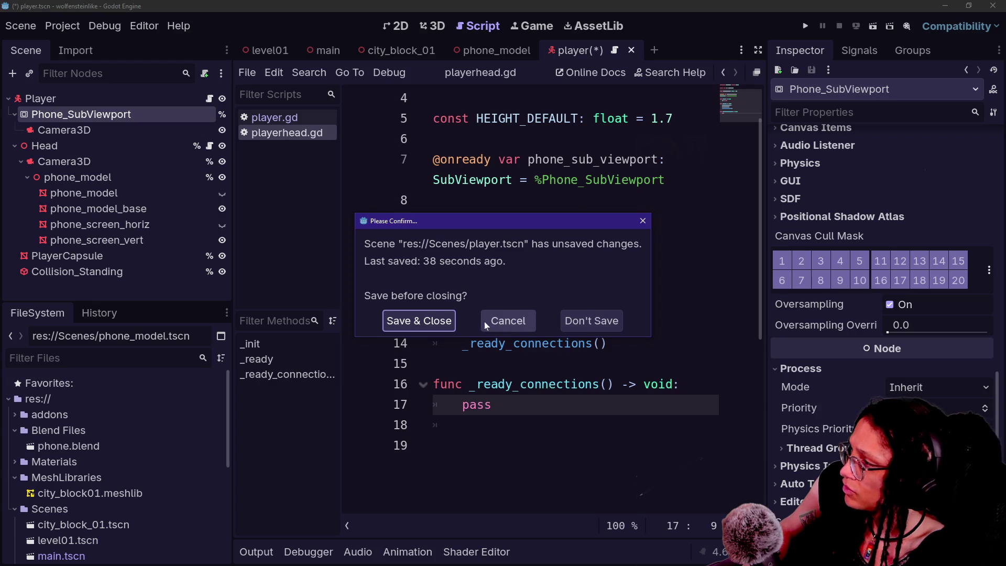
pyautogui.click(432, 328)
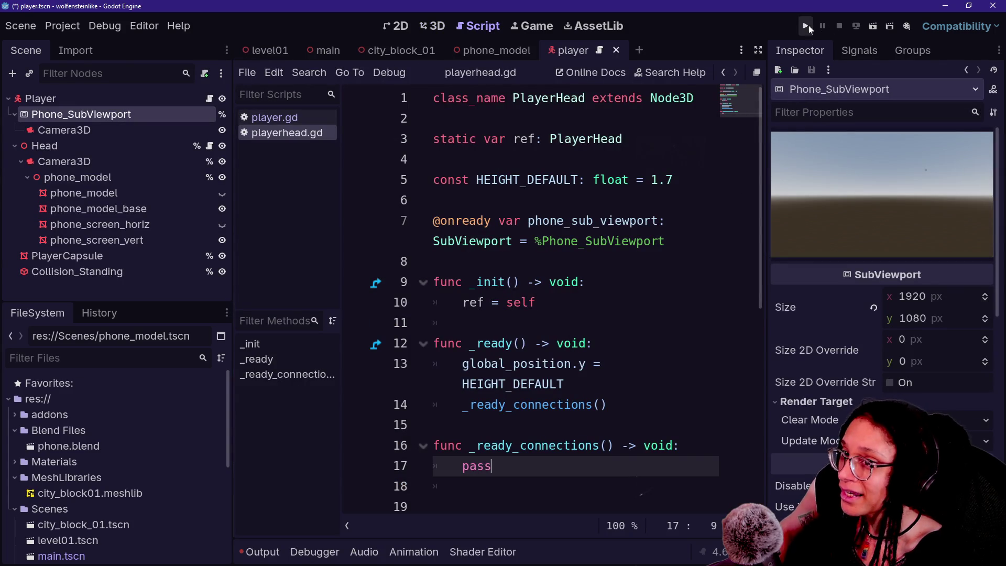
# Run the project and walk the player among the pillars with WASD.
pyautogui.click(805, 26)
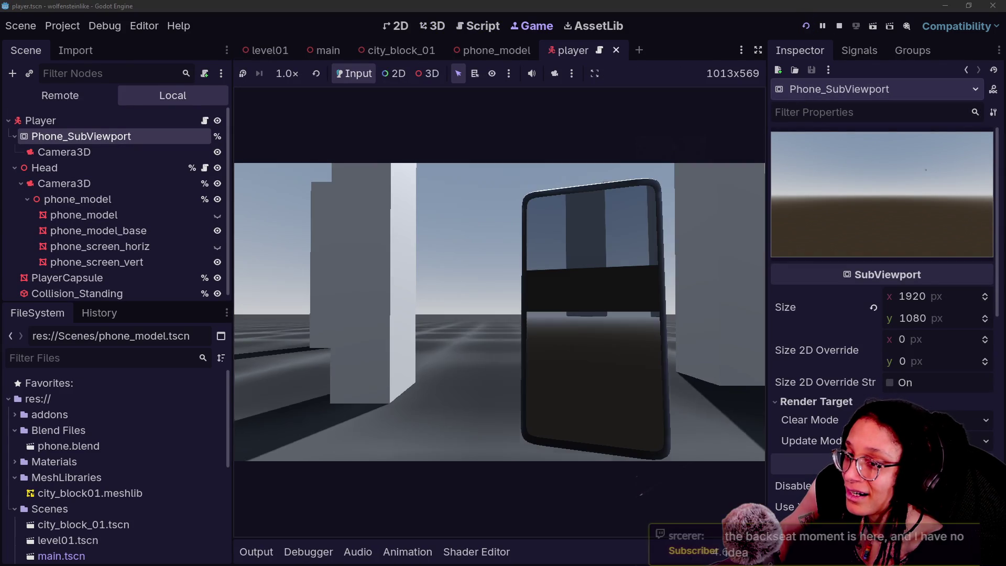
pyautogui.press('w')
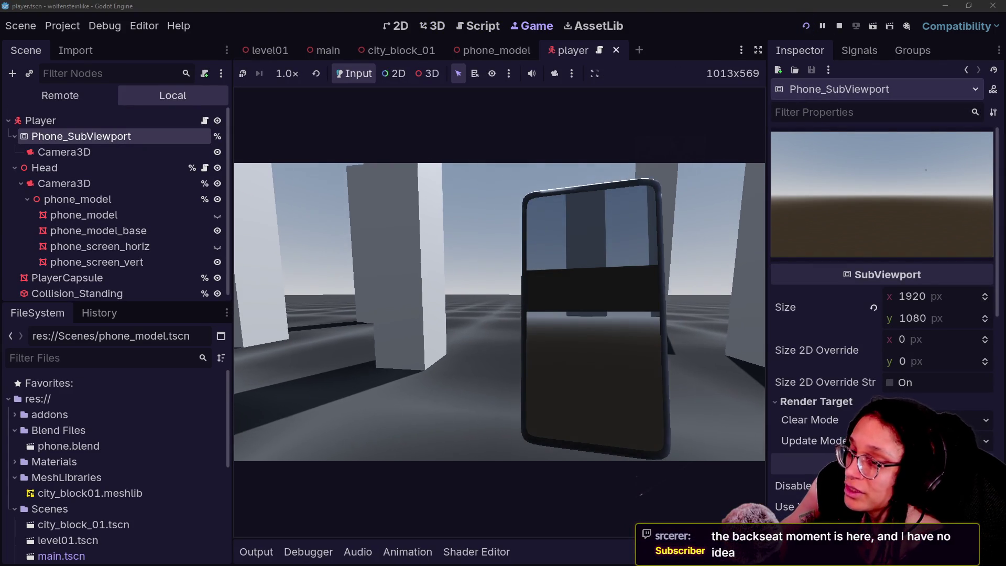
pyautogui.press('a')
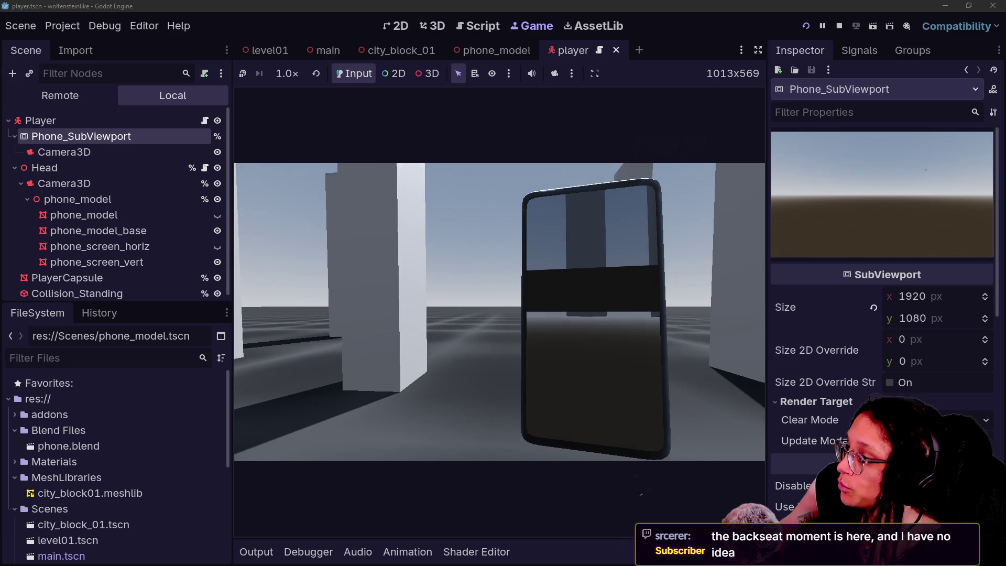
pyautogui.press('w')
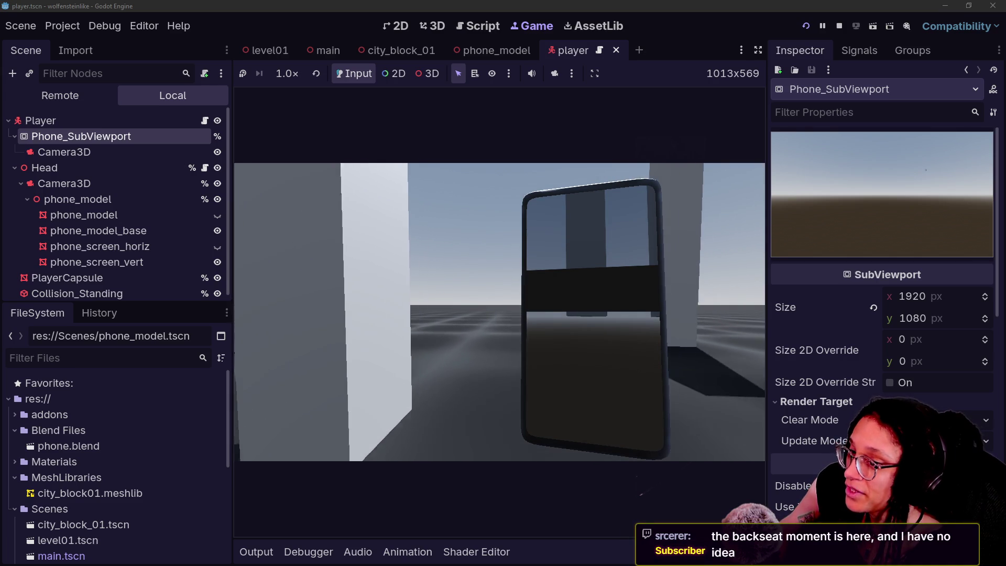
pyautogui.press('a')
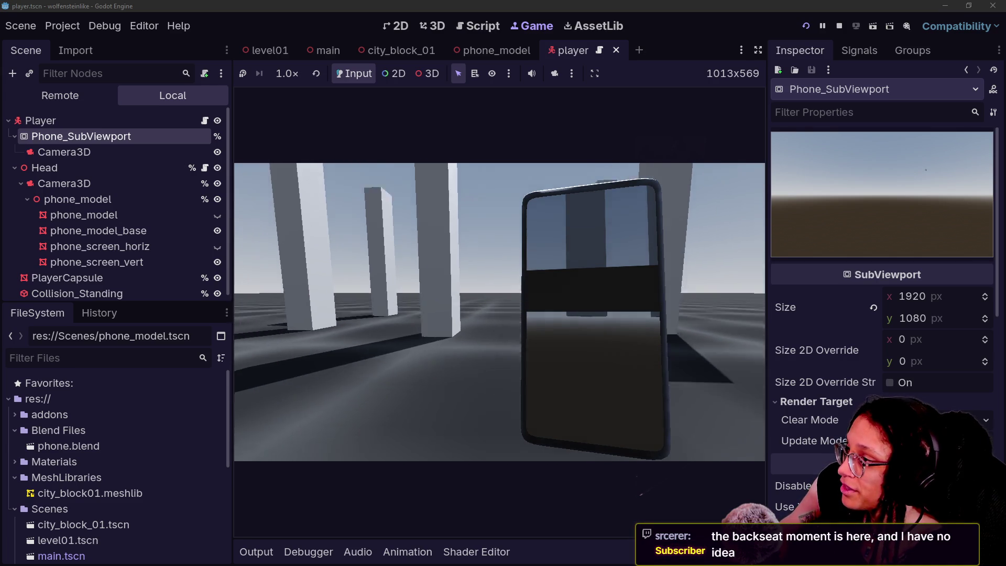
pyautogui.press('w')
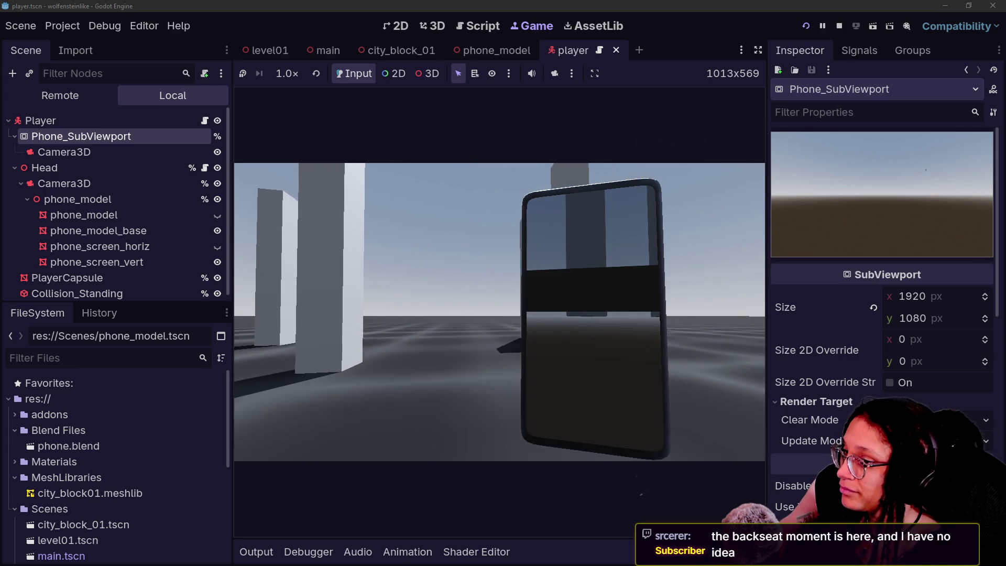
pyautogui.press('s')
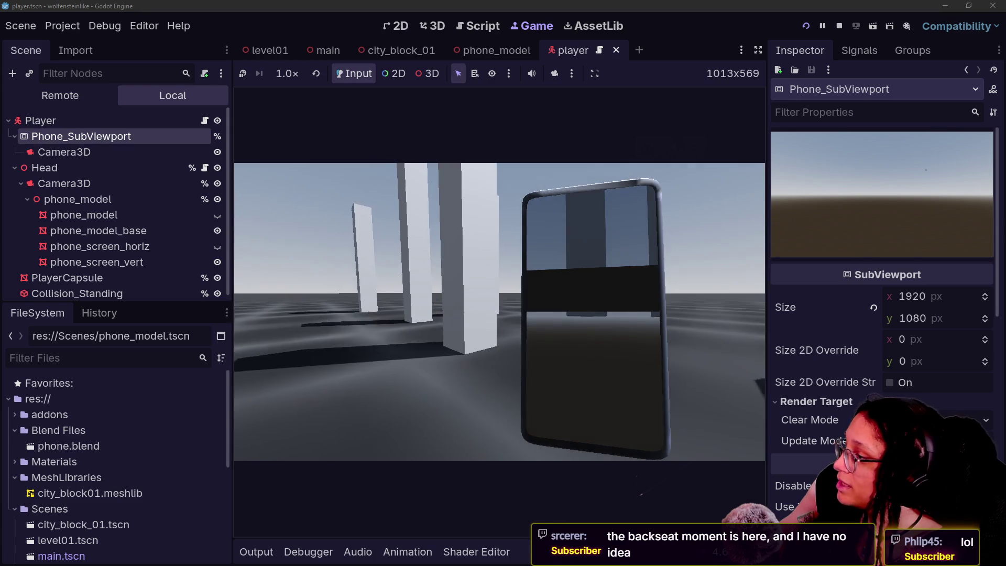
pyautogui.press('w')
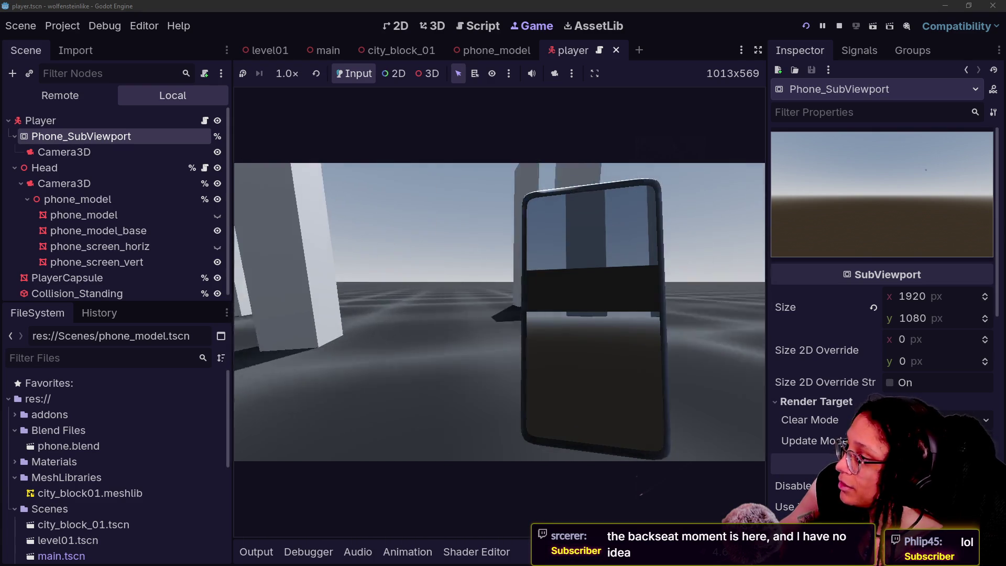
pyautogui.press('w')
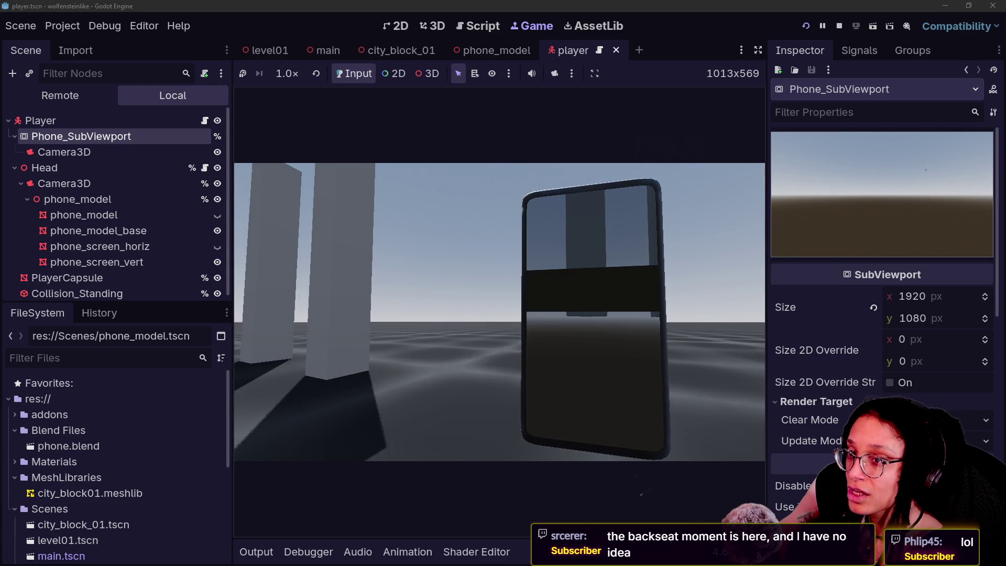
pyautogui.press('w')
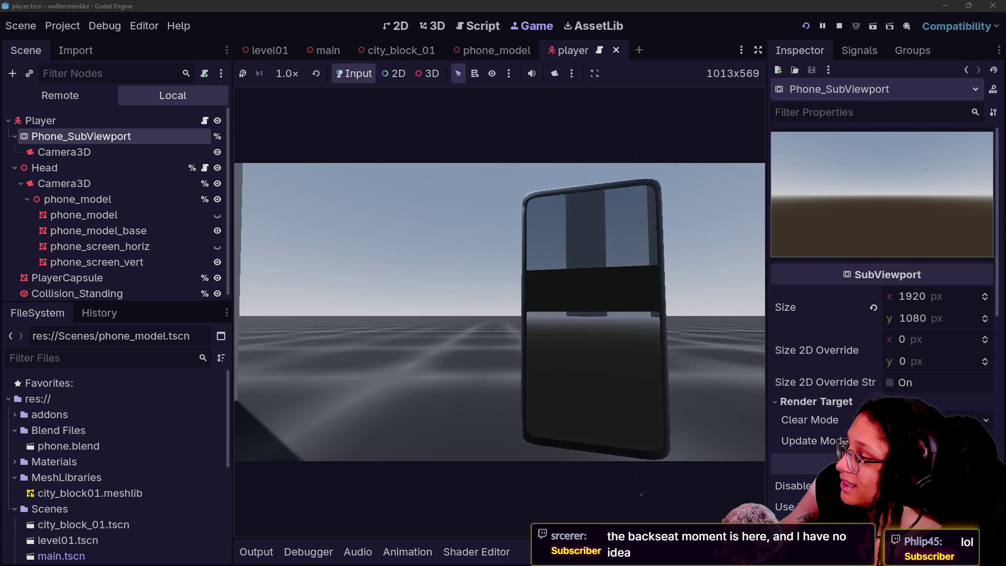
pyautogui.press('w')
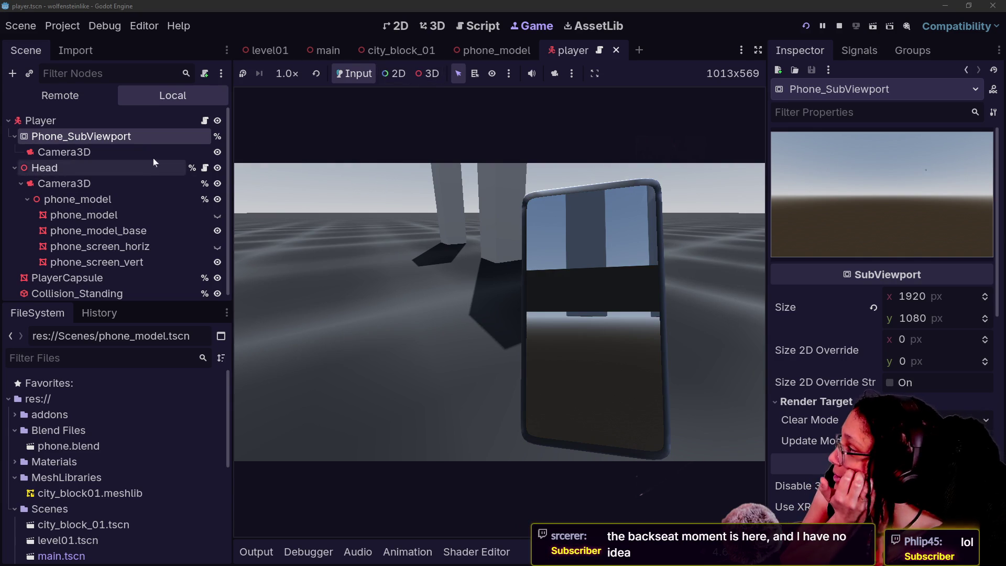
pyautogui.click(131, 153)
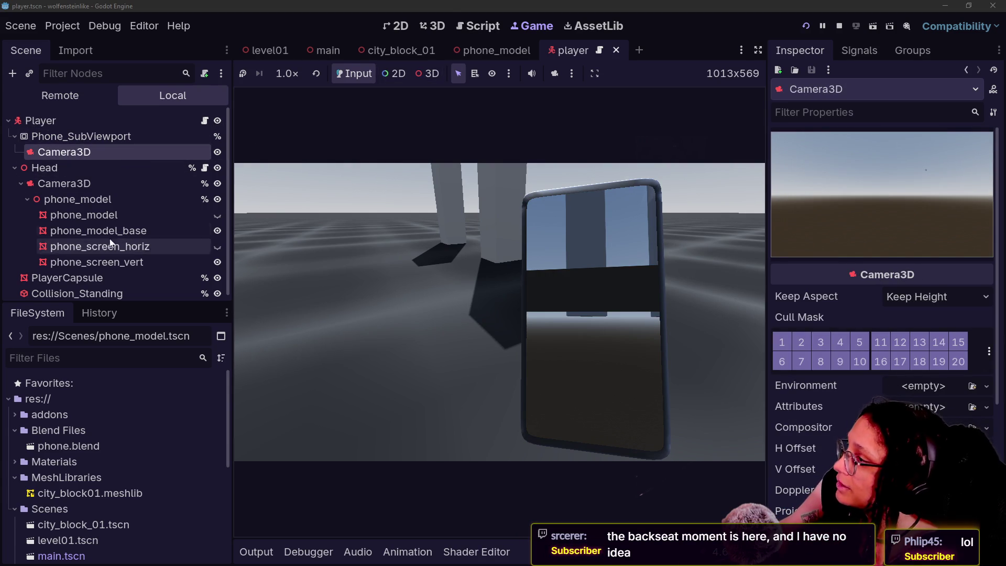
# Replace the phone viewport's Camera3D with a new Camera3D under Phone_SubViewport.
pyautogui.click(162, 182)
pyautogui.click(168, 154)
pyautogui.press('Delete')
pyautogui.press('Return')
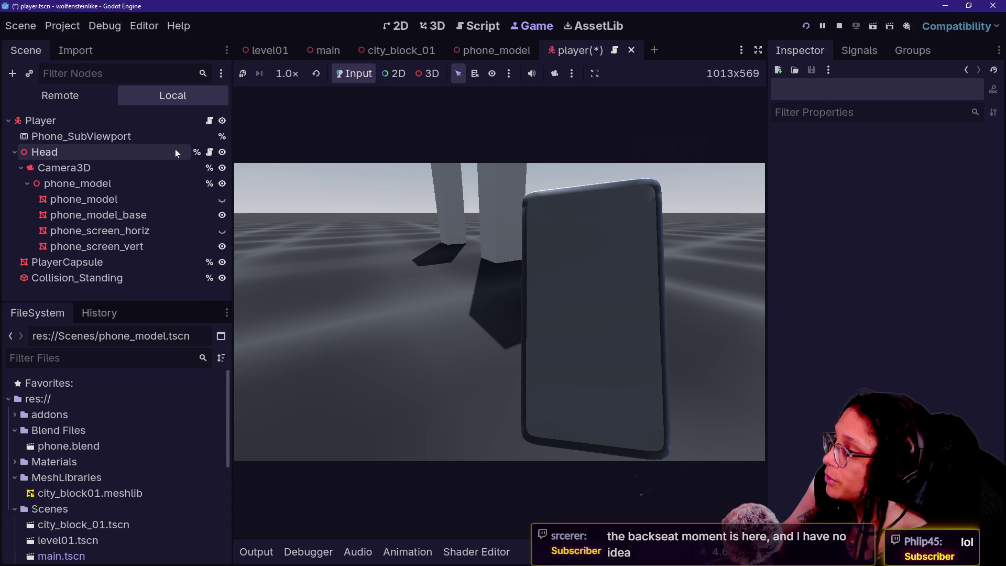
pyautogui.rightClick(162, 137)
pyautogui.click(177, 151)
pyautogui.write('ca')
pyautogui.press('Return')
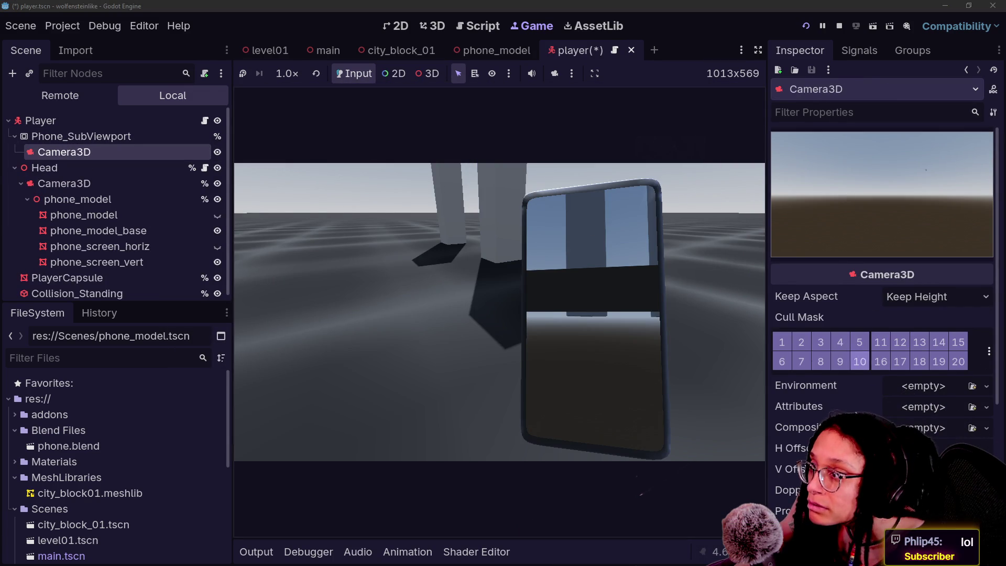
# Toggle Cull Mask layer 1 off and on, then set V Offset to 1.69 m.
pyautogui.click(776, 343)
pyautogui.click(778, 343)
pyautogui.scroll(-5, 882, 293)
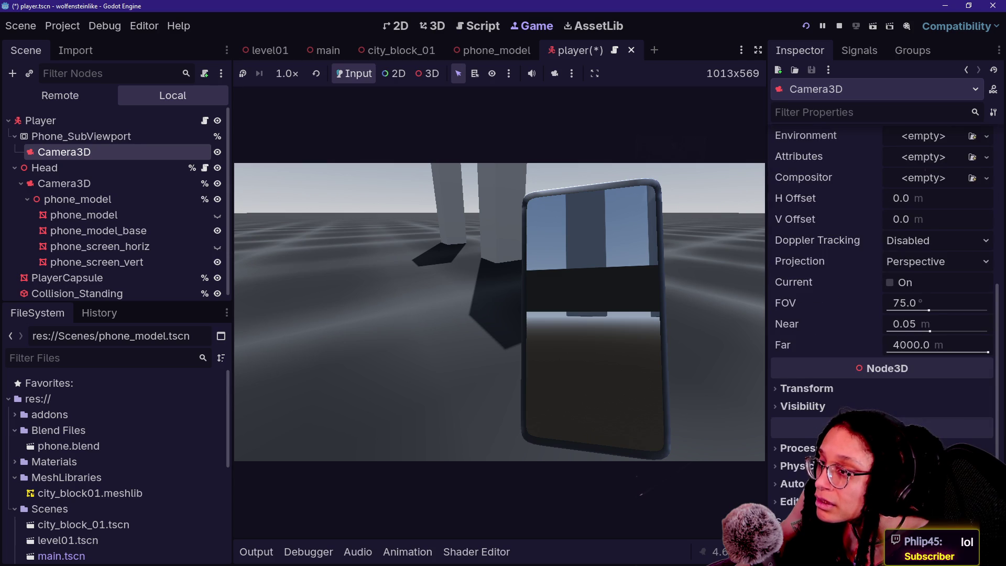
pyautogui.moveTo(921, 219)
pyautogui.mouseDown()
pyautogui.moveTo(951, 218)
pyautogui.moveTo(940, 219)
pyautogui.mouseUp()
pyautogui.click(559, 268)
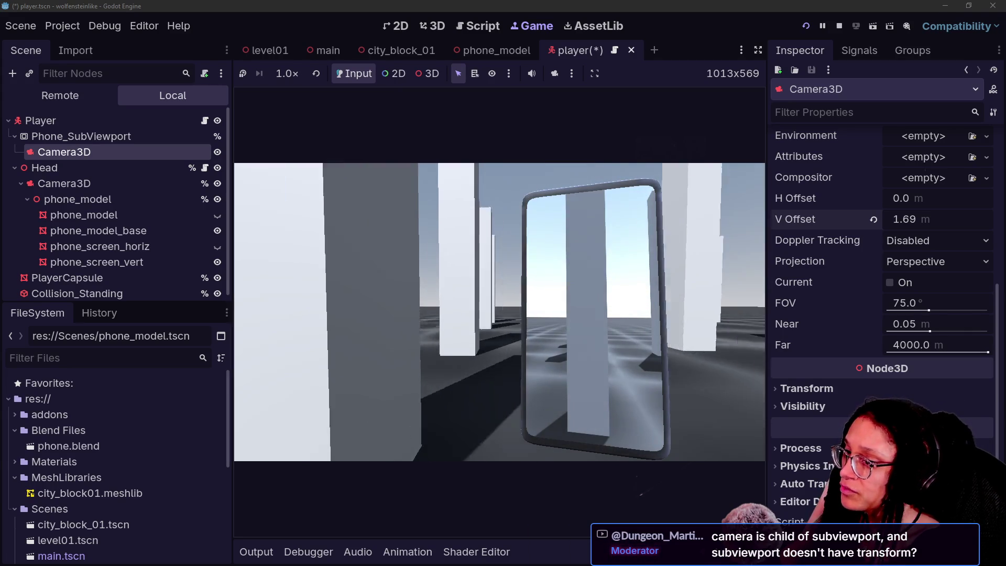
# Move Camera3D out under Player, then back inside Phone_SubViewport.
pyautogui.moveTo(73, 159); pyautogui.dragTo(47, 128)
pyautogui.click(72, 152)
pyautogui.click(71, 138)
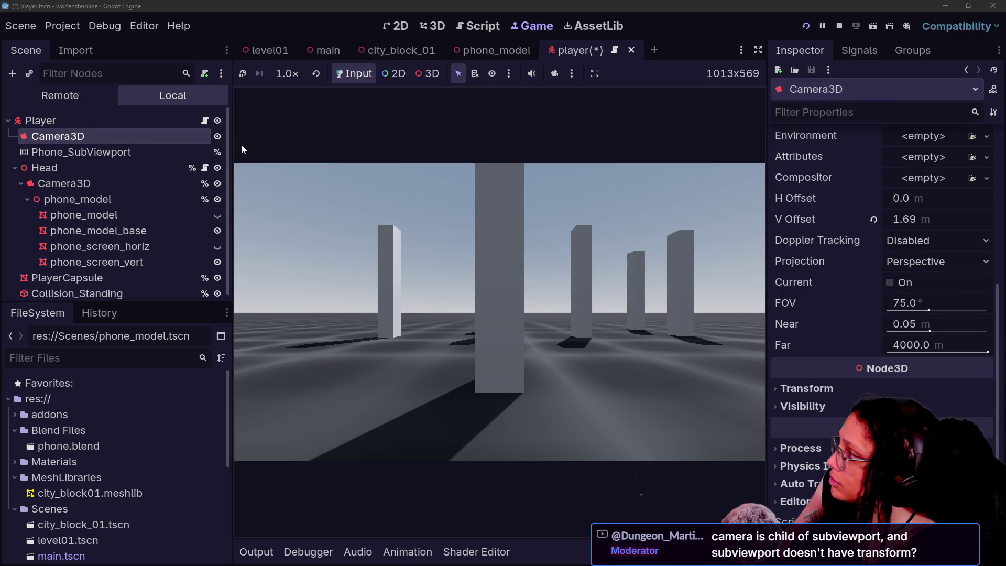
pyautogui.click(128, 153)
pyautogui.moveTo(128, 138); pyautogui.dragTo(156, 149)
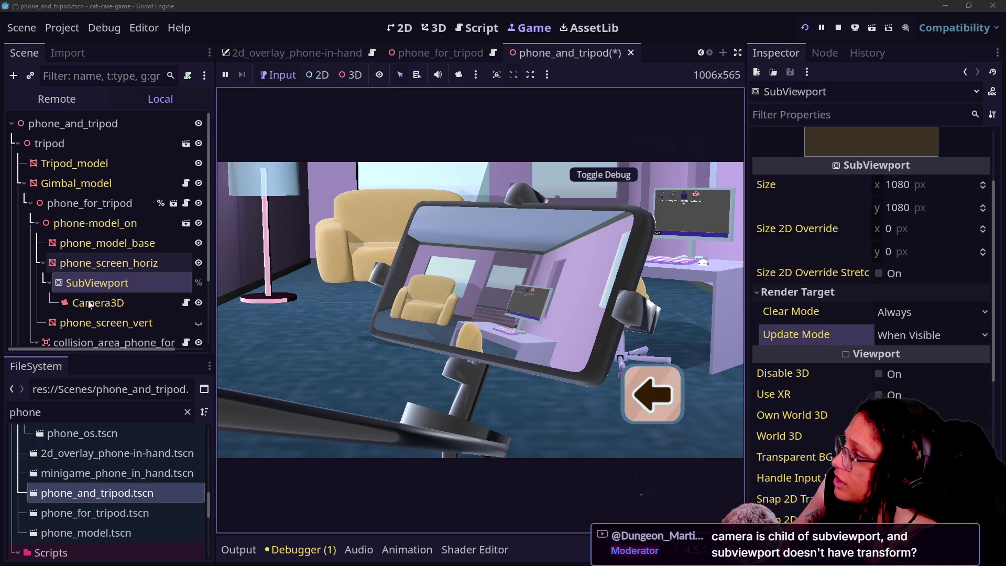
pyautogui.click(101, 303)
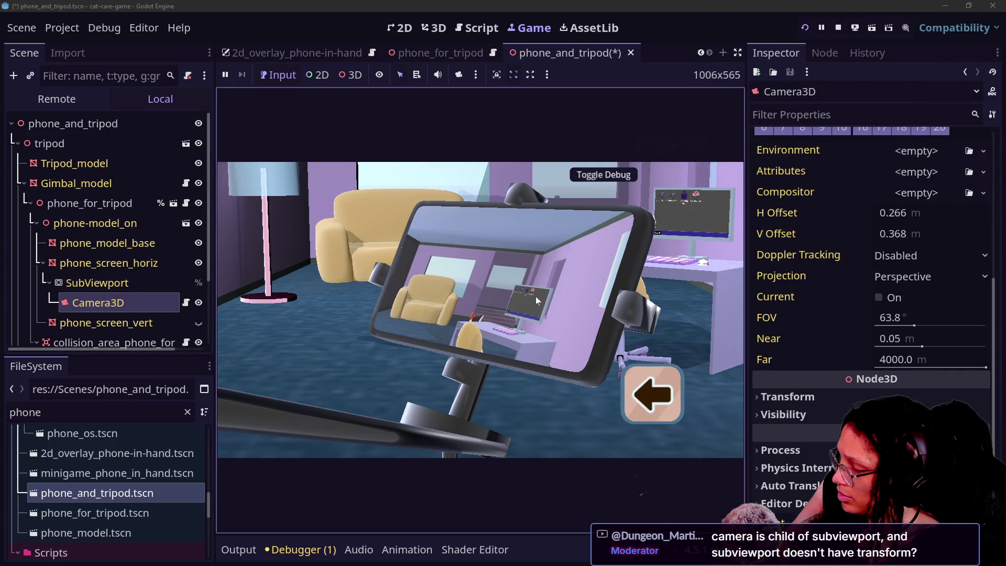
# Rotate the tripod phone in-game and inspect phone_model_base, phone-model_on and SubViewport.
pyautogui.moveTo(463, 320)
pyautogui.mouseDown()
pyautogui.moveTo(385, 273)
pyautogui.moveTo(357, 363)
pyautogui.moveTo(407, 299)
pyautogui.moveTo(425, 321)
pyautogui.moveTo(429, 281)
pyautogui.moveTo(397, 287)
pyautogui.moveTo(426, 316)
pyautogui.moveTo(395, 282)
pyautogui.moveTo(418, 313)
pyautogui.mouseUp()
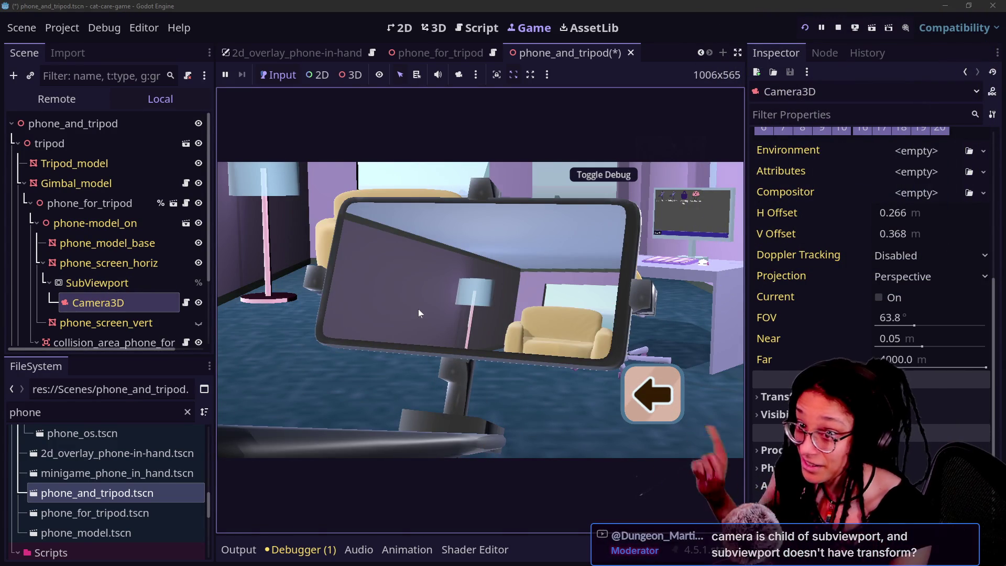
pyautogui.moveTo(418, 312)
pyautogui.mouseDown()
pyautogui.moveTo(386, 274)
pyautogui.moveTo(265, 309)
pyautogui.moveTo(489, 281)
pyautogui.mouseUp()
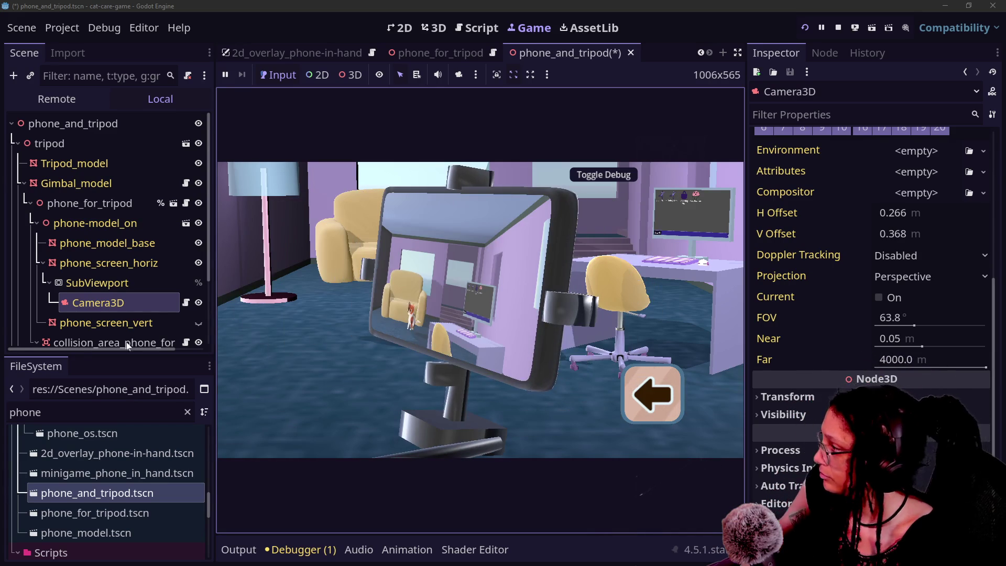
pyautogui.click(98, 220)
pyautogui.click(119, 246)
pyautogui.click(120, 222)
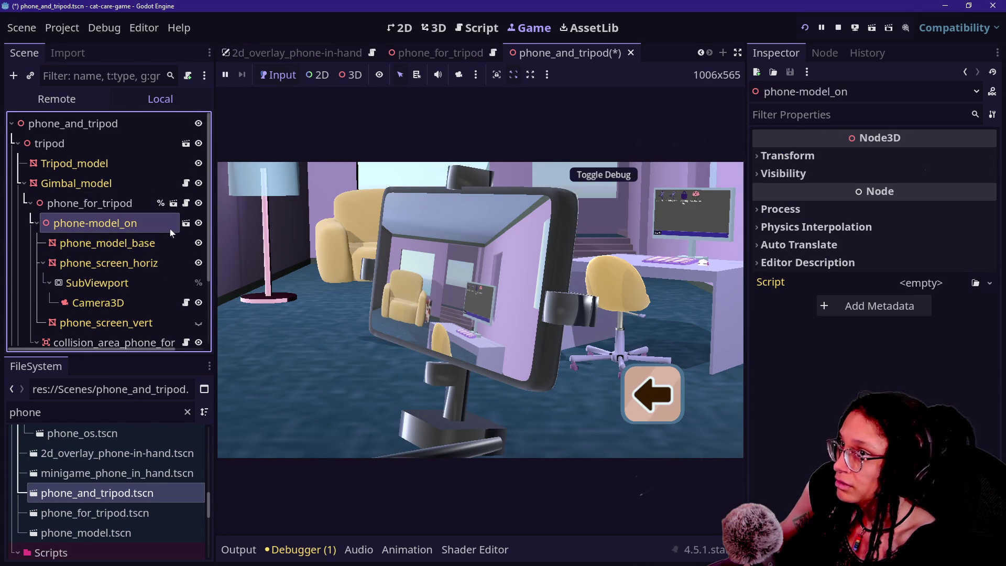
pyautogui.click(132, 292)
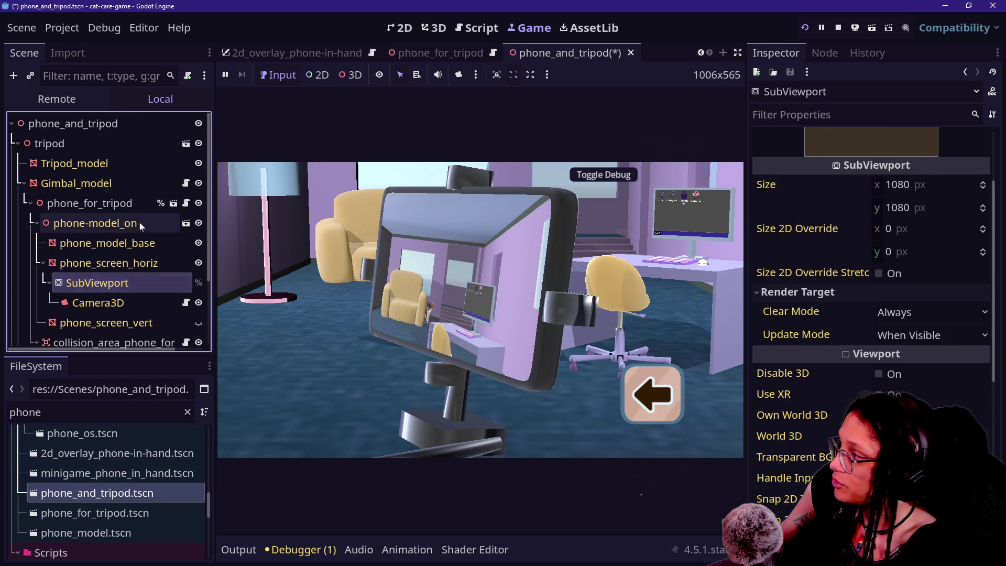
# Open phone_for_tripod in its own tab and compare its SubViewport and PhoneCamera Camera3D.
pyautogui.click(172, 204)
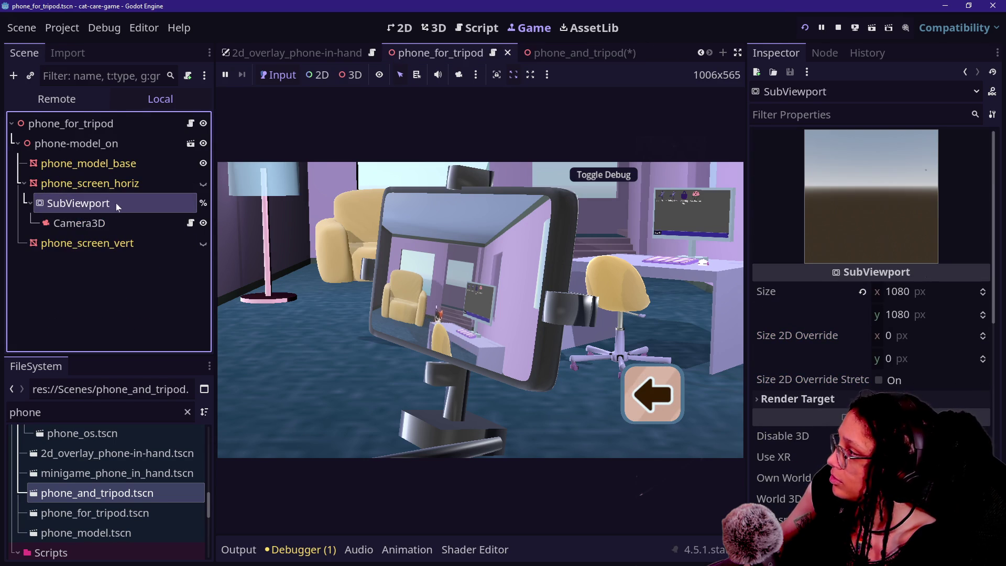
pyautogui.click(132, 145)
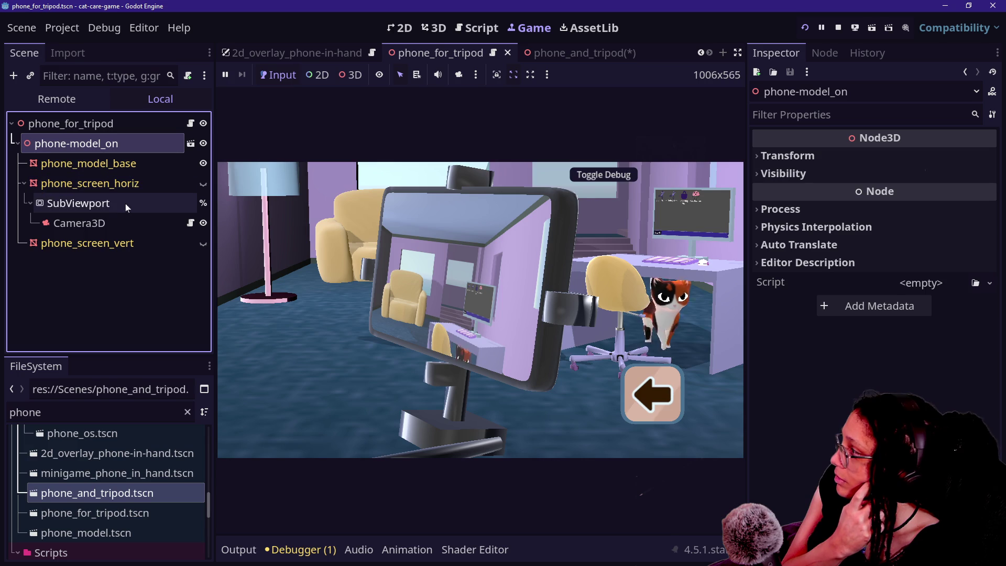
pyautogui.click(113, 221)
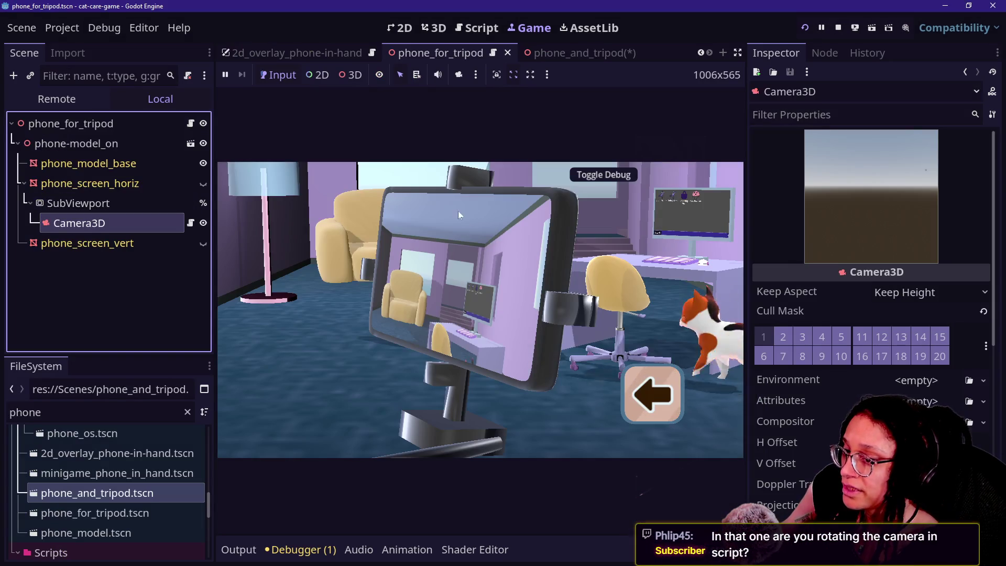
pyautogui.click(156, 209)
pyautogui.click(151, 224)
pyautogui.click(137, 202)
pyautogui.click(131, 223)
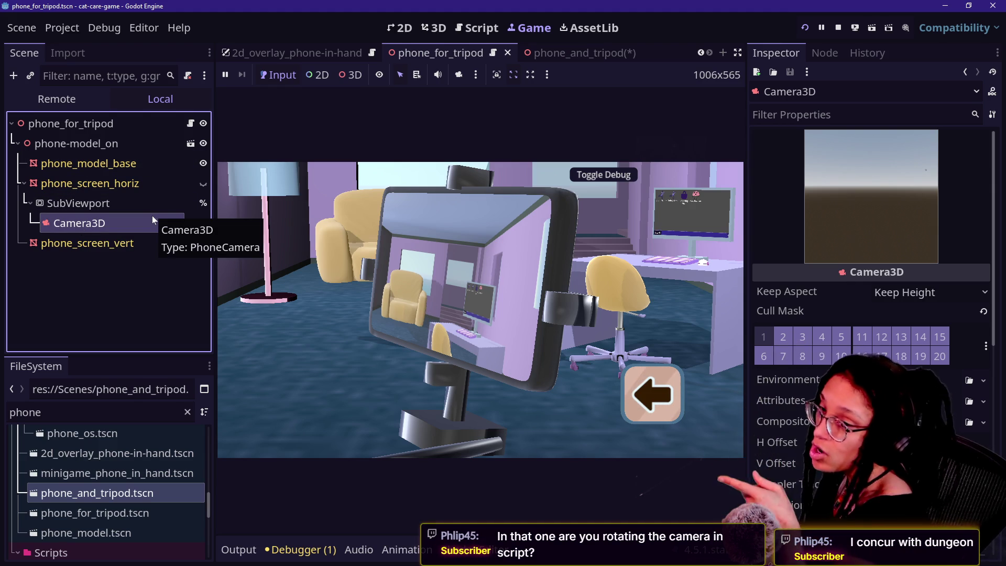
pyautogui.click(131, 205)
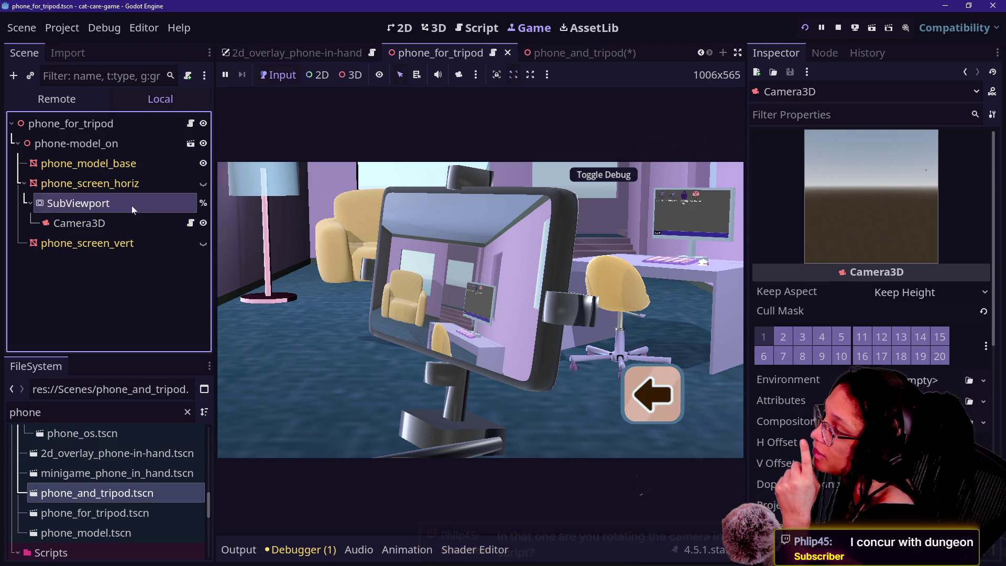
pyautogui.click(134, 227)
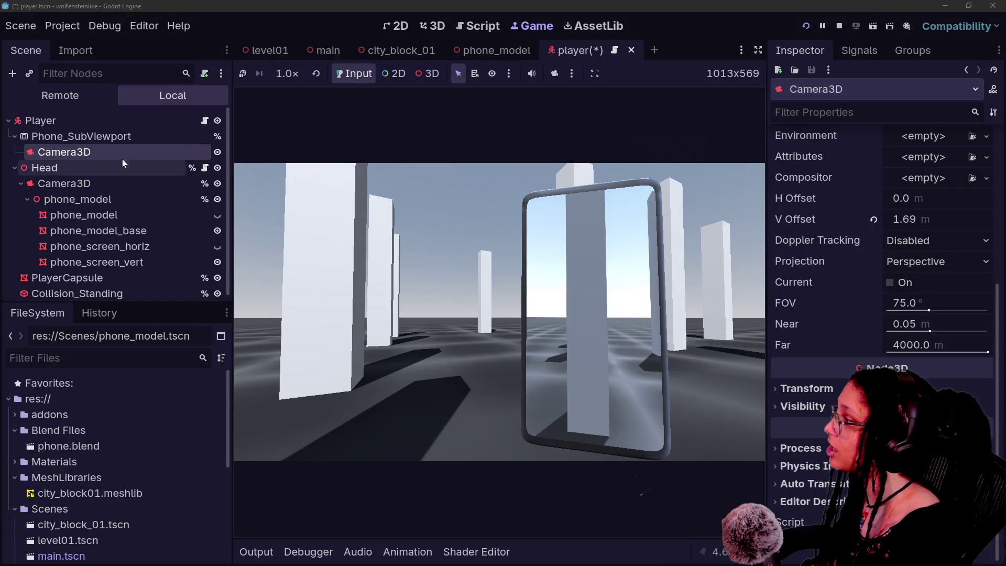
pyautogui.click(157, 137)
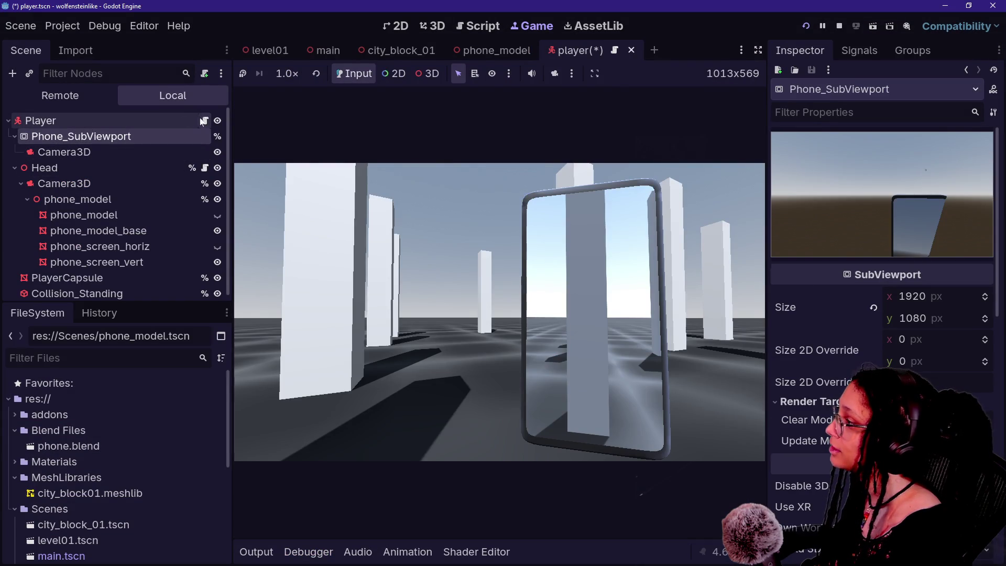
# Open Player's player.gd script, then the Head node's playerhead.gd.
pyautogui.click(203, 121)
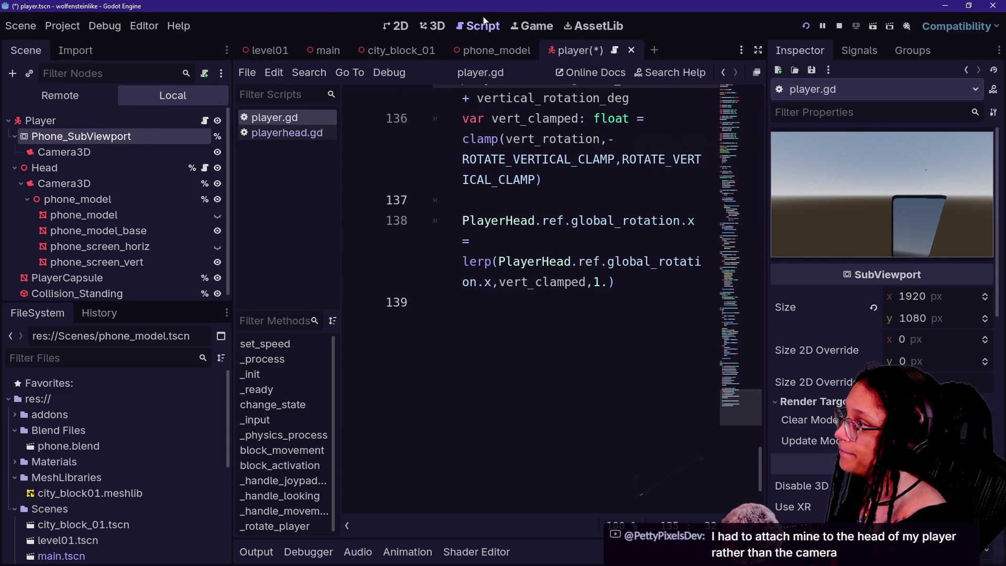
pyautogui.click(434, 26)
pyautogui.click(492, 27)
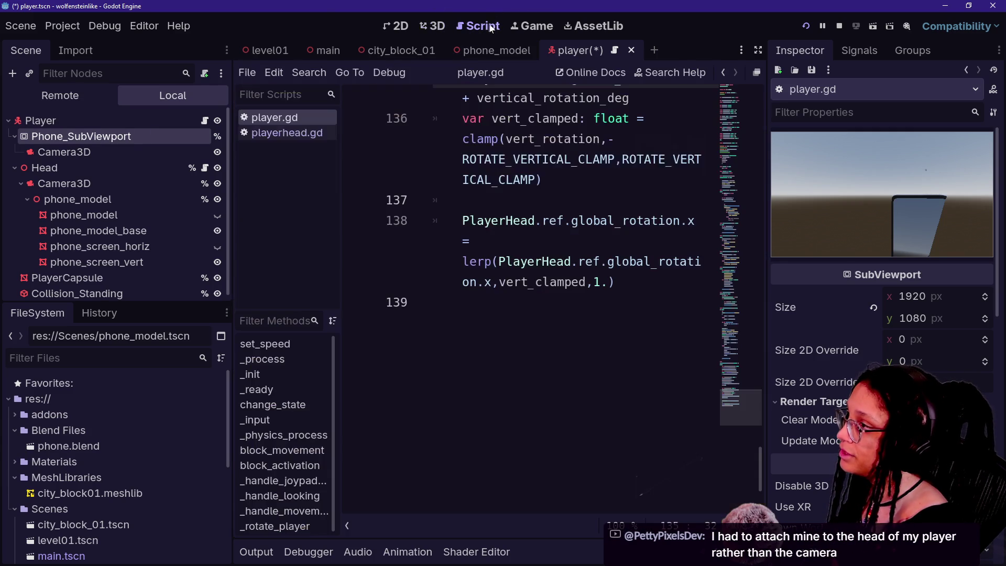
pyautogui.click(205, 168)
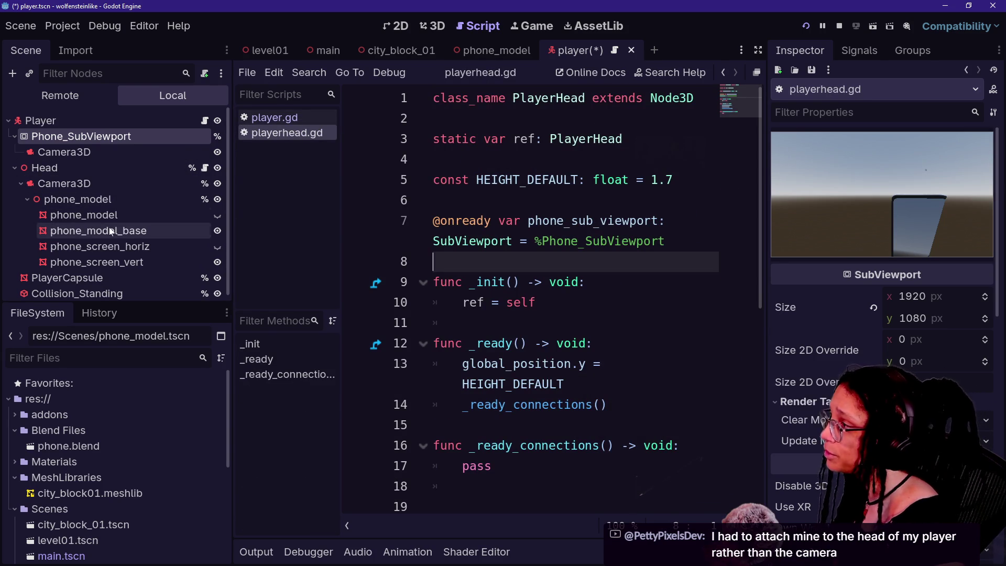
pyautogui.click(61, 152)
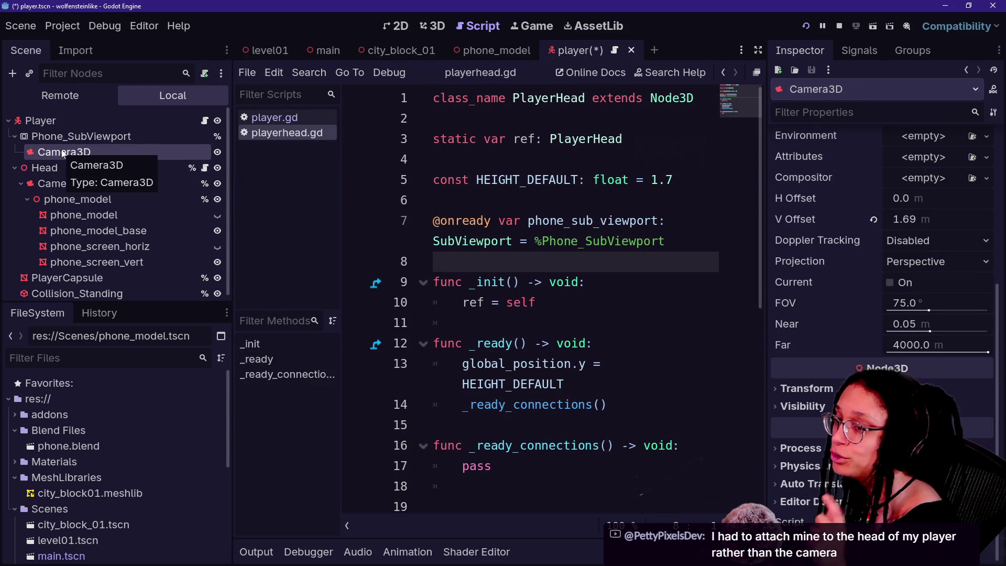
# Open the phone_for_tripod script and review its set_can_rotate call and PhoneCamera rotation reset.
pyautogui.click(435, 200)
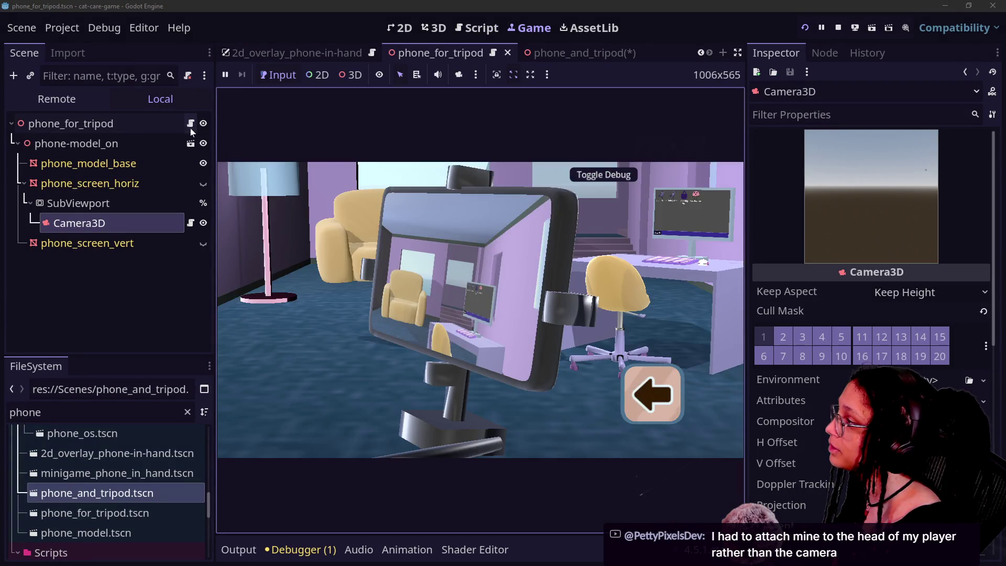
pyautogui.click(190, 126)
pyautogui.hotkey('ctrl', 'shift', 'F11')
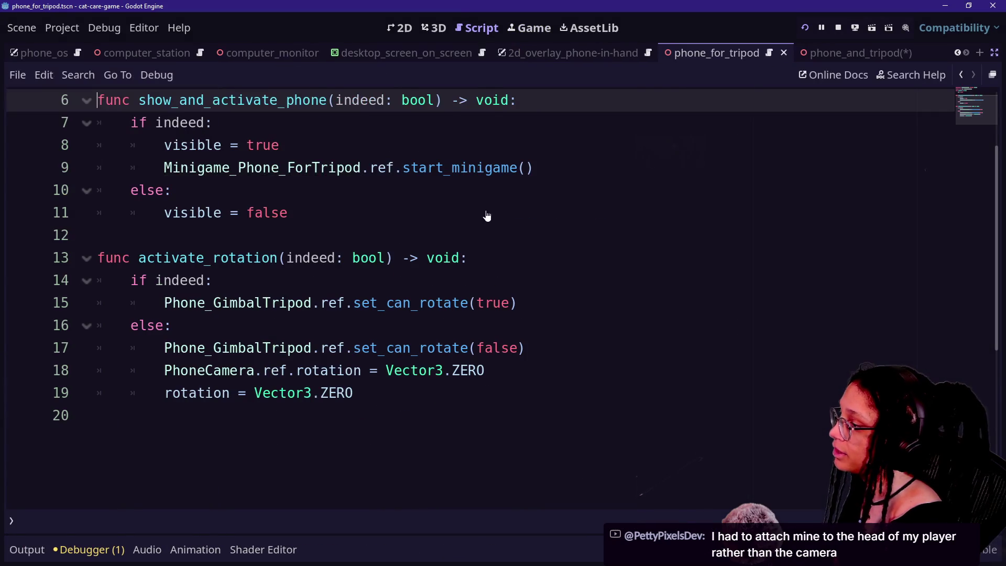
pyautogui.moveTo(164, 302)
pyautogui.mouseDown()
pyautogui.moveTo(176, 324)
pyautogui.moveTo(362, 302)
pyautogui.moveTo(477, 302)
pyautogui.mouseUp()
pyautogui.click(477, 302)
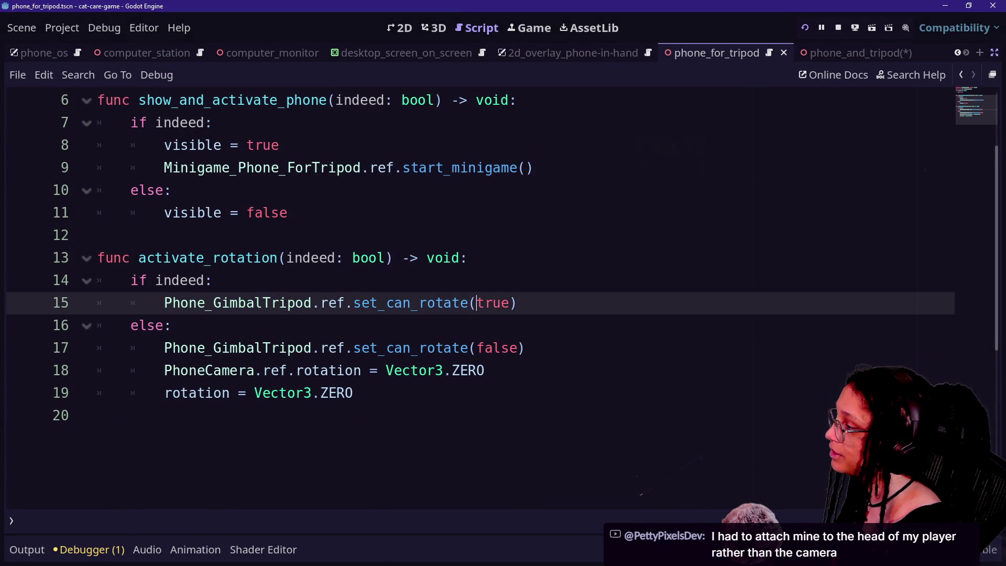
pyautogui.click(354, 369)
pyautogui.moveTo(262, 370); pyautogui.dragTo(393, 370)
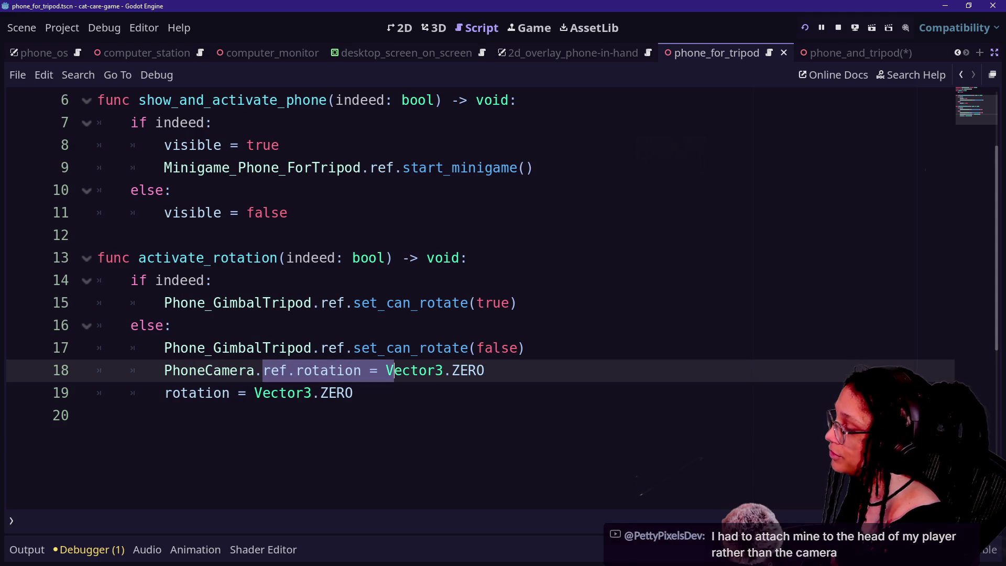
pyautogui.click(362, 370)
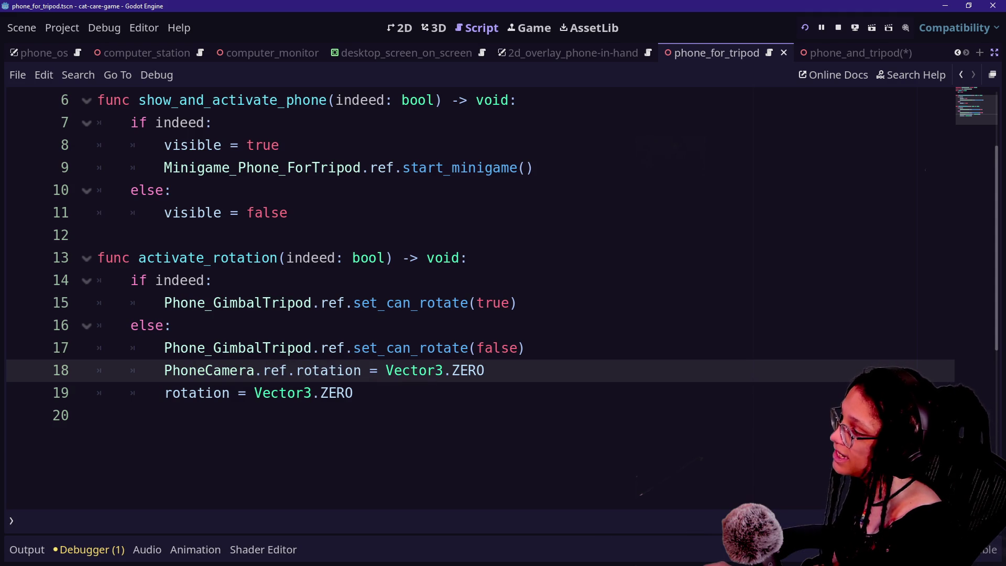
# Check the rotation resets on lines 18–19, Phone_SubViewport and the activate_rotation(indeed) parameter, then return to wolfensteinlike.
pyautogui.moveTo(164, 348)
pyautogui.mouseDown()
pyautogui.moveTo(418, 347)
pyautogui.moveTo(164, 347)
pyautogui.mouseUp()
pyautogui.click(198, 370)
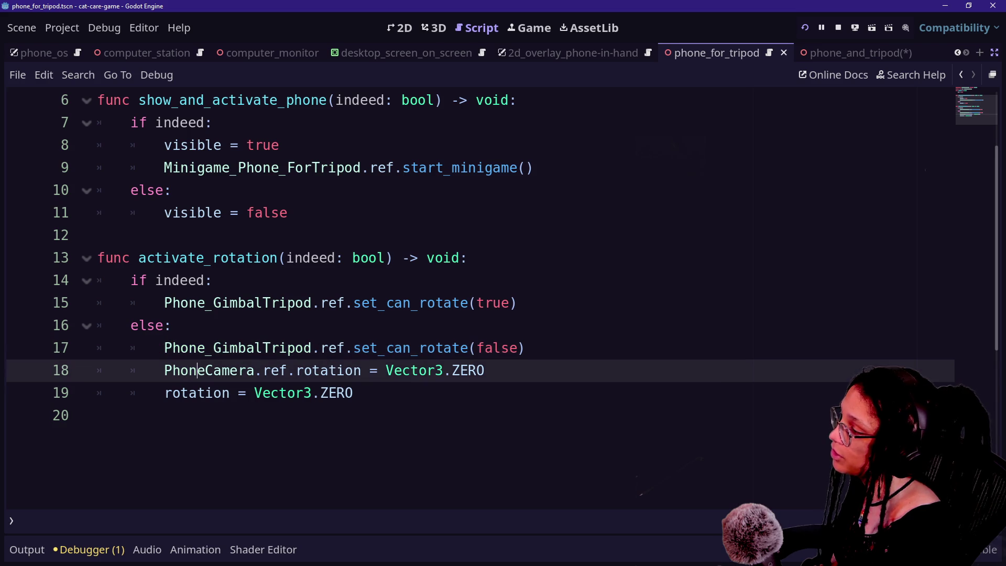
pyautogui.moveTo(271, 370)
pyautogui.mouseDown()
pyautogui.moveTo(427, 370)
pyautogui.moveTo(354, 393)
pyautogui.mouseUp()
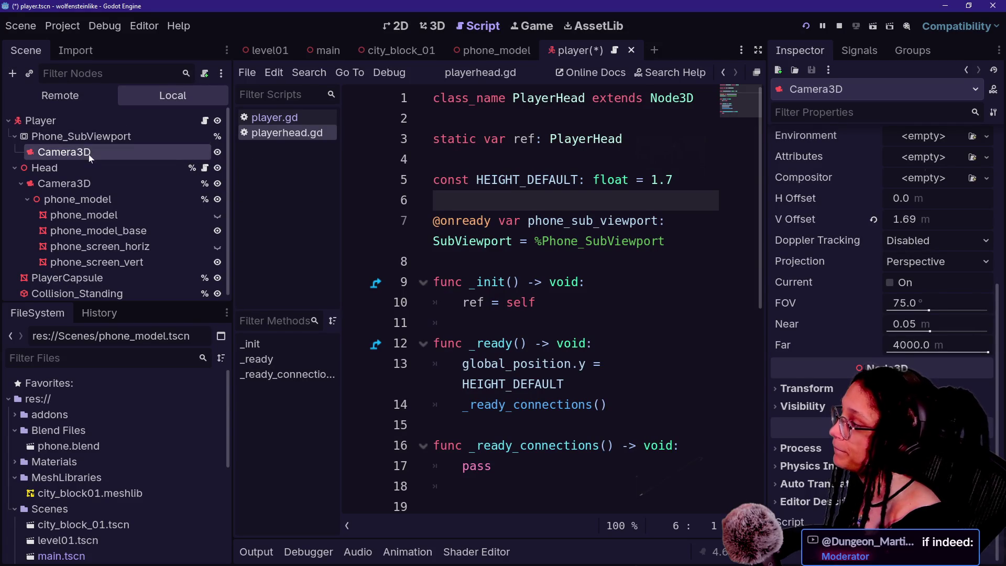
pyautogui.click(82, 136)
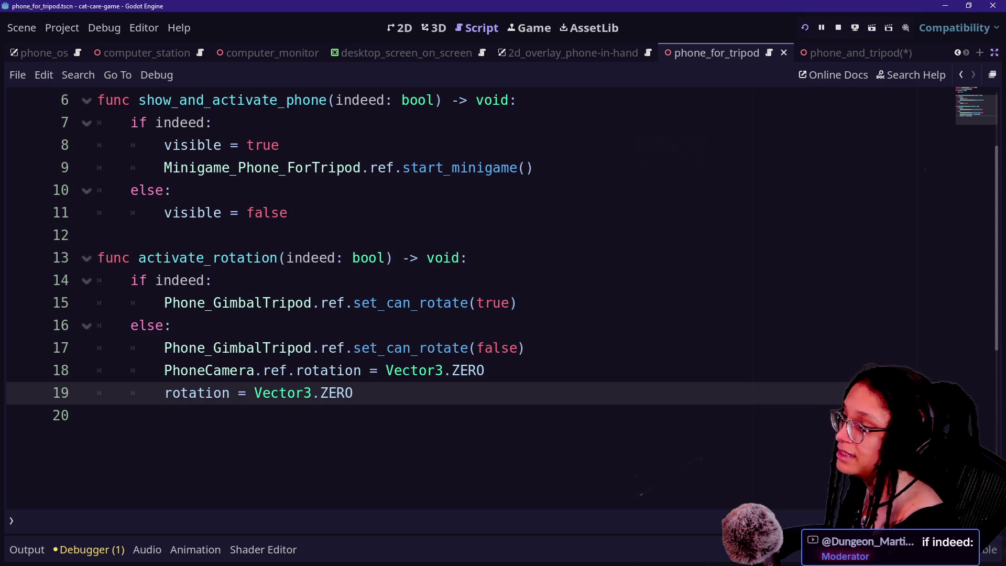
pyautogui.moveTo(285, 257)
pyautogui.mouseDown()
pyautogui.moveTo(215, 280)
pyautogui.moveTo(348, 257)
pyautogui.mouseUp()
pyautogui.click(354, 302)
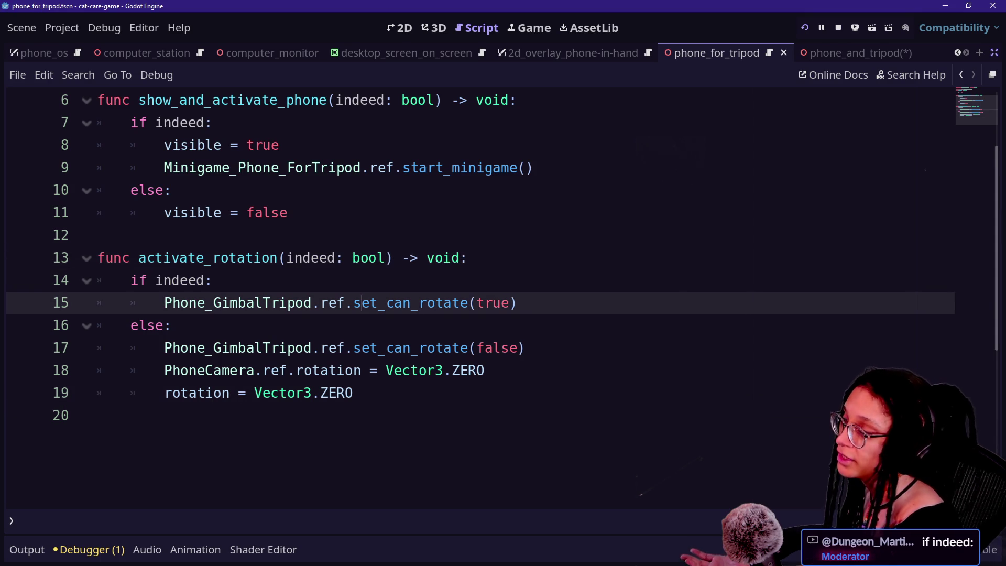
pyautogui.doubleClick(312, 257)
pyautogui.click(344, 257)
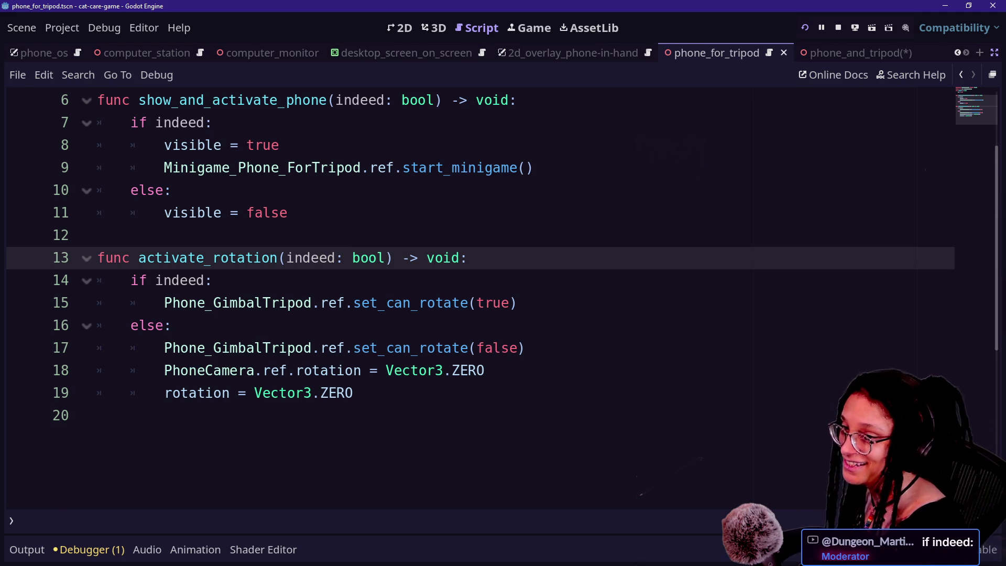
pyautogui.hotkey('alt', 'Tab')
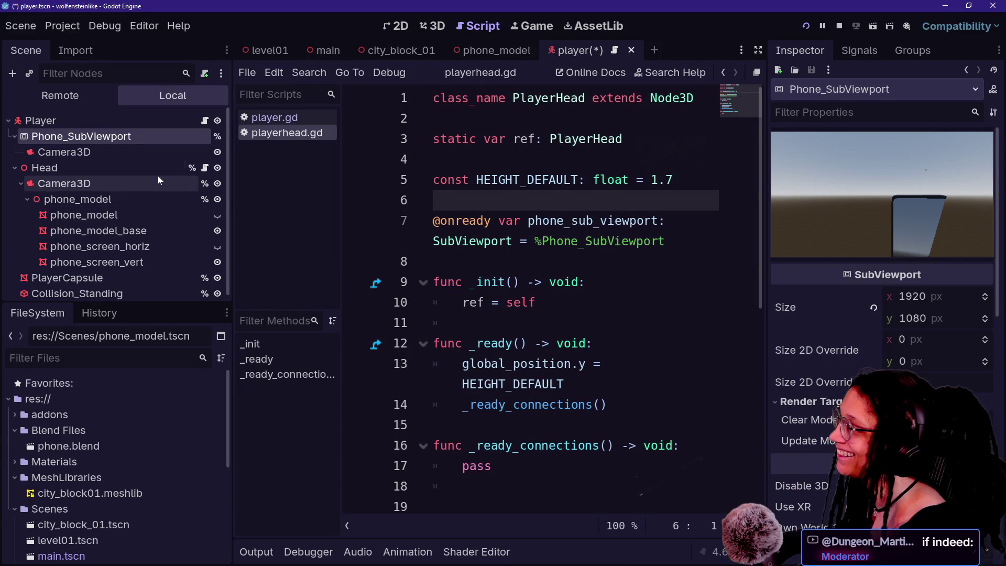
# Open player.gd and insert an empty line after the head-rotation line 138.
pyautogui.click(141, 166)
pyautogui.click(143, 155)
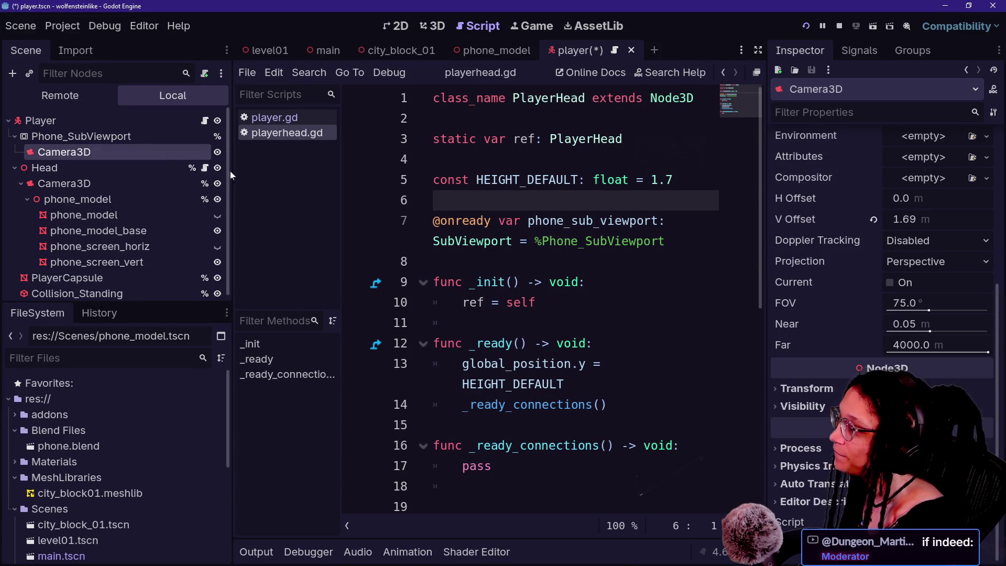
pyautogui.click(204, 120)
pyautogui.hotkey('ctrl', 'shift', 'F11')
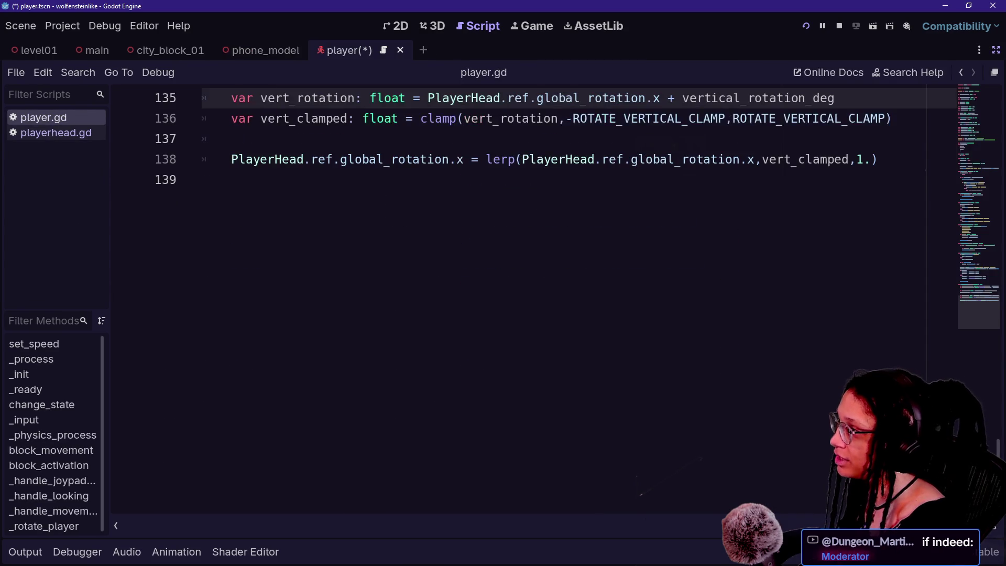
pyautogui.scroll(5, 524, 294)
pyautogui.moveTo(833, 465); pyautogui.dragTo(231, 465)
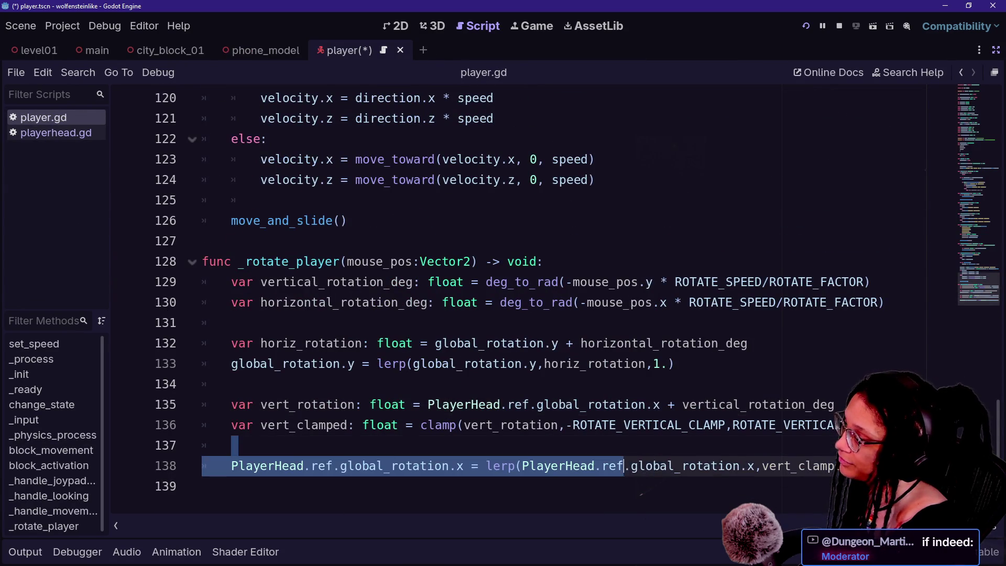
pyautogui.click(660, 465)
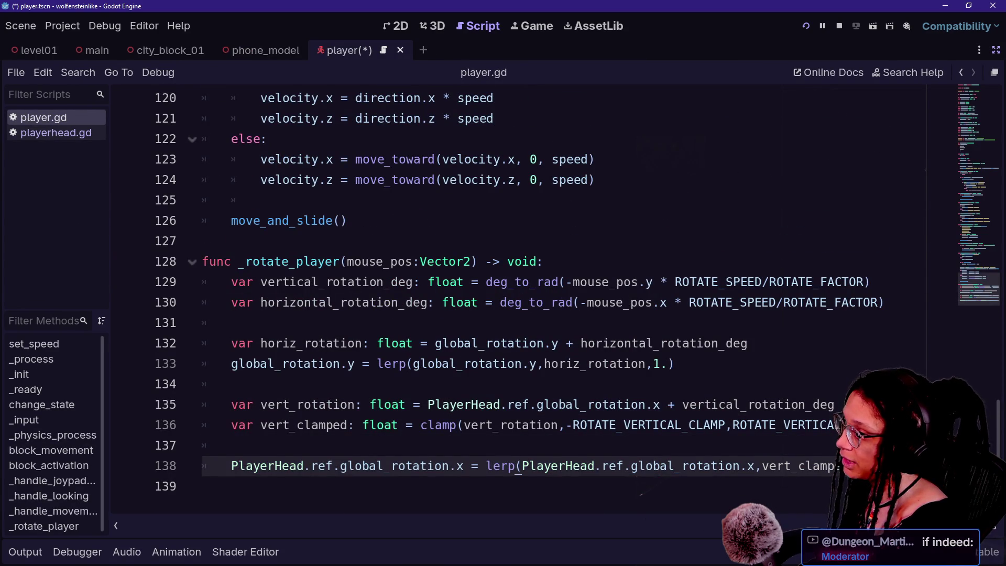
pyautogui.press('Return')
# Select the whole PhoneCamera script from cat-care-game's phone Camera3D to copy it.
pyautogui.hotkey('ctrl', 'shift', 'F11')
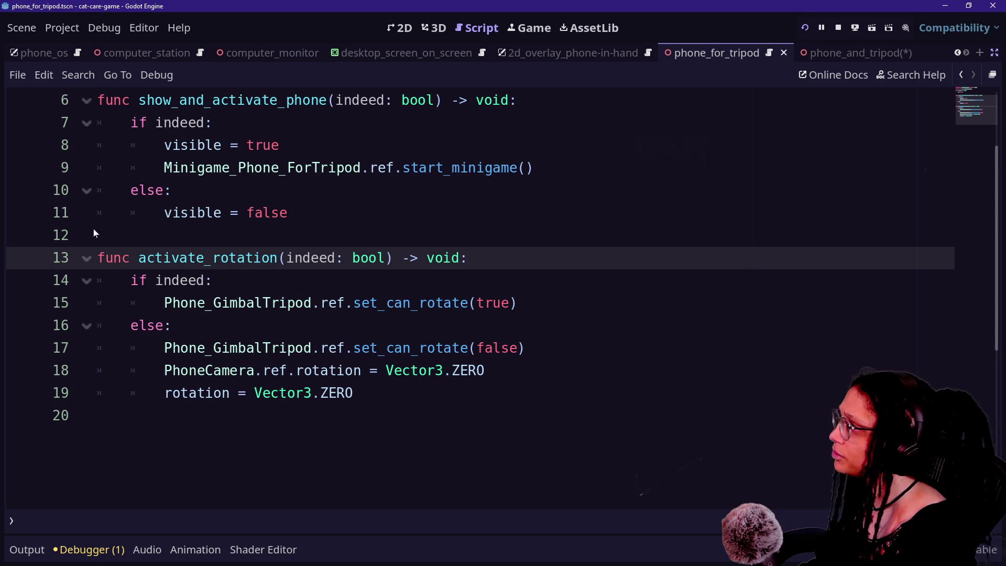
pyautogui.click(993, 55)
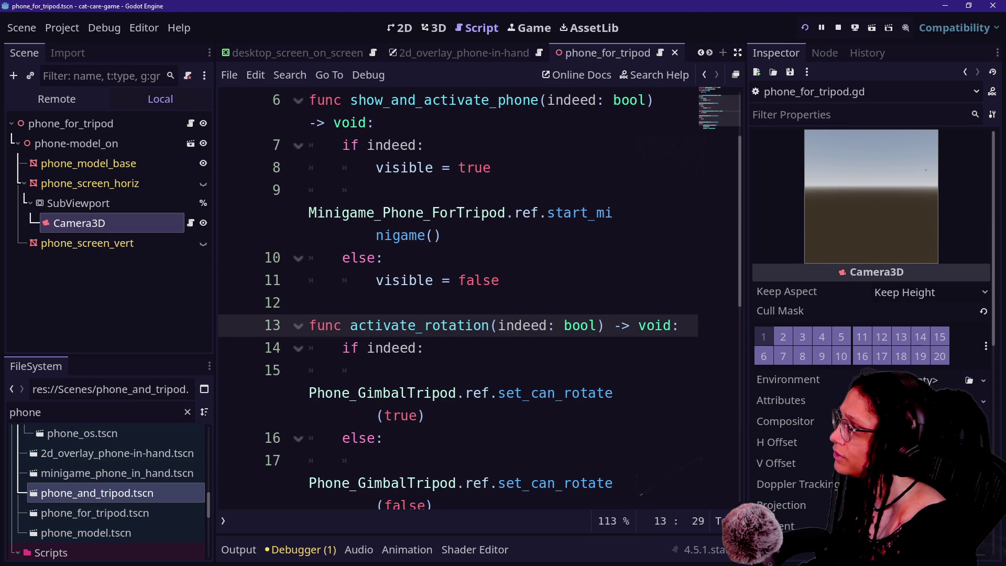
pyautogui.click(192, 224)
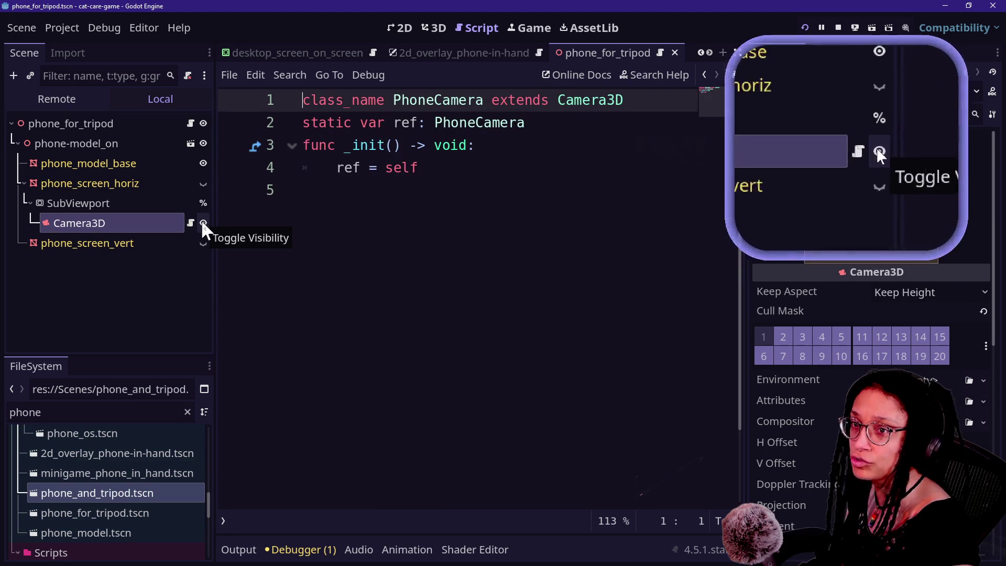
pyautogui.moveTo(511, 168); pyautogui.dragTo(303, 99)
pyautogui.hotkey('alt', 'Tab')
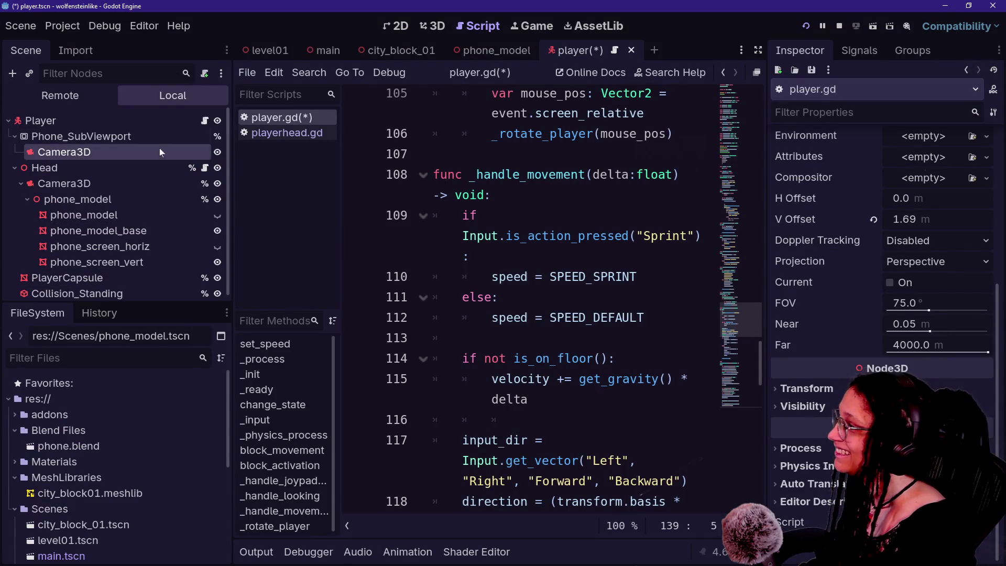
# Attach a new script at res://Scripts/PhoneCamera.gd to the phone SubViewport's Camera3D.
pyautogui.rightClick(159, 151)
pyautogui.click(221, 249)
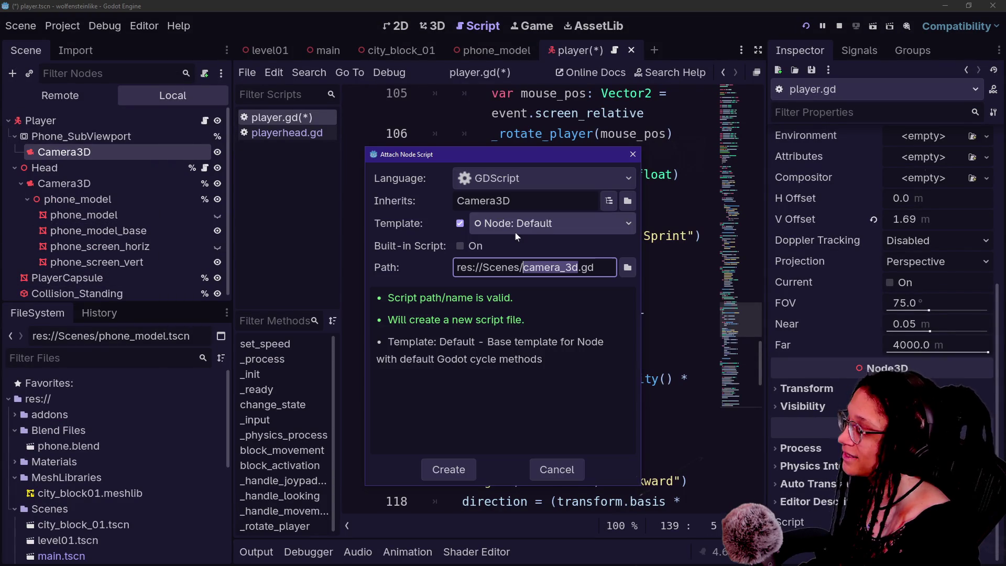
pyautogui.write('PhoneCame')
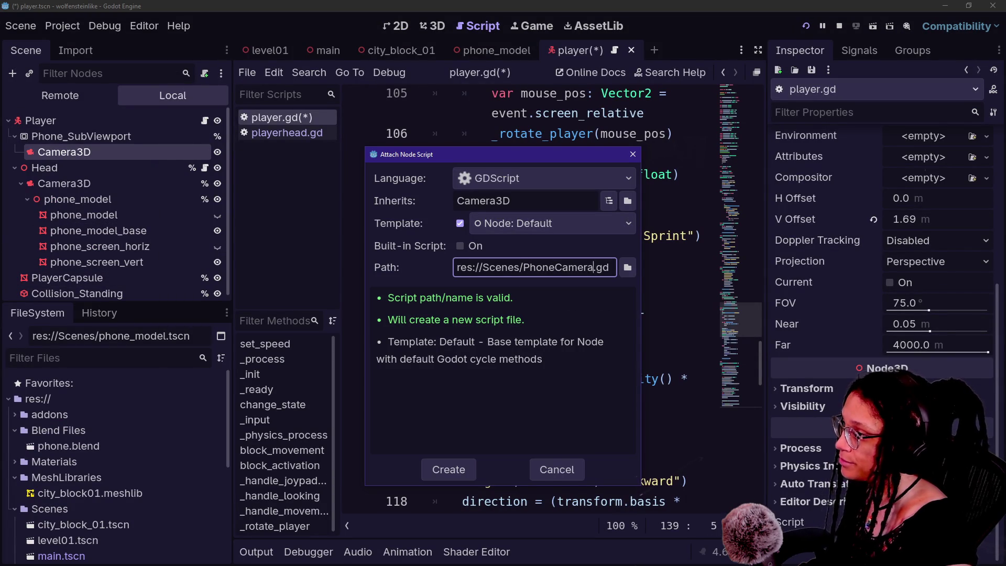
pyautogui.click(514, 267)
pyautogui.press('BackSpace')
pyautogui.press('BackSpace')
pyautogui.press('BackSpace')
pyautogui.write('ripts')
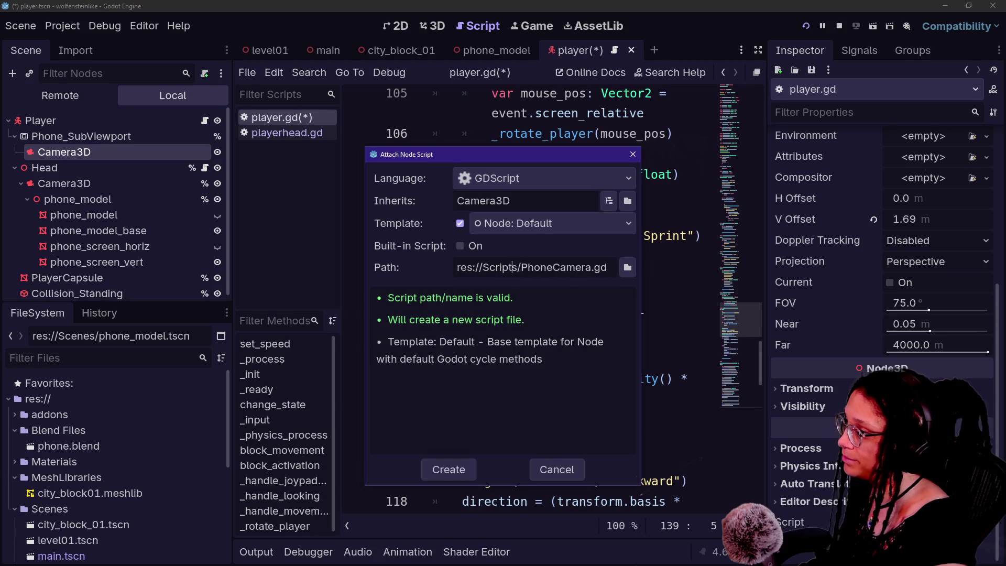
pyautogui.click(464, 474)
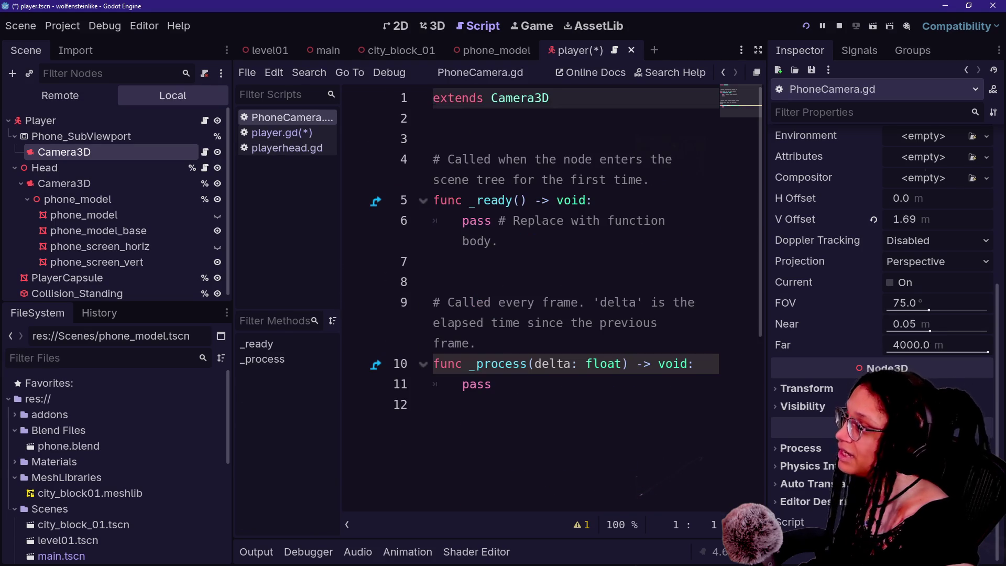
# Replace the template with the copied PhoneCamera class code, save, and return to player.gd.
pyautogui.hotkey('ctrl', 'a')
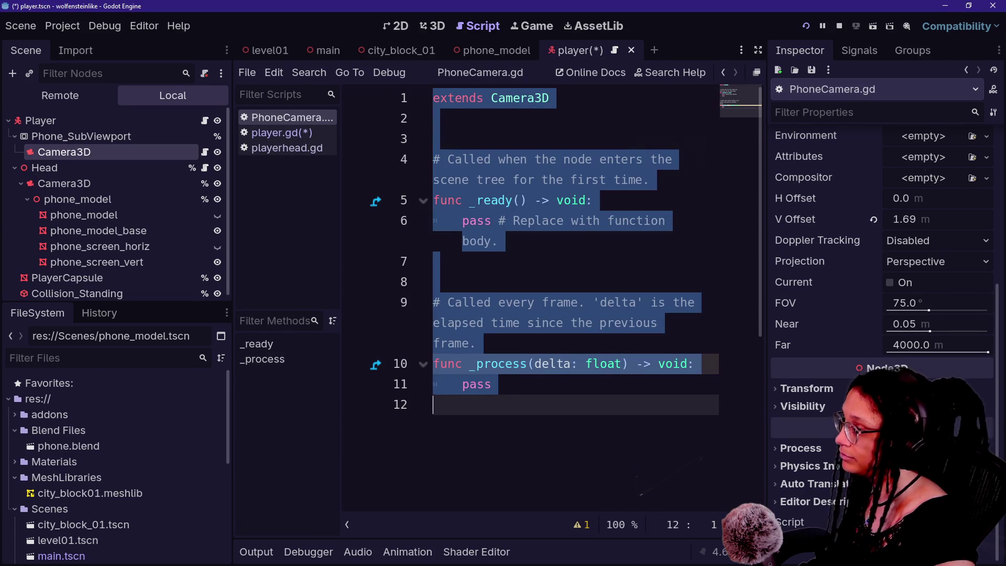
pyautogui.press('super+v')
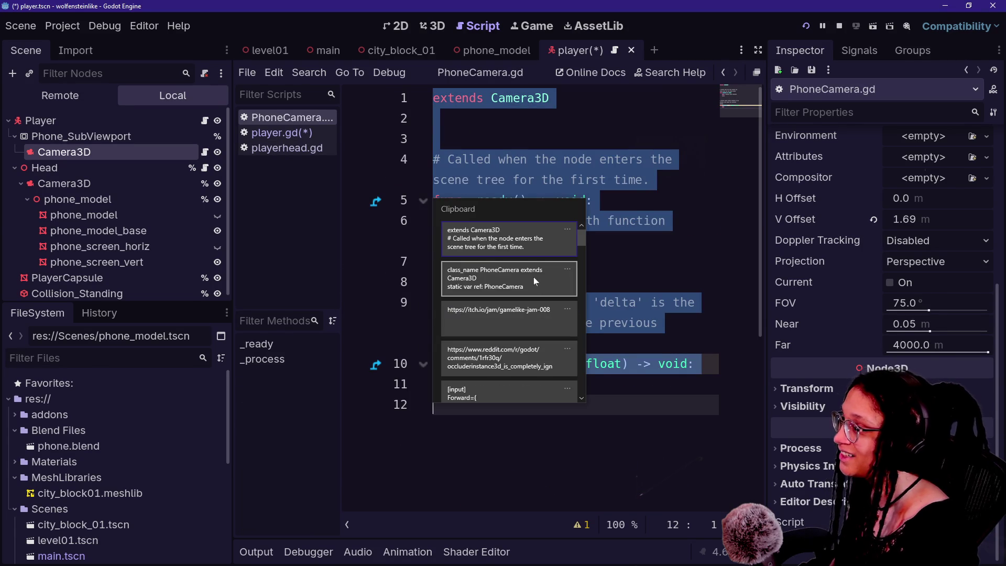
pyautogui.click(533, 277)
pyautogui.hotkey('ctrl', 's')
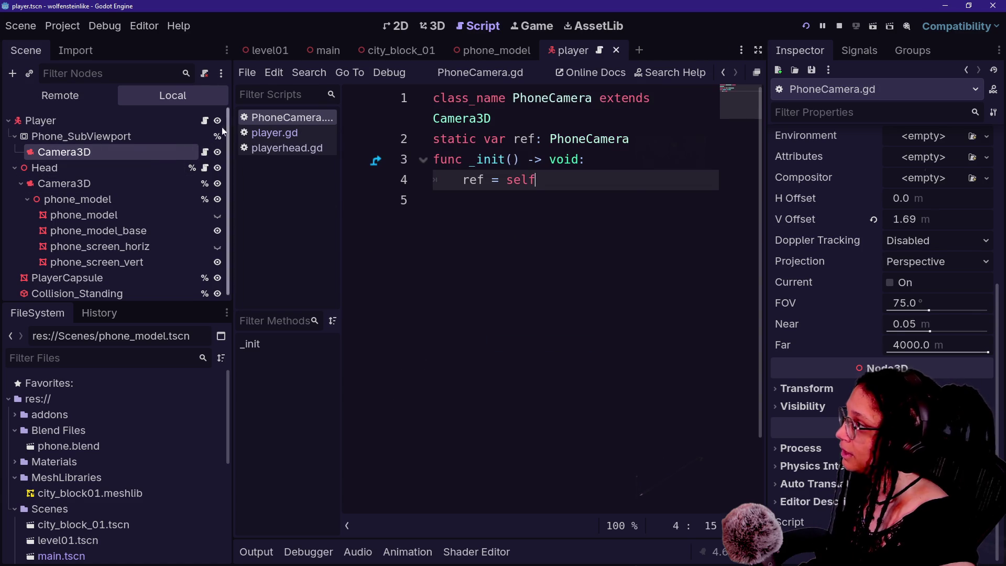
pyautogui.click(205, 121)
pyautogui.scroll(-4, 523, 261)
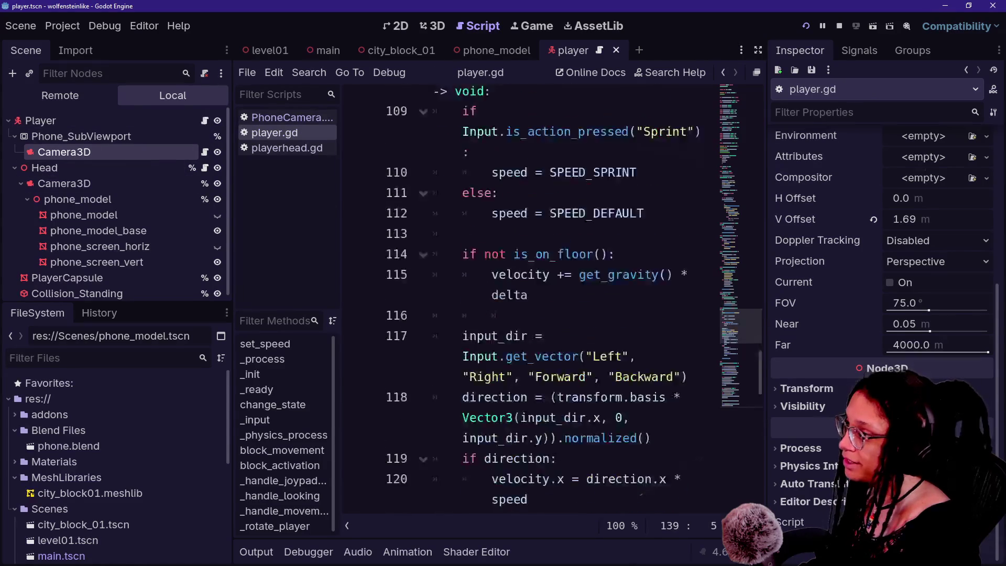
# Restore the full PlayerHead lerp assignment on line 138 and start a new line 139.
pyautogui.hotkey('ctrl', 'shift', 'F11')
pyautogui.hotkey('ctrl', '=')
pyautogui.hotkey('ctrl', '=')
pyautogui.hotkey('ctrl', '=')
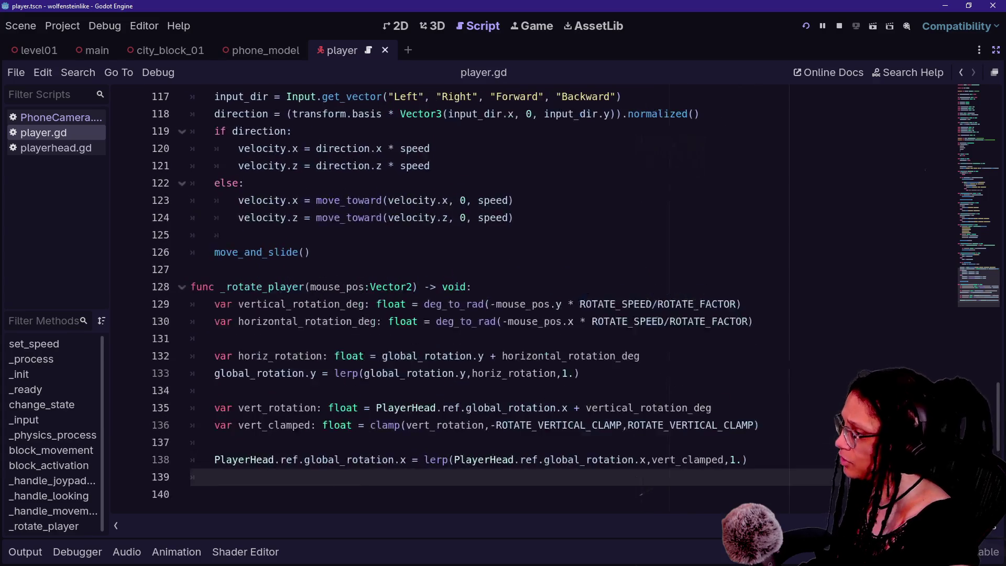
pyautogui.hotkey('ctrl', 'z')
pyautogui.hotkey('ctrl', 'z')
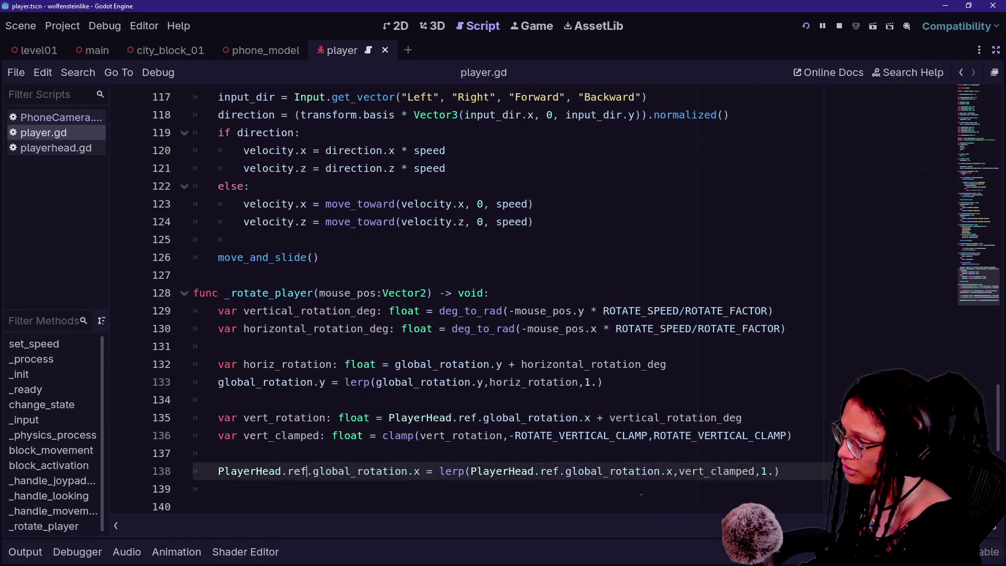
pyautogui.hotkey('ctrl', '=')
pyautogui.hotkey('ctrl', 'y')
pyautogui.scroll(-4, 524, 262)
pyautogui.scroll(3, 524, 262)
pyautogui.hotkey('ctrl', 'y')
pyautogui.press('Return')
pyautogui.press('BackSpace')
# Add line 139 lerping PhoneCamera.ref.global_rotation.x toward vert_clamped, save, and run the game.
pyautogui.write('P')
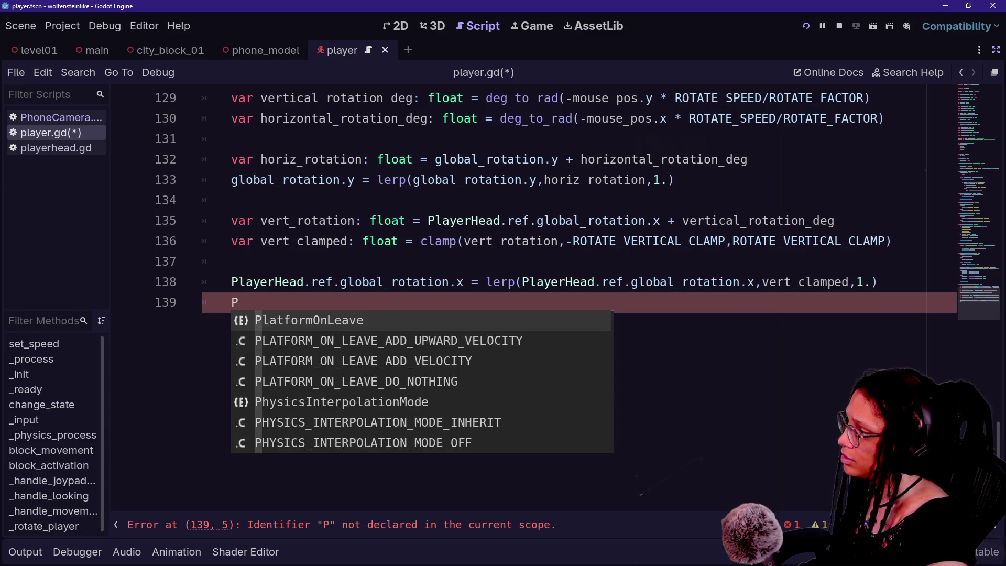
pyautogui.write('honeCamera.ref.')
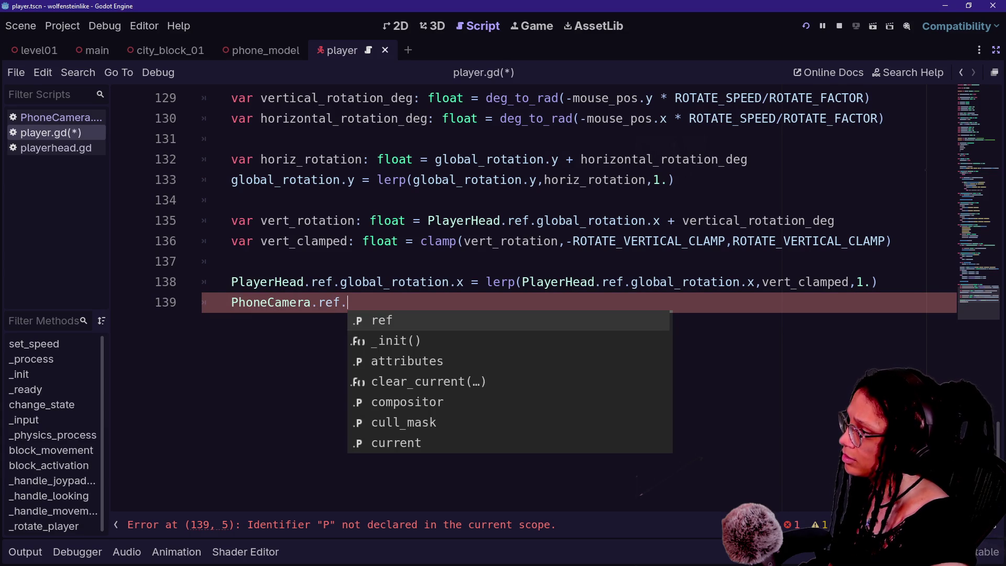
pyautogui.moveTo(340, 282); pyautogui.dragTo(879, 282)
pyautogui.hotkey('ctrl', 'c')
pyautogui.click(346, 302)
pyautogui.hotkey('ctrl', 'v')
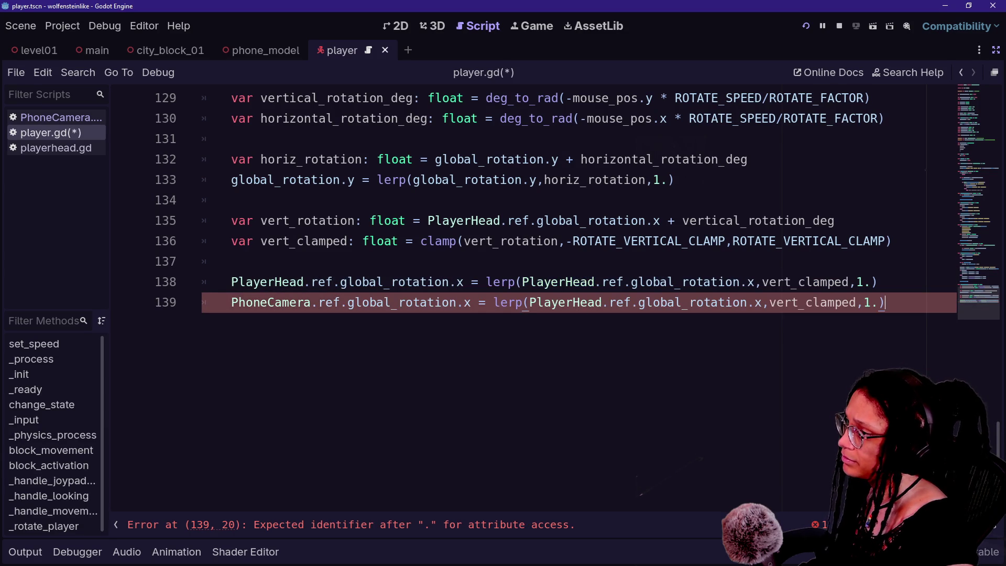
pyautogui.moveTo(529, 302)
pyautogui.mouseDown()
pyautogui.moveTo(682, 302)
pyautogui.moveTo(602, 302)
pyautogui.mouseUp()
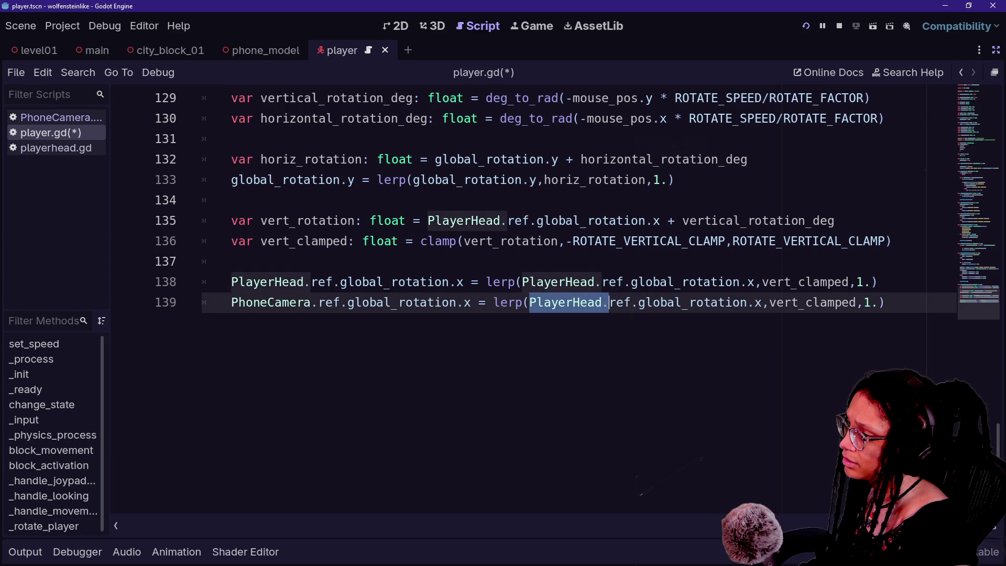
pyautogui.write('PhoneCamera')
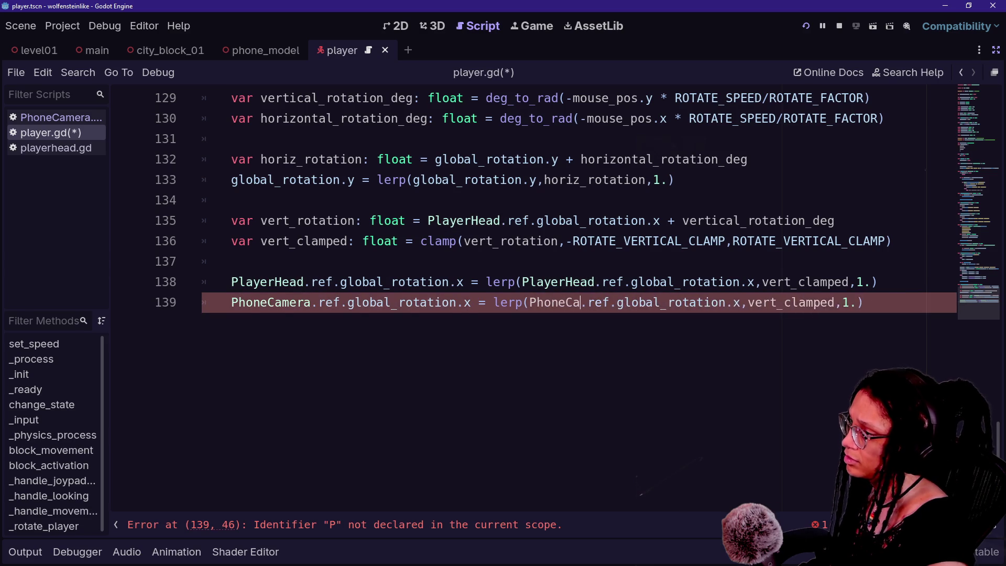
pyautogui.click(231, 200)
pyautogui.hotkey('ctrl', 's')
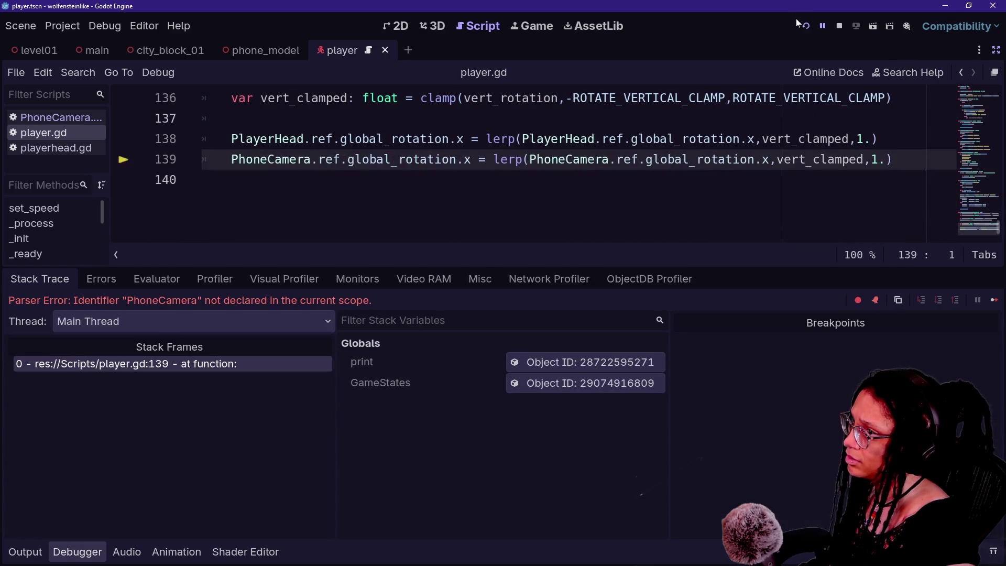
pyautogui.click(805, 25)
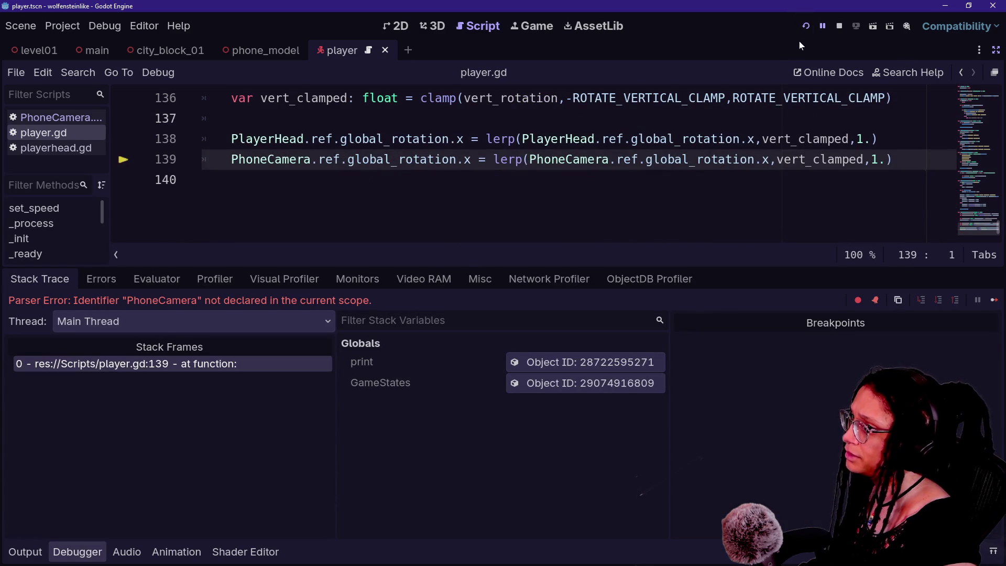